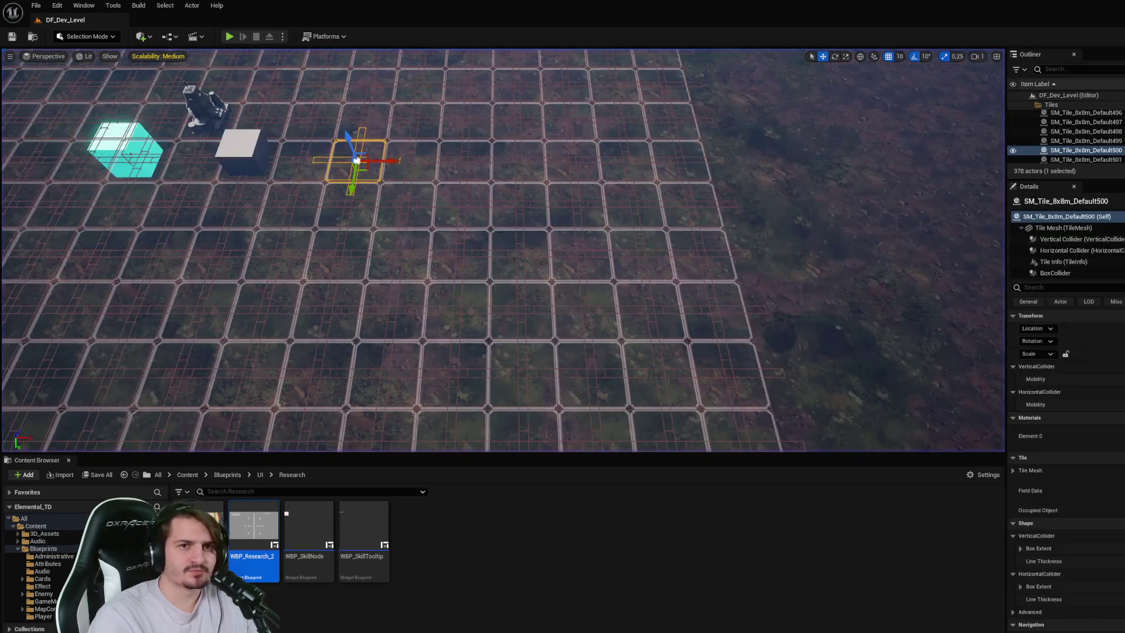
- Open the WBP_Research_2 widget blueprint and select its Fire 2 card
{"action": "double_click", "coordinate": [253, 528]}
{"action": "left_click", "coordinate": [698, 267]}
{"action": "scroll", "coordinate": [729, 286], "scroll_direction": "up", "scroll_amount": 5}
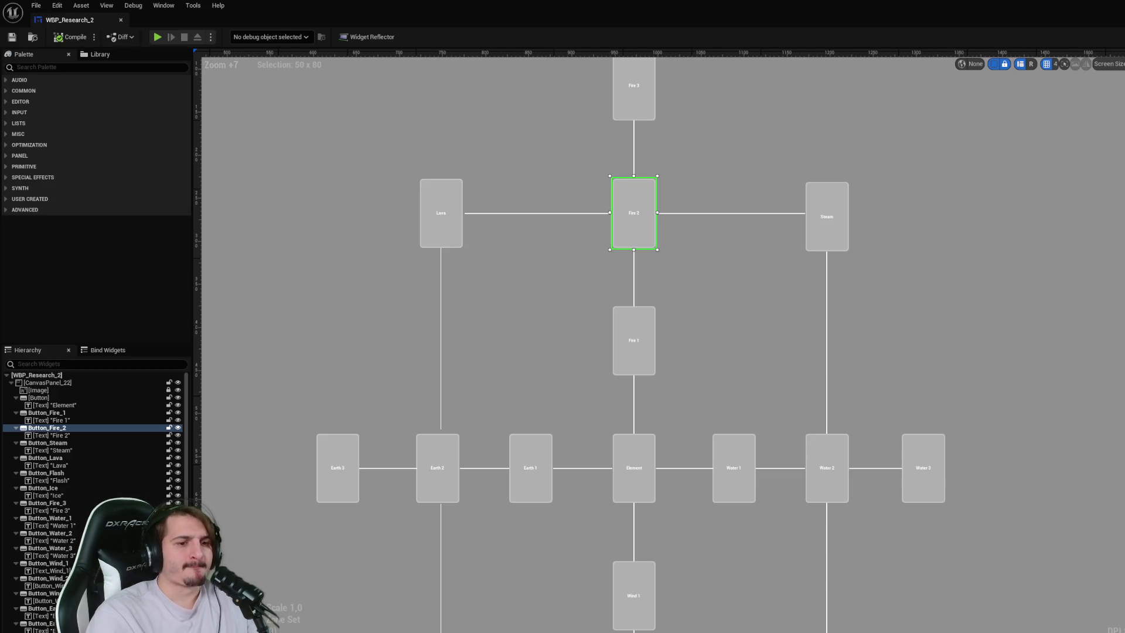
- In the Event Graph, move On Clicked (Button_Fire_2) beside the Fire 1 unlock nodes
{"action": "left_click", "coordinate": [1108, 19]}
{"action": "left_click_drag", "start_coordinate": [903, 456], "coordinate": [954, 267]}
{"action": "scroll", "coordinate": [961, 260], "scroll_direction": "up", "scroll_amount": 5}
{"action": "mouse_move", "coordinate": [1114, 360]}
{"action": "left_mouse_down"}
{"action": "mouse_move", "coordinate": [817, 259]}
{"action": "mouse_move", "coordinate": [732, 270]}
{"action": "left_mouse_up"}
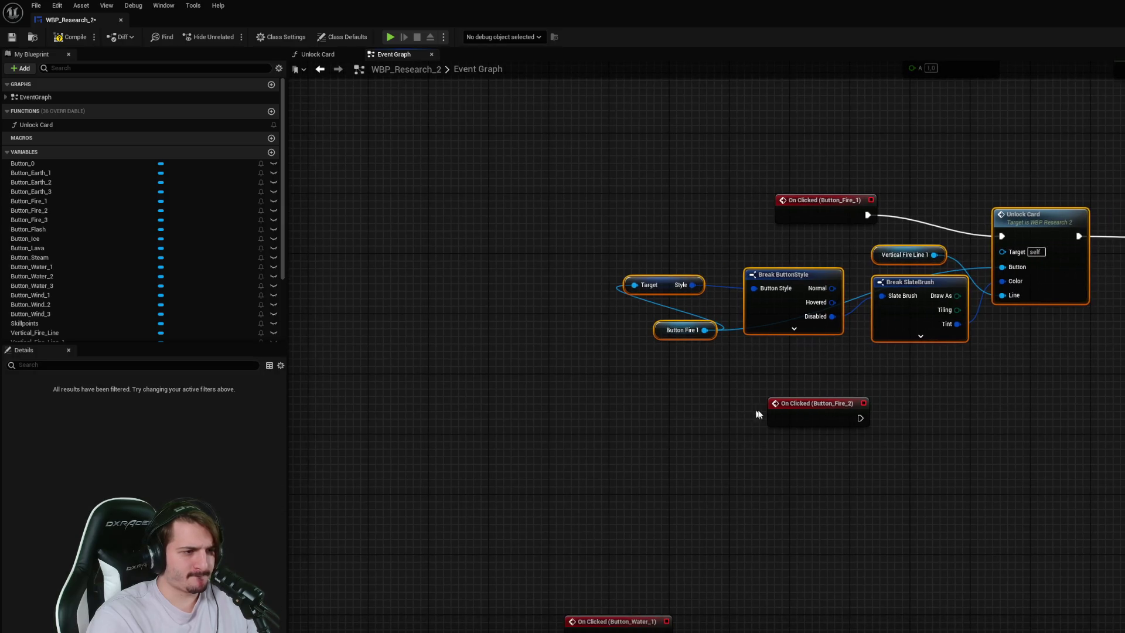
- Copy the Fire 1 unlock node group and paste the duplicate below the originals
{"action": "left_click_drag", "start_coordinate": [800, 414], "coordinate": [514, 415]}
{"action": "left_click", "coordinate": [816, 385]}
{"action": "left_click", "coordinate": [677, 336]}
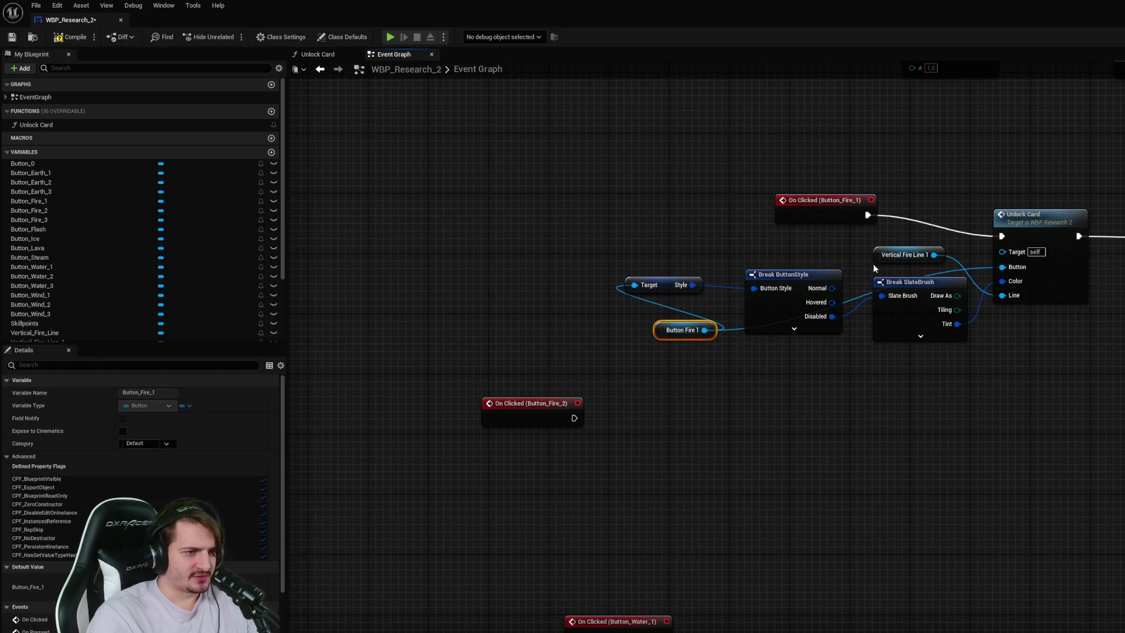
{"action": "mouse_move", "coordinate": [927, 357]}
{"action": "left_mouse_down"}
{"action": "mouse_move", "coordinate": [1032, 290]}
{"action": "mouse_move", "coordinate": [934, 368]}
{"action": "left_mouse_up"}
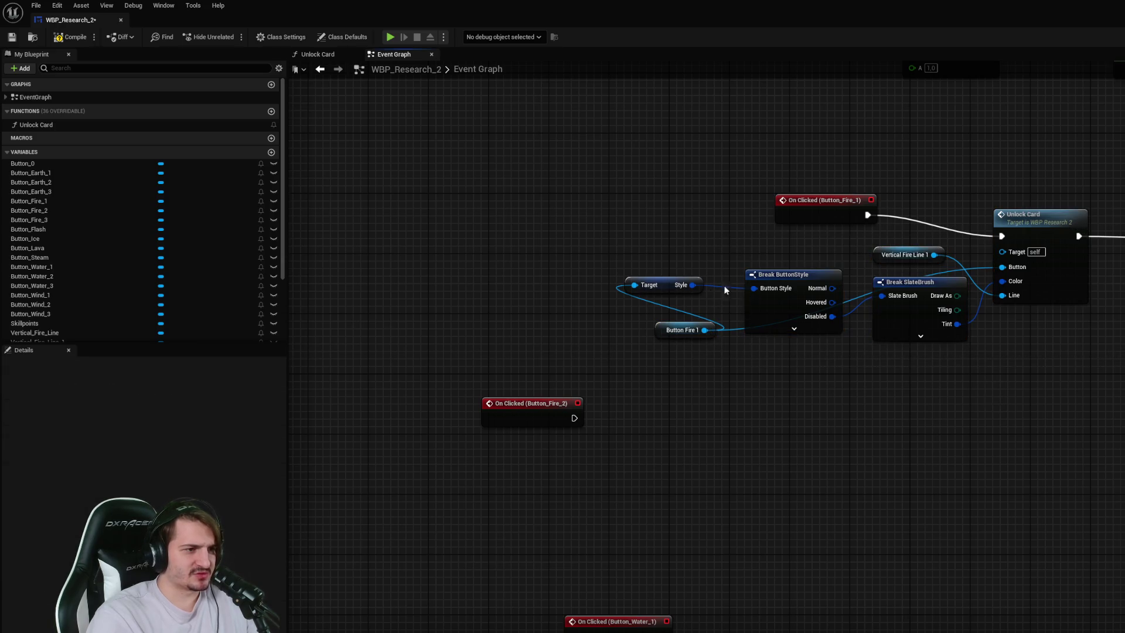
{"action": "left_click", "coordinate": [774, 276]}
{"action": "left_click_drag", "start_coordinate": [1118, 365], "coordinate": [929, 304]}
{"action": "left_click_drag", "start_coordinate": [853, 286], "coordinate": [618, 346]}
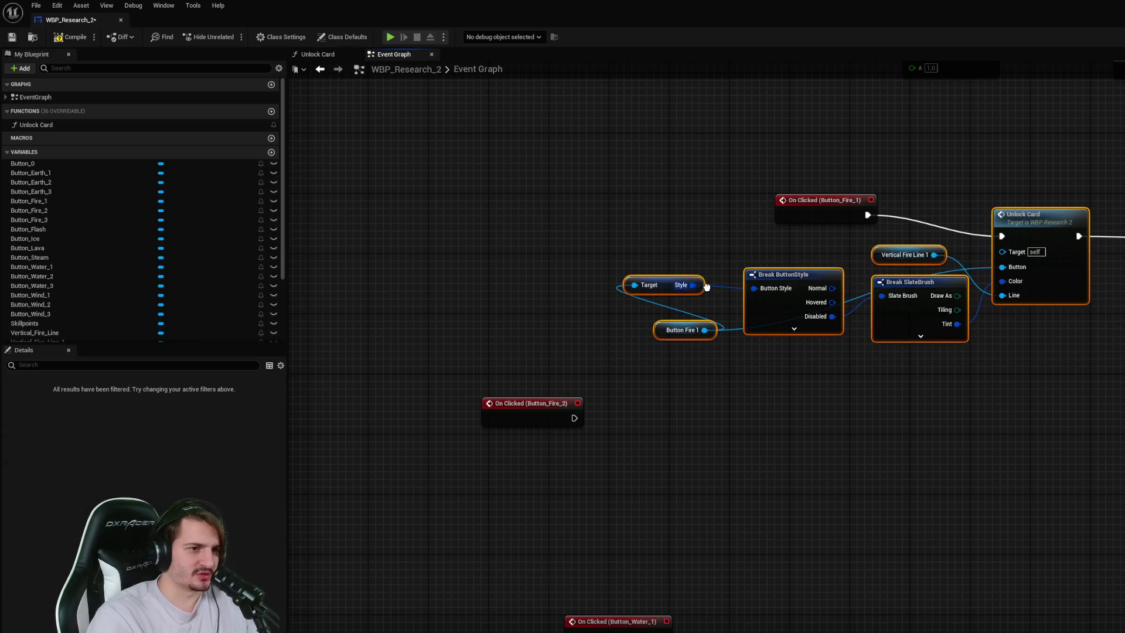
{"action": "key", "text": "ctrl+c"}
{"action": "key", "text": "ctrl+v"}
{"action": "mouse_move", "coordinate": [857, 355]}
{"action": "left_mouse_down"}
{"action": "mouse_move", "coordinate": [857, 442]}
{"action": "mouse_move", "coordinate": [843, 450]}
{"action": "left_mouse_up"}
{"action": "left_click", "coordinate": [799, 414]}
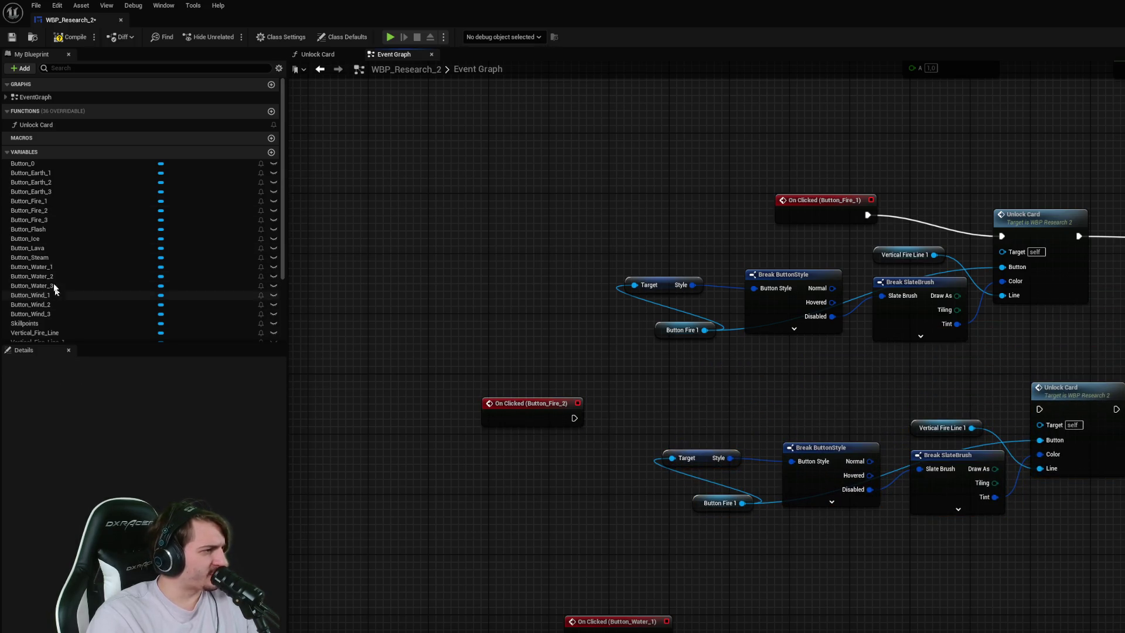
- Feed the copied nodes from a Button Fire 2 getter and delete the leftover Button Fire 1 getter
{"action": "left_click", "coordinate": [32, 210]}
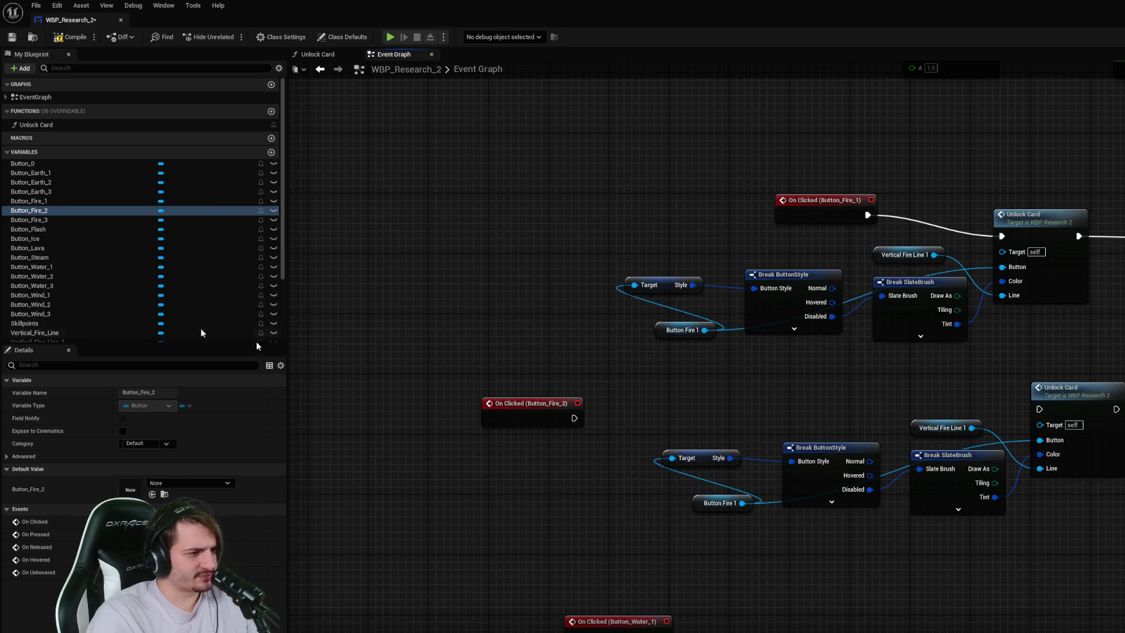
{"action": "mouse_move", "coordinate": [38, 211]}
{"action": "left_mouse_down"}
{"action": "mouse_move", "coordinate": [515, 520]}
{"action": "mouse_move", "coordinate": [510, 492]}
{"action": "left_mouse_up"}
{"action": "left_click", "coordinate": [539, 503]}
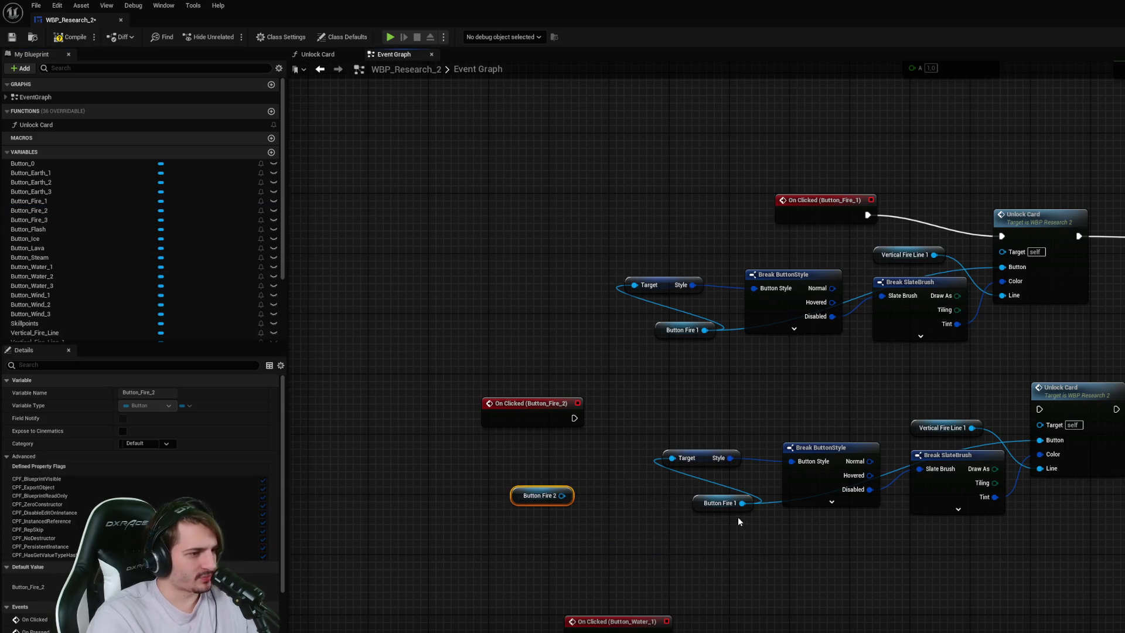
{"action": "mouse_move", "coordinate": [743, 503]}
{"action": "left_mouse_down"}
{"action": "mouse_move", "coordinate": [510, 472]}
{"action": "mouse_move", "coordinate": [563, 496]}
{"action": "left_mouse_up"}
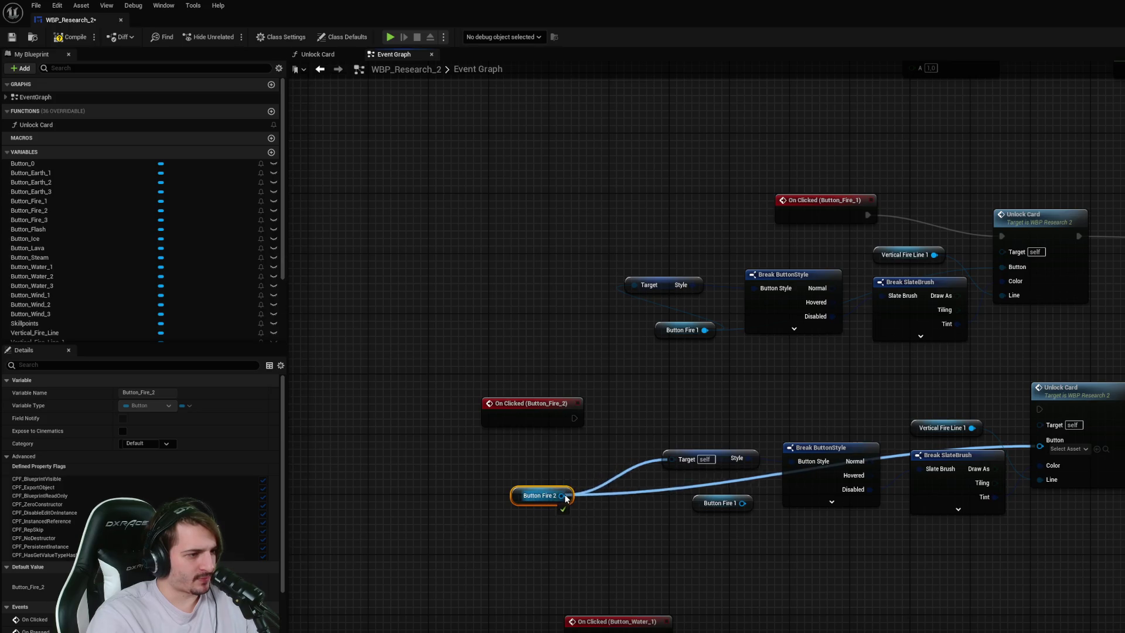
{"action": "left_click", "coordinate": [706, 504]}
{"action": "key", "text": "Delete"}
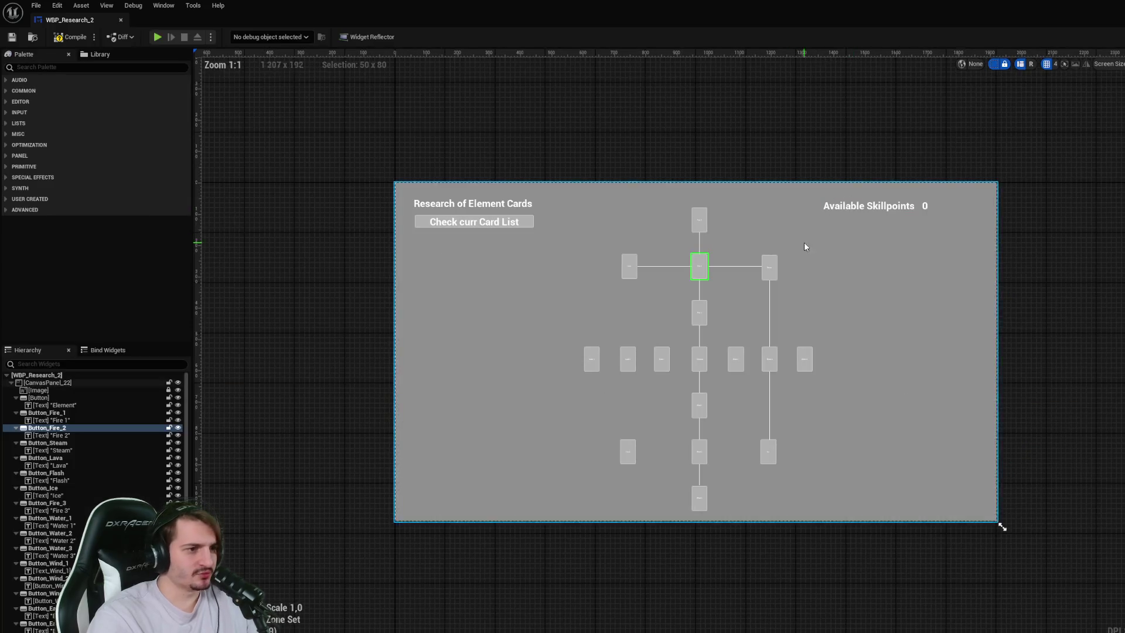
- Select the connector lines joining Fire 2 to Fire 1 and Fire 3 to see their names
{"action": "scroll", "coordinate": [686, 290], "scroll_direction": "up", "scroll_amount": 5}
{"action": "left_click", "coordinate": [731, 274]}
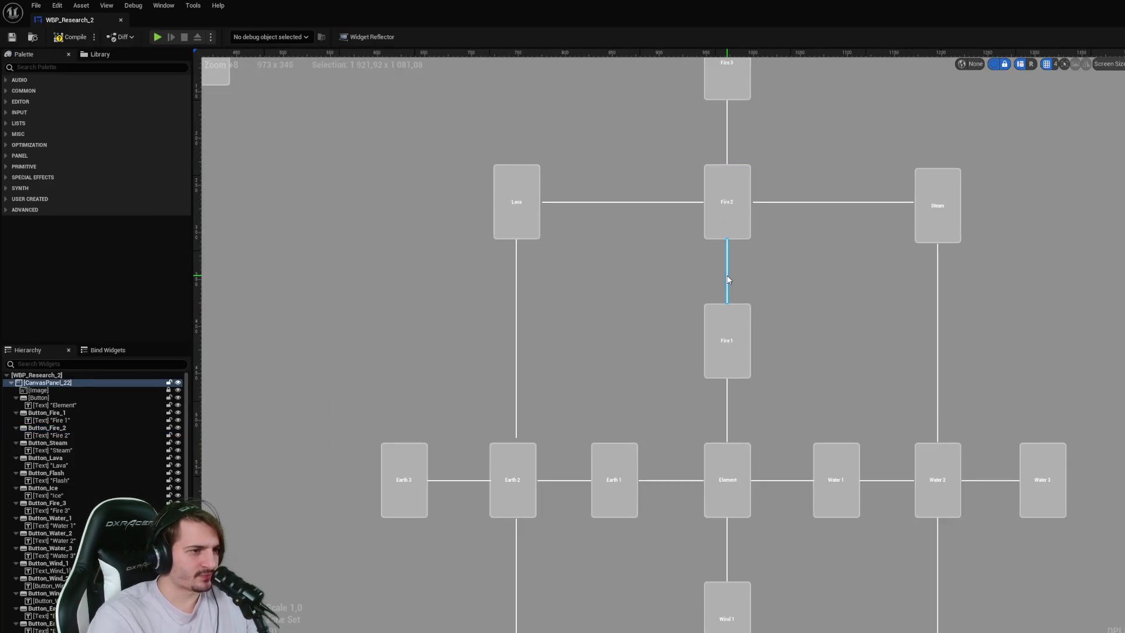
{"action": "left_click", "coordinate": [728, 279]}
{"action": "scroll", "coordinate": [727, 280], "scroll_direction": "up", "scroll_amount": 2}
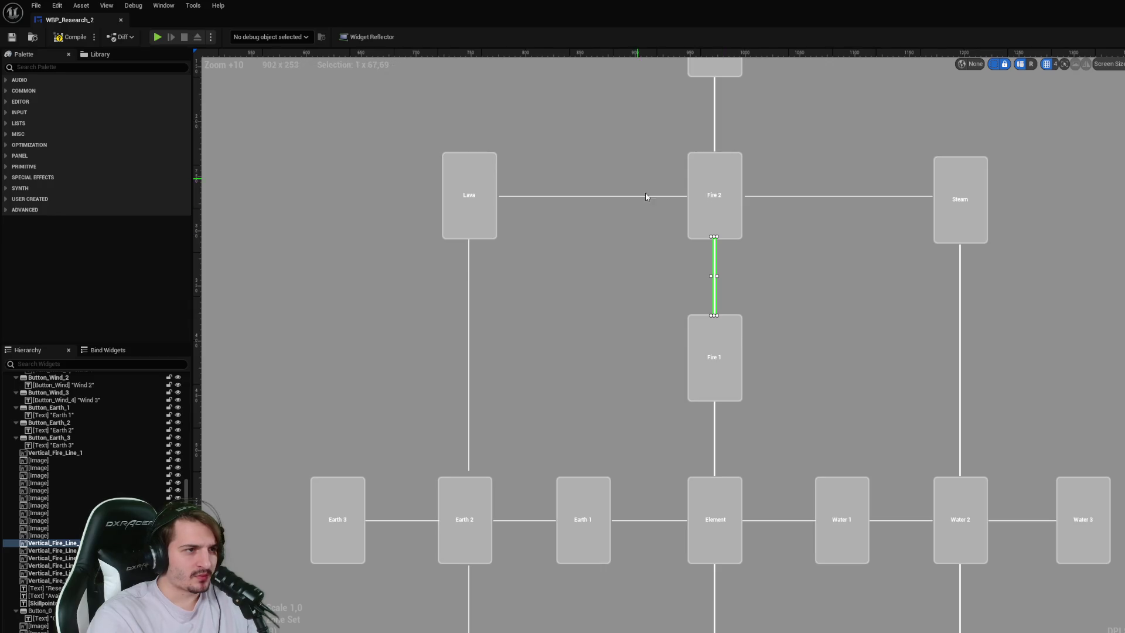
{"action": "left_click_drag", "start_coordinate": [711, 120], "coordinate": [715, 153]}
{"action": "left_click", "coordinate": [719, 155]}
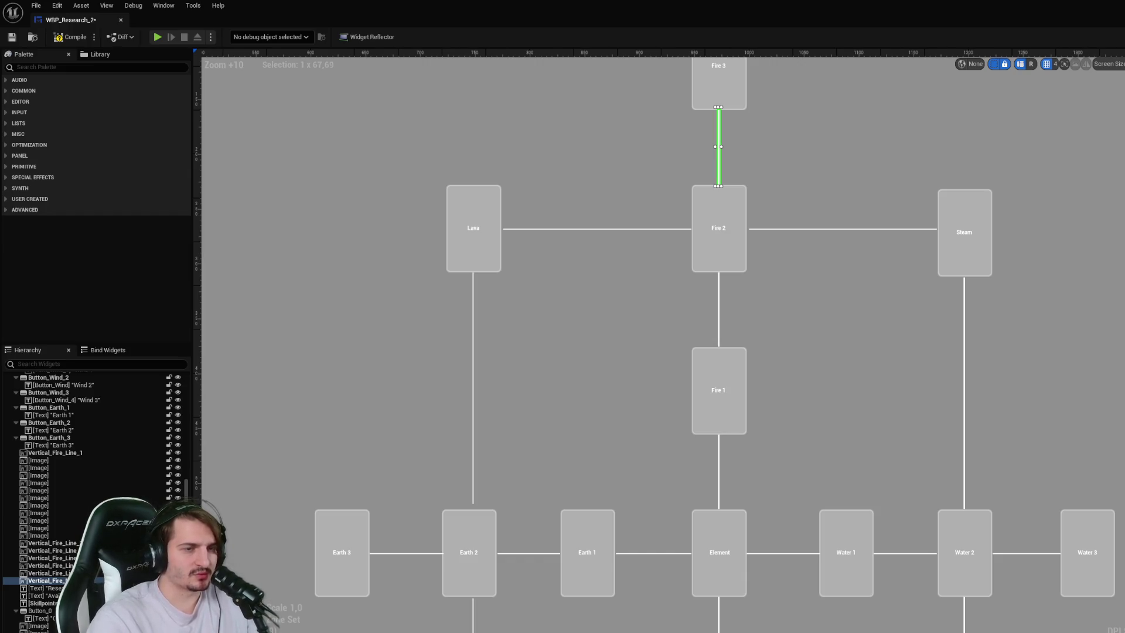
- Check the Fire 2–Steam and Steam–Water 2 lines, then save the widget blueprint
{"action": "left_click", "coordinate": [861, 229]}
{"action": "left_click", "coordinate": [862, 229]}
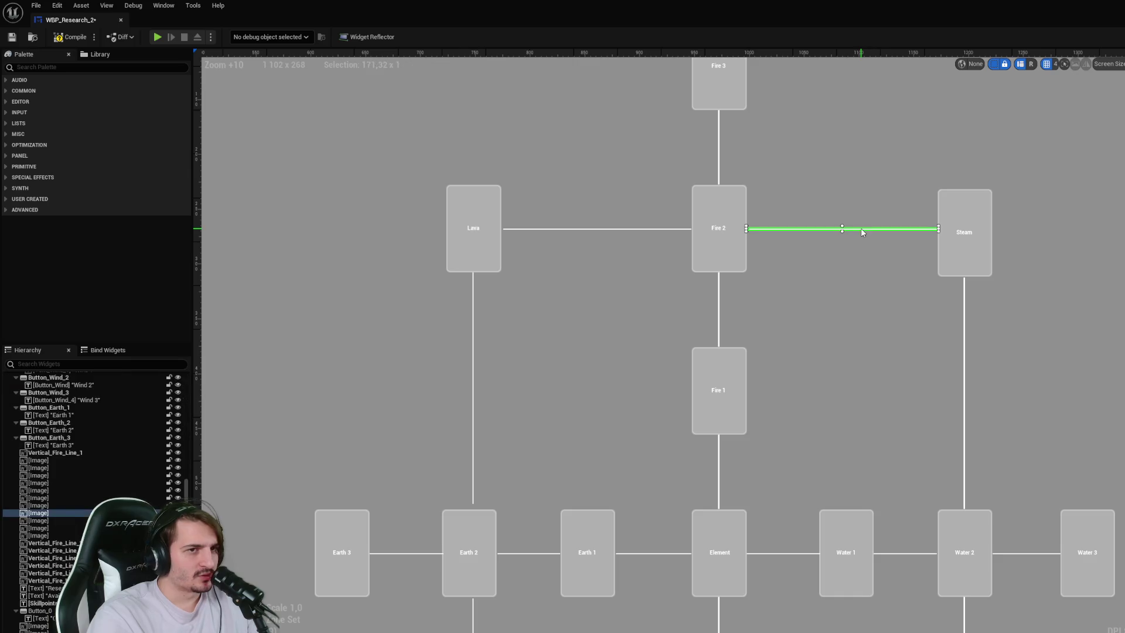
{"action": "scroll", "coordinate": [107, 480], "scroll_direction": "up", "scroll_amount": 5}
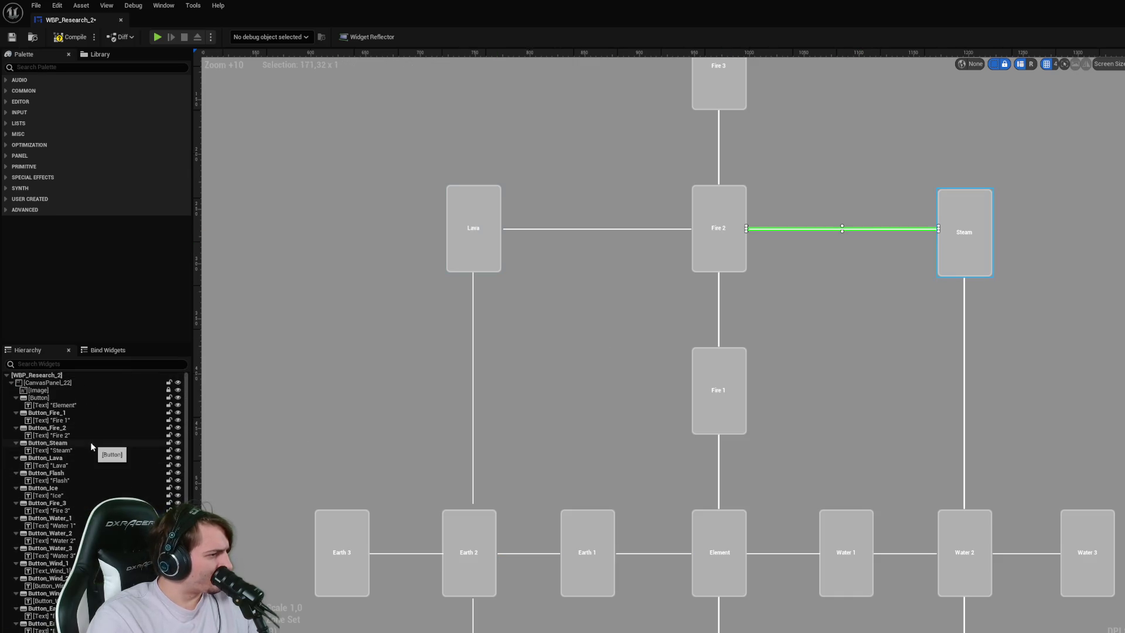
{"action": "scroll", "coordinate": [88, 434], "scroll_direction": "down", "scroll_amount": 5}
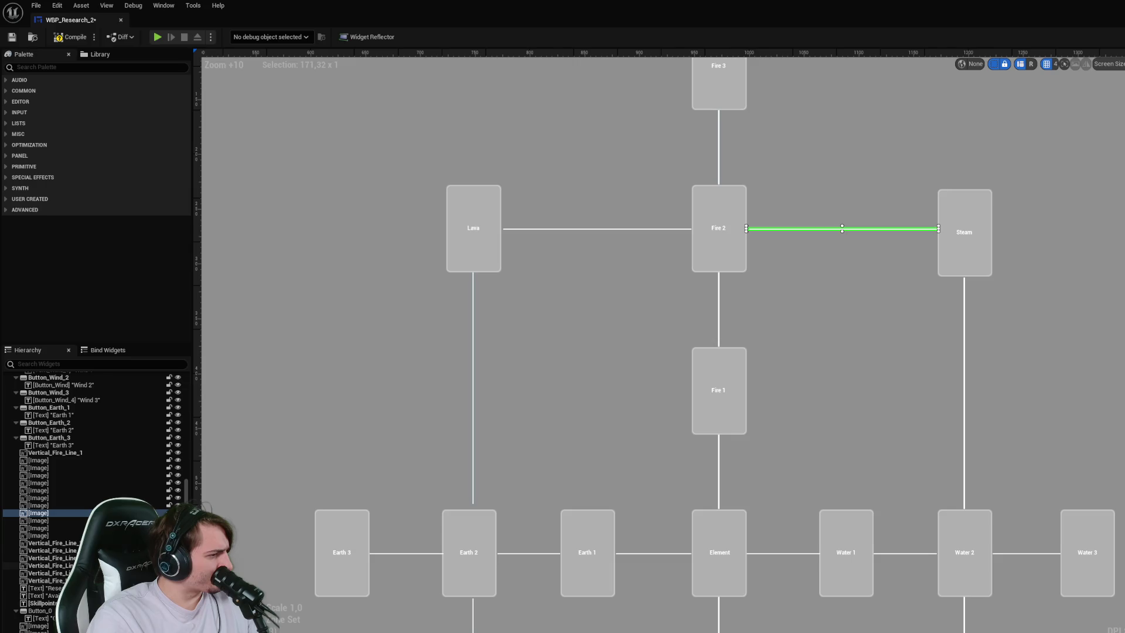
{"action": "left_click", "coordinate": [53, 551]}
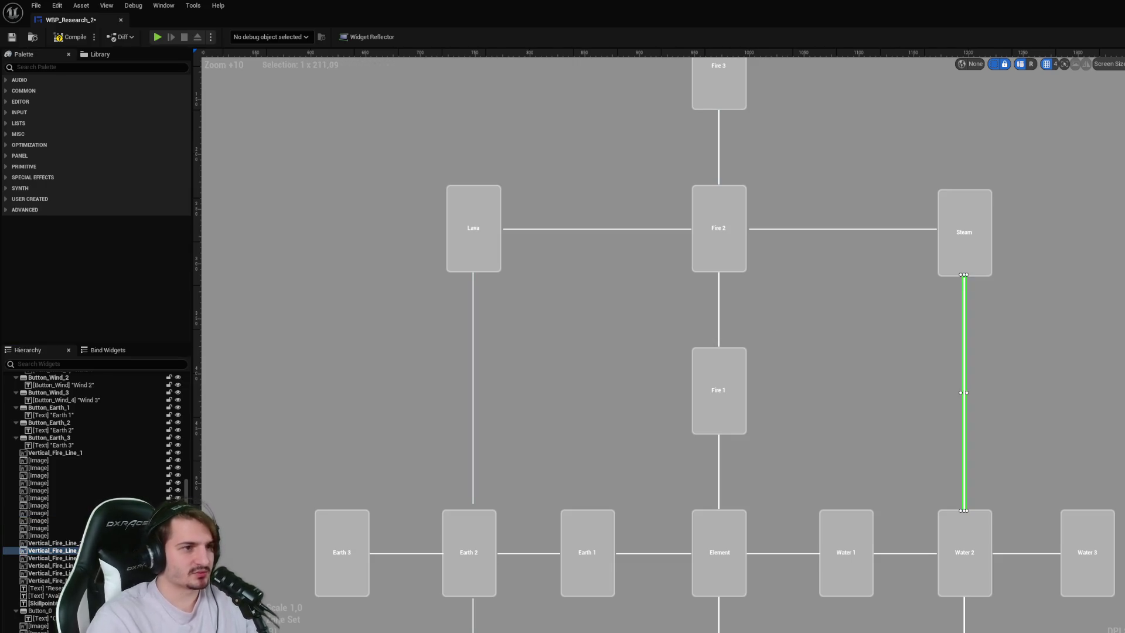
{"action": "left_click", "coordinate": [718, 160]}
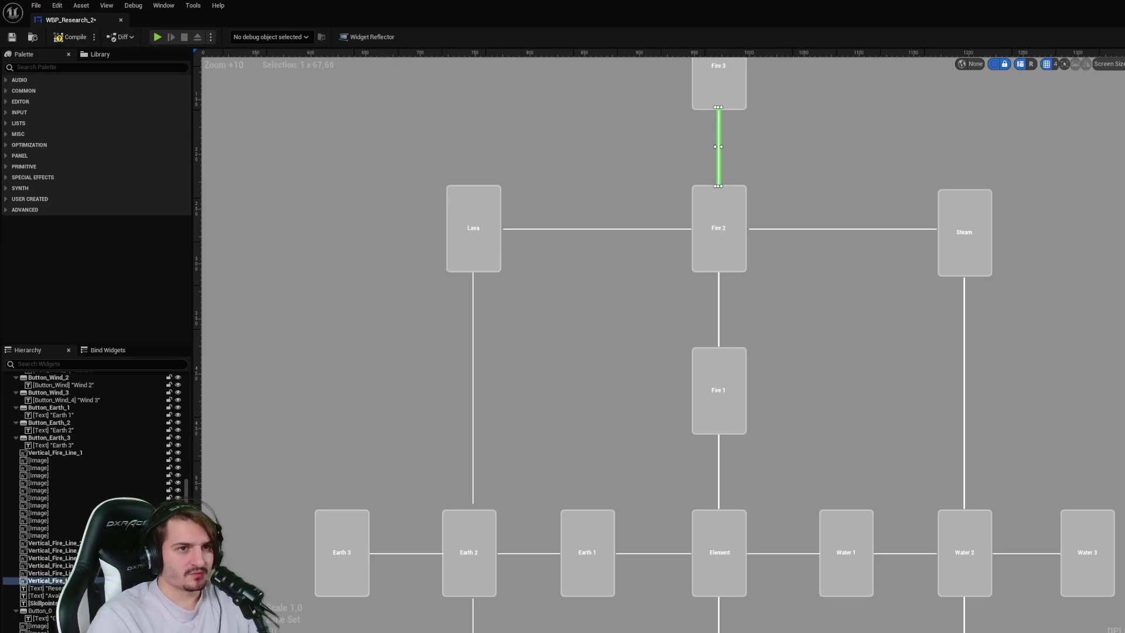
{"action": "left_click", "coordinate": [1026, 137]}
{"action": "key", "text": "ctrl+s"}
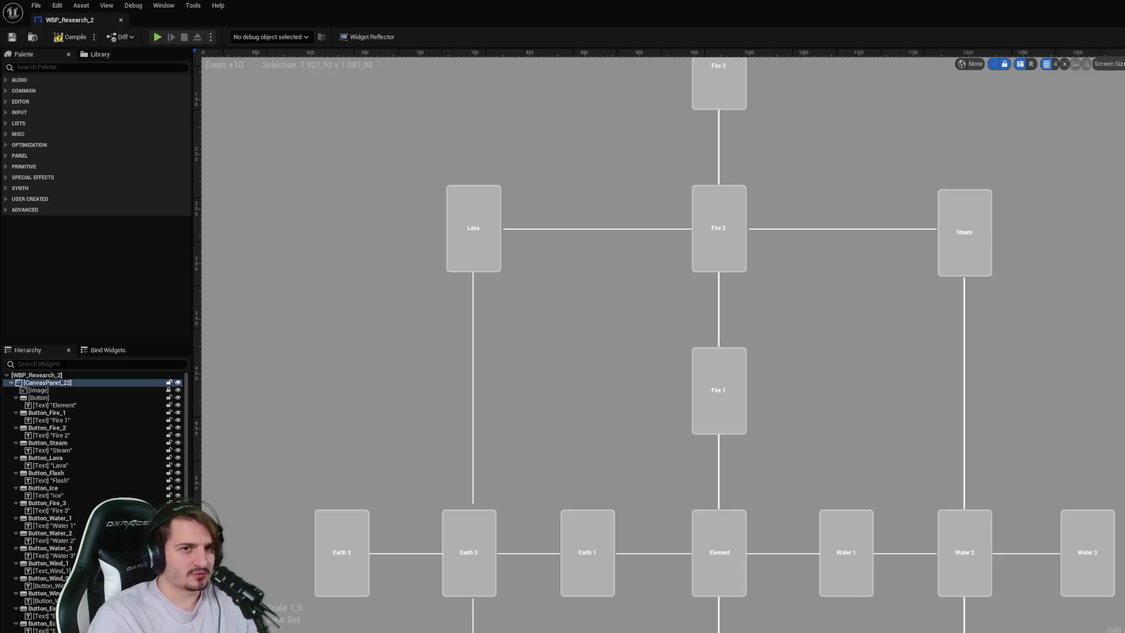
{"action": "left_click", "coordinate": [1123, 37]}
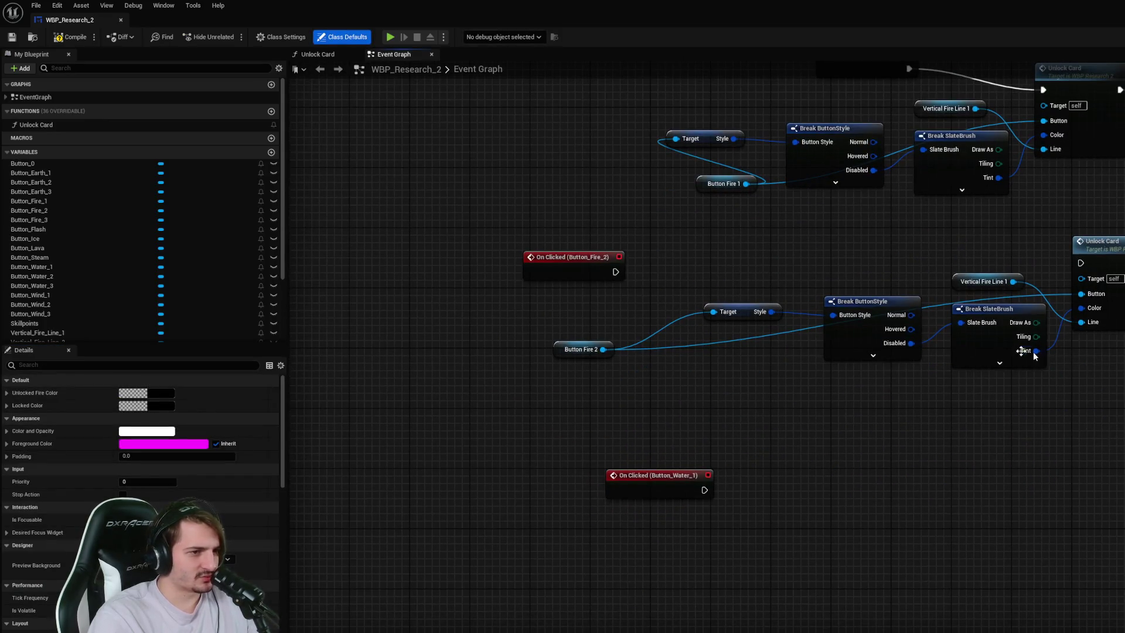
- Feed a Vertical Fire Line 2 getter into the copied Unlock Card's Line, deleting the Vertical Fire Line 1 getter
{"action": "left_click_drag", "start_coordinate": [981, 280], "coordinate": [856, 266]}
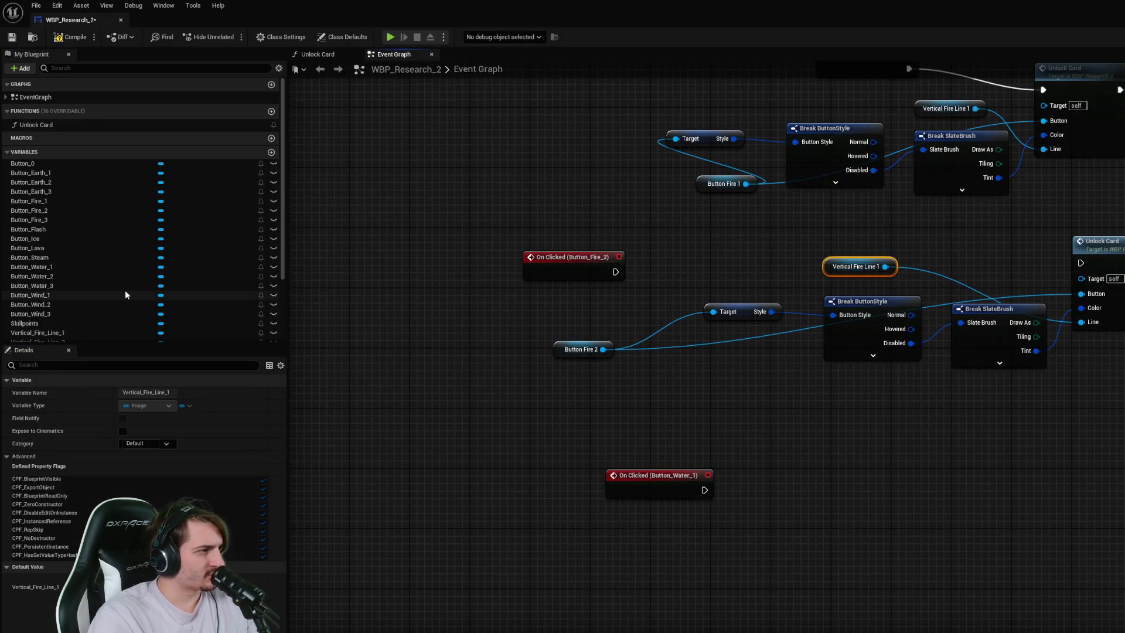
{"action": "scroll", "coordinate": [128, 289], "scroll_direction": "down", "scroll_amount": 2}
{"action": "scroll", "coordinate": [129, 289], "scroll_direction": "down", "scroll_amount": 2}
{"action": "mouse_move", "coordinate": [101, 252]}
{"action": "left_mouse_down"}
{"action": "mouse_move", "coordinate": [860, 370]}
{"action": "mouse_move", "coordinate": [860, 410]}
{"action": "mouse_move", "coordinate": [932, 237]}
{"action": "left_mouse_up"}
{"action": "left_click", "coordinate": [860, 413]}
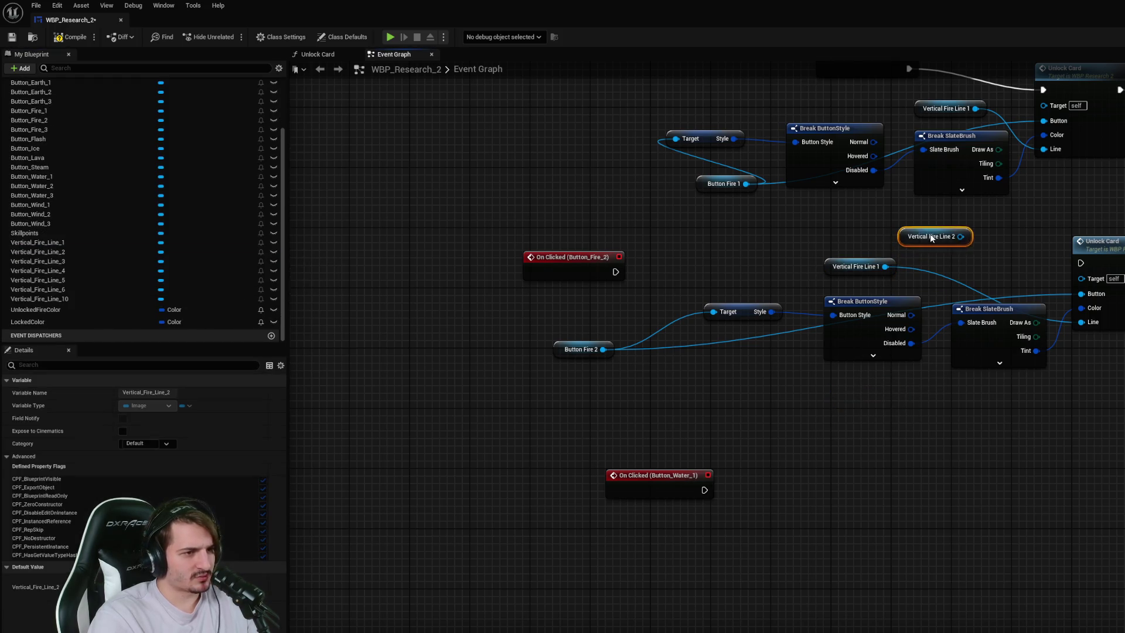
{"action": "left_click_drag", "start_coordinate": [885, 266], "coordinate": [962, 236]}
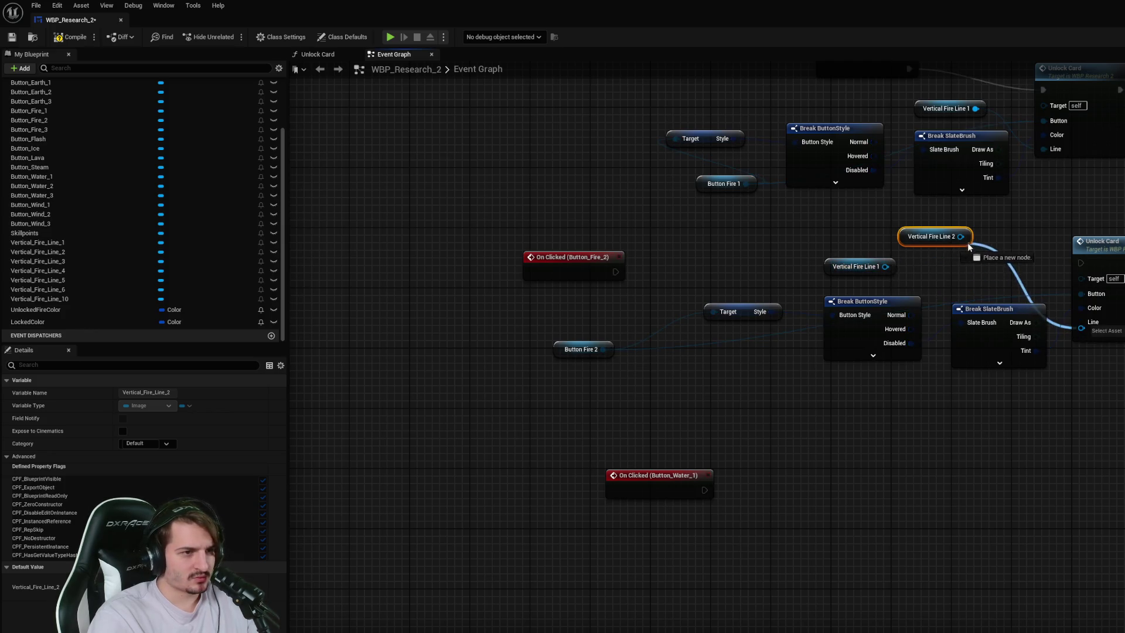
{"action": "left_click", "coordinate": [879, 268]}
{"action": "key", "text": "Delete"}
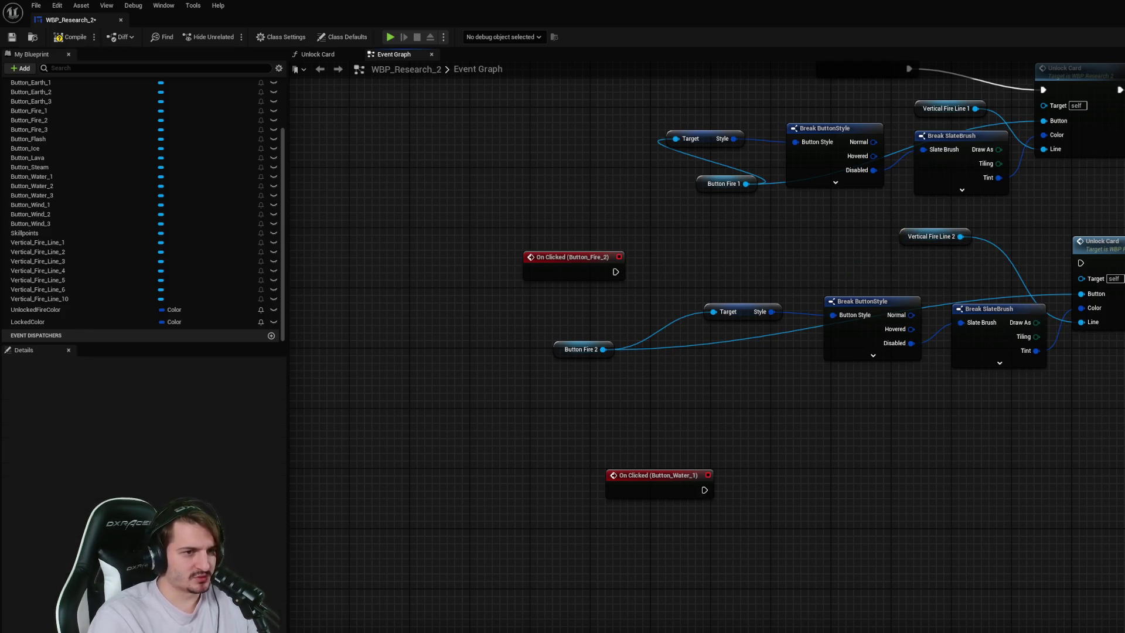
- Connect the Button_Fire_2 click event's exec pin to its own Unlock Card
{"action": "left_click_drag", "start_coordinate": [886, 279], "coordinate": [832, 349]}
{"action": "left_click_drag", "start_coordinate": [565, 342], "coordinate": [1031, 333]}
{"action": "scroll", "coordinate": [1043, 357], "scroll_direction": "down", "scroll_amount": 2}
{"action": "left_click_drag", "start_coordinate": [1079, 364], "coordinate": [871, 373]}
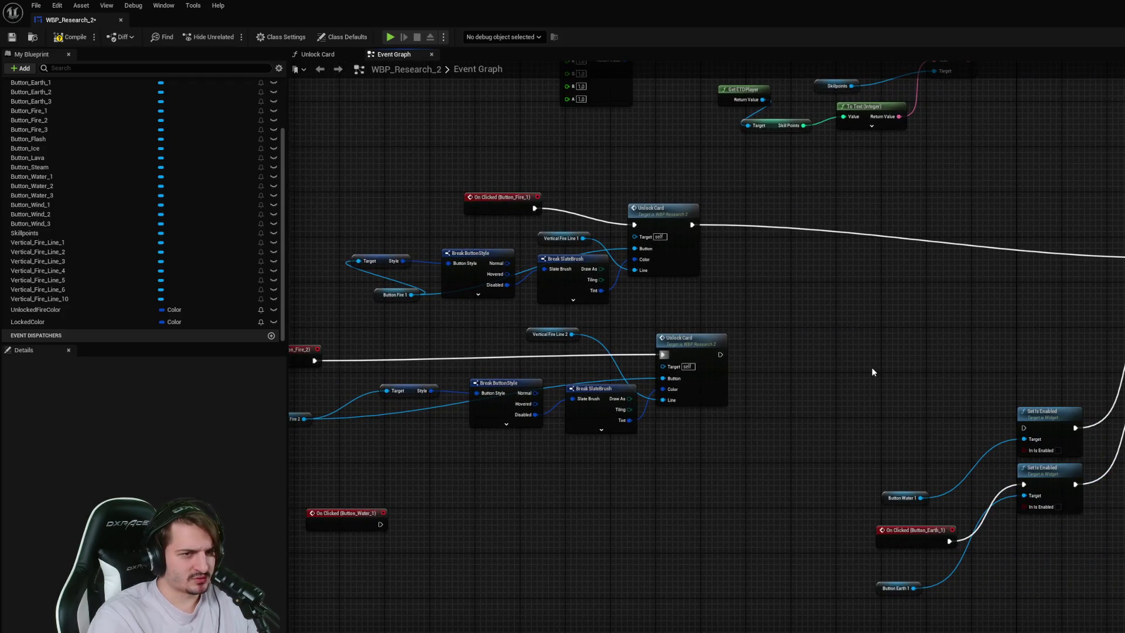
{"action": "mouse_move", "coordinate": [984, 328]}
{"action": "left_mouse_down"}
{"action": "mouse_move", "coordinate": [836, 356]}
{"action": "mouse_move", "coordinate": [695, 467]}
{"action": "left_mouse_up"}
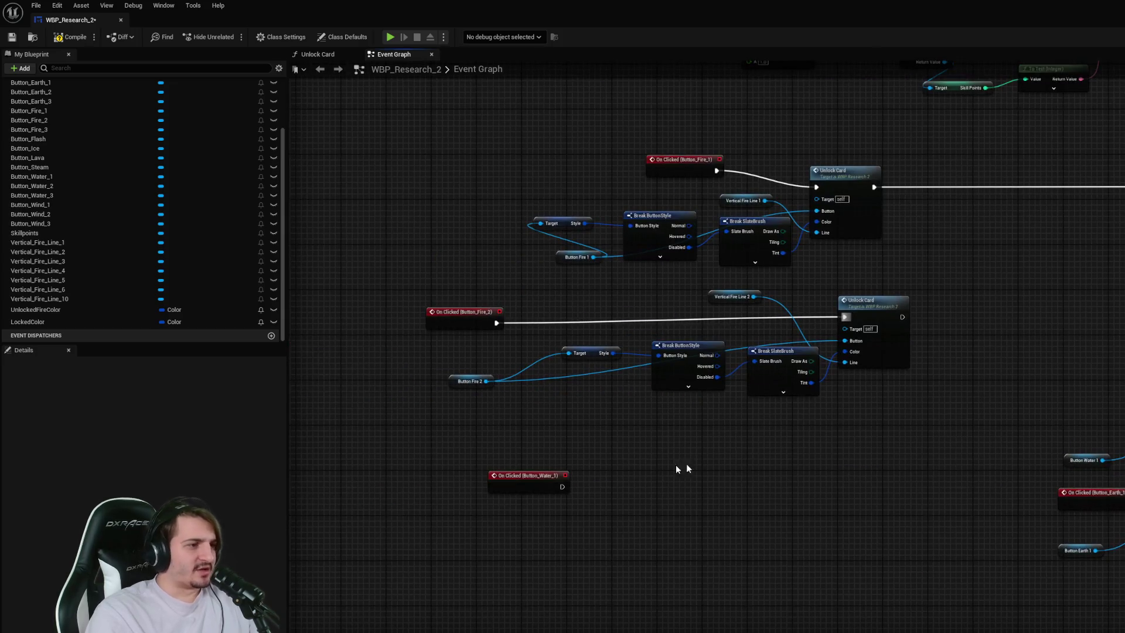
{"action": "scroll", "coordinate": [846, 317], "scroll_direction": "up", "scroll_amount": 3}
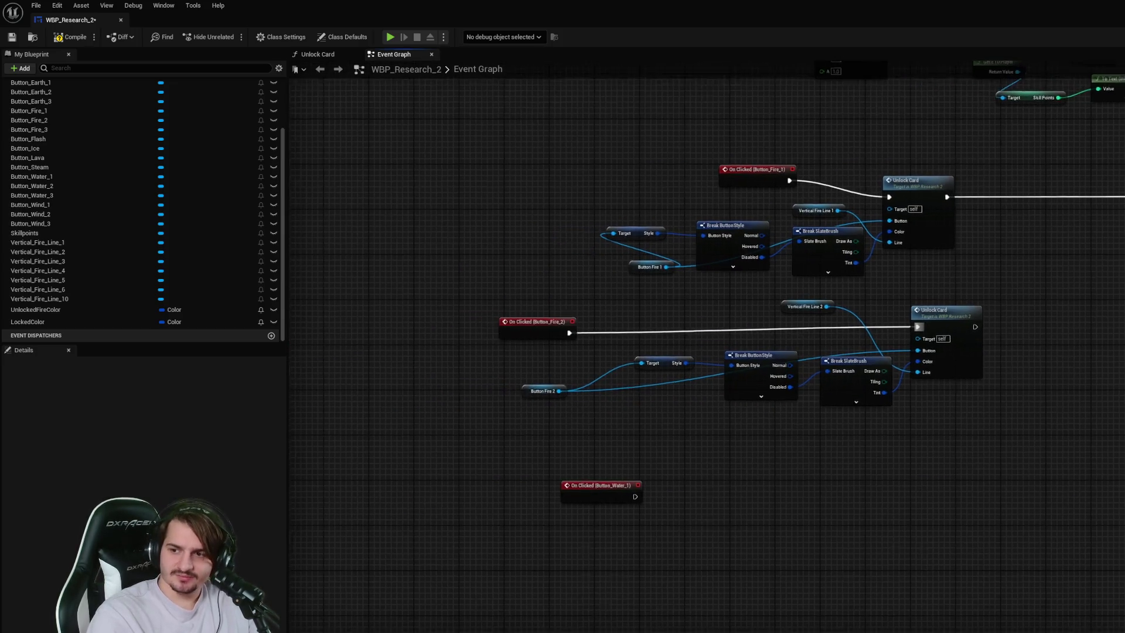
- Delete the Water 1 click event node from the graph
{"action": "left_click_drag", "start_coordinate": [1114, 441], "coordinate": [575, 326]}
{"action": "mouse_move", "coordinate": [866, 576]}
{"action": "left_mouse_down"}
{"action": "mouse_move", "coordinate": [615, 510]}
{"action": "mouse_move", "coordinate": [626, 514]}
{"action": "left_mouse_up"}
{"action": "key", "text": "Delete"}
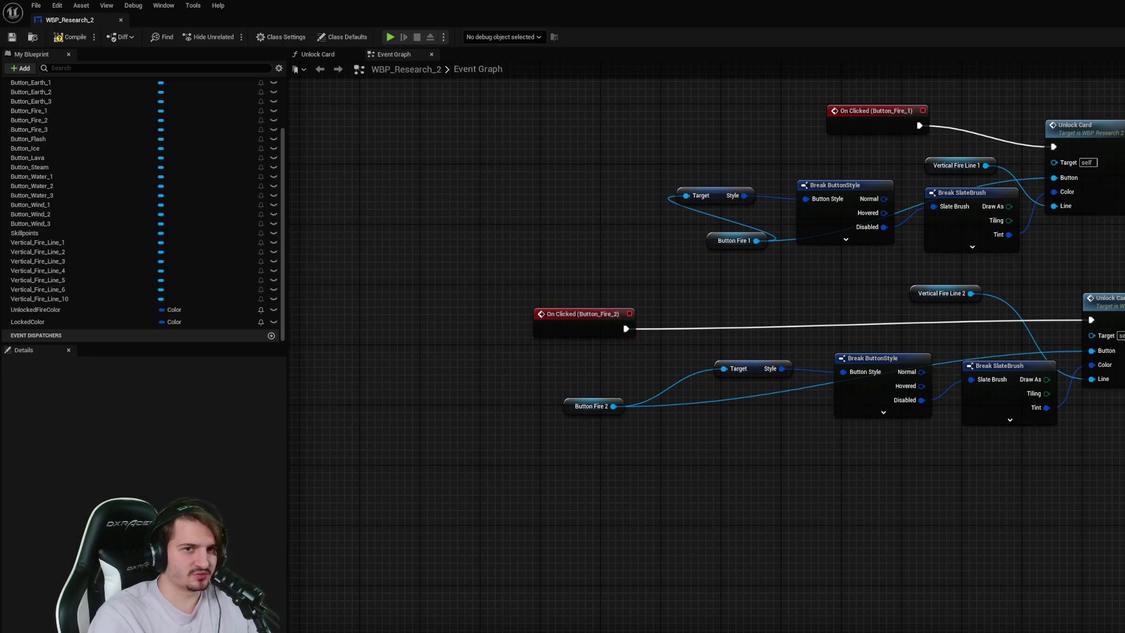
{"action": "key", "text": "shift+F12"}
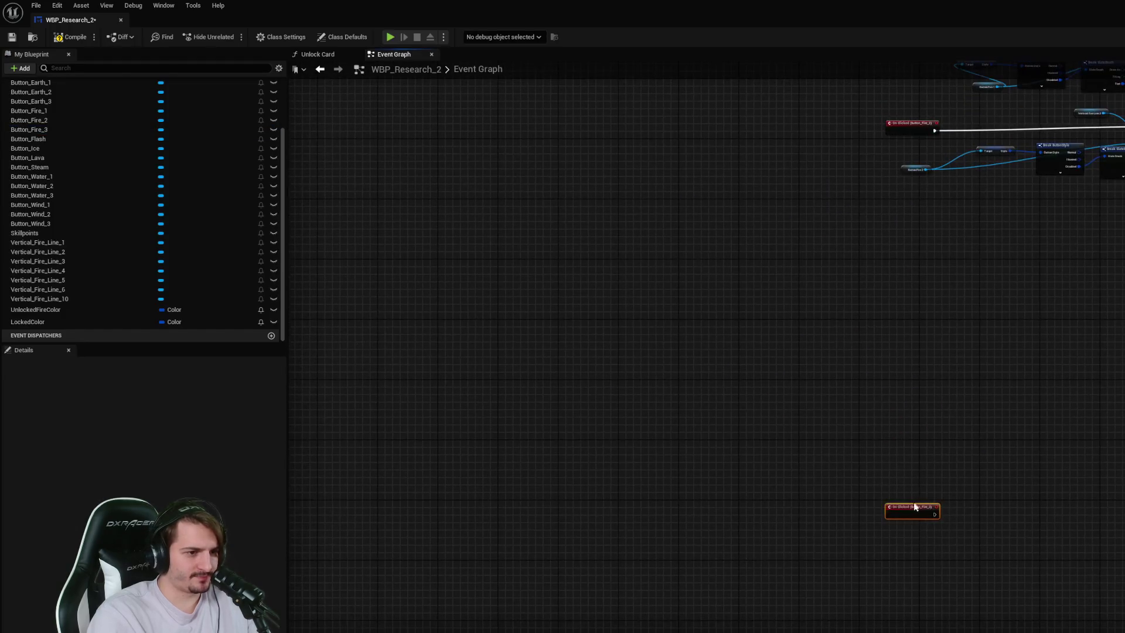
- Duplicate the Fire 2 styling nodes and Vertical Fire Line 2 below the new Fire 3 click event
{"action": "left_click_drag", "start_coordinate": [912, 506], "coordinate": [953, 225]}
{"action": "scroll", "coordinate": [1013, 227], "scroll_direction": "up", "scroll_amount": 3}
{"action": "mouse_move", "coordinate": [1122, 315]}
{"action": "left_mouse_down"}
{"action": "mouse_move", "coordinate": [878, 151]}
{"action": "mouse_move", "coordinate": [725, 194]}
{"action": "mouse_move", "coordinate": [661, 237]}
{"action": "left_mouse_up"}
{"action": "left_click", "coordinate": [1021, 175], "text": "ctrl"}
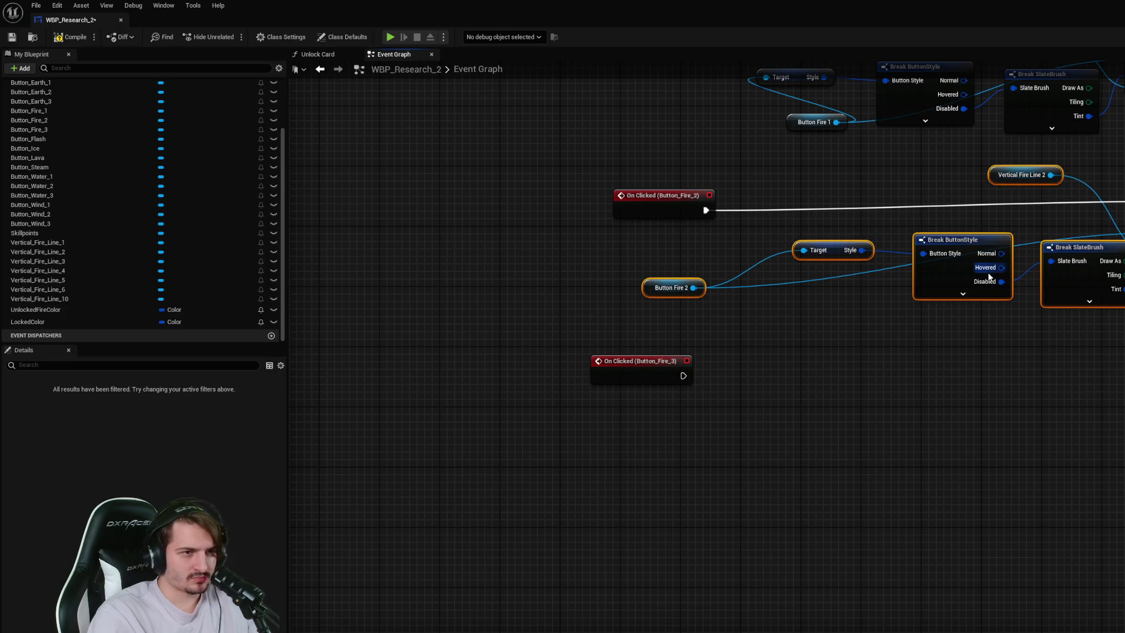
{"action": "key", "text": "ctrl+c"}
{"action": "key", "text": "ctrl+v"}
{"action": "left_click_drag", "start_coordinate": [903, 300], "coordinate": [858, 488]}
{"action": "left_click_drag", "start_coordinate": [680, 381], "coordinate": [725, 448]}
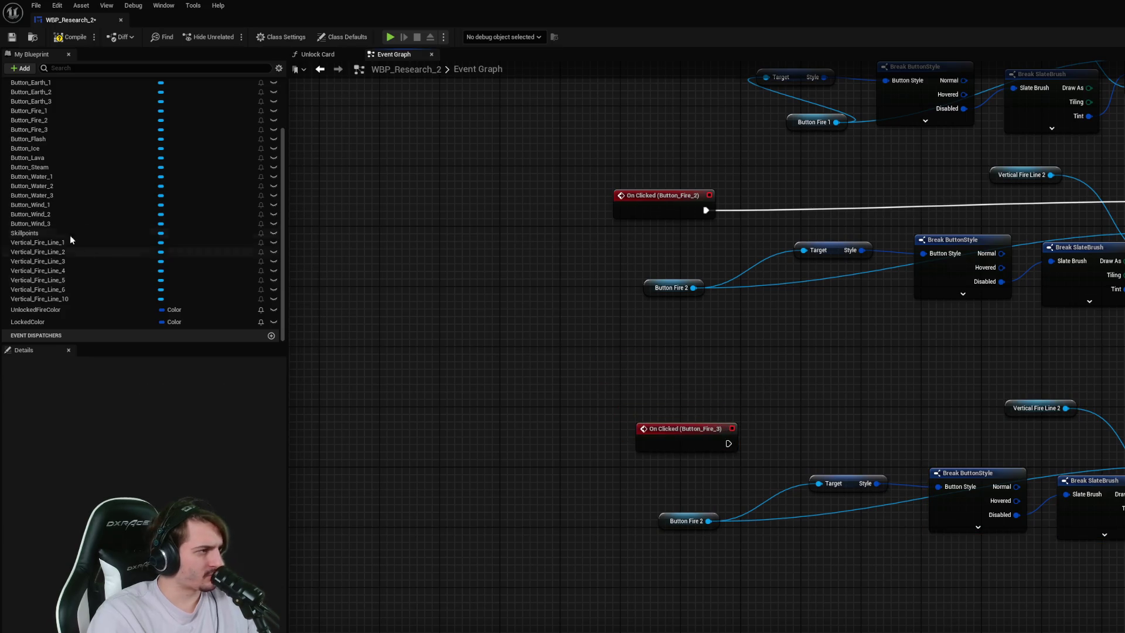
- Swap the copied Vertical Fire Line 2 for a Vertical Fire Line 3 getter
{"action": "scroll", "coordinate": [108, 249], "scroll_direction": "up", "scroll_amount": 5}
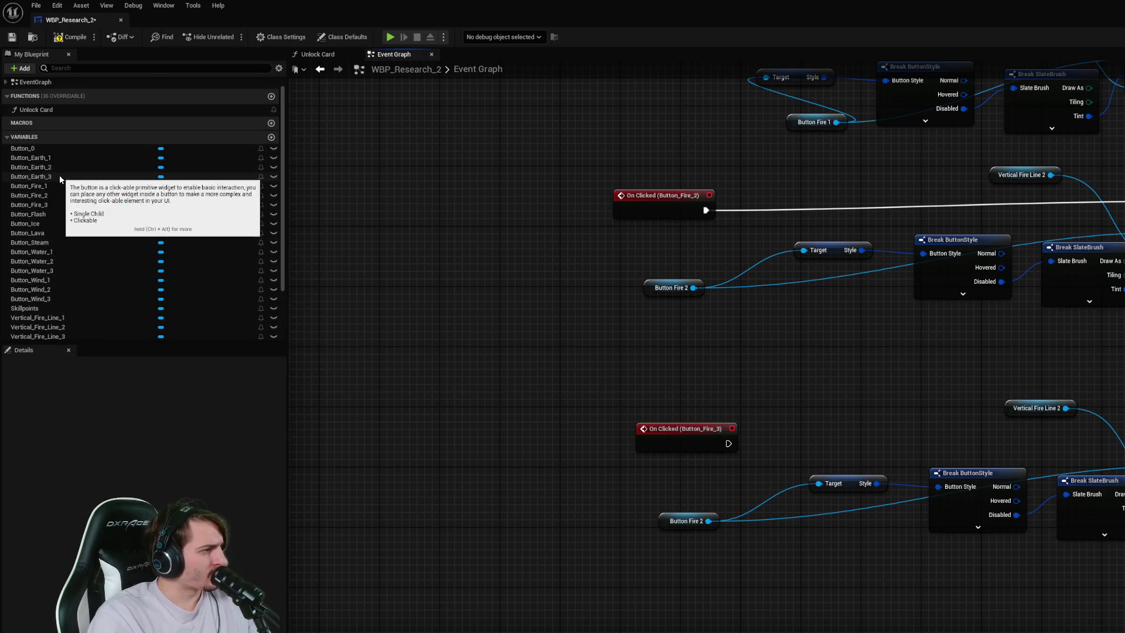
{"action": "scroll", "coordinate": [72, 300], "scroll_direction": "down", "scroll_amount": 1}
{"action": "scroll", "coordinate": [72, 299], "scroll_direction": "down", "scroll_amount": 3}
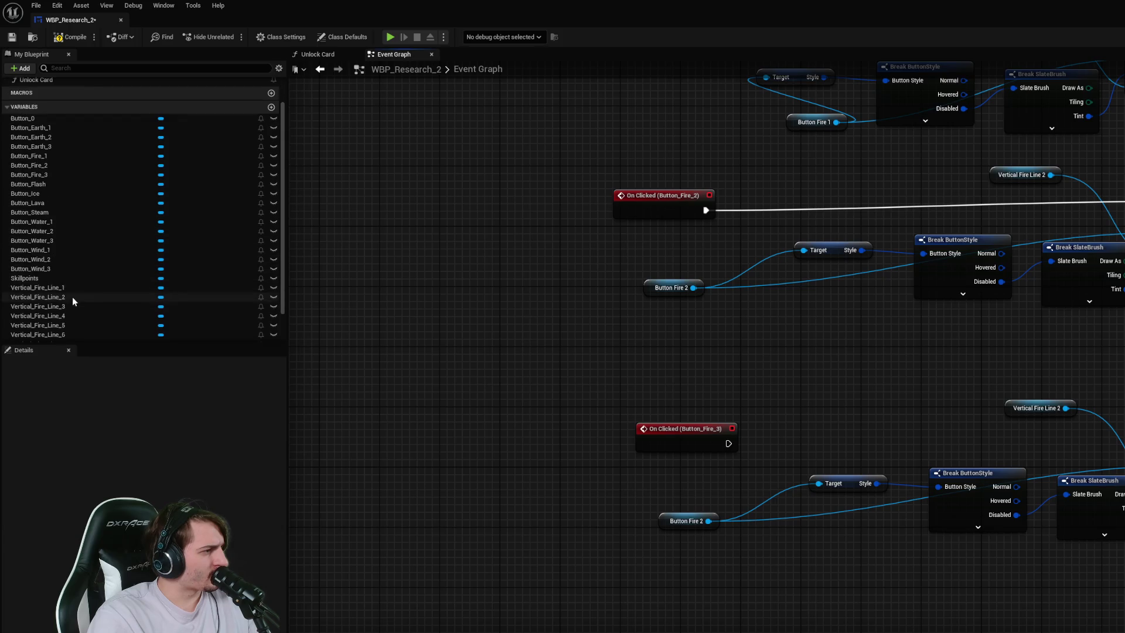
{"action": "mouse_move", "coordinate": [70, 276]}
{"action": "left_mouse_down"}
{"action": "mouse_move", "coordinate": [578, 334]}
{"action": "mouse_move", "coordinate": [743, 379]}
{"action": "mouse_move", "coordinate": [833, 379]}
{"action": "mouse_move", "coordinate": [845, 393]}
{"action": "left_mouse_up"}
{"action": "left_click", "coordinate": [742, 380]}
{"action": "left_click_drag", "start_coordinate": [1064, 409], "coordinate": [871, 394]}
{"action": "left_click", "coordinate": [1040, 410]}
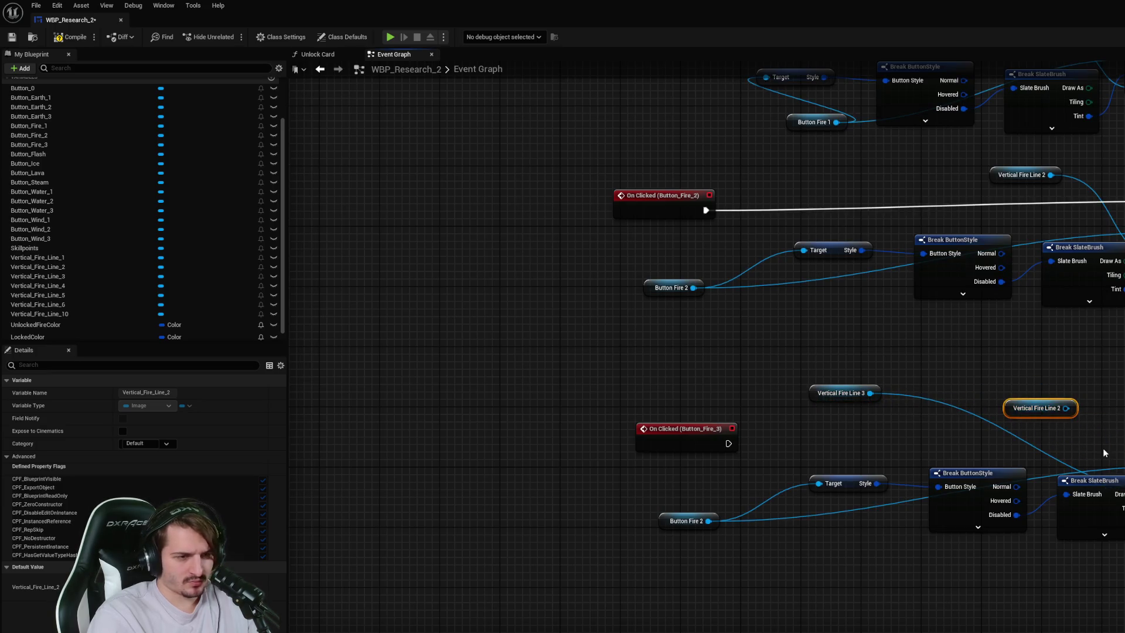
{"action": "key", "text": "Delete"}
{"action": "key", "text": "ctrl+z"}
{"action": "key", "text": "ctrl+z"}
{"action": "key", "text": "ctrl+z"}
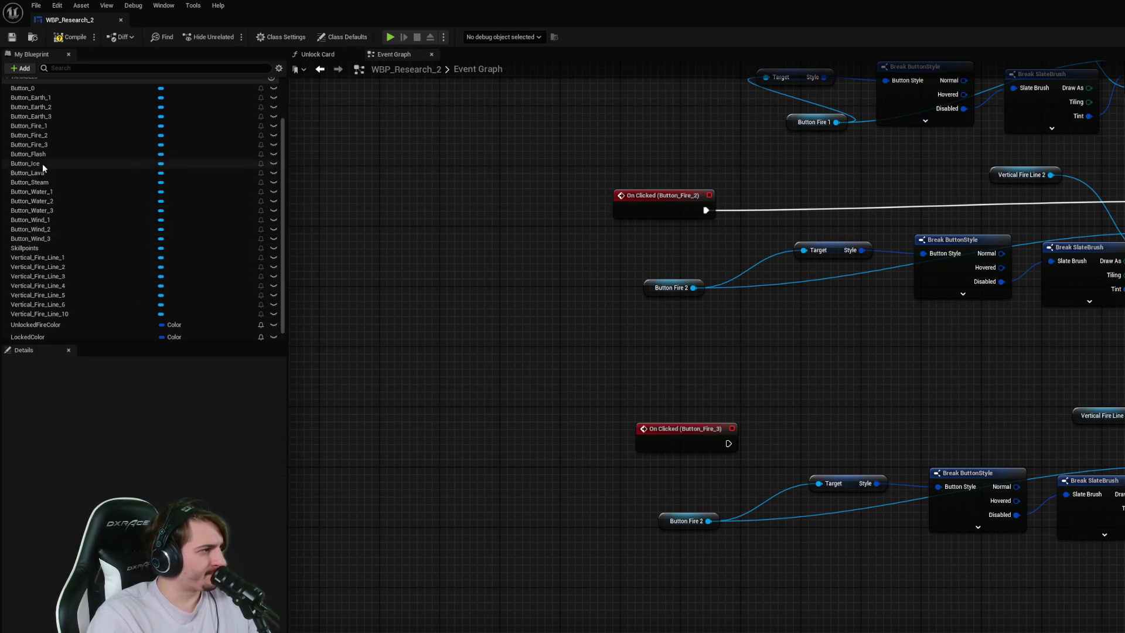
- Replace the copied Button Fire 2 with a Button Fire 3 getter and wire Fire 3's On Clicked into the chain
{"action": "left_click_drag", "start_coordinate": [52, 146], "coordinate": [569, 461]}
{"action": "mouse_move", "coordinate": [708, 521]}
{"action": "left_mouse_down"}
{"action": "mouse_move", "coordinate": [619, 468]}
{"action": "mouse_move", "coordinate": [801, 543]}
{"action": "left_mouse_up"}
{"action": "left_click_drag", "start_coordinate": [609, 495], "coordinate": [731, 566]}
{"action": "key", "text": "Delete"}
{"action": "mouse_move", "coordinate": [729, 446]}
{"action": "left_mouse_down"}
{"action": "mouse_move", "coordinate": [1120, 437]}
{"action": "mouse_move", "coordinate": [1035, 410]}
{"action": "mouse_move", "coordinate": [940, 416]}
{"action": "left_mouse_up"}
- Save and compile the widget blueprint, then return to the level editor
{"action": "key", "text": "ctrl+s"}
{"action": "left_click", "coordinate": [575, 339]}
{"action": "key", "text": "F7"}
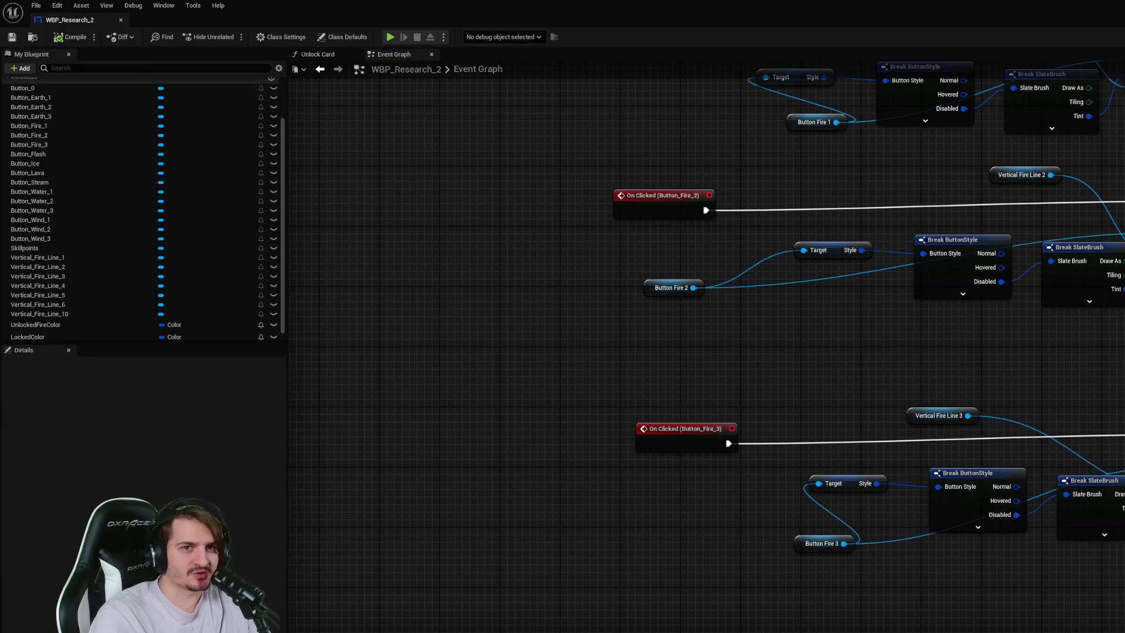
{"action": "key", "text": "alt+Tab"}
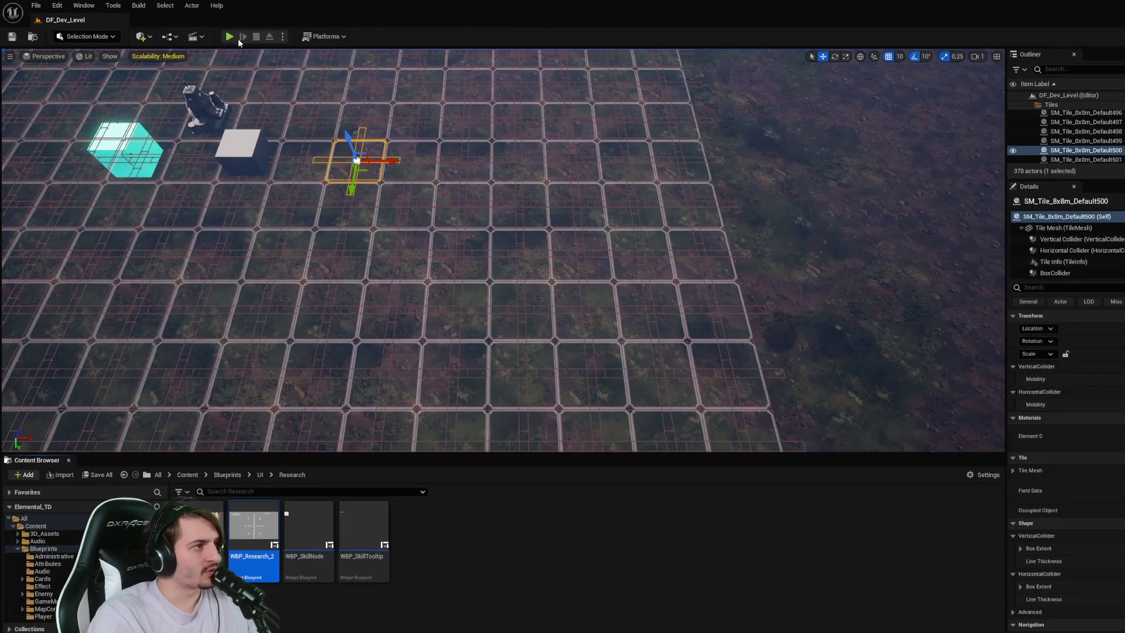
- Play-test the skill tree, researching Fire 1, Fire 2 and Fire 3, then trying Earth 1
{"action": "left_click", "coordinate": [231, 38]}
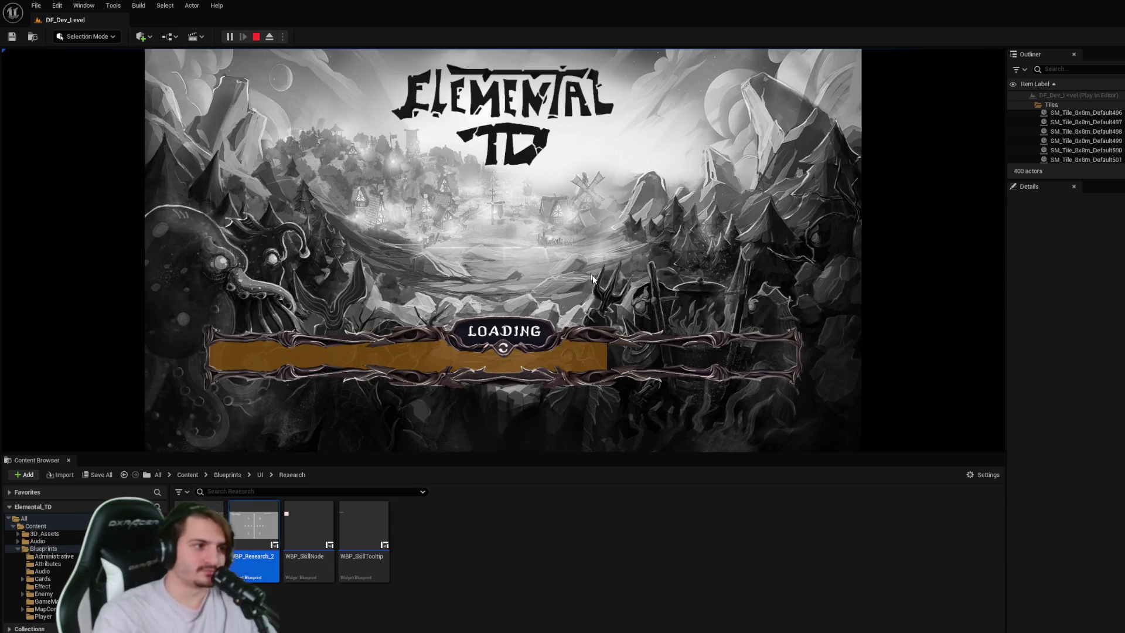
{"action": "left_click_drag", "start_coordinate": [595, 460], "coordinate": [595, 554]}
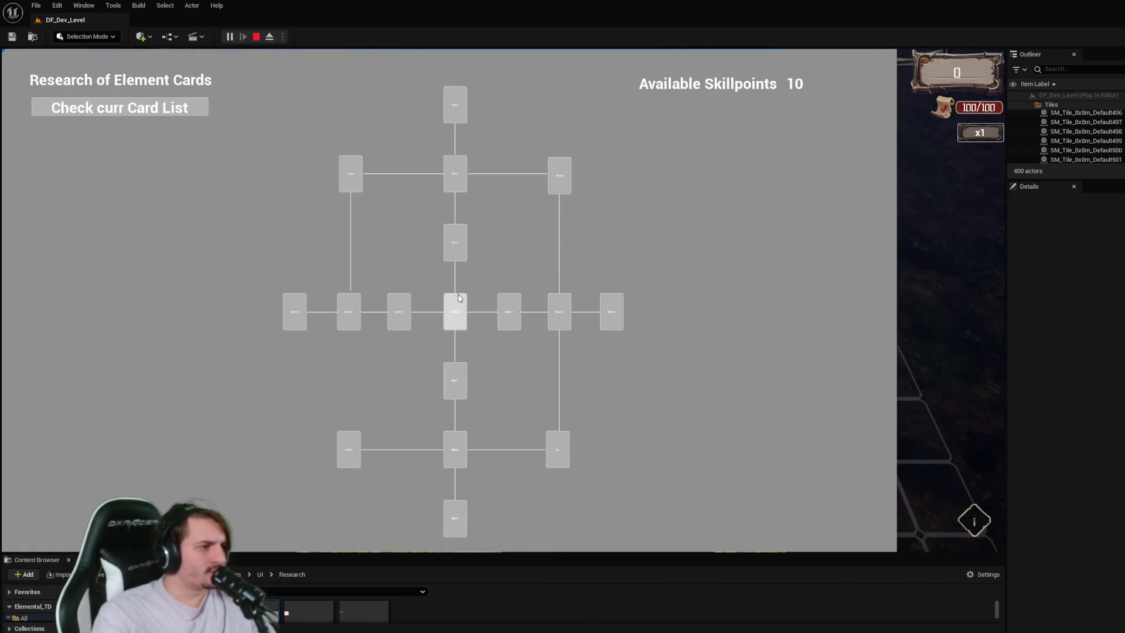
{"action": "left_click", "coordinate": [456, 251]}
{"action": "left_click", "coordinate": [456, 176]}
{"action": "left_click", "coordinate": [457, 120]}
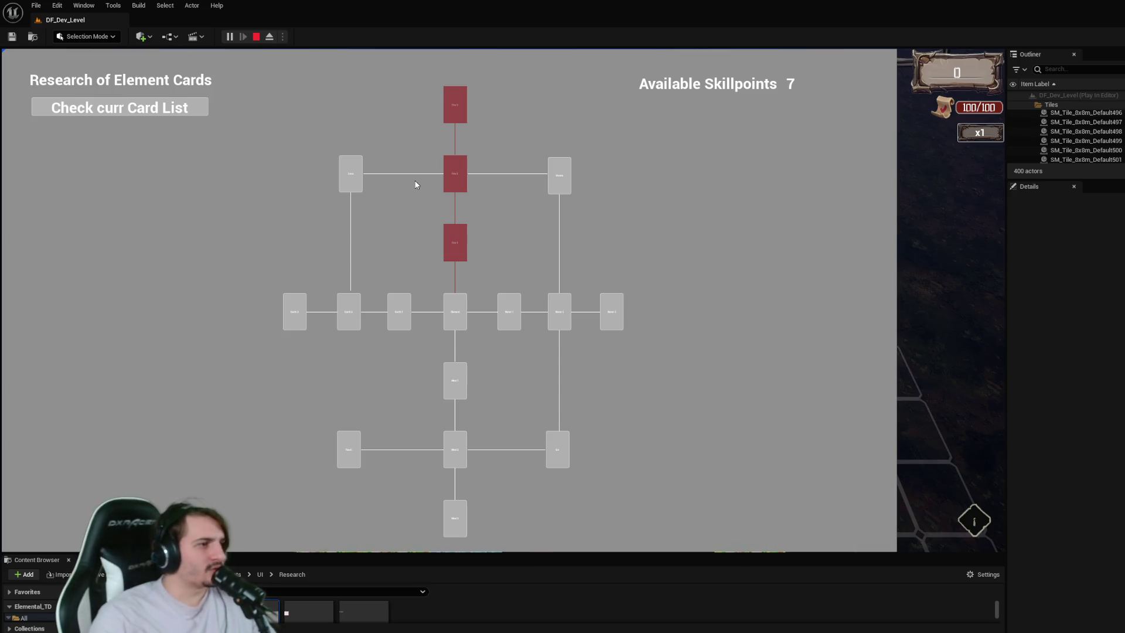
{"action": "left_click", "coordinate": [398, 311]}
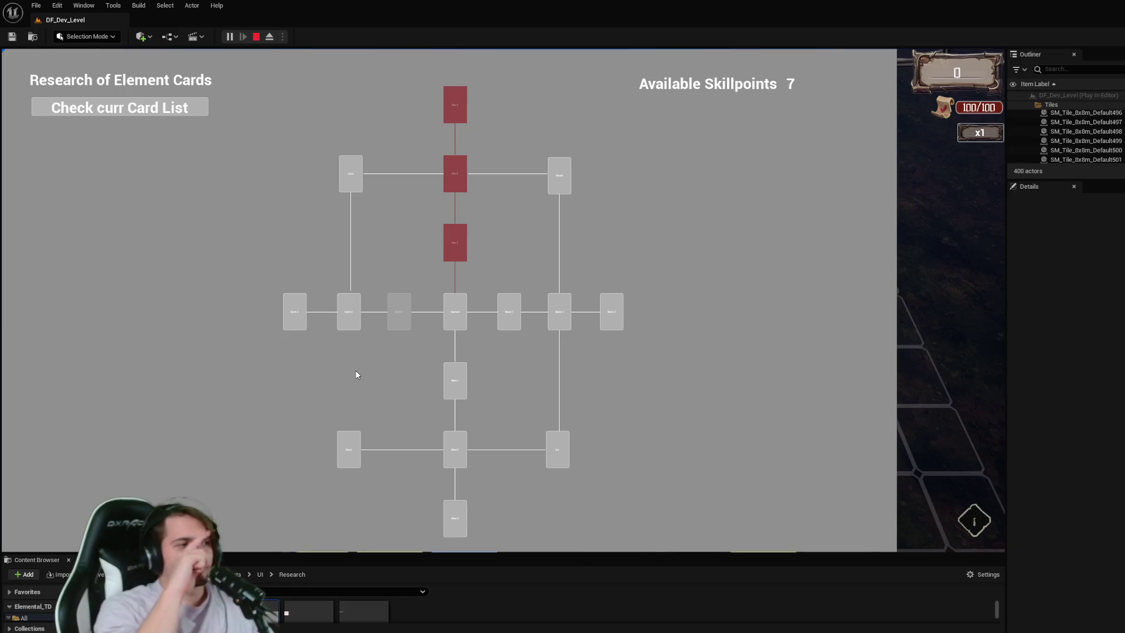
- Stop the play session and reopen WBP_Research_2 from the Content Browser
{"action": "key", "text": "Escape"}
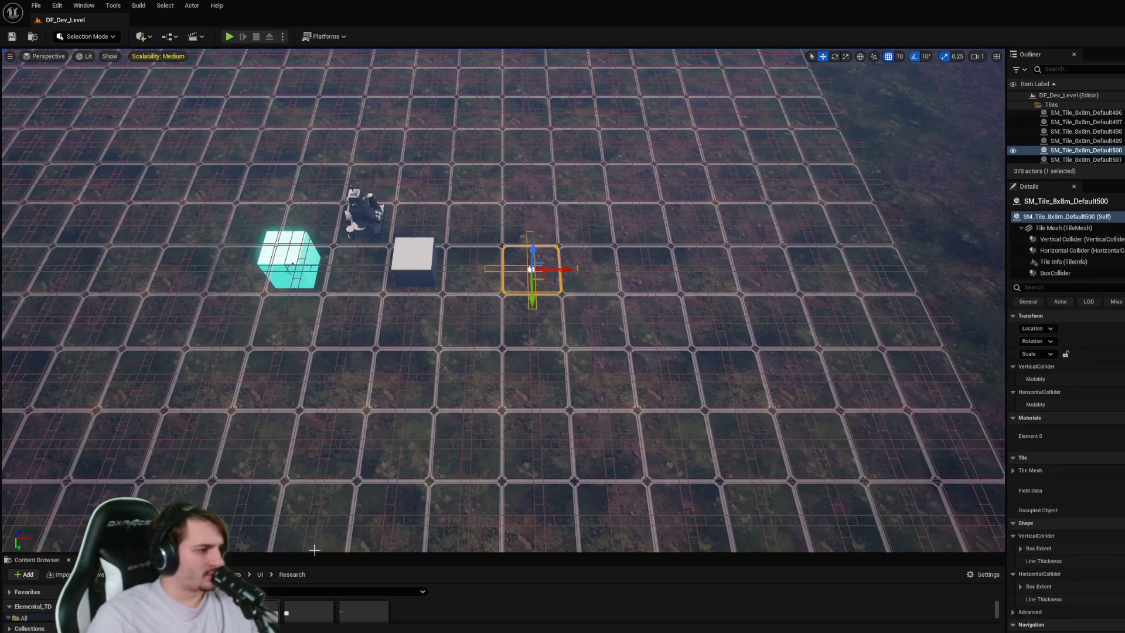
{"action": "left_click_drag", "start_coordinate": [286, 554], "coordinate": [286, 347]}
{"action": "double_click", "coordinate": [250, 434]}
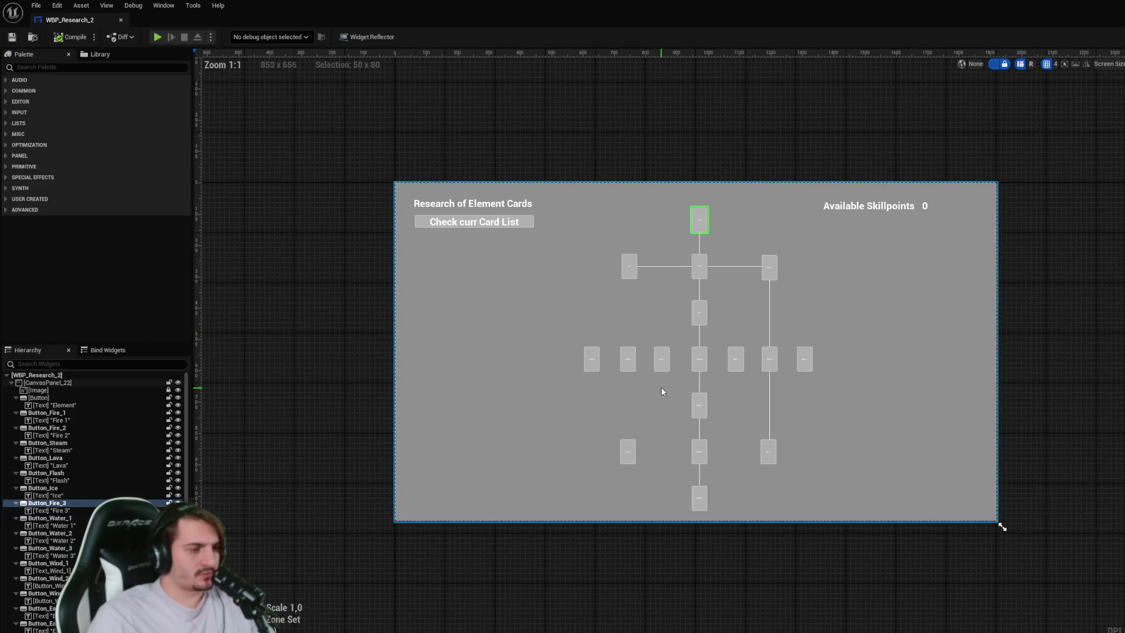
{"action": "scroll", "coordinate": [481, 421], "scroll_direction": "up", "scroll_amount": 7}
{"action": "left_click", "coordinate": [532, 405]}
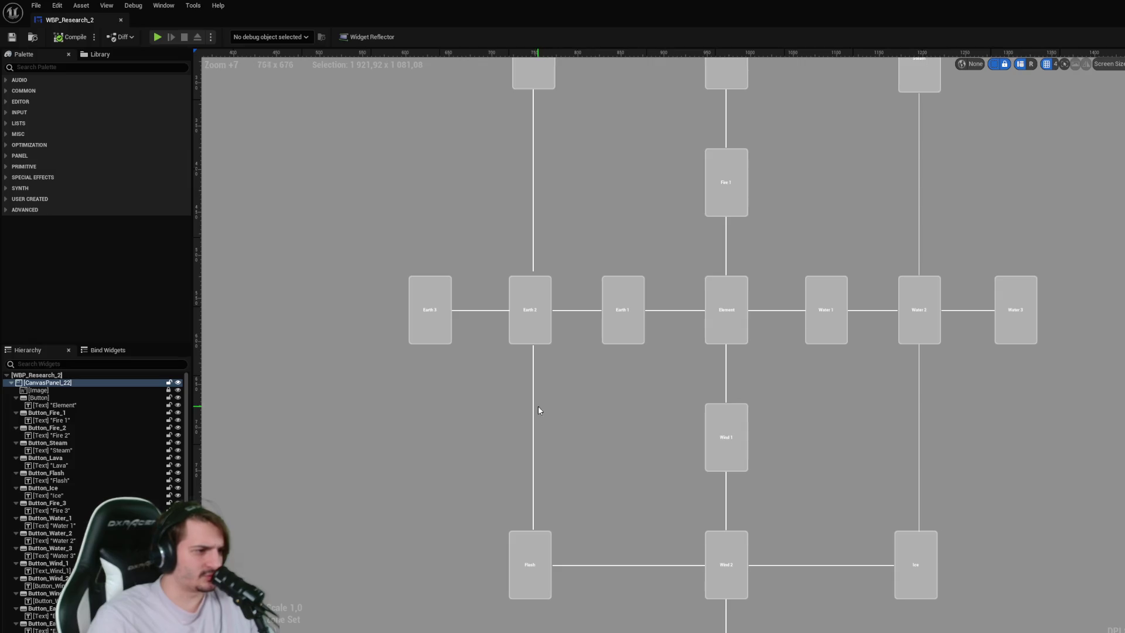
{"action": "left_click", "coordinate": [534, 409]}
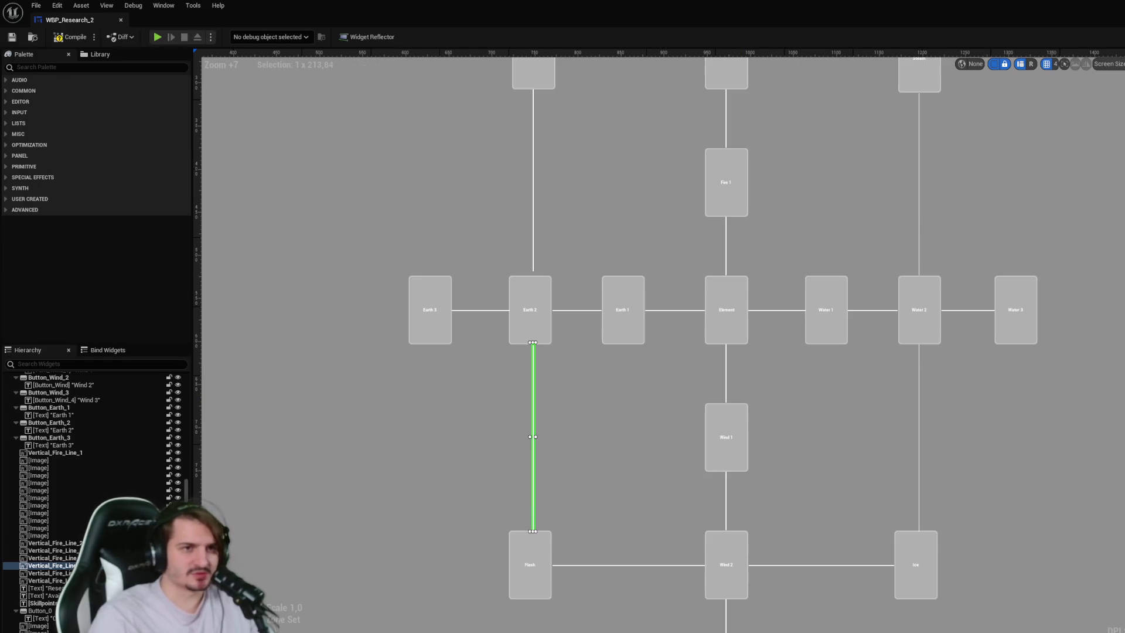
{"action": "left_click", "coordinate": [816, 386]}
{"action": "key", "text": "ctrl+s"}
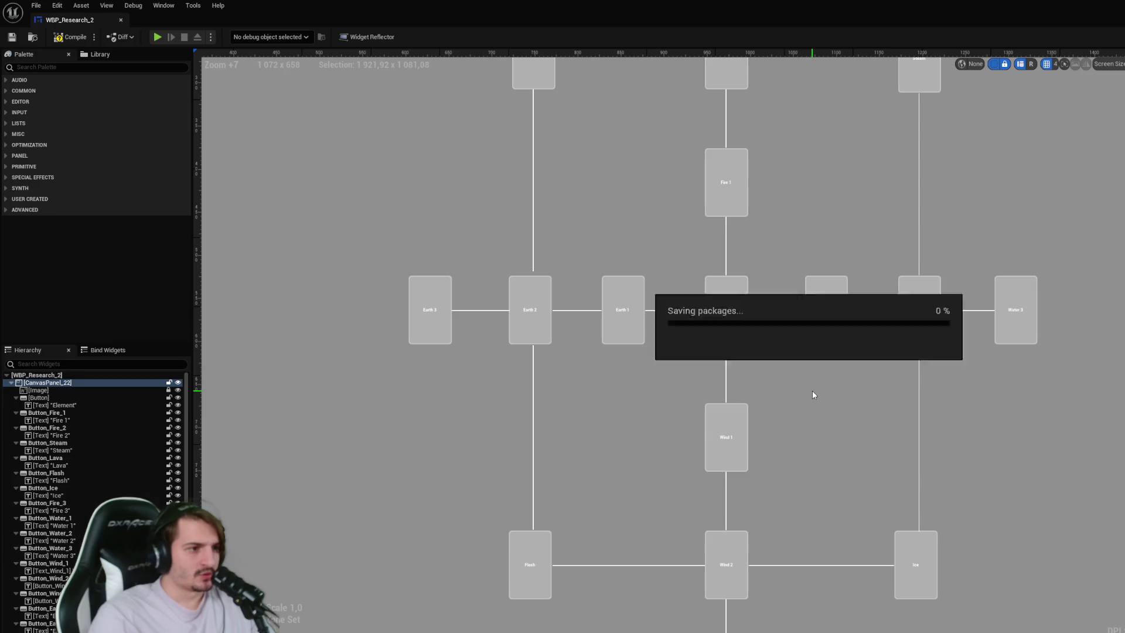
{"action": "left_click", "coordinate": [625, 318]}
{"action": "scroll", "coordinate": [868, 252], "scroll_direction": "up", "scroll_amount": 1}
{"action": "scroll", "coordinate": [739, 514], "scroll_direction": "up", "scroll_amount": 2}
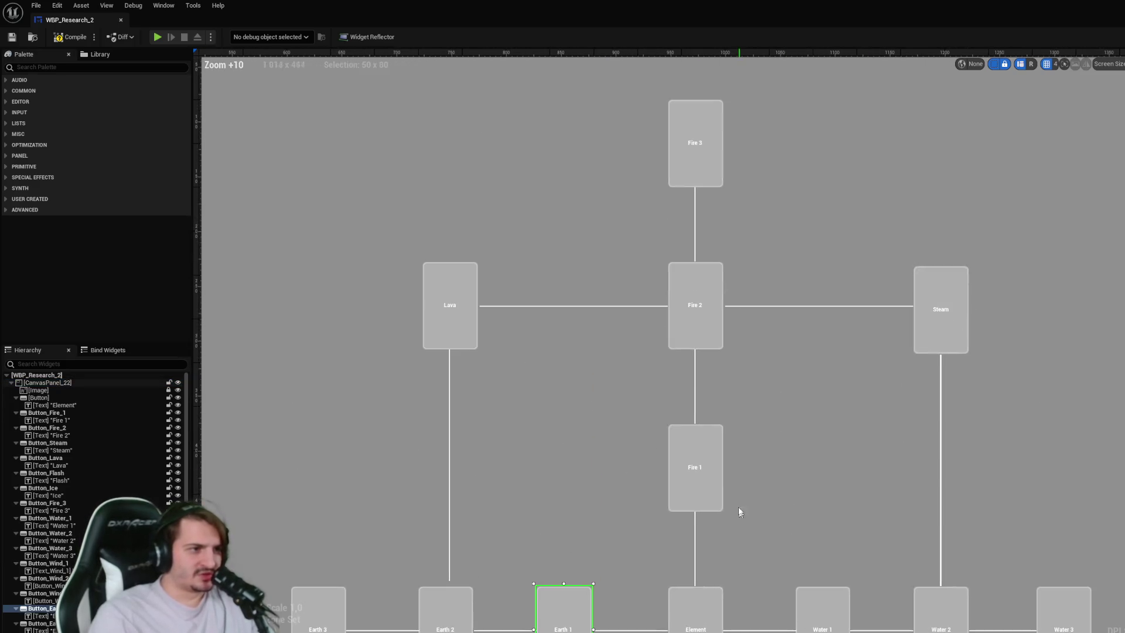
{"action": "left_click", "coordinate": [706, 492]}
{"action": "left_click_drag", "start_coordinate": [881, 490], "coordinate": [877, 431]}
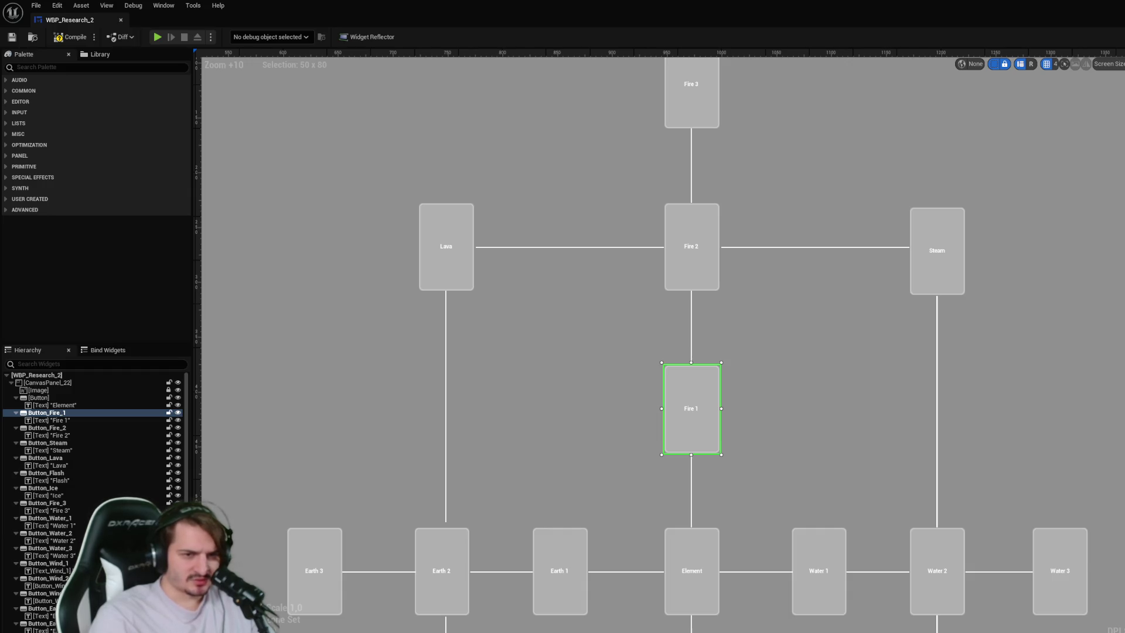
{"action": "left_click", "coordinate": [562, 556]}
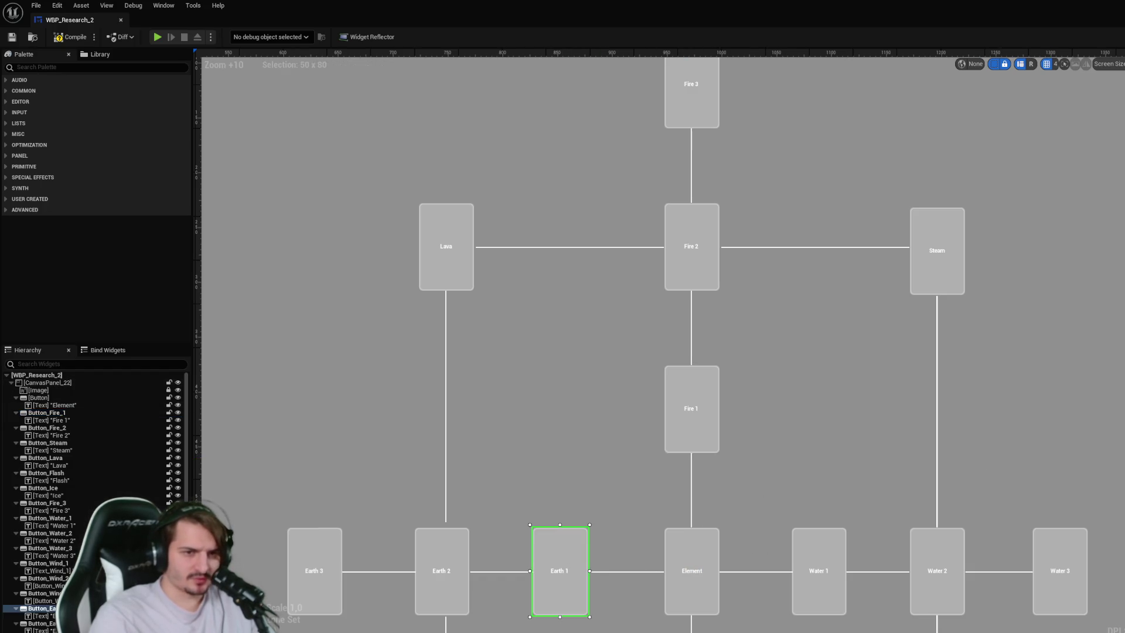
{"action": "left_click", "coordinate": [691, 379]}
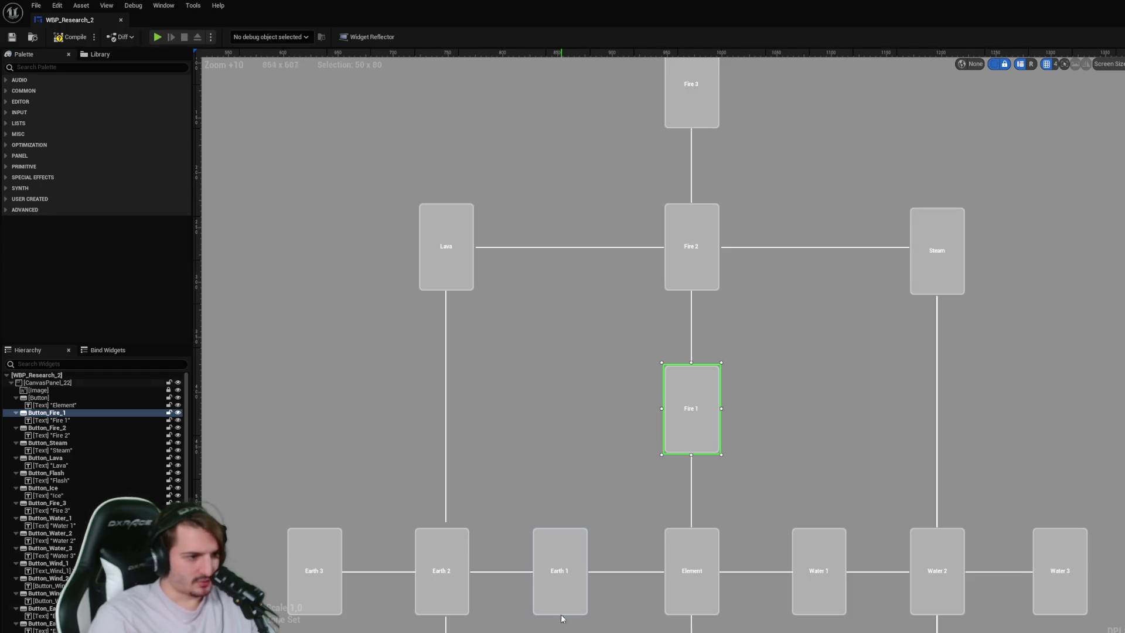
{"action": "left_click", "coordinate": [557, 596]}
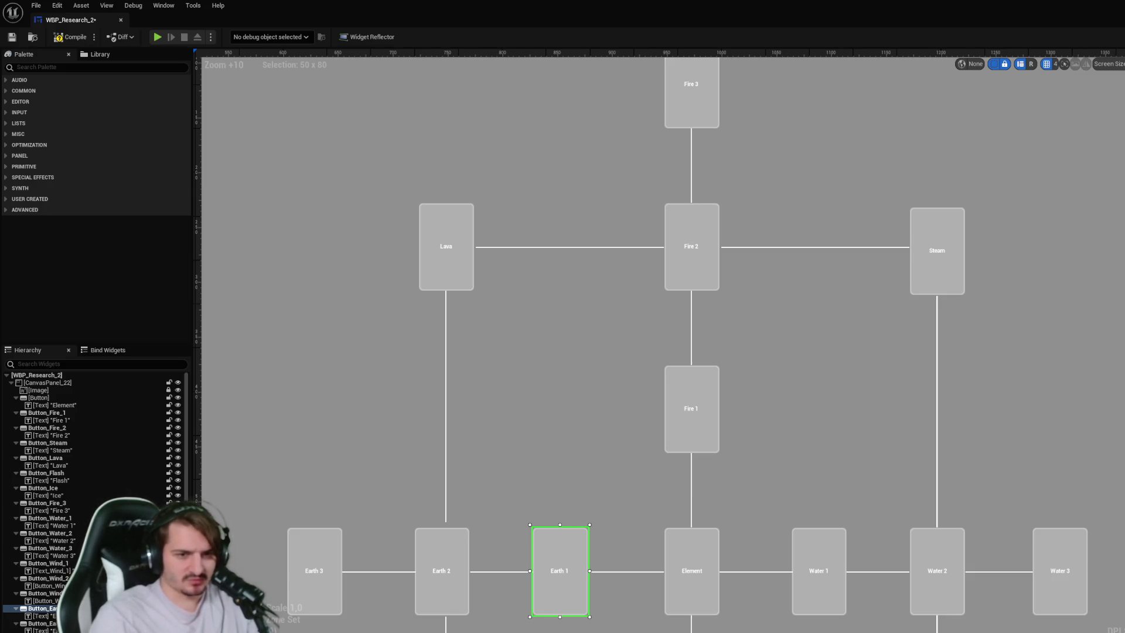
{"action": "key", "text": "ctrl+s"}
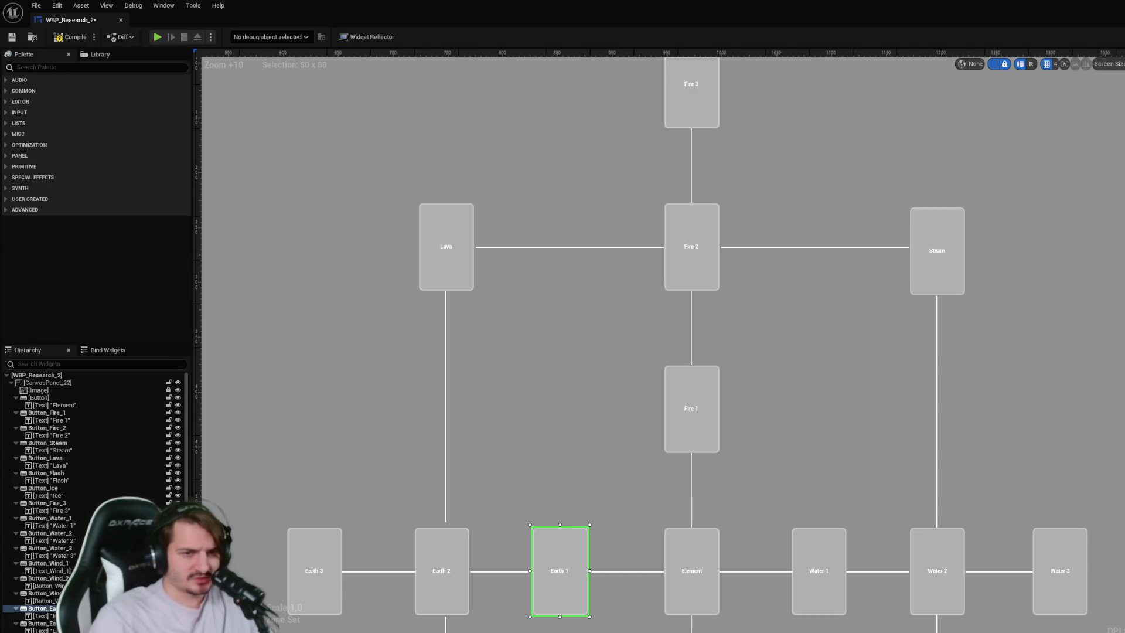
{"action": "left_click_drag", "start_coordinate": [854, 584], "coordinate": [882, 447]}
{"action": "left_click", "coordinate": [857, 459]}
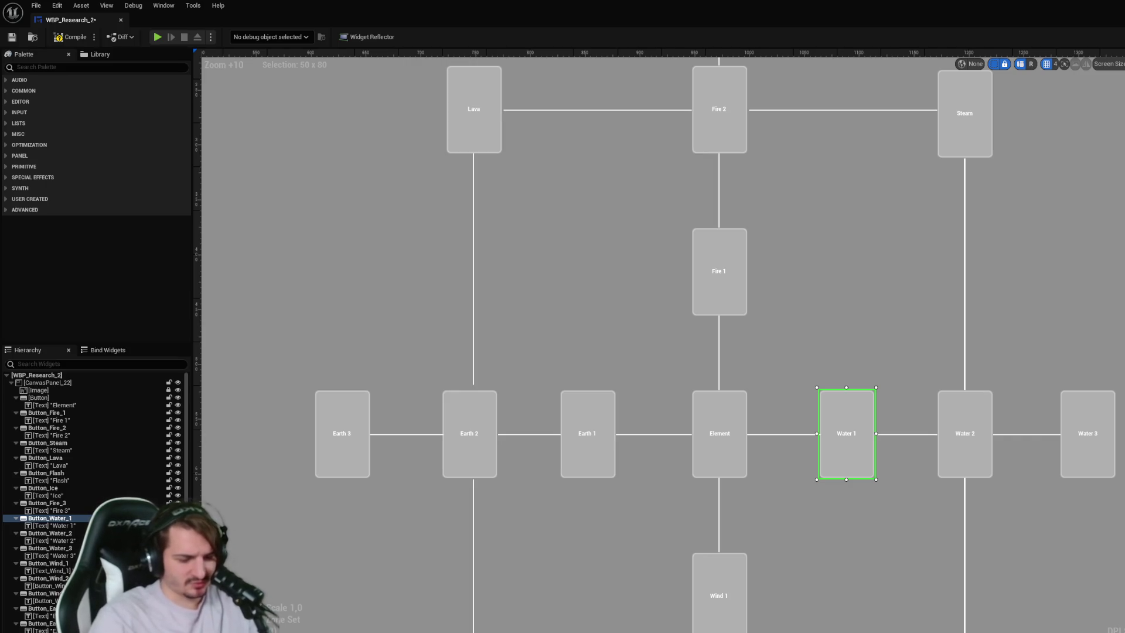
{"action": "left_click", "coordinate": [750, 513]}
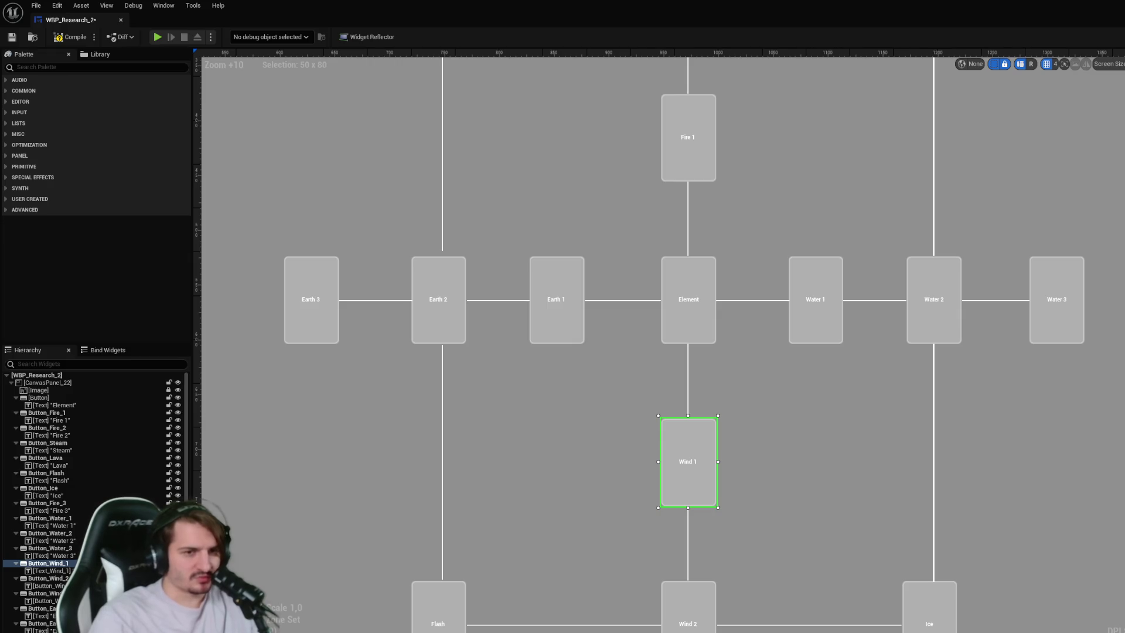
{"action": "left_click", "coordinate": [906, 477]}
{"action": "left_click", "coordinate": [752, 457]}
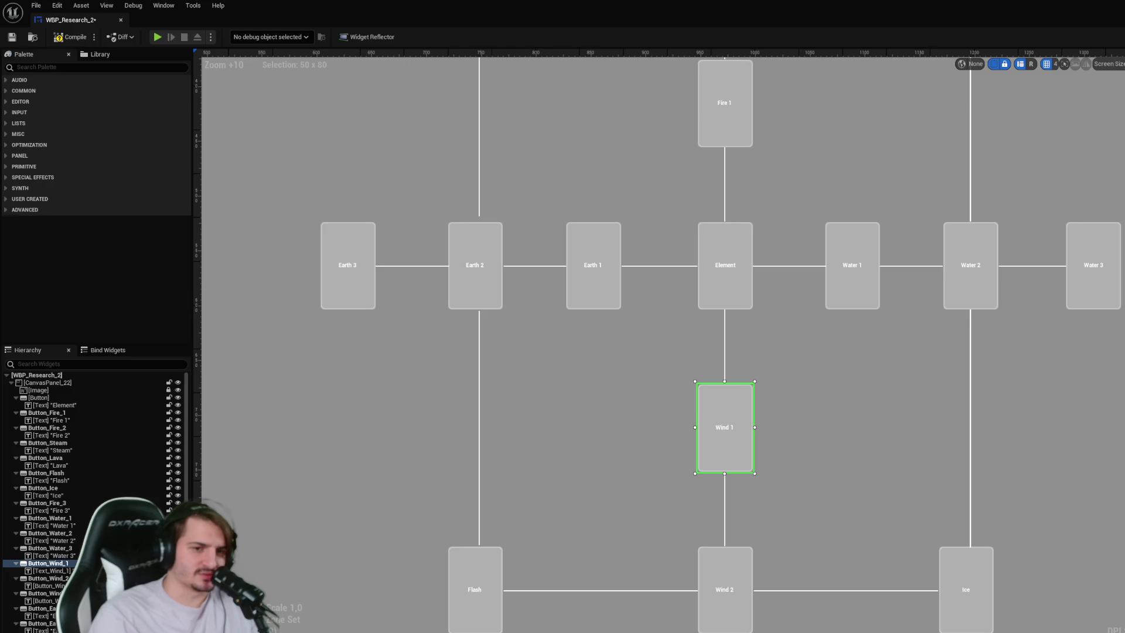
{"action": "left_click", "coordinate": [854, 473]}
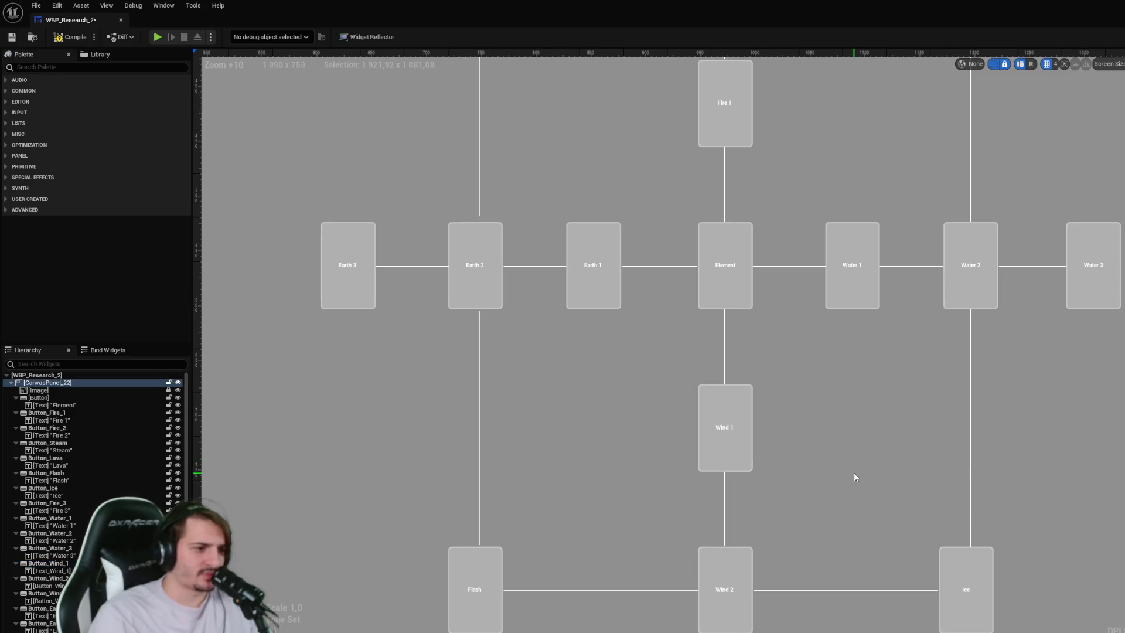
{"action": "left_click_drag", "start_coordinate": [763, 479], "coordinate": [779, 390]}
{"action": "left_click", "coordinate": [724, 378]}
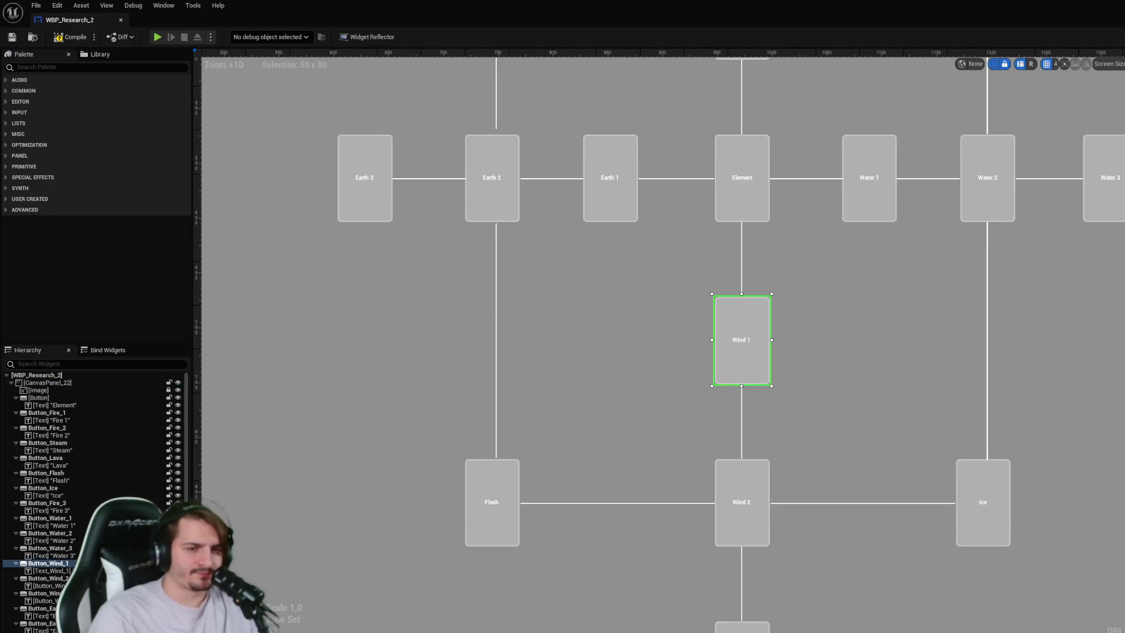
{"action": "left_click_drag", "start_coordinate": [931, 403], "coordinate": [941, 344]}
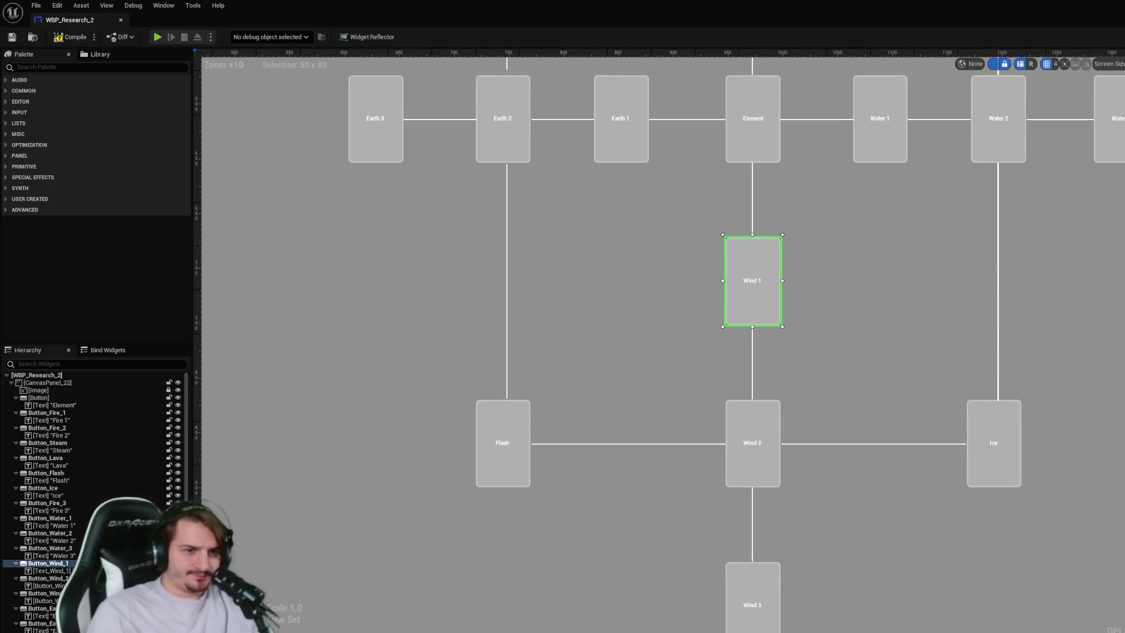
{"action": "left_click", "coordinate": [774, 449]}
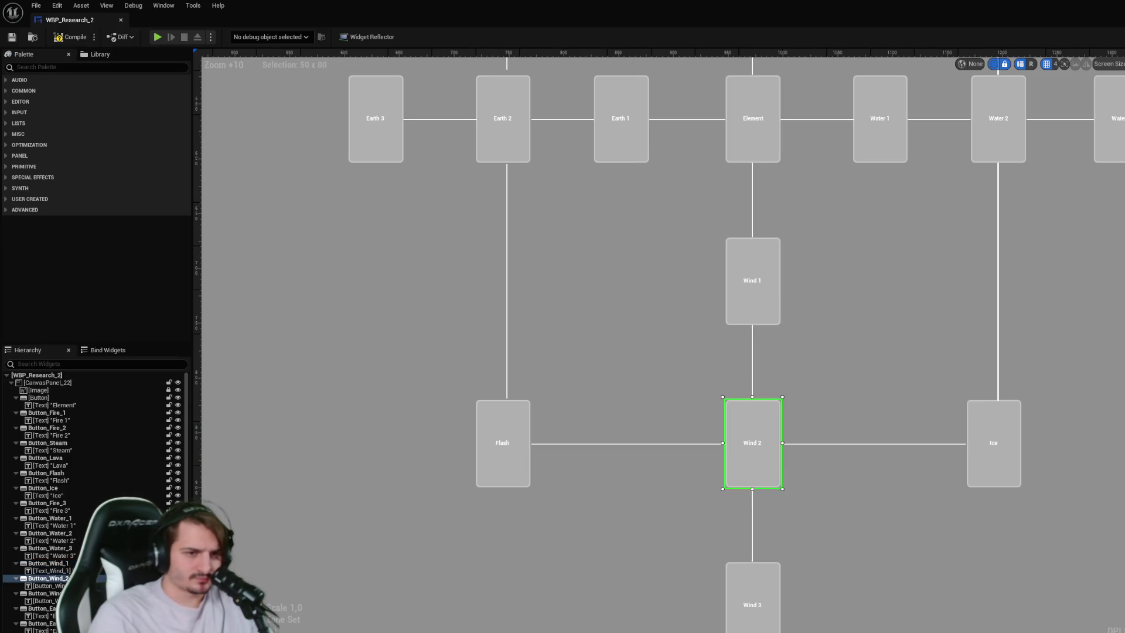
{"action": "left_click", "coordinate": [761, 609]}
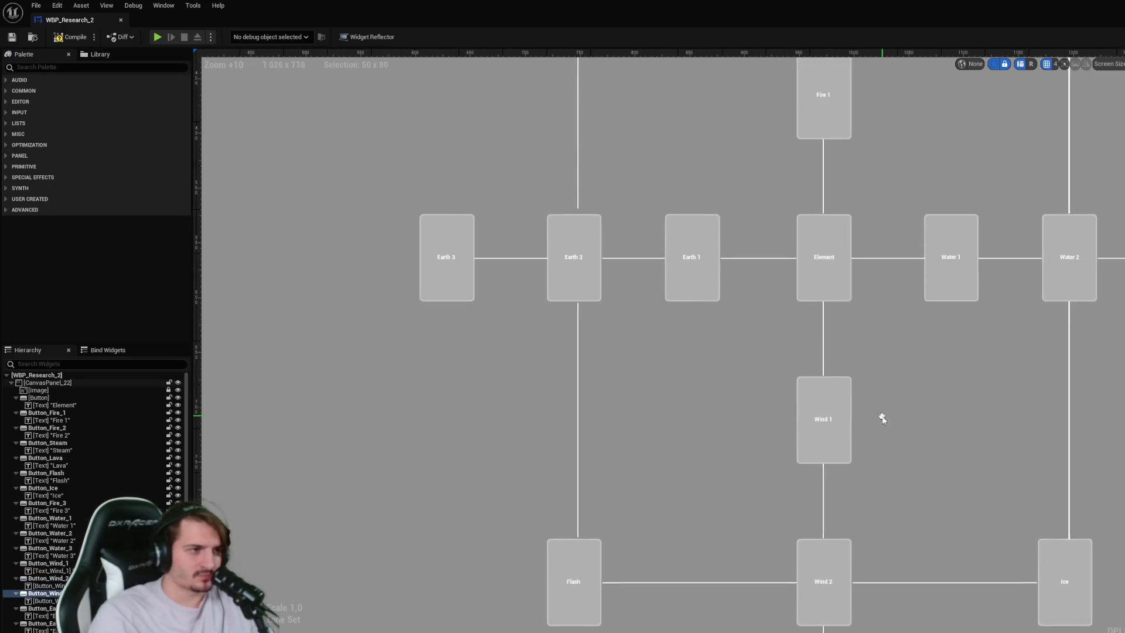
{"action": "left_click", "coordinate": [704, 292]}
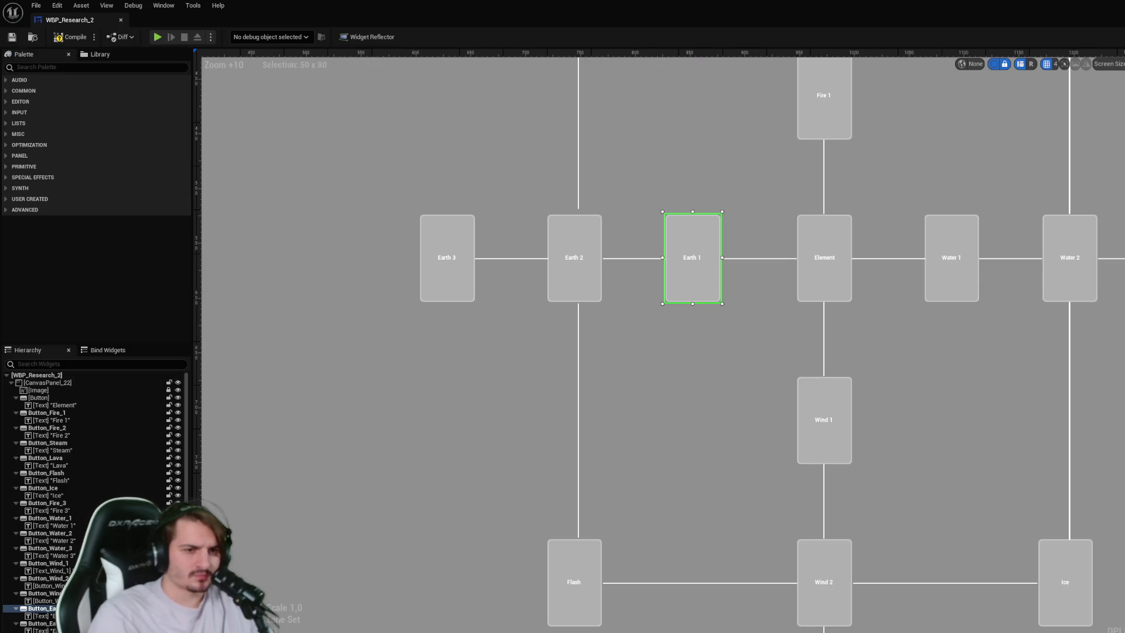
{"action": "left_click", "coordinate": [583, 284]}
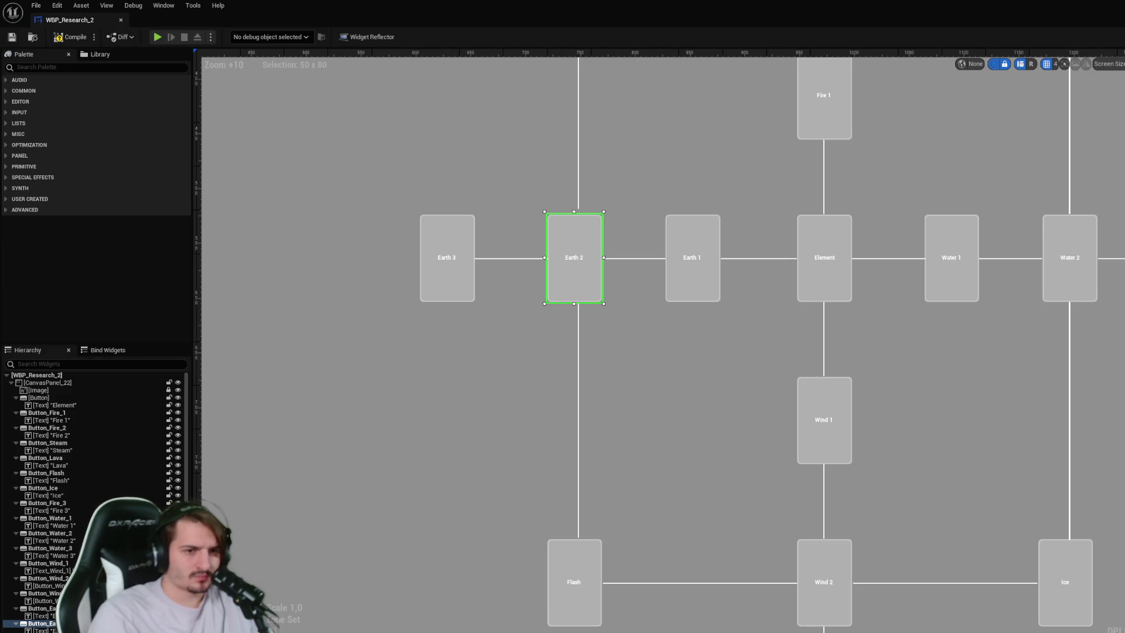
{"action": "left_click", "coordinate": [688, 292]}
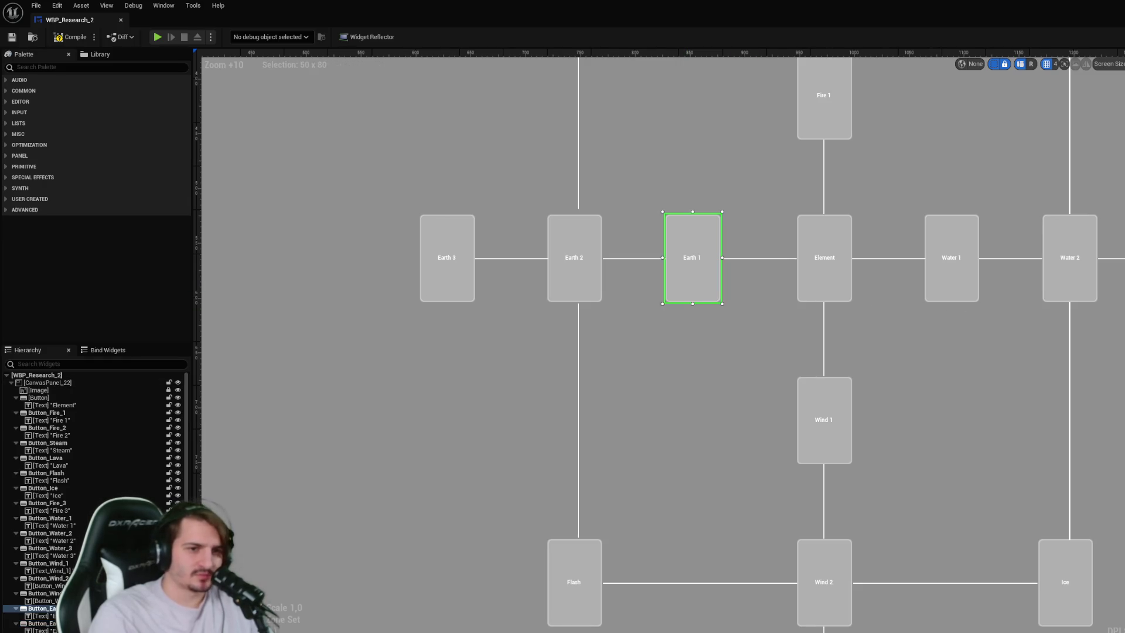
{"action": "left_click", "coordinate": [574, 275]}
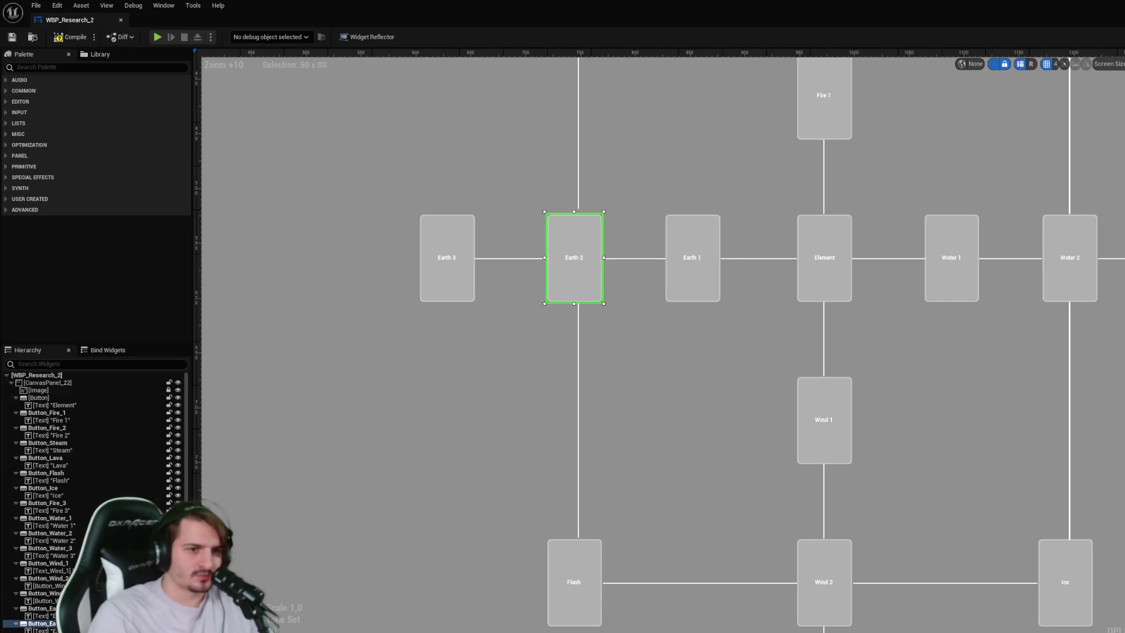
{"action": "left_click", "coordinate": [457, 288]}
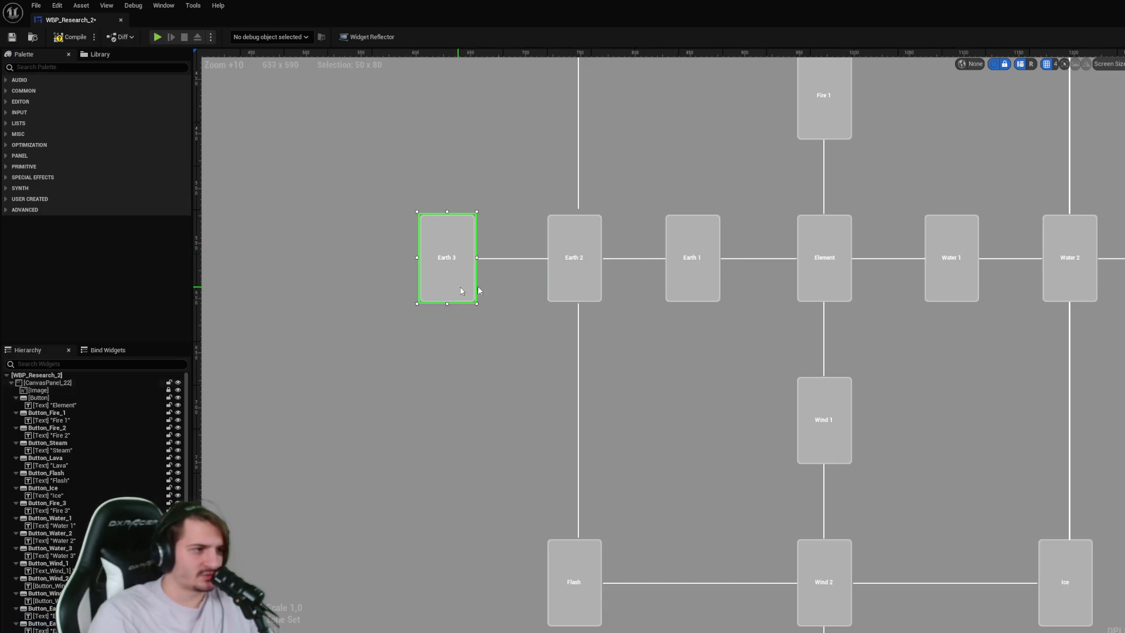
{"action": "left_click_drag", "start_coordinate": [877, 370], "coordinate": [632, 402]}
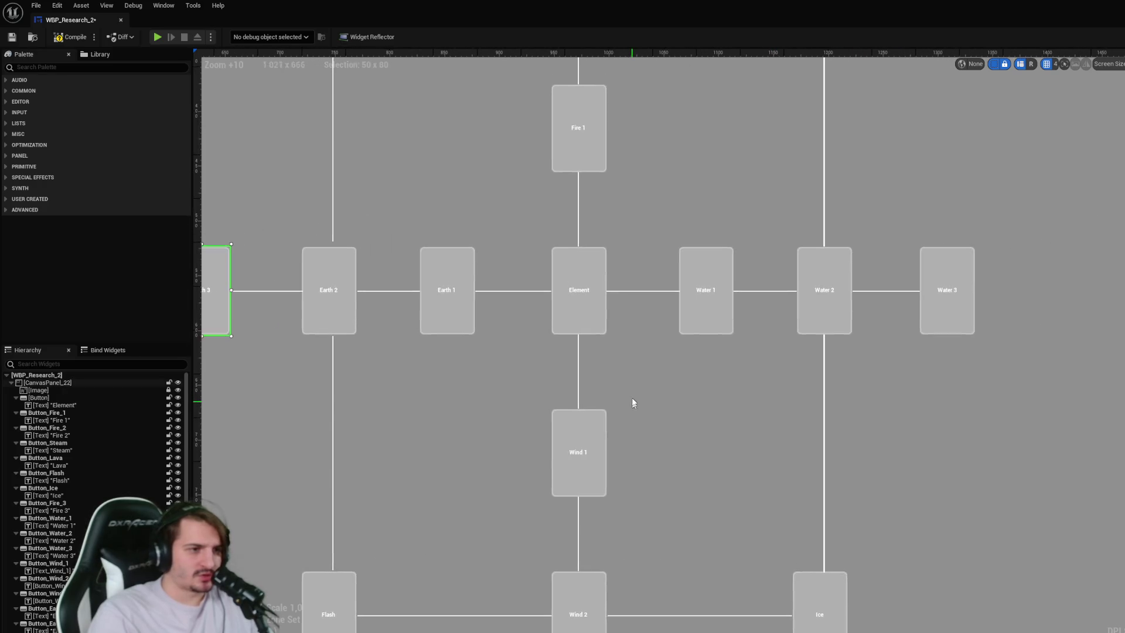
{"action": "left_click", "coordinate": [706, 321]}
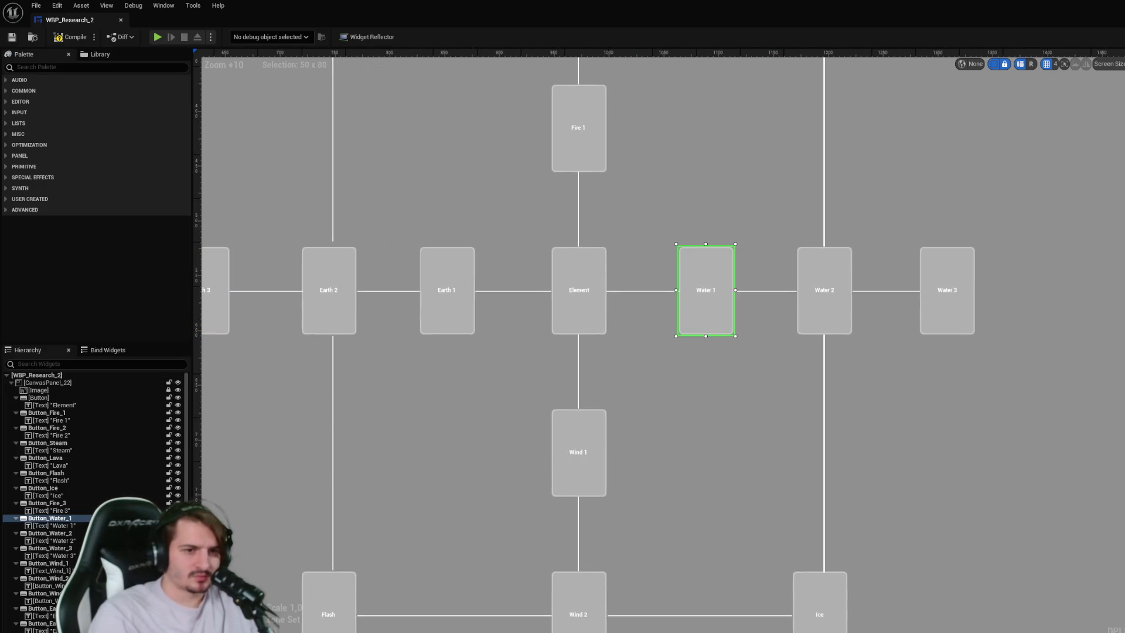
{"action": "left_click", "coordinate": [823, 306]}
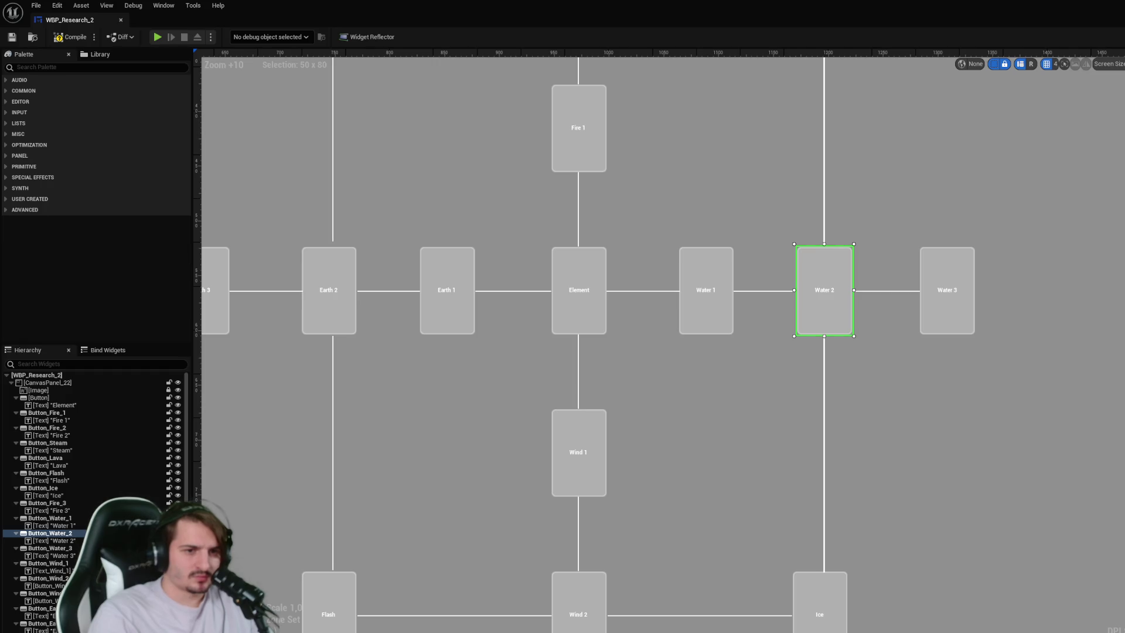
{"action": "left_click", "coordinate": [963, 324]}
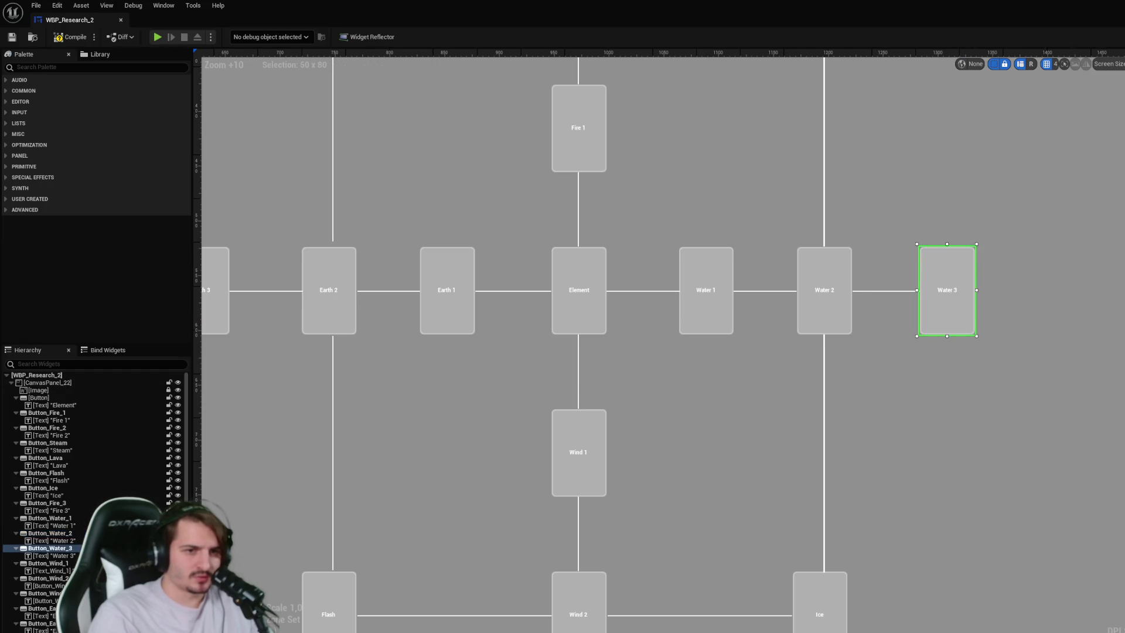
{"action": "mouse_move", "coordinate": [974, 407]}
{"action": "left_mouse_down"}
{"action": "mouse_move", "coordinate": [962, 377]}
{"action": "mouse_move", "coordinate": [950, 392]}
{"action": "mouse_move", "coordinate": [847, 412]}
{"action": "left_mouse_up"}
{"action": "left_click", "coordinate": [806, 378]}
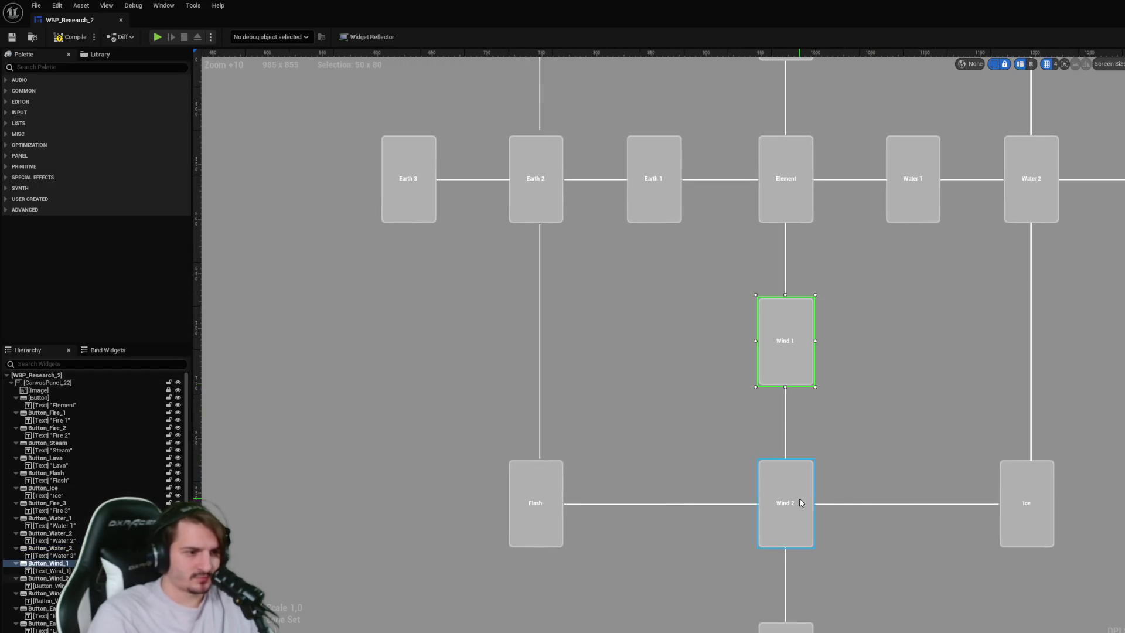
{"action": "left_click", "coordinate": [800, 498]}
{"action": "scroll", "coordinate": [878, 481], "scroll_direction": "down", "scroll_amount": 2}
{"action": "scroll", "coordinate": [713, 354], "scroll_direction": "up", "scroll_amount": 5}
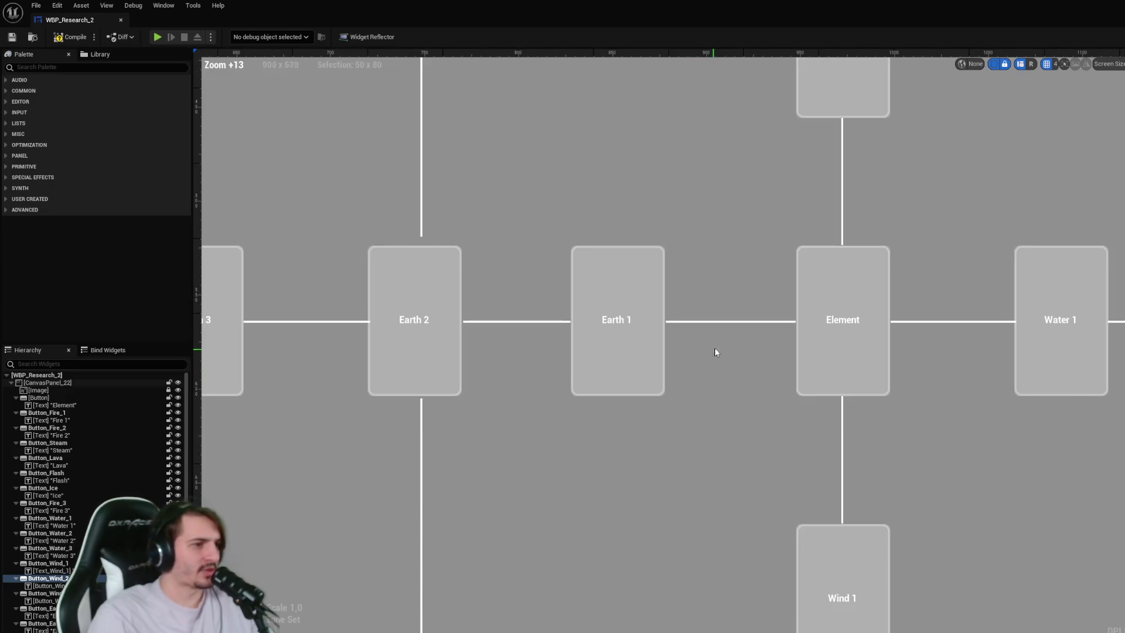
- Reframe the designer on the Earth and Fire branches and inspect the Earth 1, Water 1 and Earth 2 buttons
{"action": "left_click", "coordinate": [717, 322]}
{"action": "left_click_drag", "start_coordinate": [716, 328], "coordinate": [768, 603]}
{"action": "scroll", "coordinate": [819, 422], "scroll_direction": "down", "scroll_amount": 3}
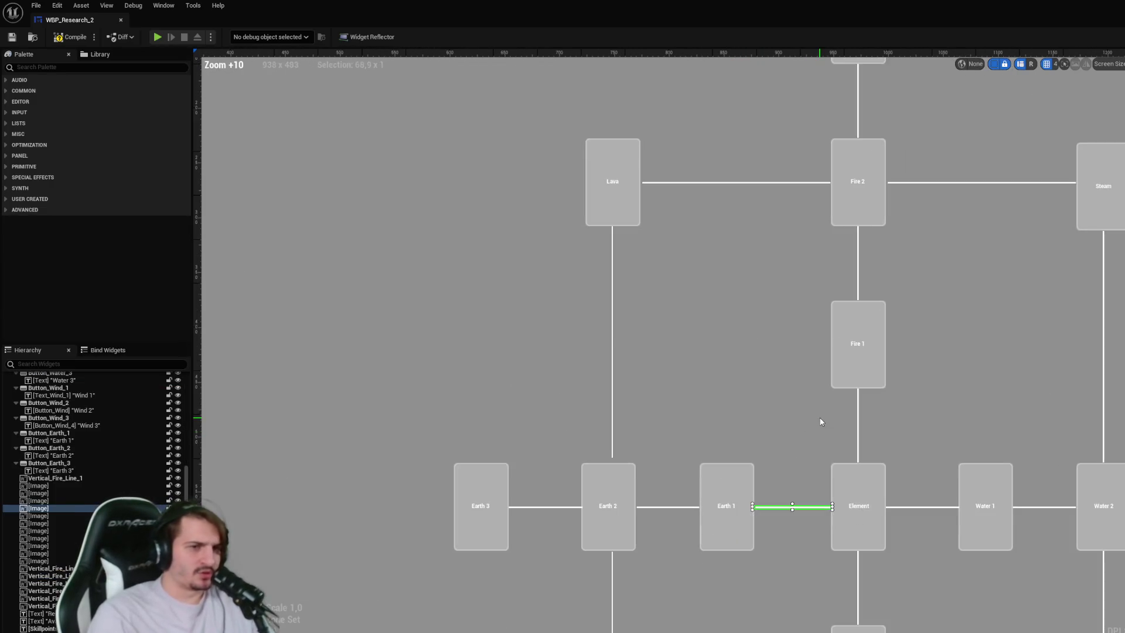
{"action": "left_click_drag", "start_coordinate": [819, 422], "coordinate": [807, 314]}
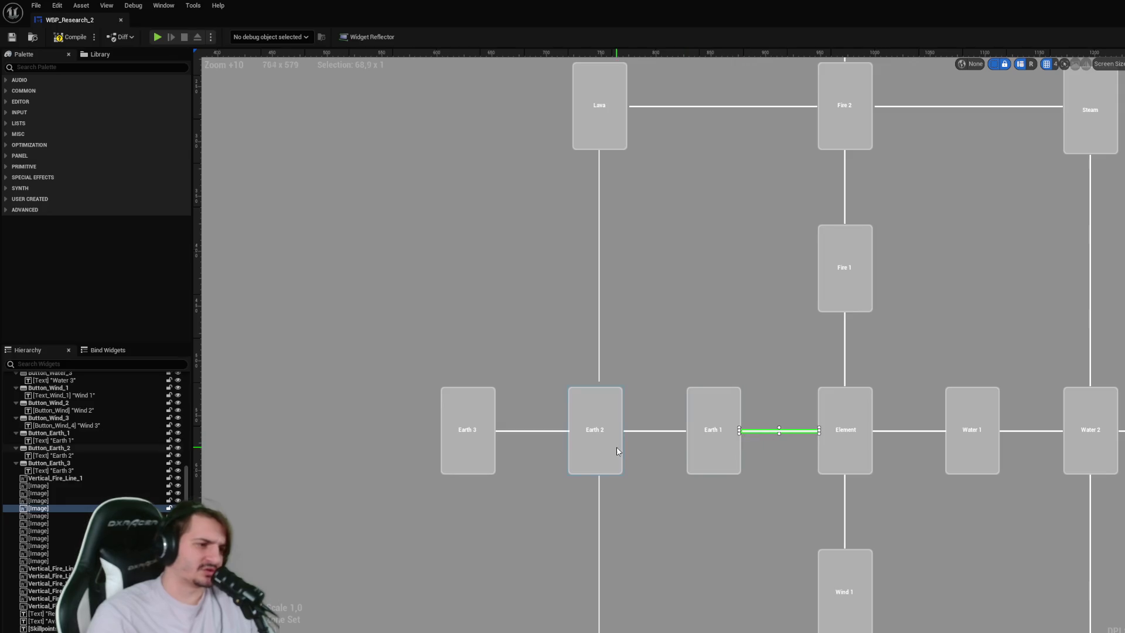
{"action": "left_click", "coordinate": [703, 440]}
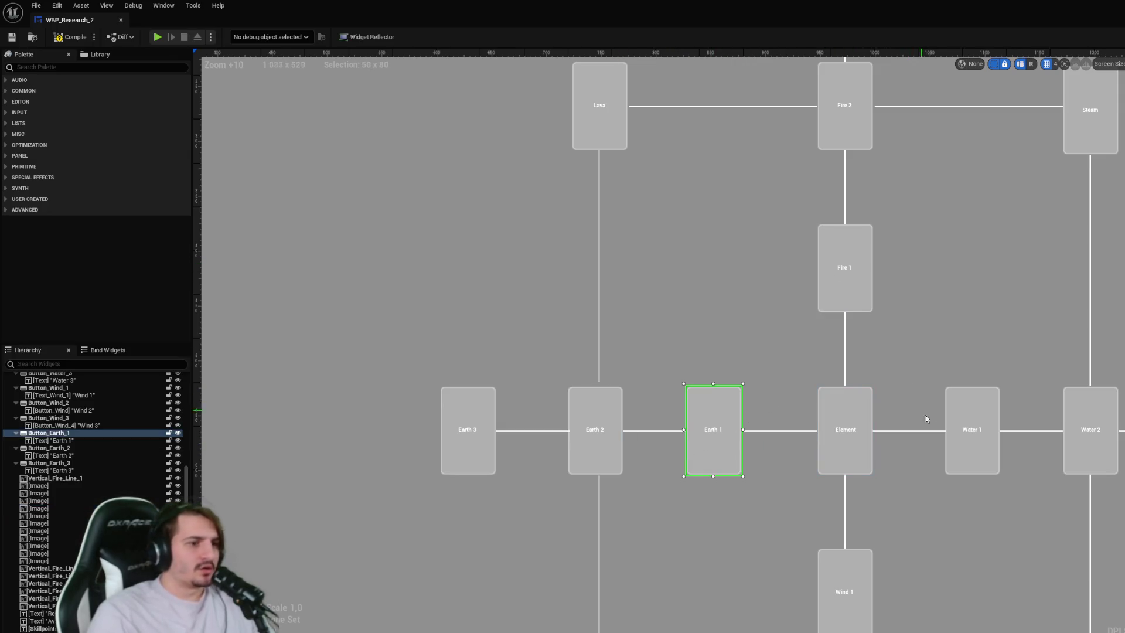
{"action": "left_click", "coordinate": [970, 434]}
{"action": "left_click", "coordinate": [598, 451]}
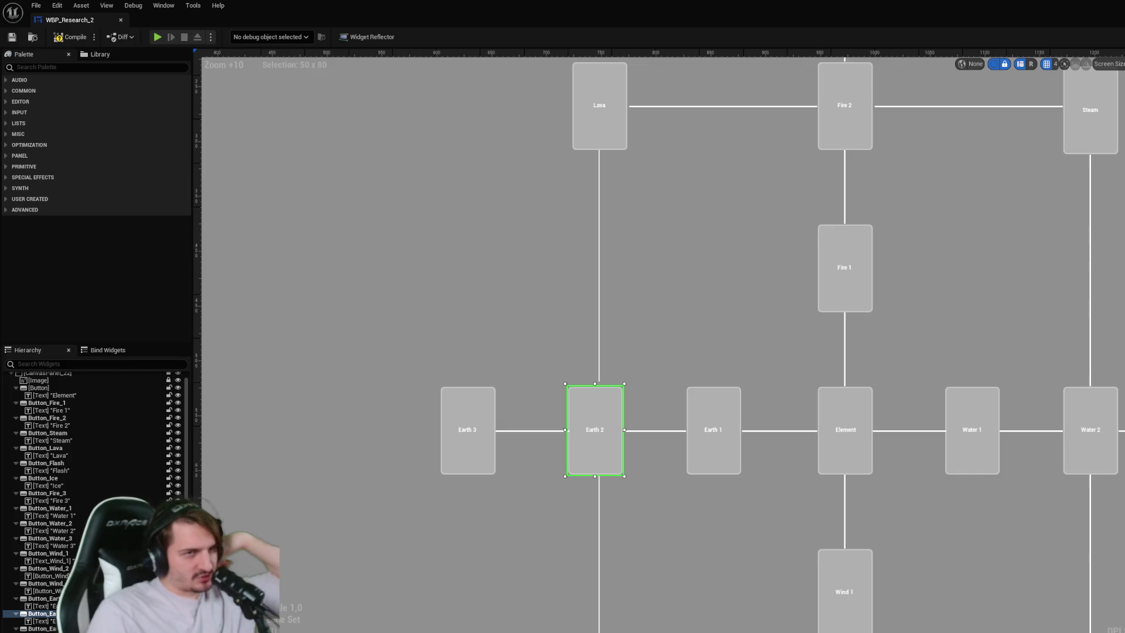
{"action": "left_click", "coordinate": [788, 433]}
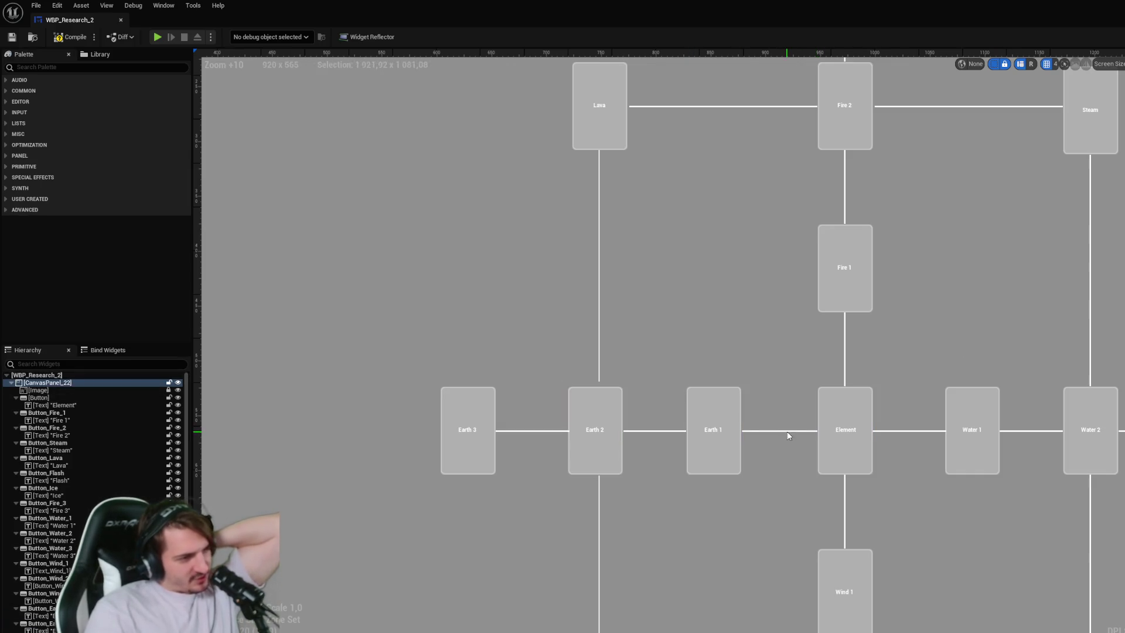
- Inspect the connector lines around Element, Earth 1, Earth 2 and Fire 1
{"action": "left_click", "coordinate": [786, 430]}
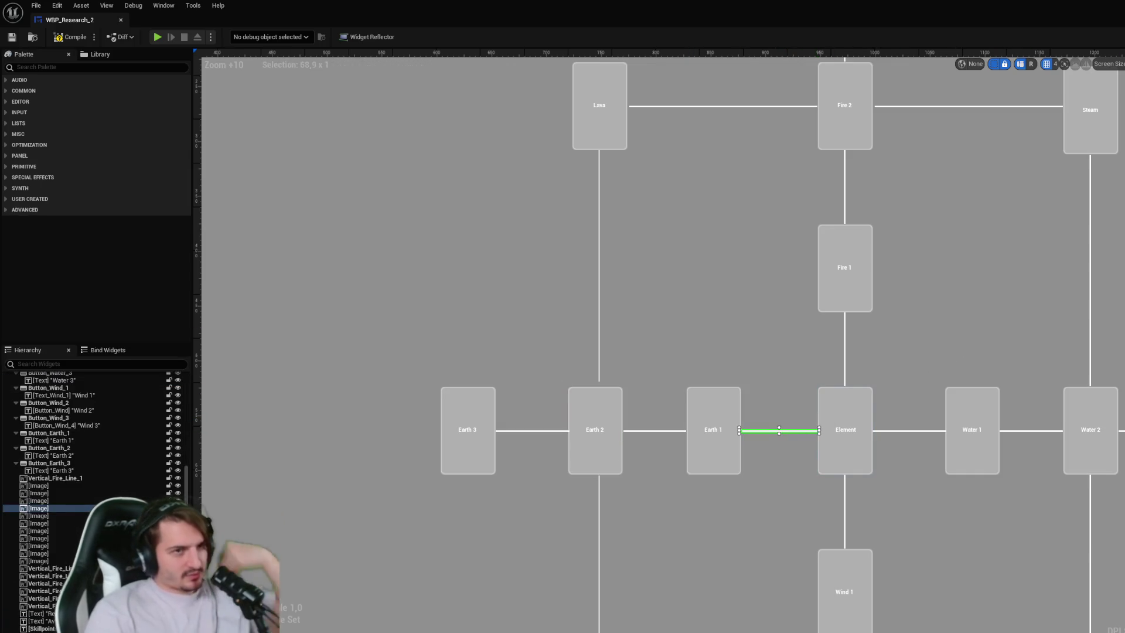
{"action": "left_click", "coordinate": [844, 348]}
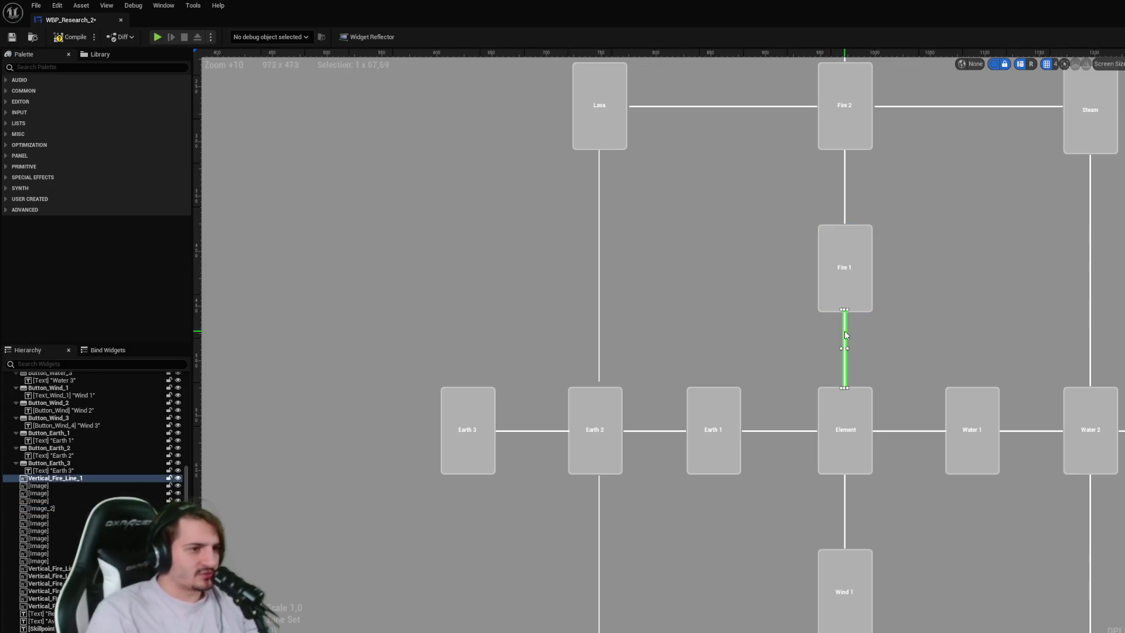
{"action": "left_click", "coordinate": [794, 432]}
{"action": "type", "text": "Horizontall_Earth_Line_1"}
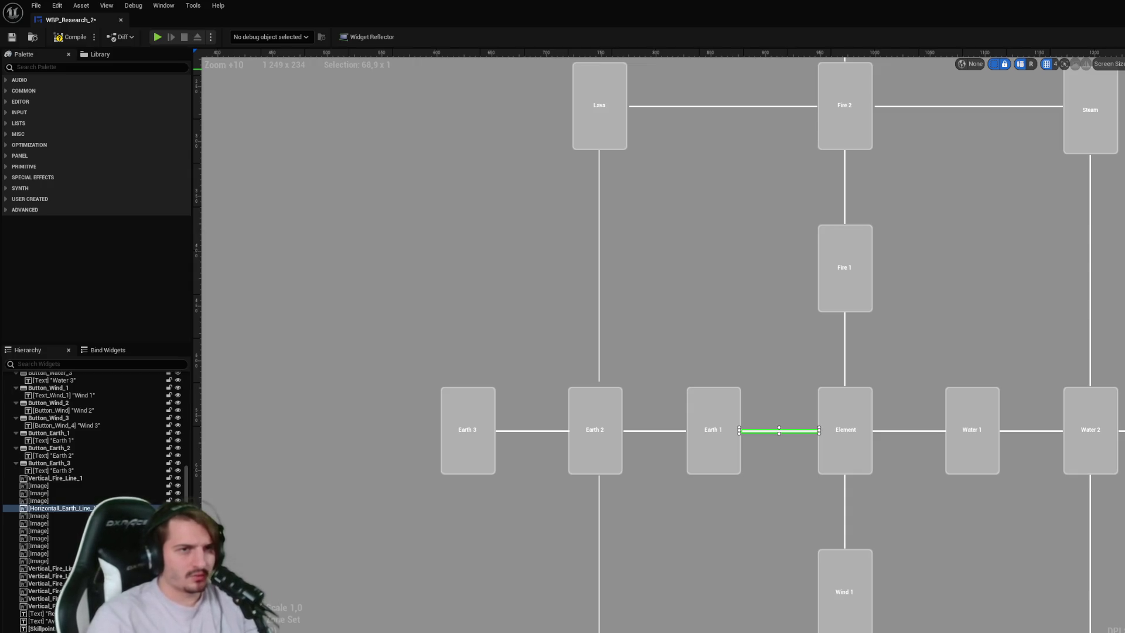
{"action": "left_click", "coordinate": [762, 475]}
{"action": "left_click", "coordinate": [754, 431]}
{"action": "left_click", "coordinate": [677, 433]}
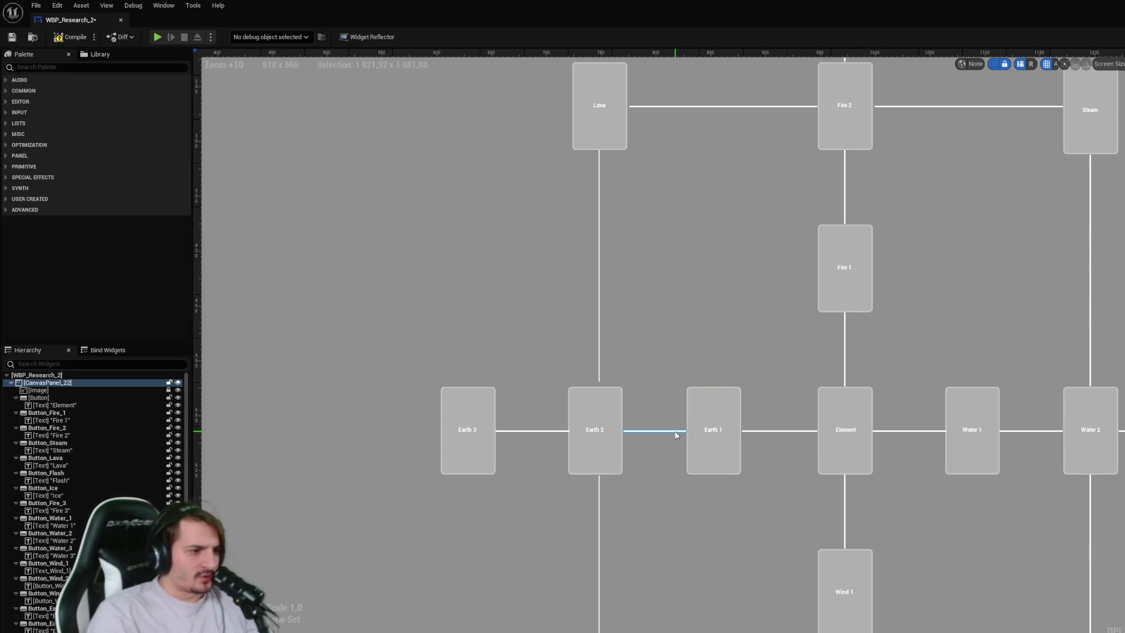
{"action": "left_click", "coordinate": [676, 432]}
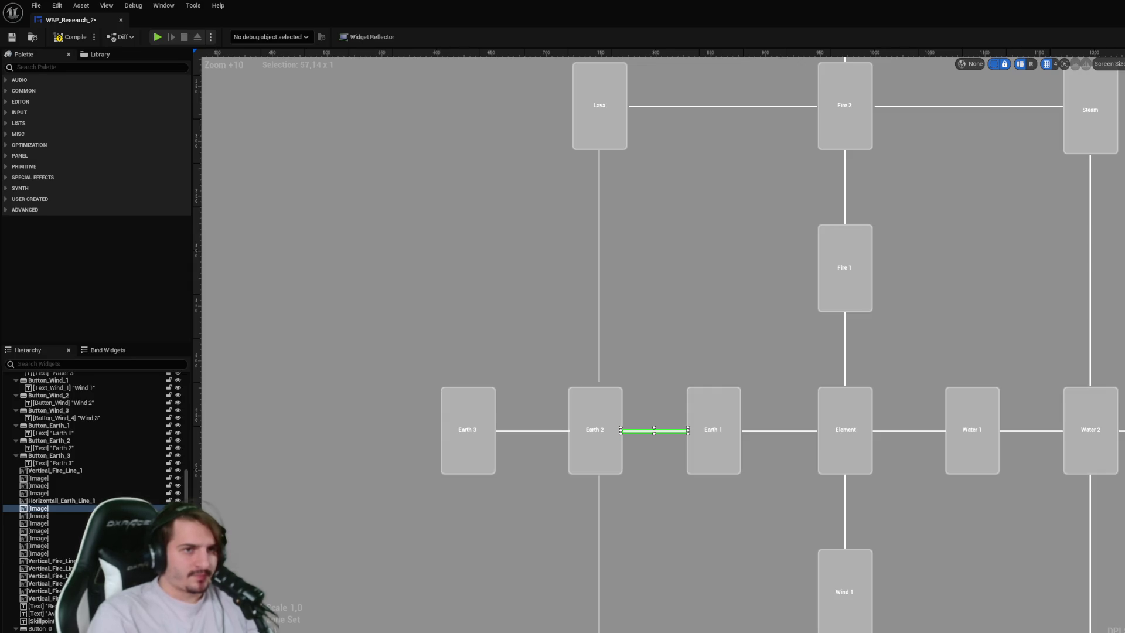
{"action": "left_click", "coordinate": [763, 432]}
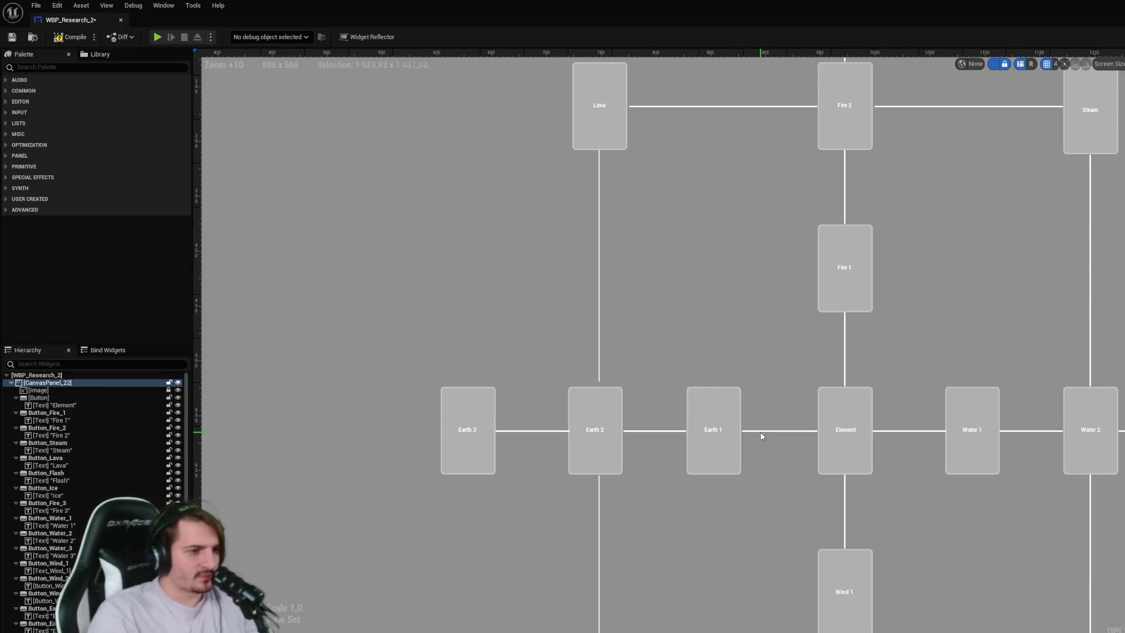
{"action": "left_click", "coordinate": [767, 433]}
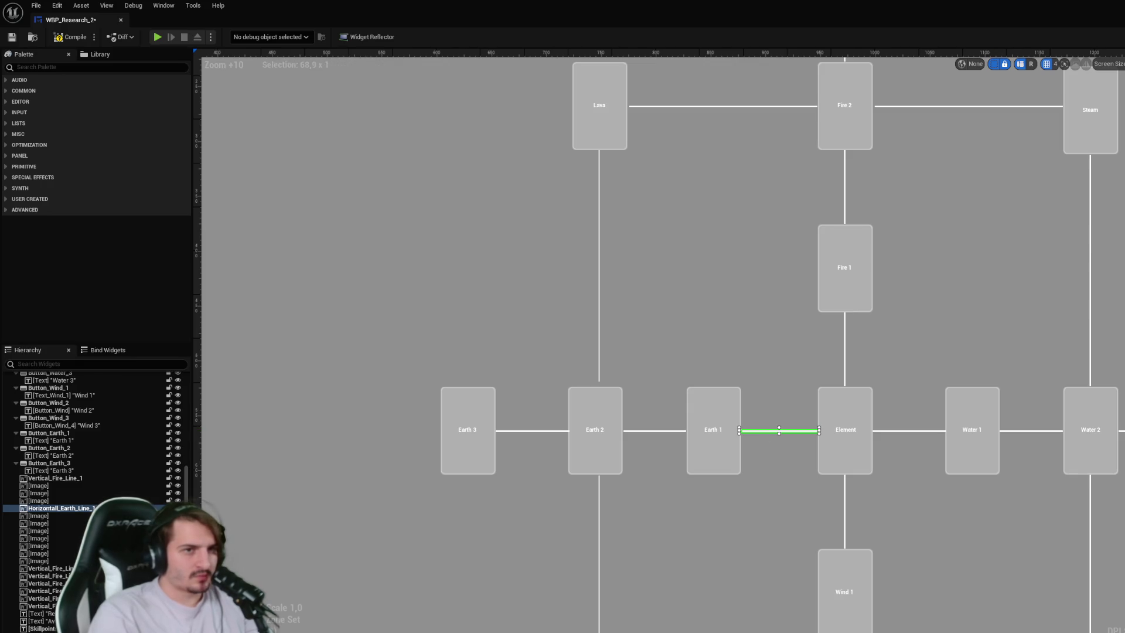
- Rename the Earth 2–Earth 1 connector line to Horizontall_Earth_Line_2
{"action": "left_click", "coordinate": [642, 432]}
{"action": "left_click", "coordinate": [643, 431]}
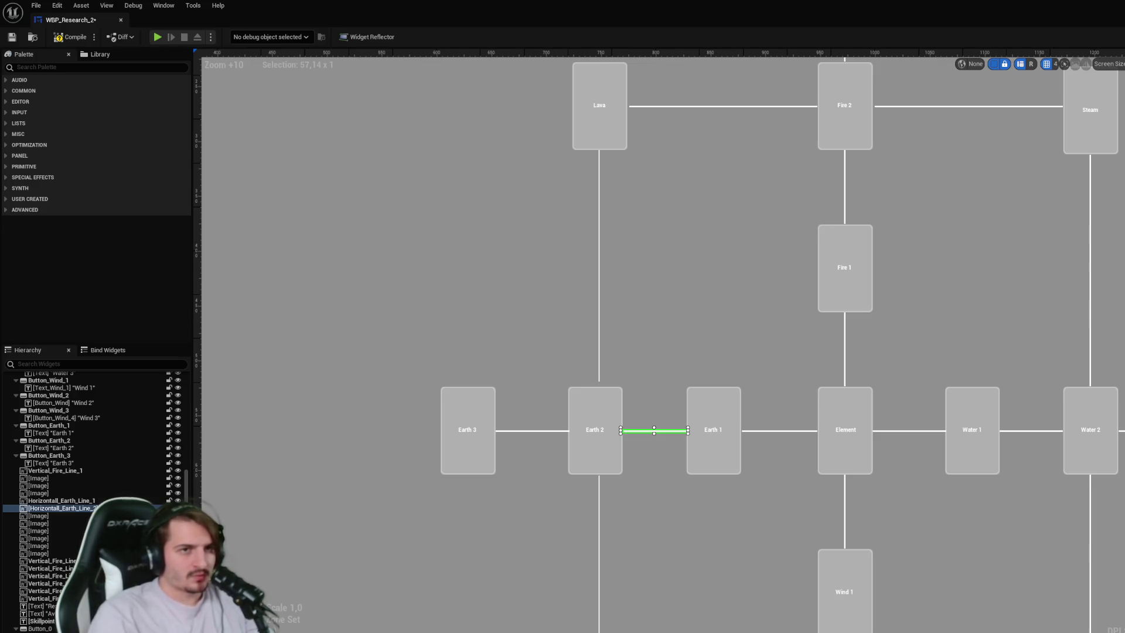
{"action": "key", "text": "Return"}
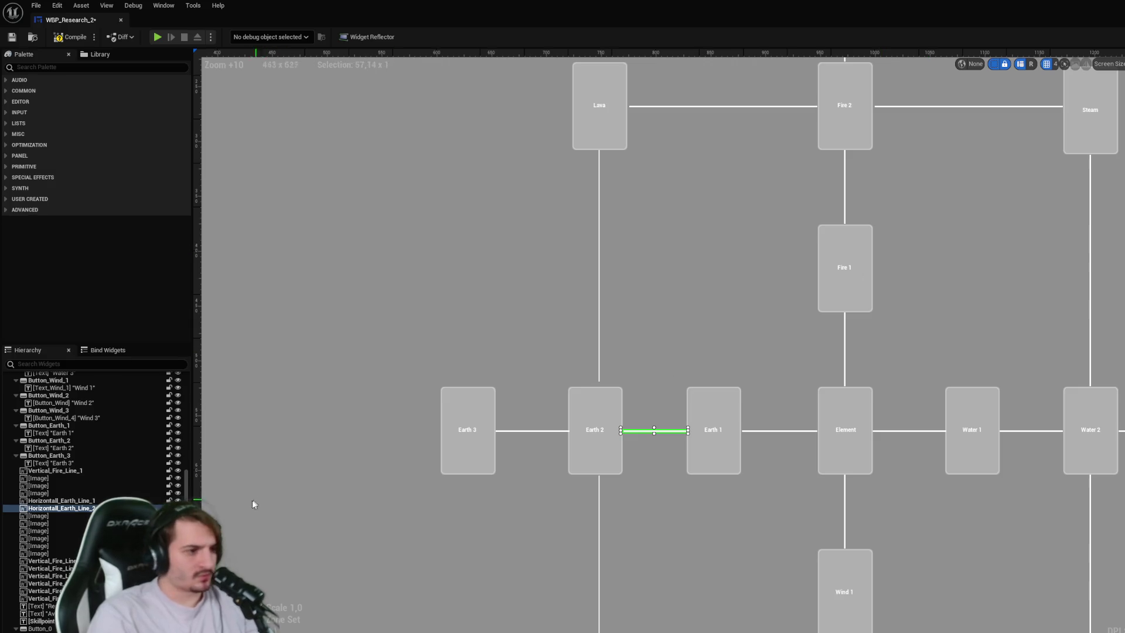
- Rename the Element–Water 1 connector line to Horizontal_Water_Line_1 and save the widget
{"action": "left_click", "coordinate": [532, 431]}
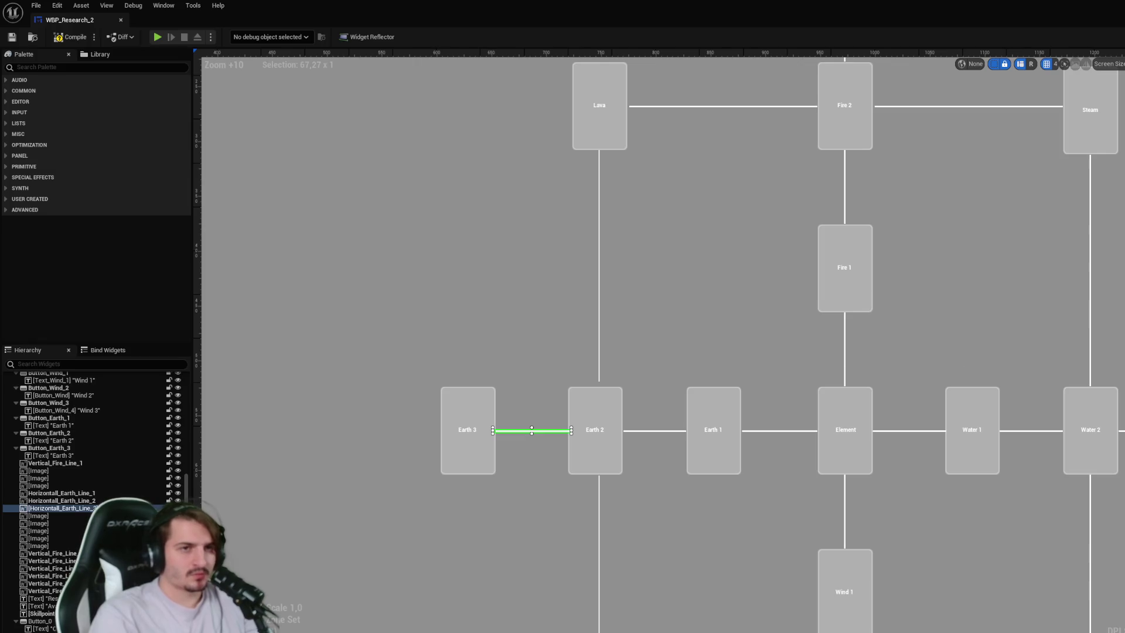
{"action": "scroll", "coordinate": [854, 427], "scroll_direction": "right", "scroll_amount": 3}
{"action": "left_click", "coordinate": [770, 433]}
{"action": "left_click", "coordinate": [772, 431]}
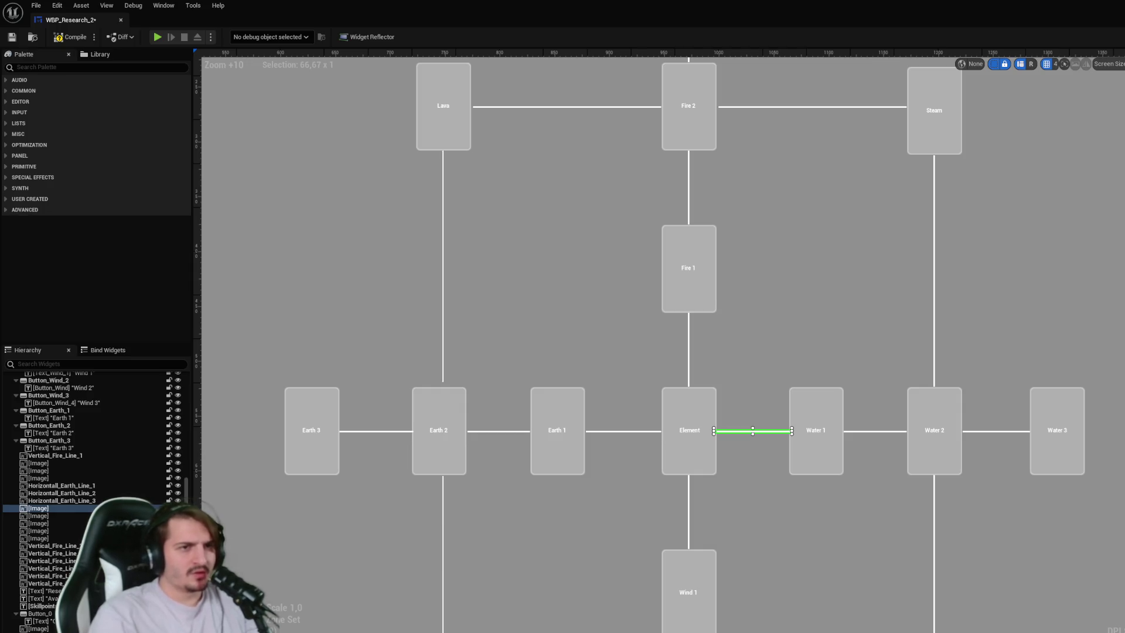
{"action": "key", "text": "Return"}
{"action": "type", "text": "Horizontall_Water_Line_1"}
{"action": "key", "text": "Return"}
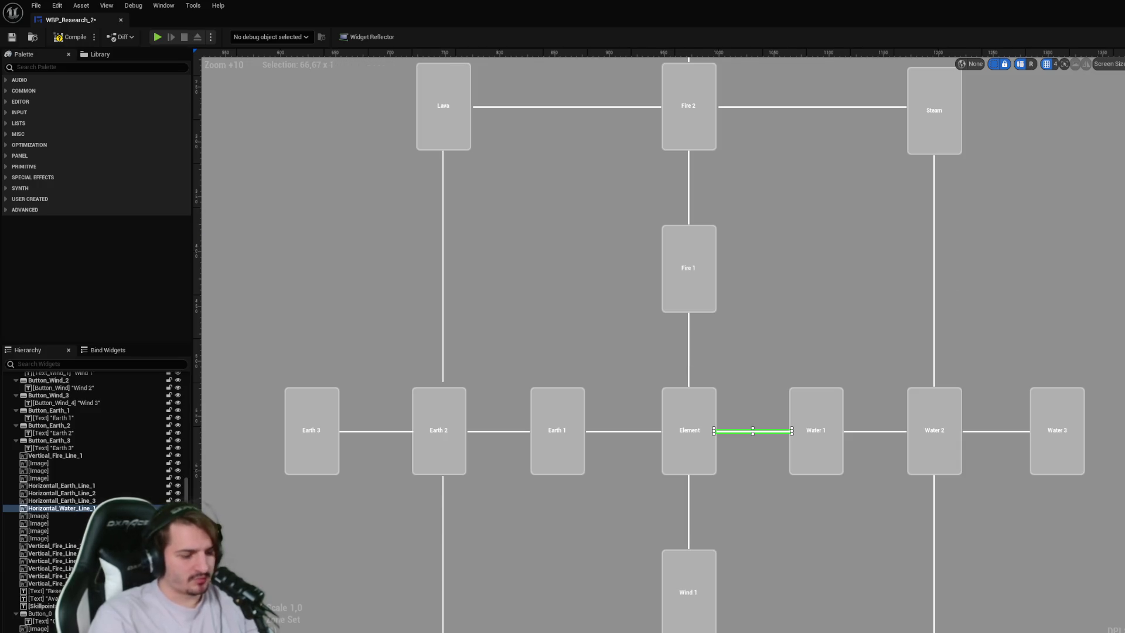
{"action": "left_click", "coordinate": [879, 363]}
{"action": "key", "text": "ctrl+s"}
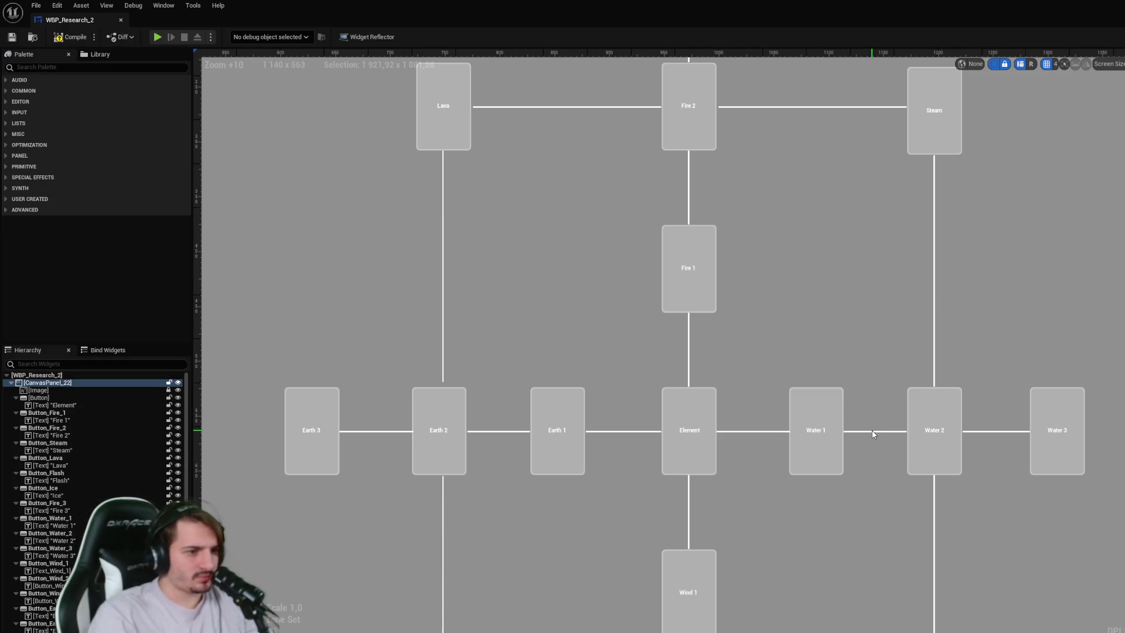
- Rename the Water 1–Water 2 connector line, then check the Water 2–Water 3 line and Earth buttons
{"action": "left_click", "coordinate": [874, 432]}
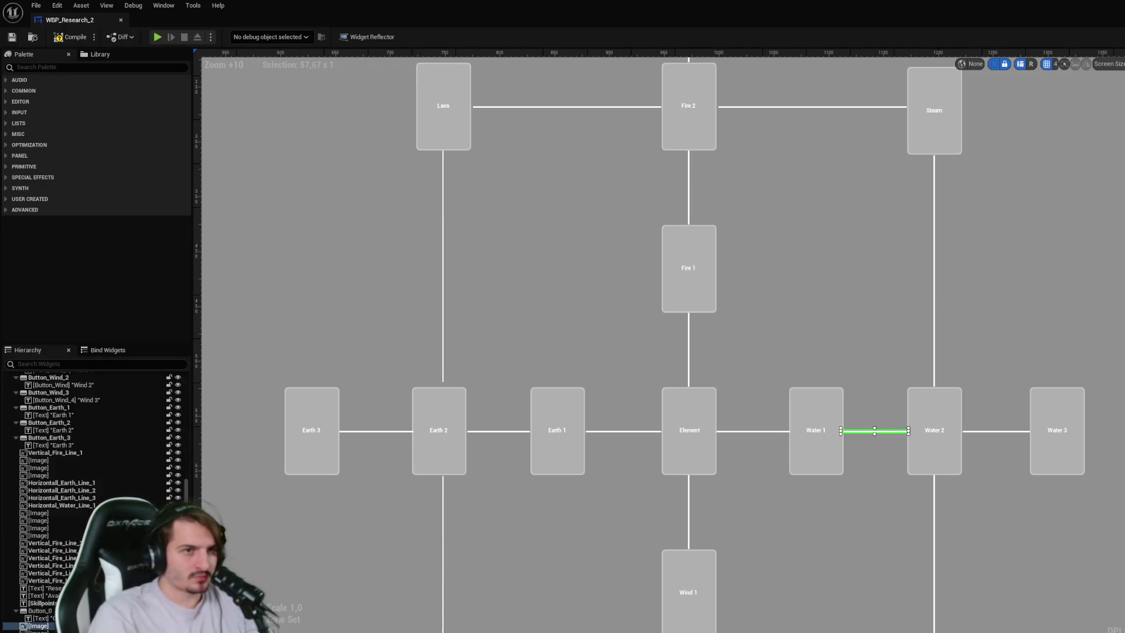
{"action": "key", "text": "Return"}
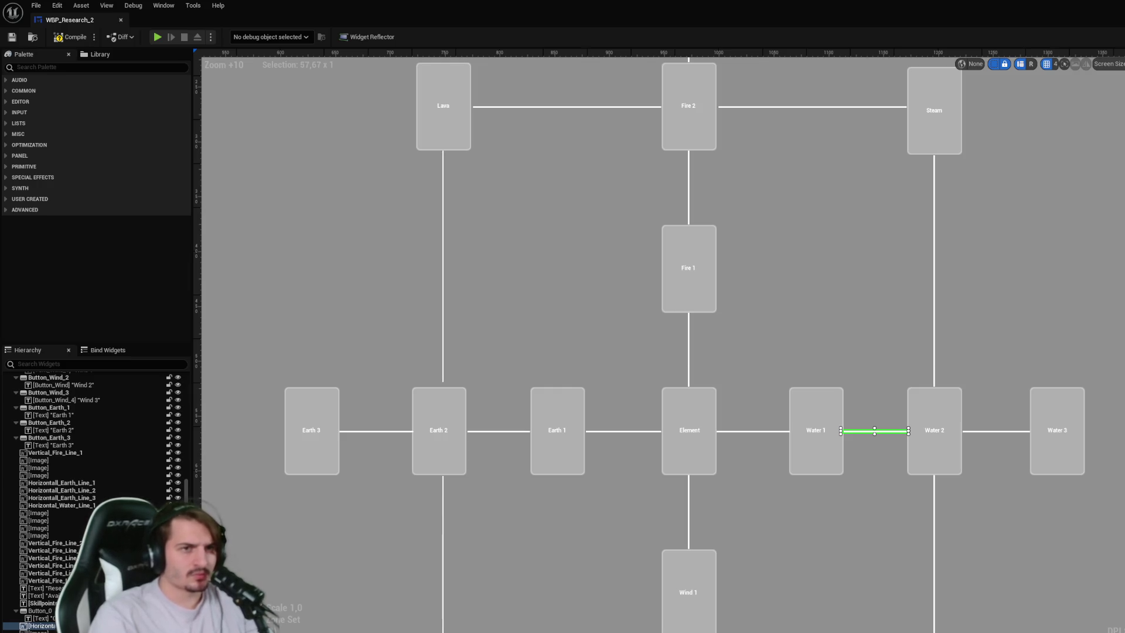
{"action": "left_click", "coordinate": [982, 433]}
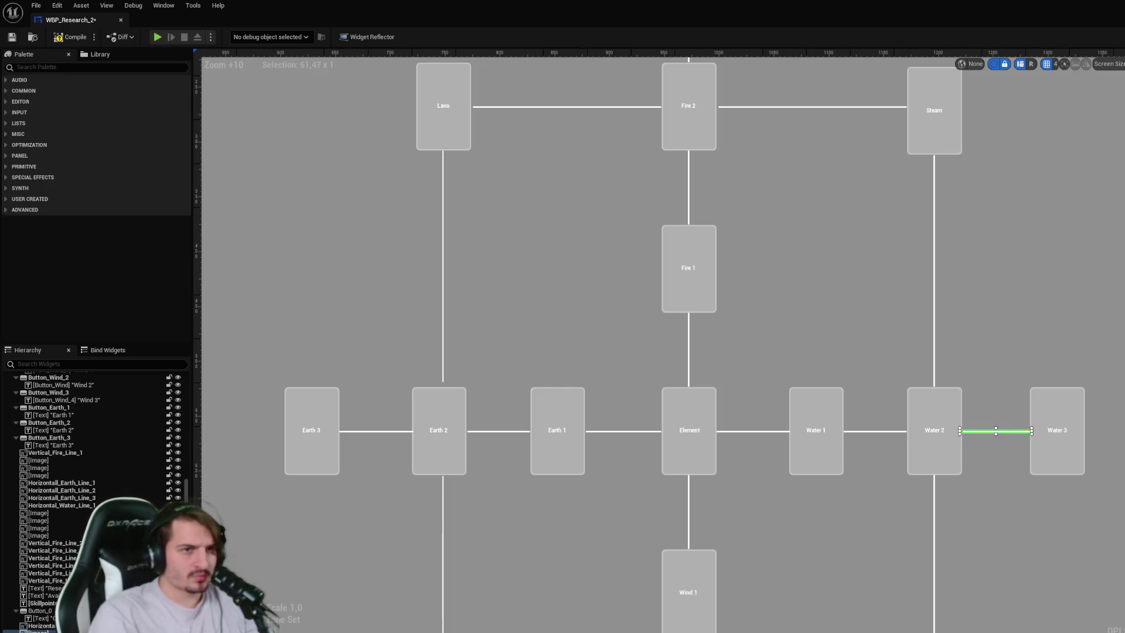
{"action": "left_click", "coordinate": [878, 438]}
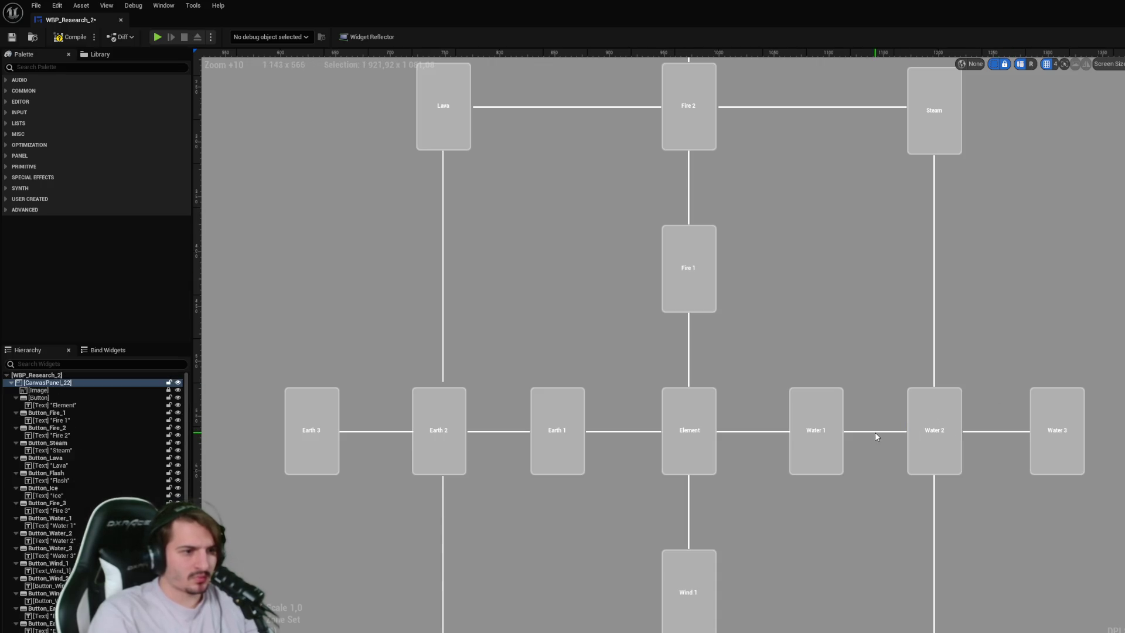
{"action": "left_click", "coordinate": [873, 433]}
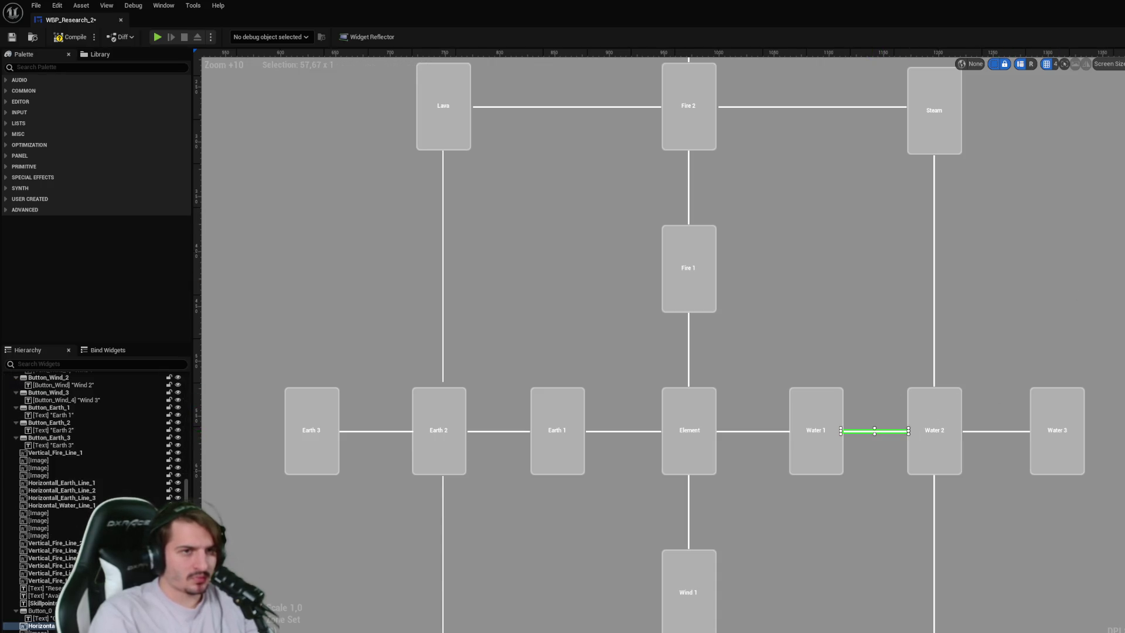
{"action": "scroll", "coordinate": [983, 331], "scroll_direction": "up", "scroll_amount": 2}
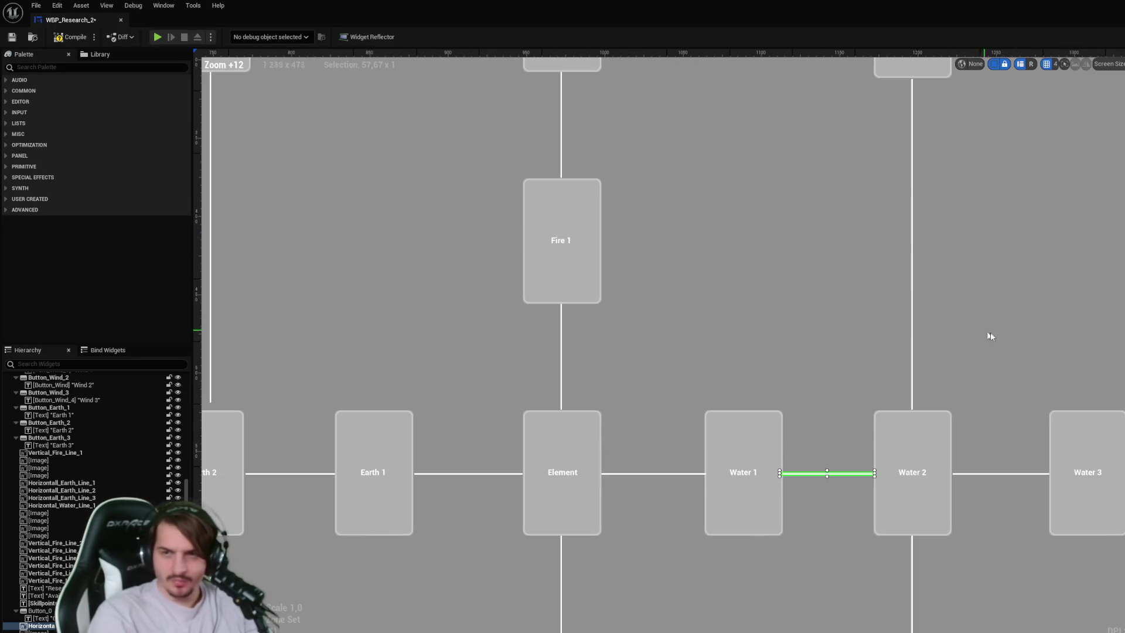
{"action": "left_click", "coordinate": [979, 472]}
{"action": "left_click", "coordinate": [979, 473]}
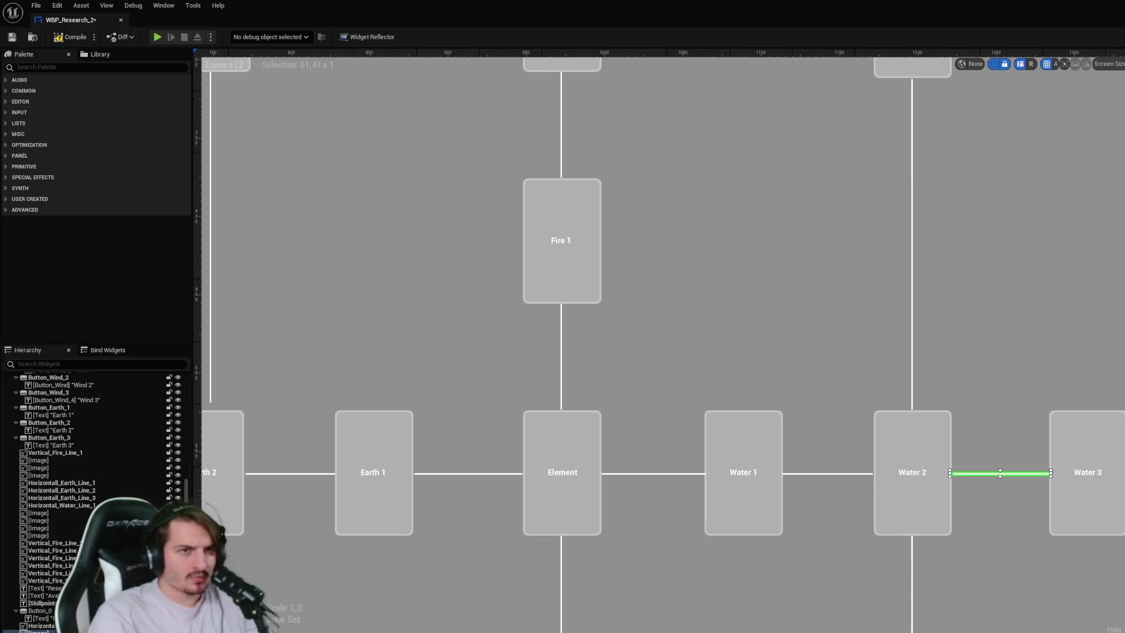
{"action": "left_click", "coordinate": [574, 455]}
{"action": "left_click", "coordinate": [407, 470]}
{"action": "left_click", "coordinate": [661, 424]}
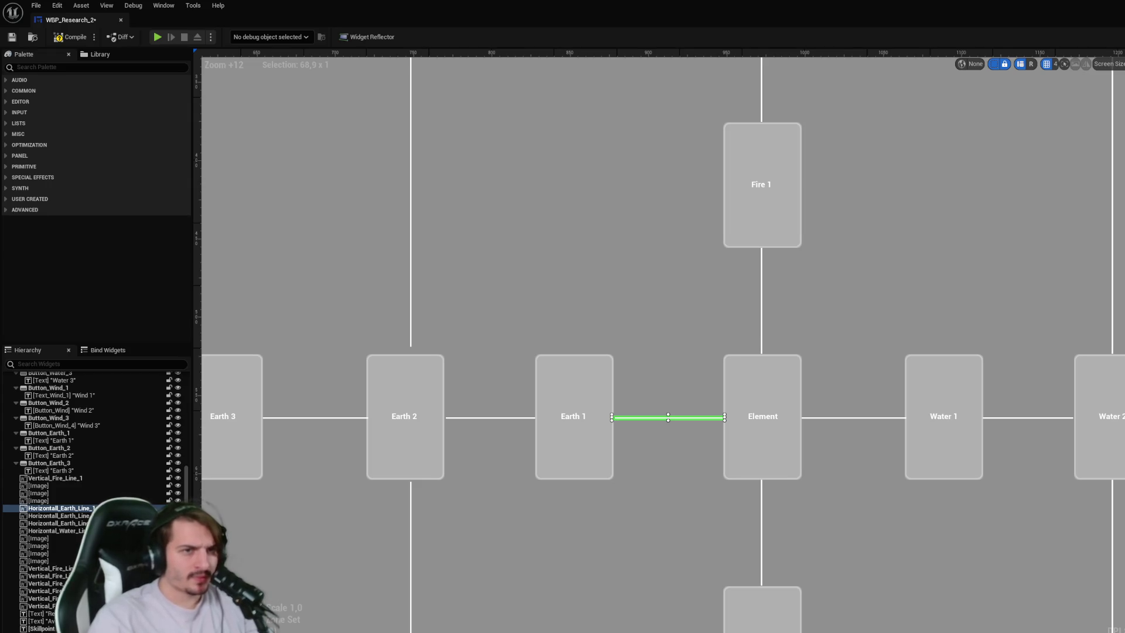
{"action": "left_click_drag", "start_coordinate": [567, 424], "coordinate": [749, 414]}
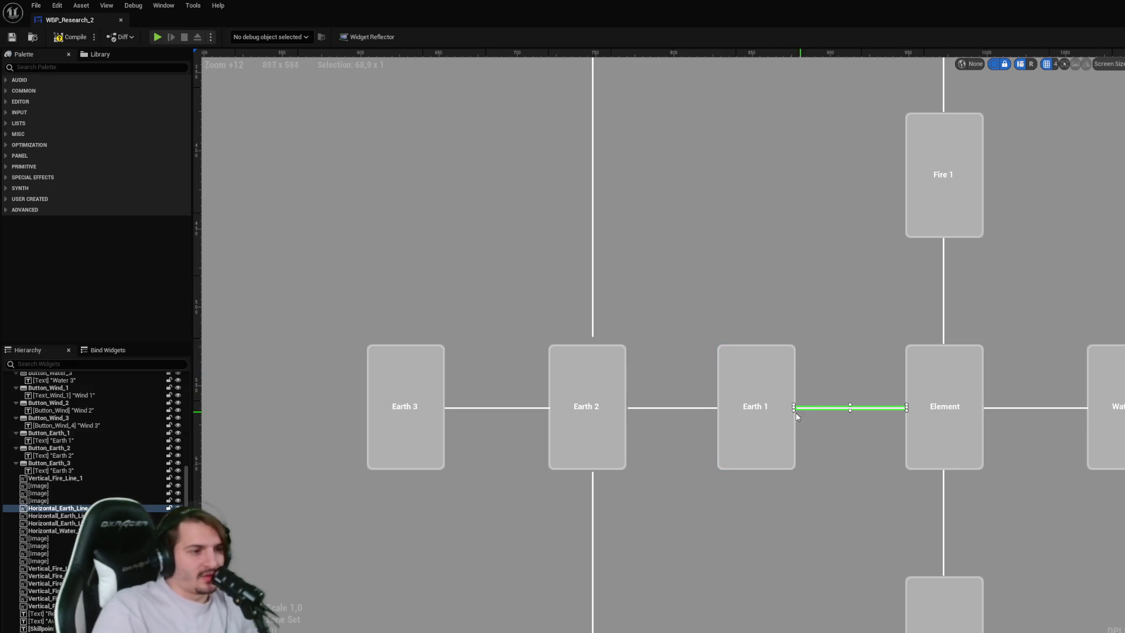
{"action": "left_click", "coordinate": [725, 417]}
{"action": "left_click", "coordinate": [623, 445]}
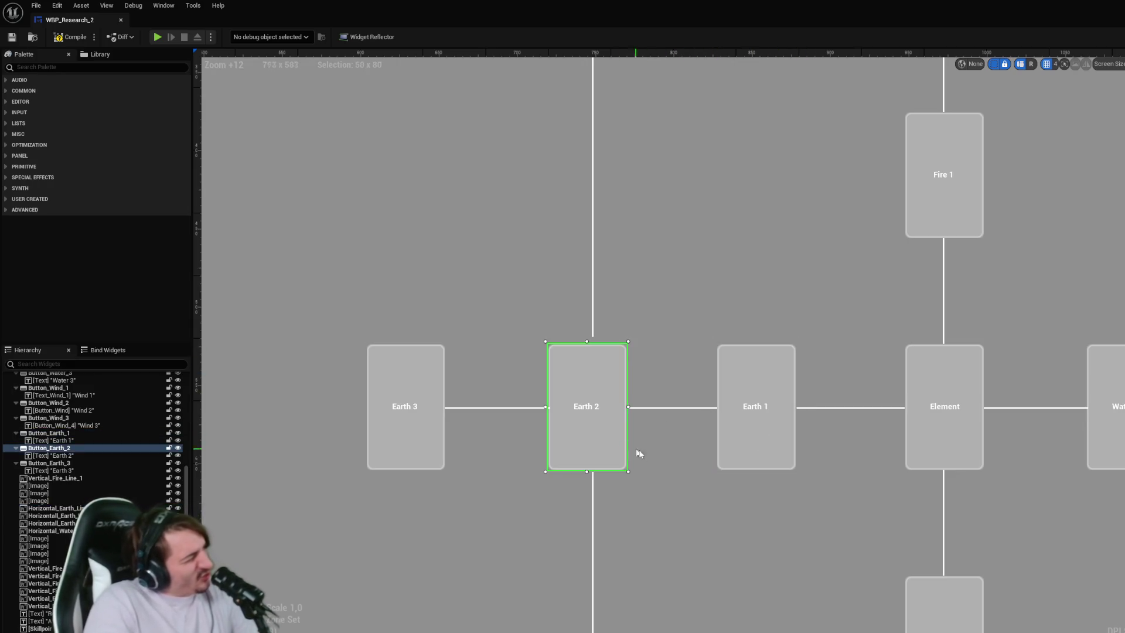
{"action": "left_click", "coordinate": [681, 425]}
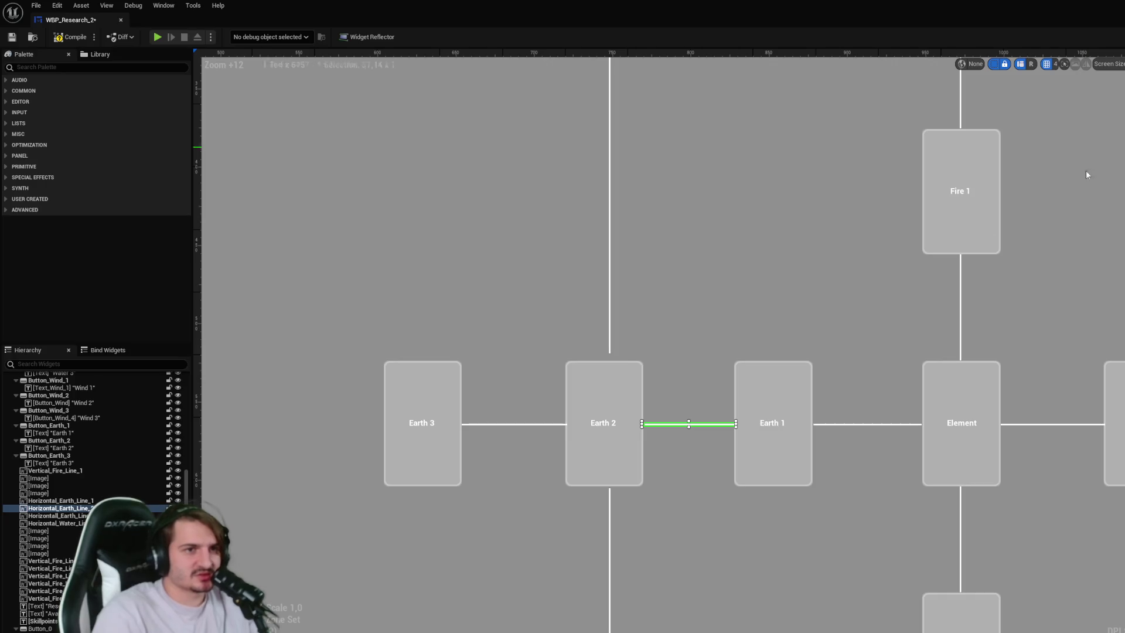
{"action": "left_click", "coordinate": [529, 424]}
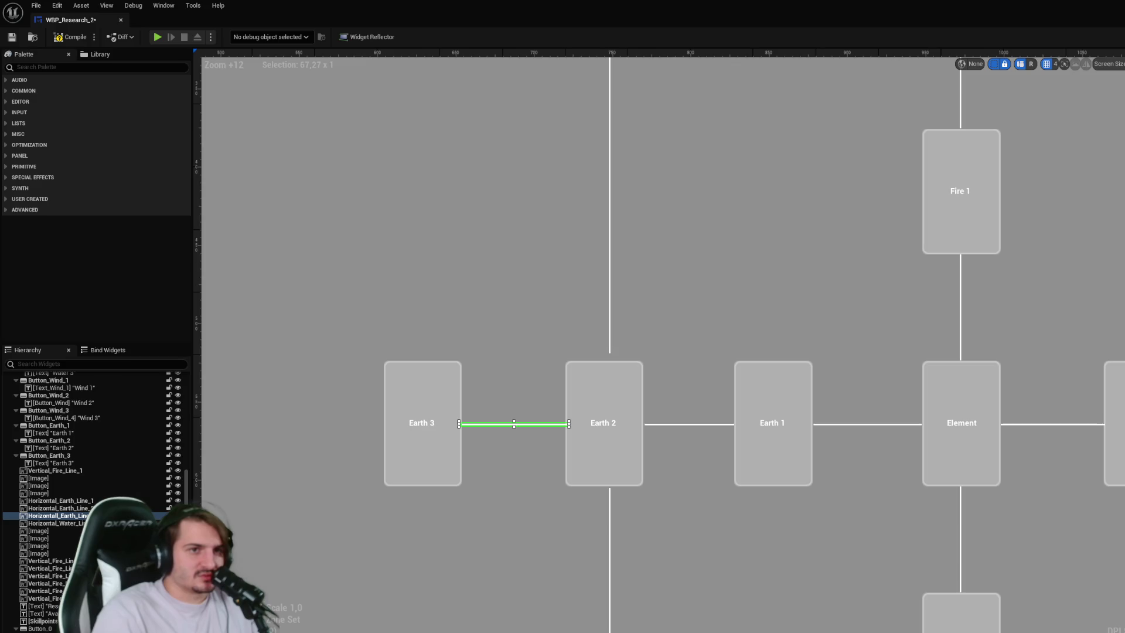
{"action": "left_click", "coordinate": [731, 322]}
{"action": "scroll", "coordinate": [736, 321], "scroll_direction": "down", "scroll_amount": 3}
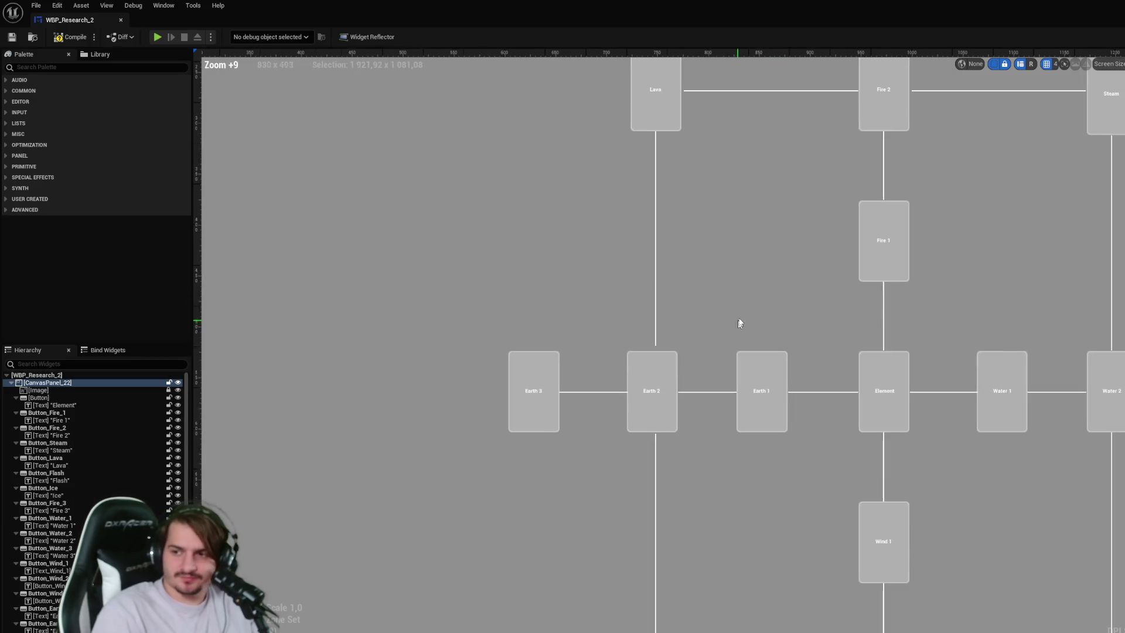
{"action": "scroll", "coordinate": [779, 281], "scroll_direction": "down", "scroll_amount": 1}
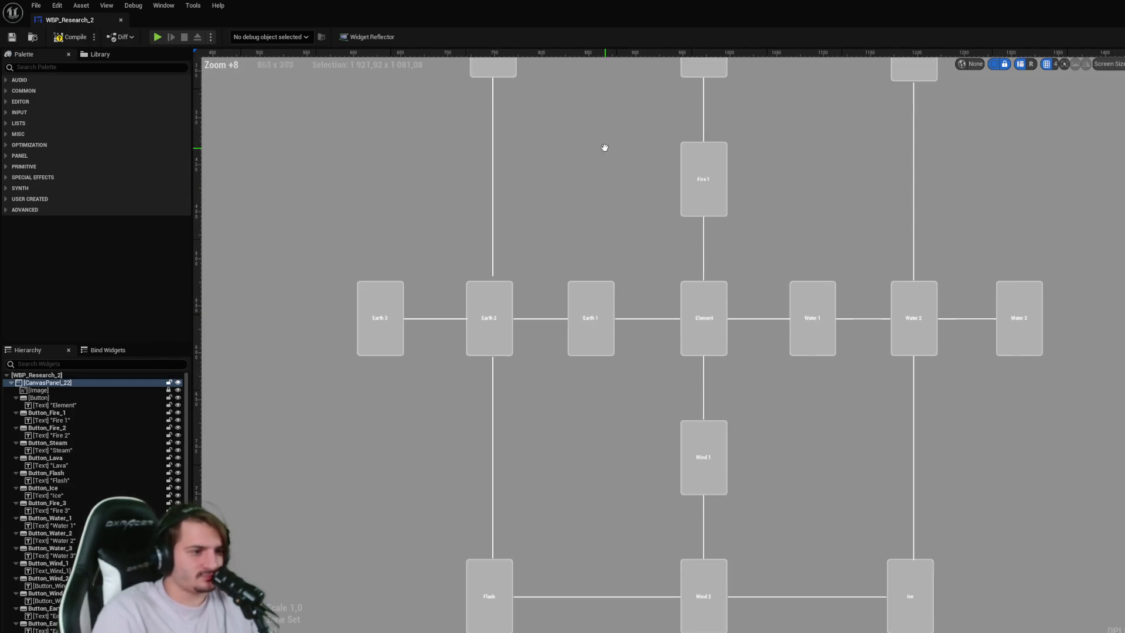
{"action": "left_click", "coordinate": [704, 240]}
{"action": "left_click", "coordinate": [705, 199]}
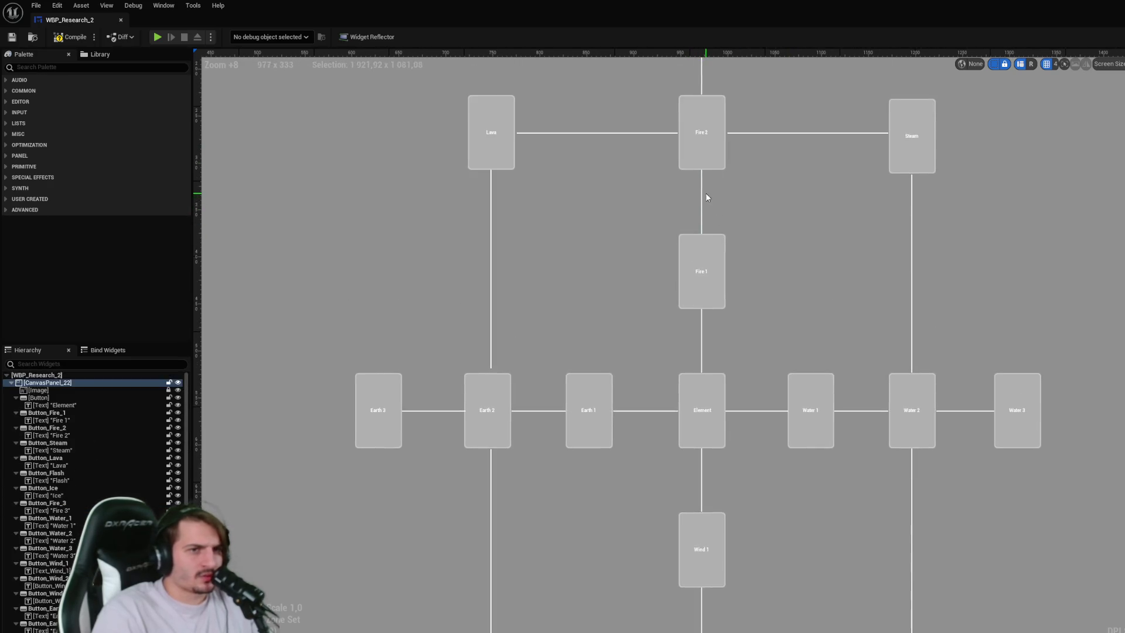
{"action": "left_click", "coordinate": [702, 198]}
{"action": "left_click", "coordinate": [790, 267]}
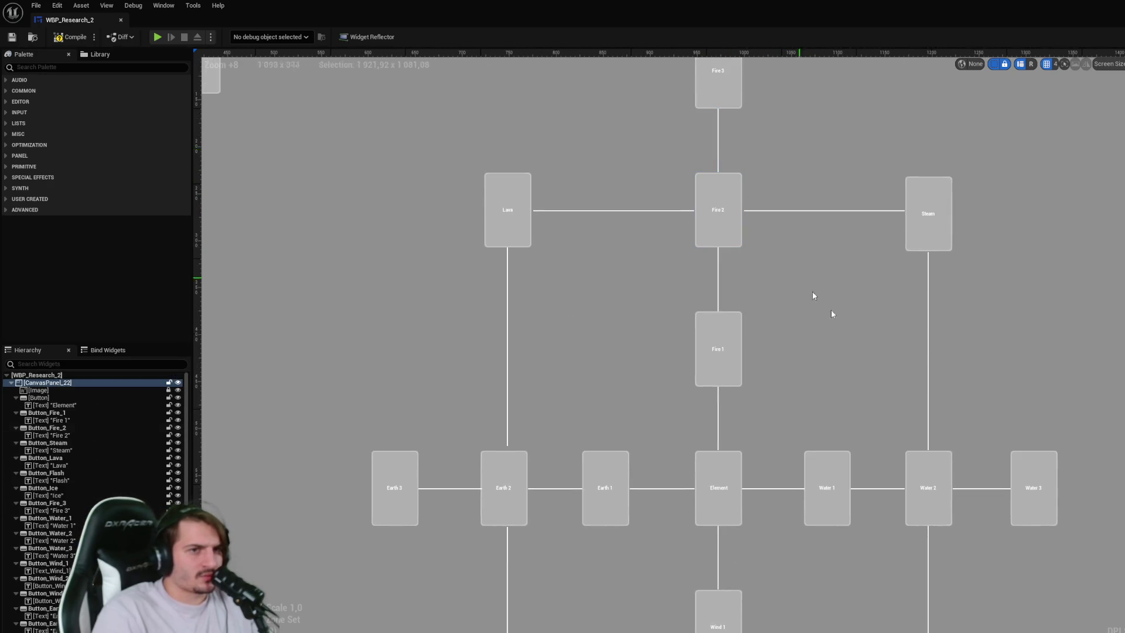
{"action": "left_click", "coordinate": [724, 396]}
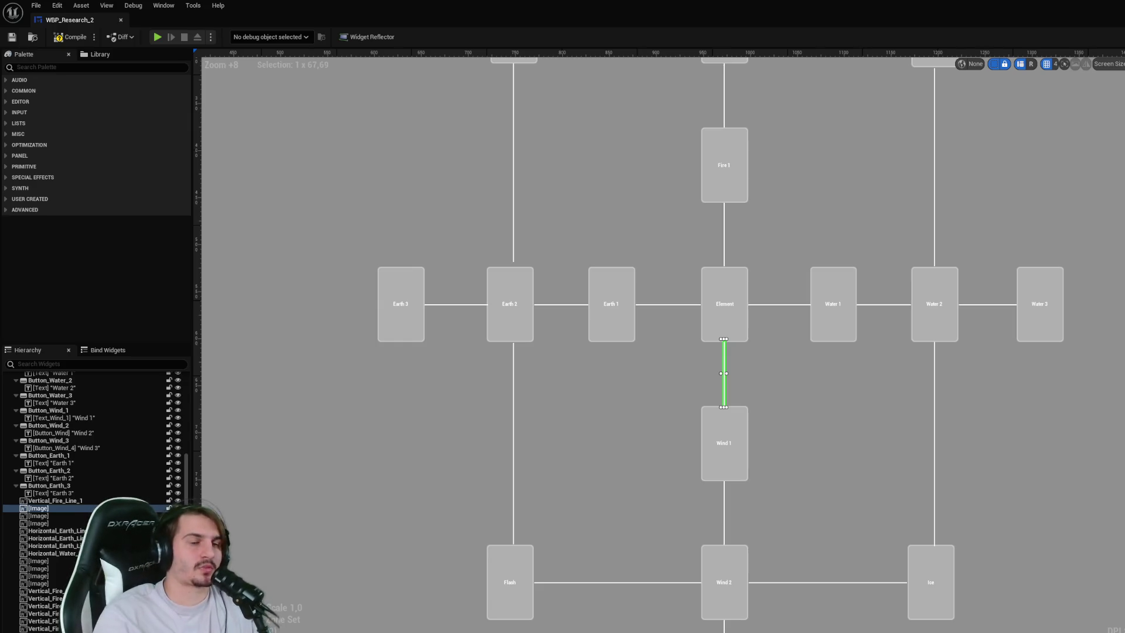
- Check the connector lines around Element and name the Element–Wind 1 line Vertical_Wind_Line_1
{"action": "left_click", "coordinate": [792, 348]}
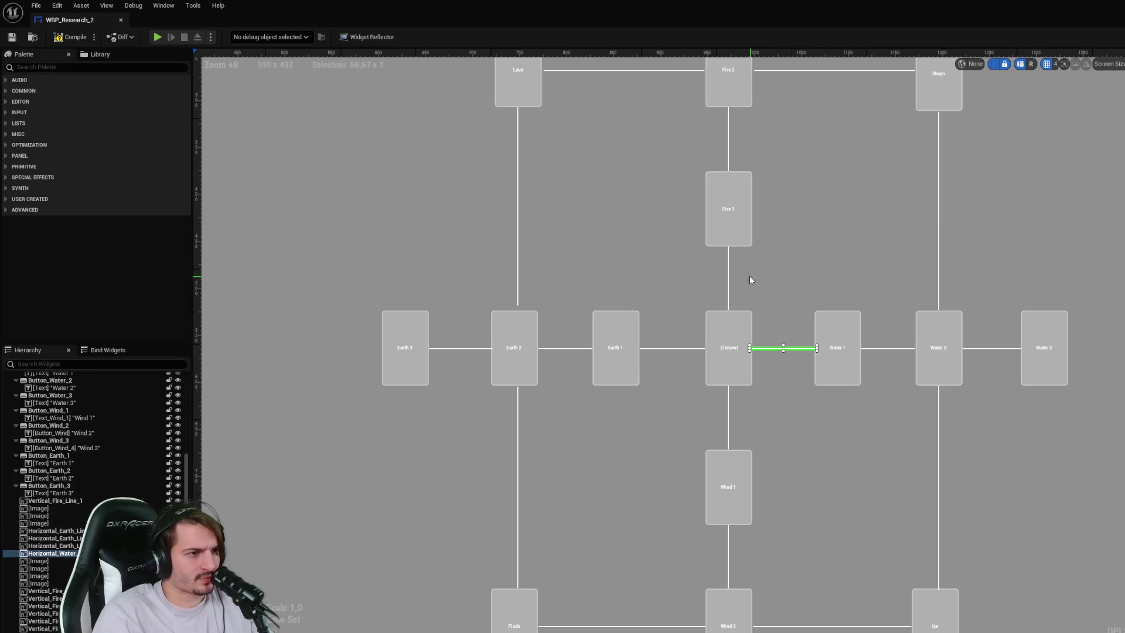
{"action": "left_click", "coordinate": [729, 432]}
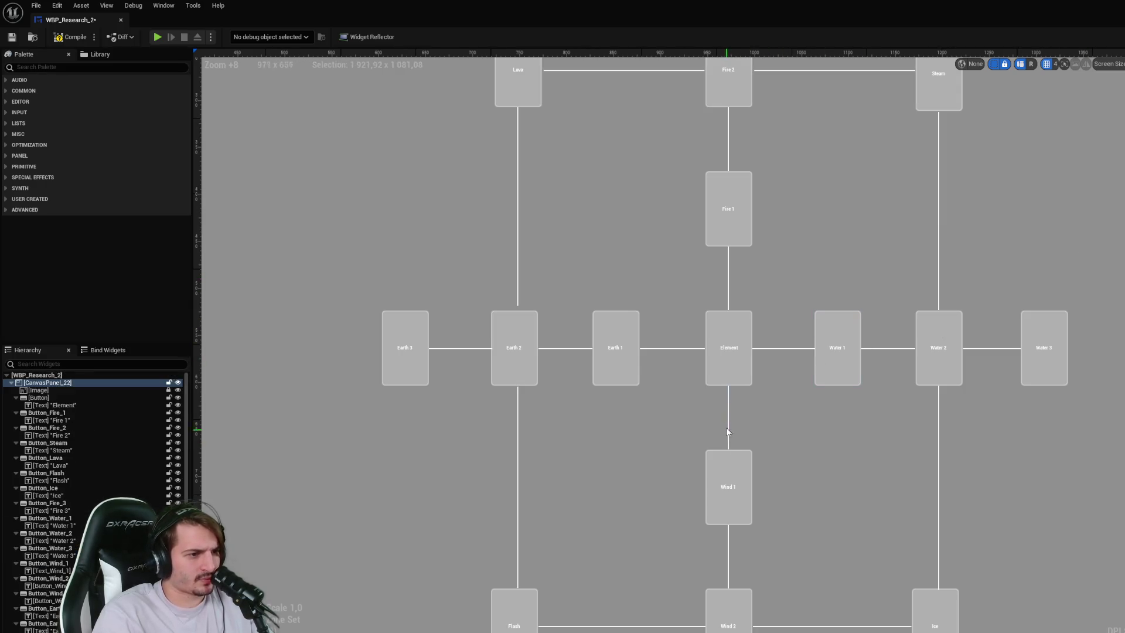
{"action": "left_click", "coordinate": [729, 301]}
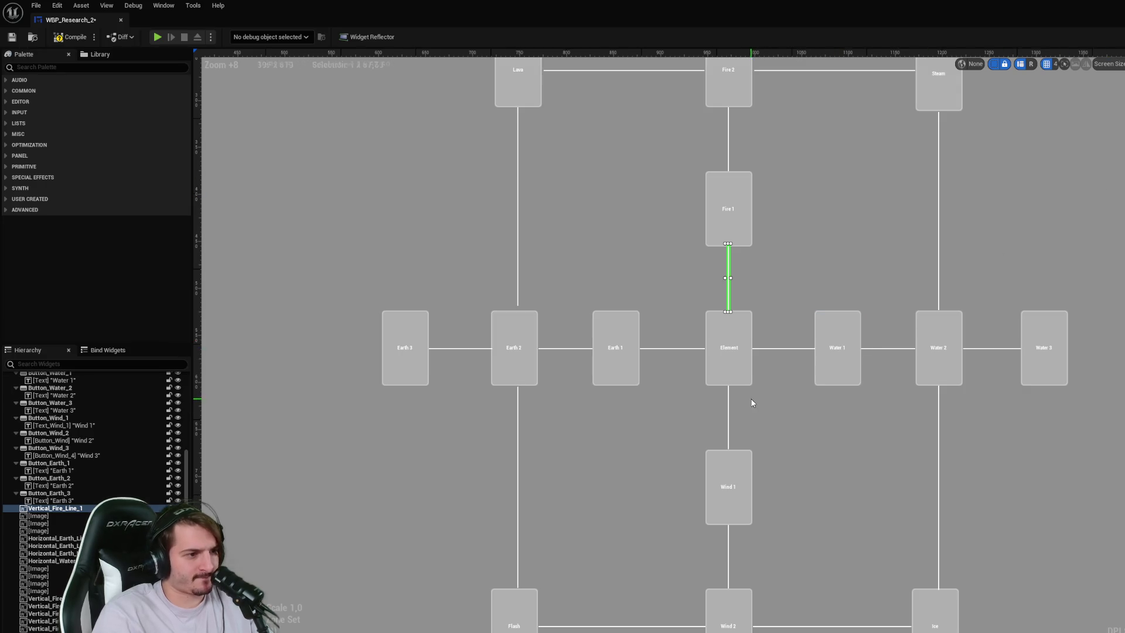
{"action": "left_click", "coordinate": [729, 409]}
{"action": "left_click", "coordinate": [728, 410]}
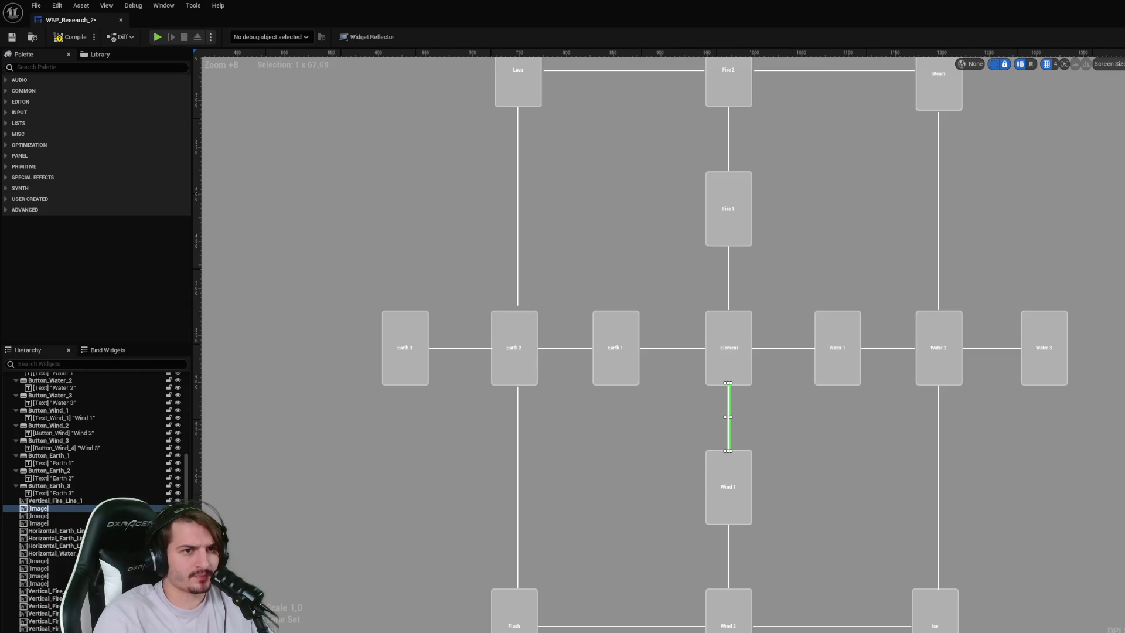
{"action": "type", "text": "Vertical_Wind_Line_1"}
{"action": "key", "text": "Return"}
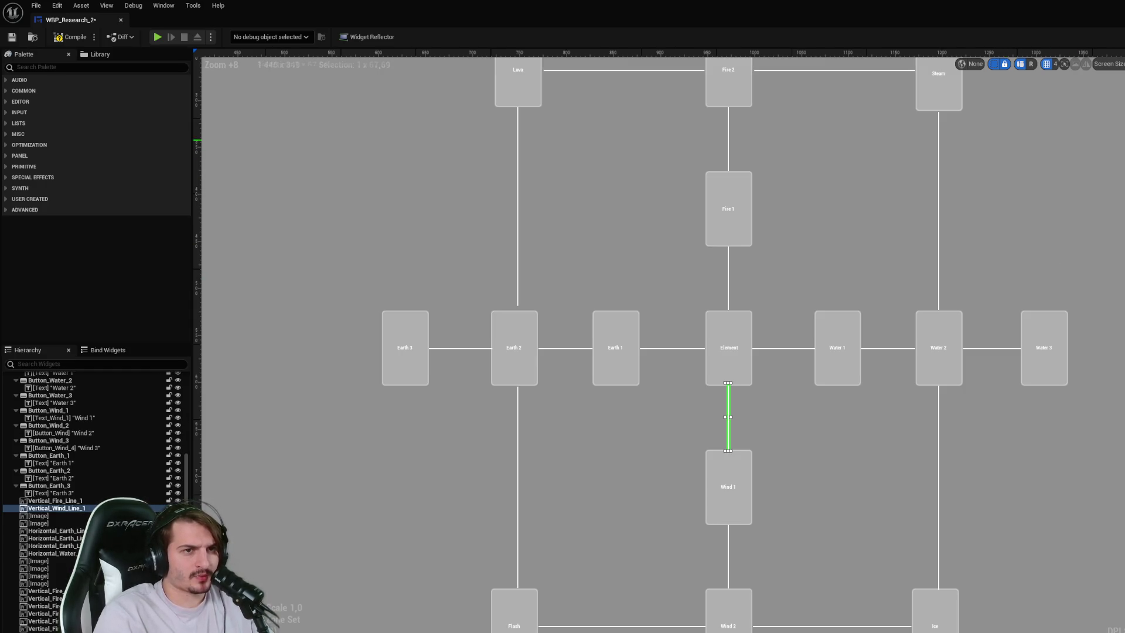
- Inspect the Wind 1 button and the Wind 1–Wind 2 and Wind 2–Wind 3 lines
{"action": "left_click", "coordinate": [744, 504]}
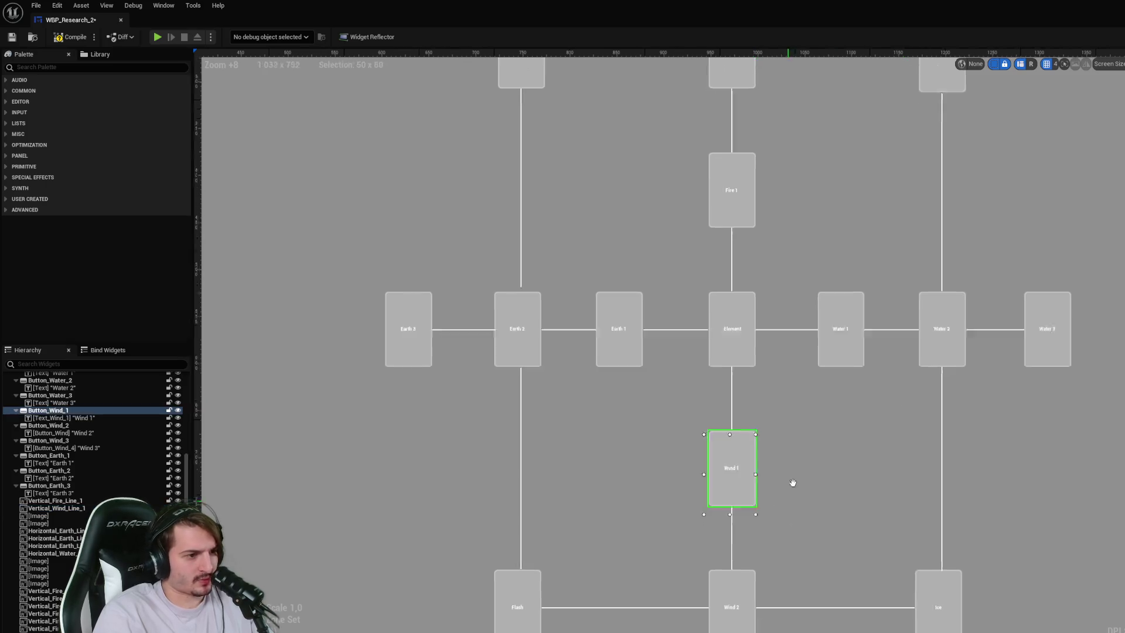
{"action": "scroll", "coordinate": [774, 351], "scroll_direction": "up", "scroll_amount": 3}
{"action": "left_click", "coordinate": [769, 364]}
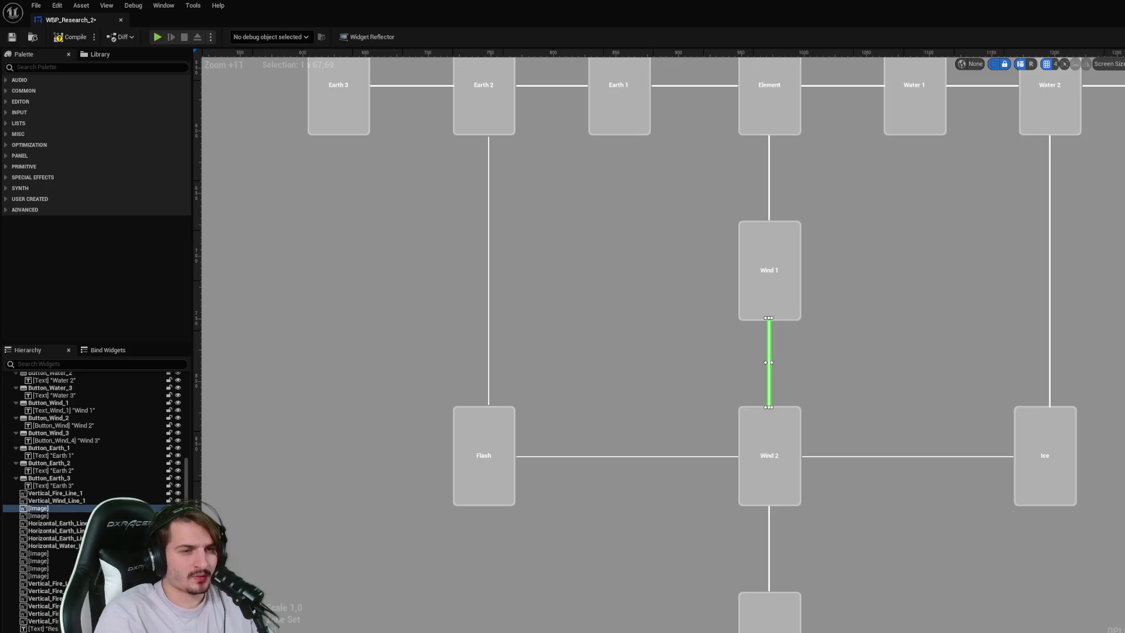
{"action": "left_click", "coordinate": [871, 385]}
{"action": "scroll", "coordinate": [821, 440], "scroll_direction": "down", "scroll_amount": 1}
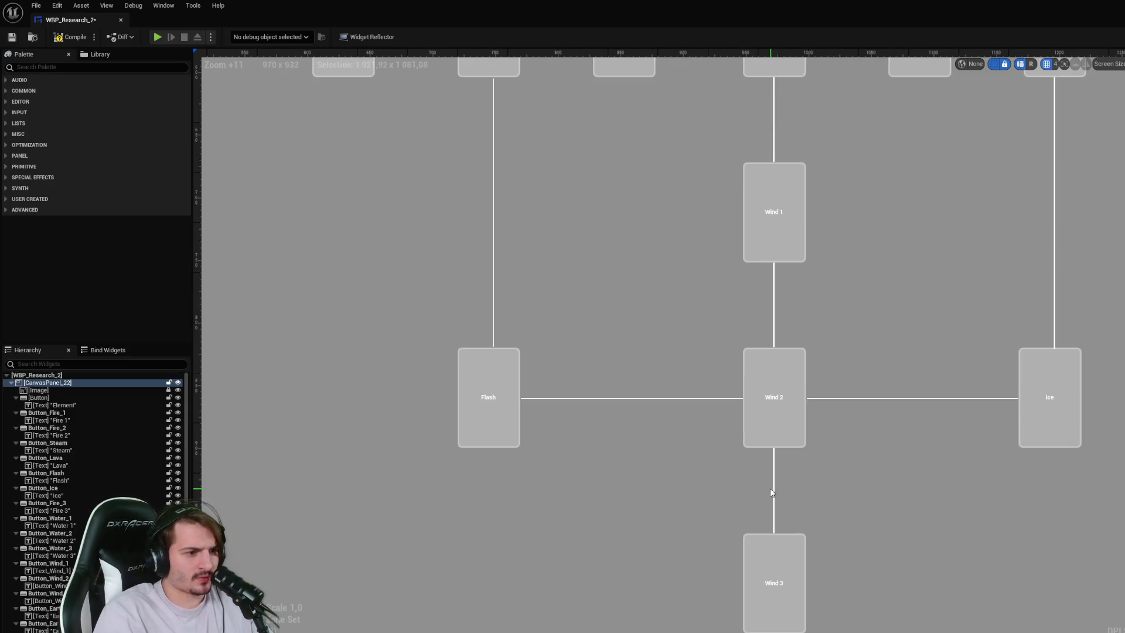
{"action": "left_click", "coordinate": [775, 491]}
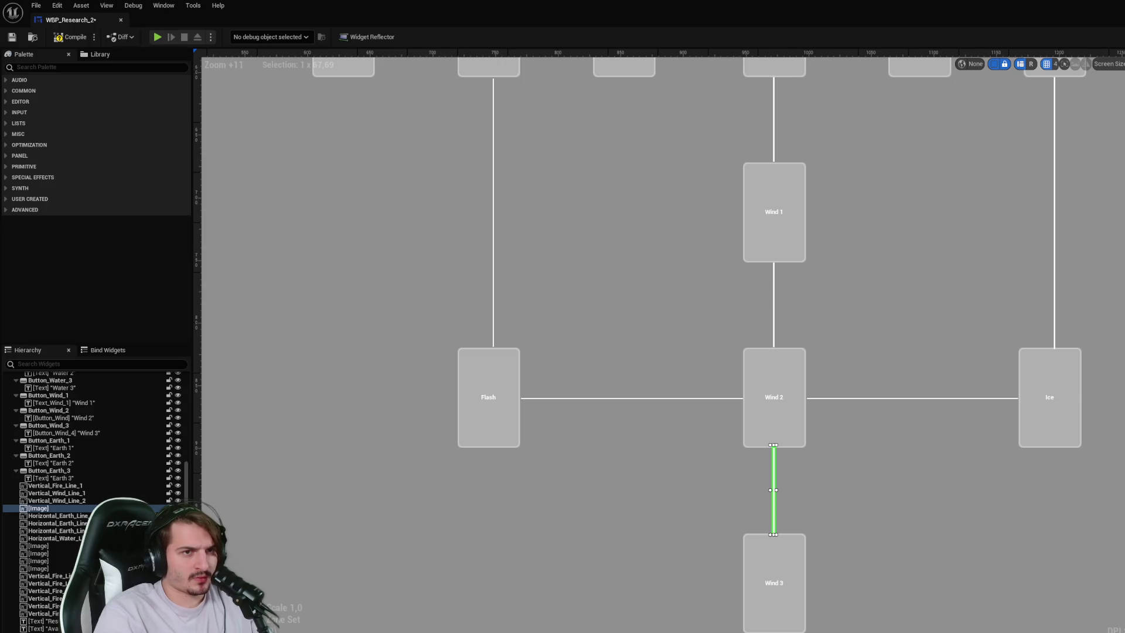
{"action": "left_click", "coordinate": [871, 352]}
{"action": "scroll", "coordinate": [903, 388], "scroll_direction": "up", "scroll_amount": 1}
{"action": "scroll", "coordinate": [891, 388], "scroll_direction": "down", "scroll_amount": 2}
- Pan to the Element row and select Button_Fire_1, passing through Fire 2
{"action": "mouse_move", "coordinate": [841, 276]}
{"action": "left_mouse_down"}
{"action": "mouse_move", "coordinate": [815, 372]}
{"action": "mouse_move", "coordinate": [787, 371]}
{"action": "mouse_move", "coordinate": [786, 403]}
{"action": "left_mouse_up"}
{"action": "scroll", "coordinate": [787, 371], "scroll_direction": "up", "scroll_amount": 1}
{"action": "left_click", "coordinate": [774, 319]}
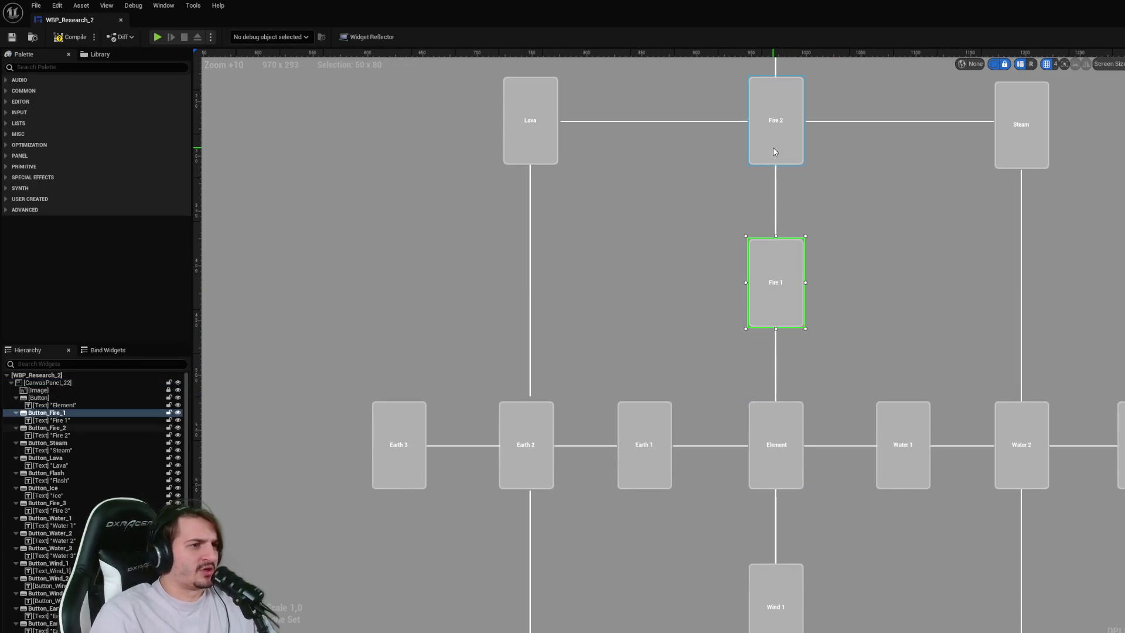
{"action": "left_click", "coordinate": [772, 147]}
{"action": "left_click", "coordinate": [762, 283]}
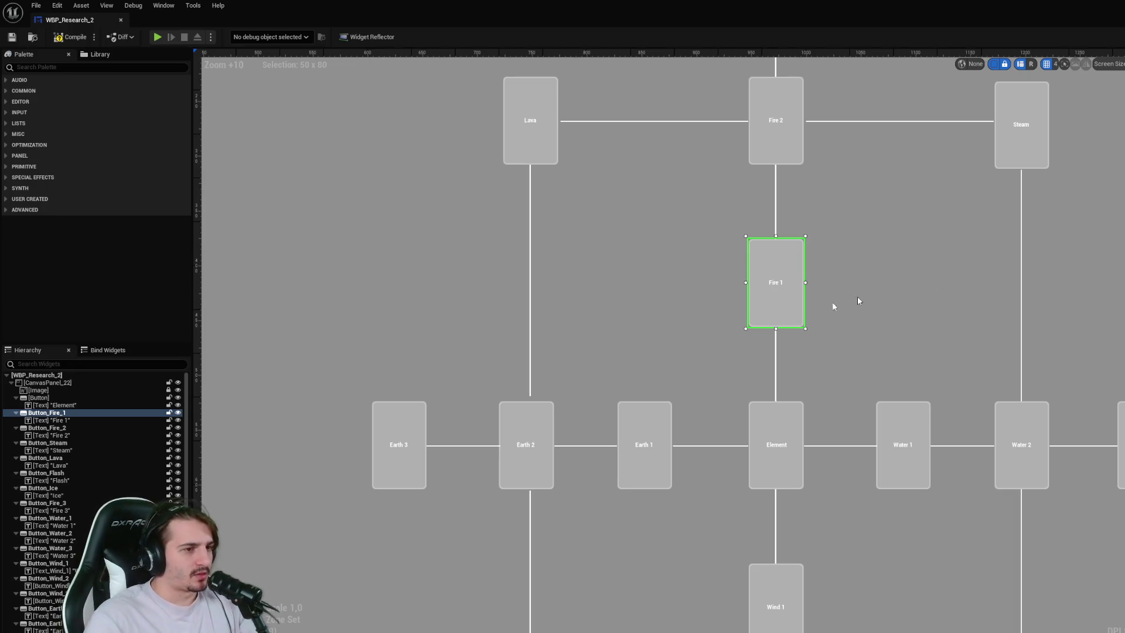
- Shift the canvas to show Fire 2 and Fire 3, reselect Fire 1, then select the root canvas panel
{"action": "left_click_drag", "start_coordinate": [908, 287], "coordinate": [856, 329]}
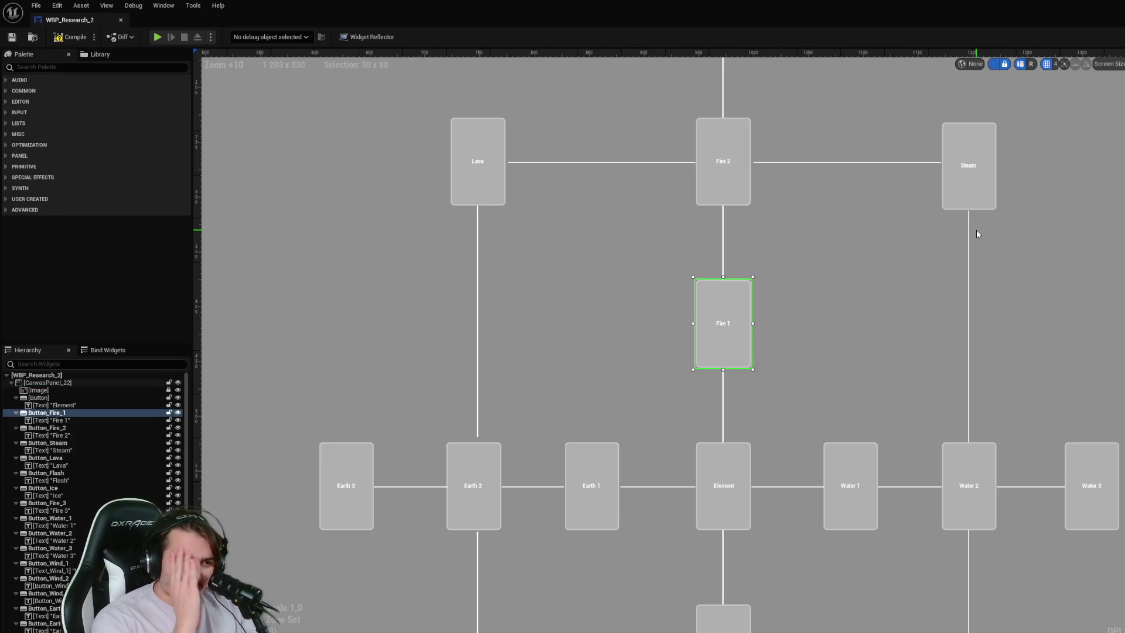
{"action": "left_click", "coordinate": [712, 158]}
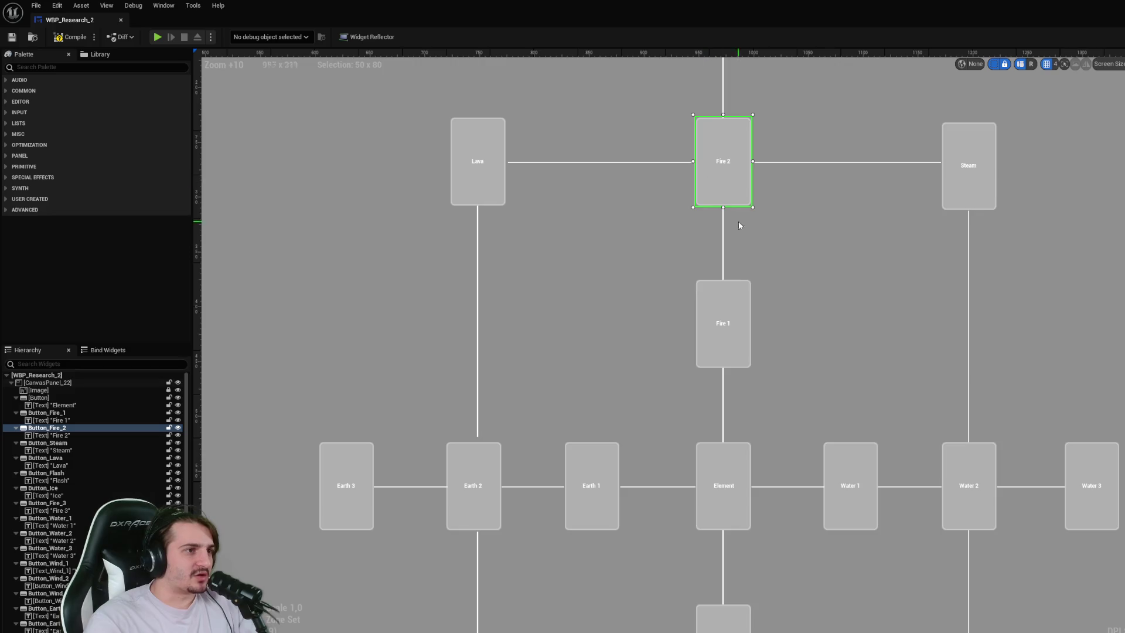
{"action": "left_click_drag", "start_coordinate": [856, 307], "coordinate": [864, 447]}
{"action": "scroll", "coordinate": [862, 440], "scroll_direction": "down", "scroll_amount": 1}
{"action": "left_click", "coordinate": [756, 460]}
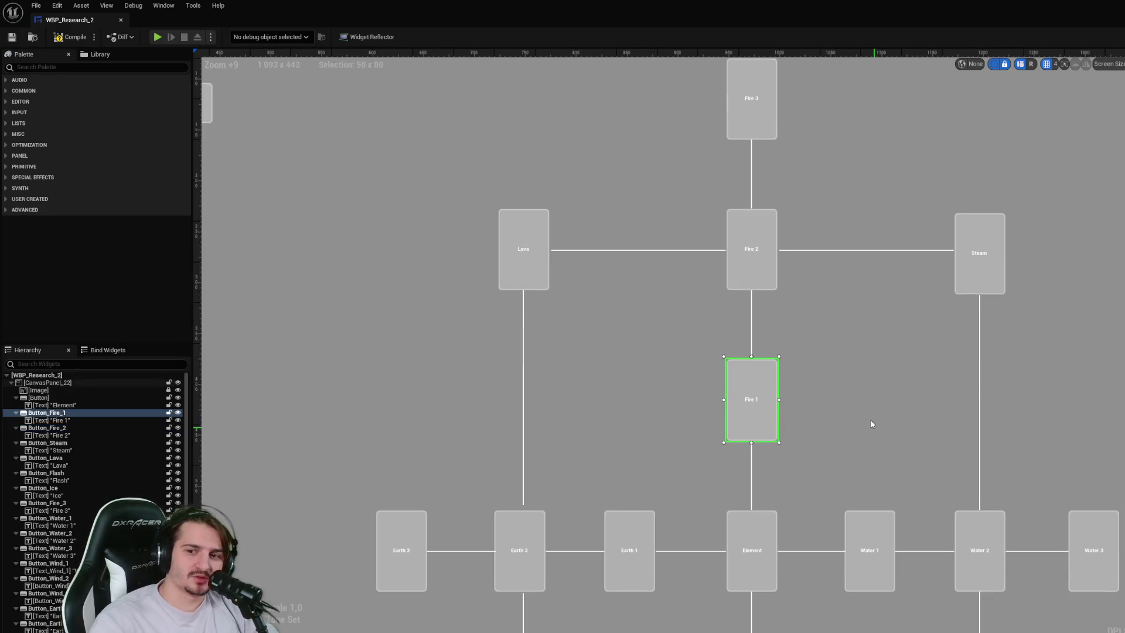
{"action": "left_click", "coordinate": [855, 395]}
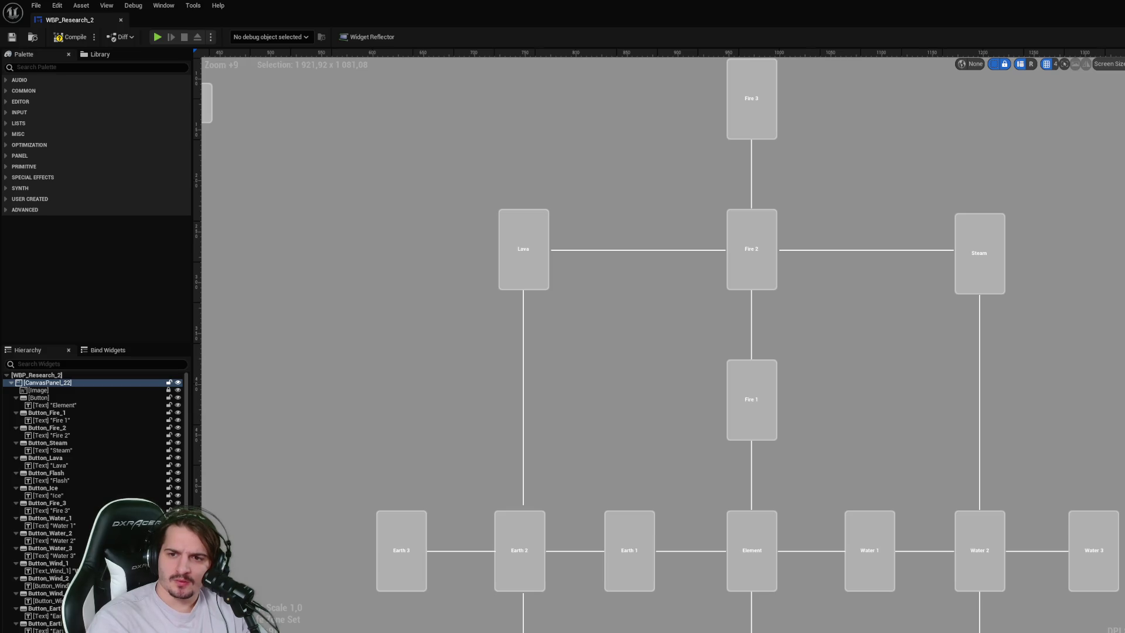
- Pan the skill tree to frame the fire branch and collapse the widget hierarchy to its root
{"action": "mouse_move", "coordinate": [809, 335]}
{"action": "left_mouse_down"}
{"action": "mouse_move", "coordinate": [877, 362]}
{"action": "mouse_move", "coordinate": [951, 356]}
{"action": "left_mouse_up"}
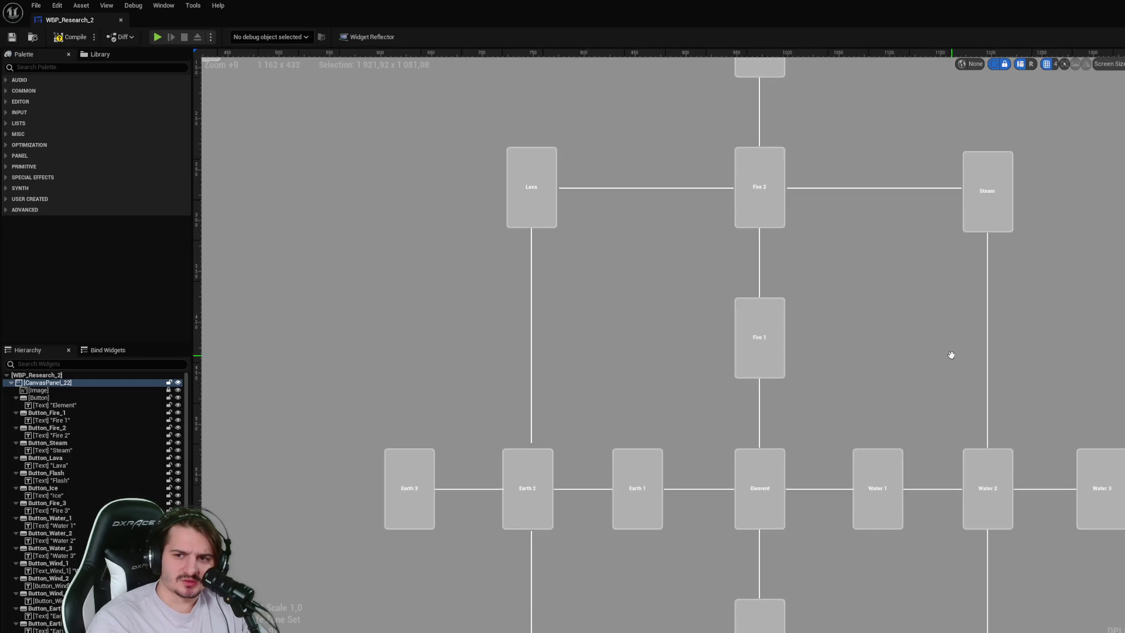
{"action": "left_click_drag", "start_coordinate": [919, 408], "coordinate": [928, 382]}
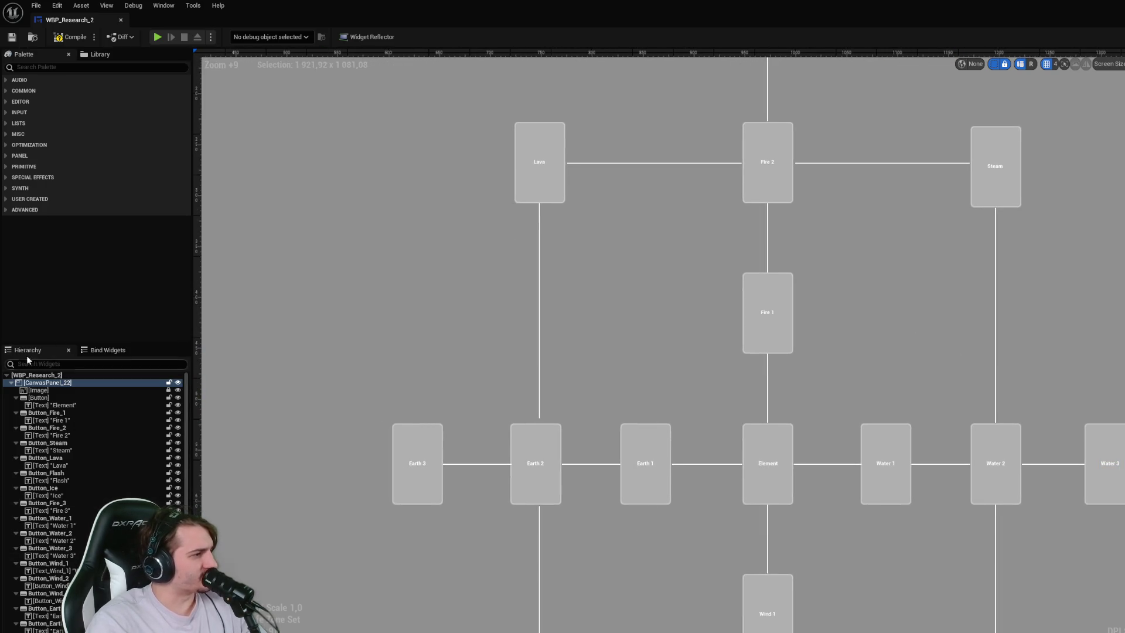
{"action": "left_click", "coordinate": [6, 380]}
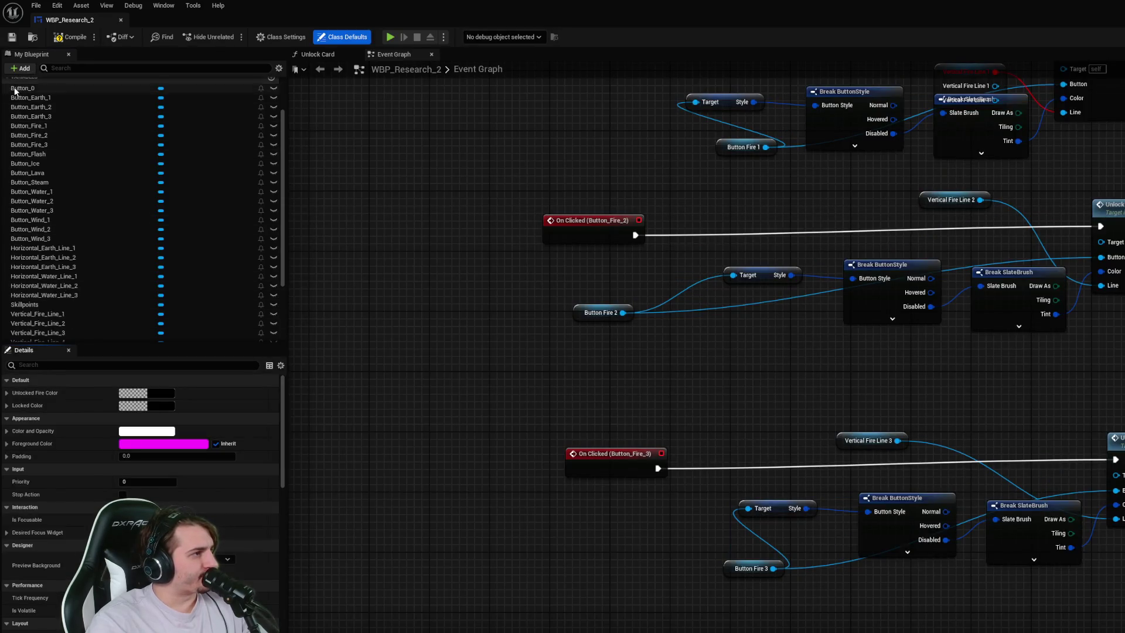
- Collapse and re-expand the VARIABLES list in My Blueprint
{"action": "left_click", "coordinate": [7, 152]}
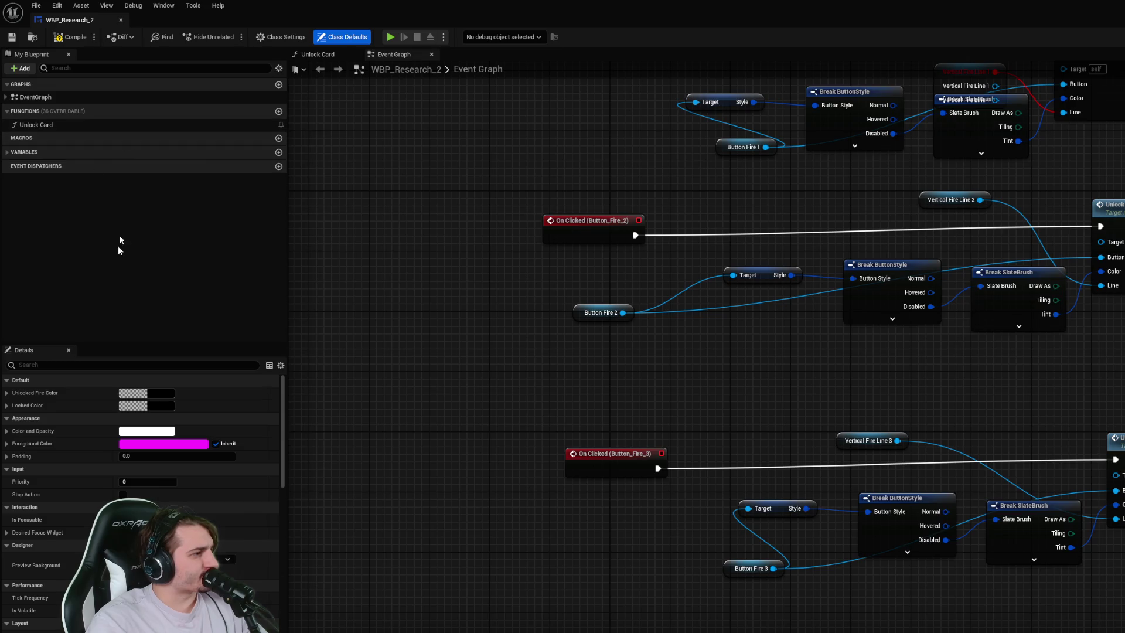
{"action": "left_click", "coordinate": [7, 152]}
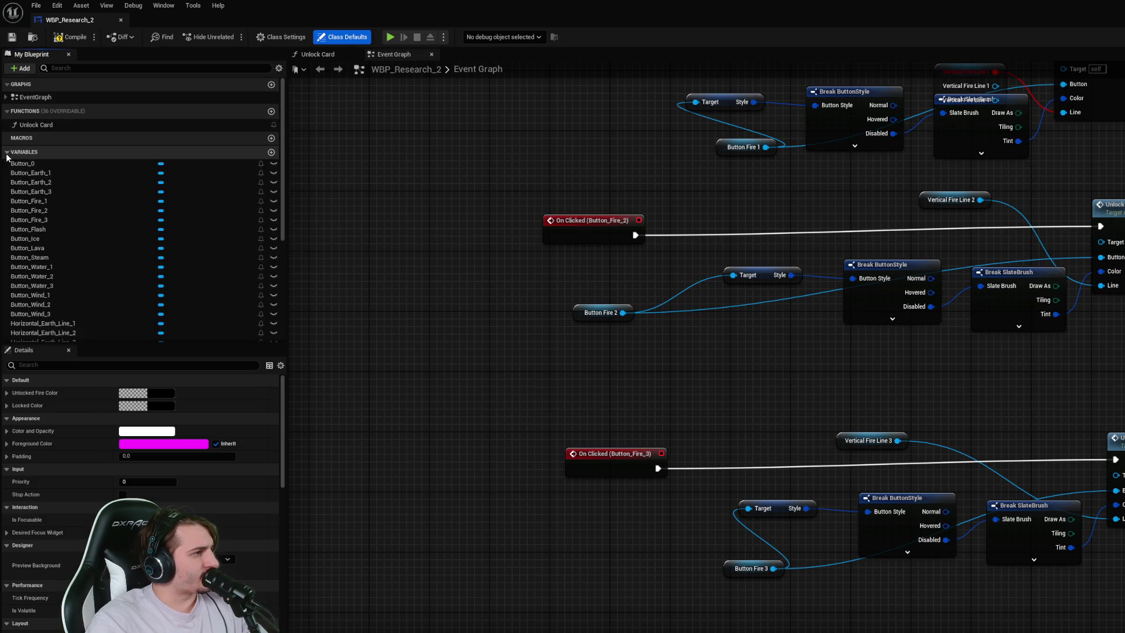
- Add a new blueprint variable named UnlockedSkills
{"action": "scroll", "coordinate": [199, 274], "scroll_direction": "down", "scroll_amount": 5}
{"action": "scroll", "coordinate": [230, 128], "scroll_direction": "up", "scroll_amount": 3}
{"action": "scroll", "coordinate": [230, 127], "scroll_direction": "up", "scroll_amount": 3}
{"action": "left_click", "coordinate": [7, 152]}
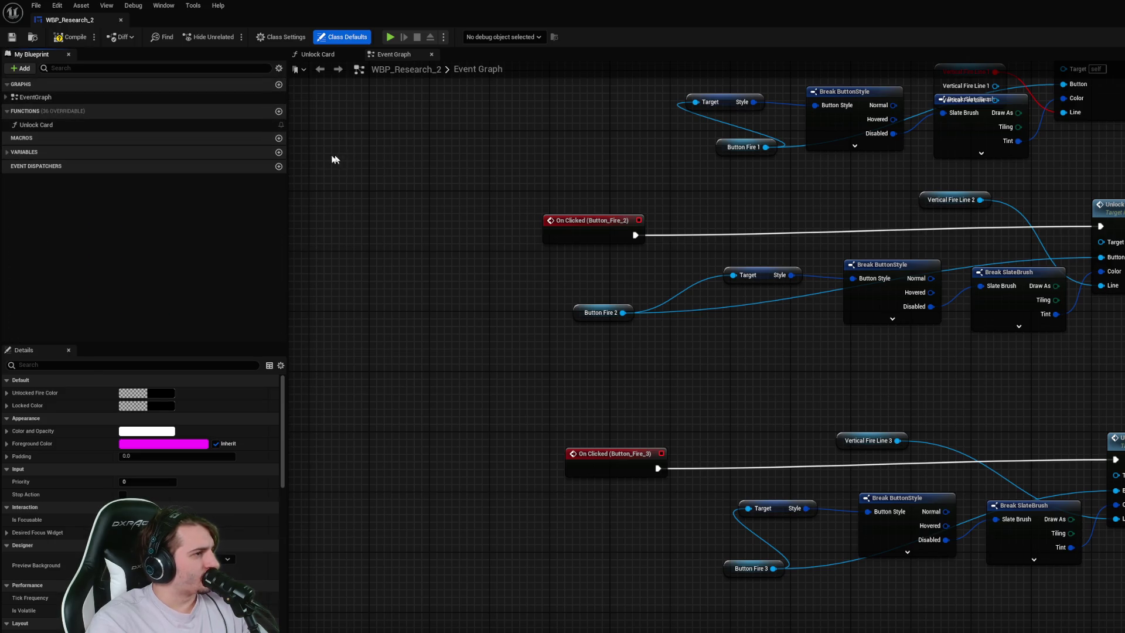
{"action": "left_click", "coordinate": [279, 152]}
{"action": "type", "text": "UnlockedSkills"}
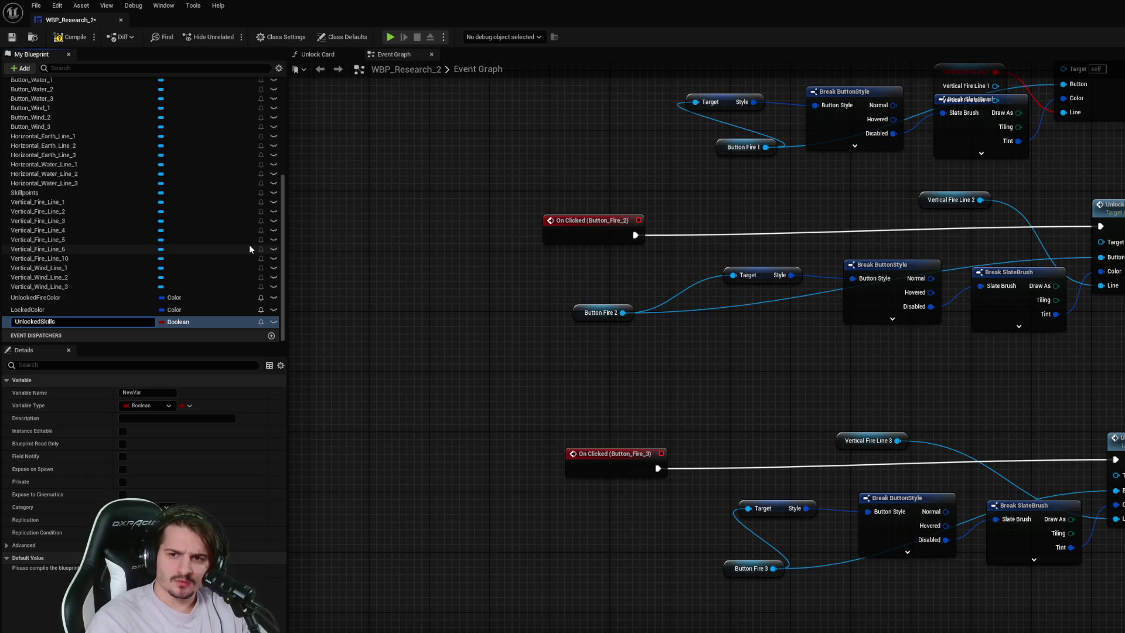
{"action": "key", "text": "Return"}
- Set UnlockedSkills' type to Name and its container to Set
{"action": "left_click", "coordinate": [191, 324]}
{"action": "type", "text": "Set"}
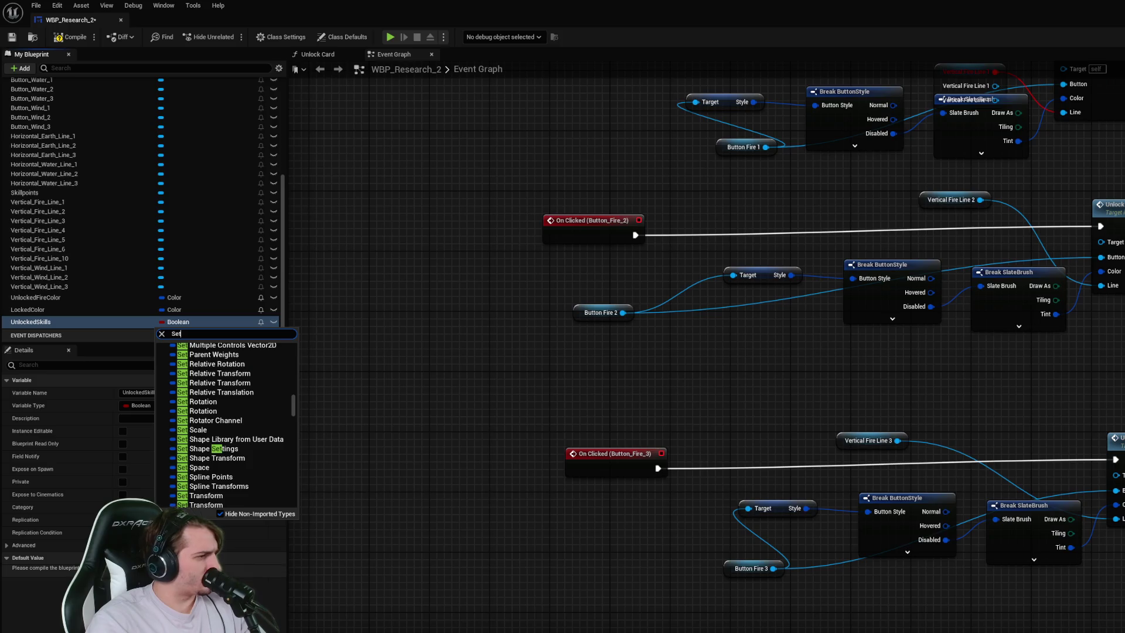
{"action": "key", "text": "Escape"}
{"action": "left_click", "coordinate": [147, 406]}
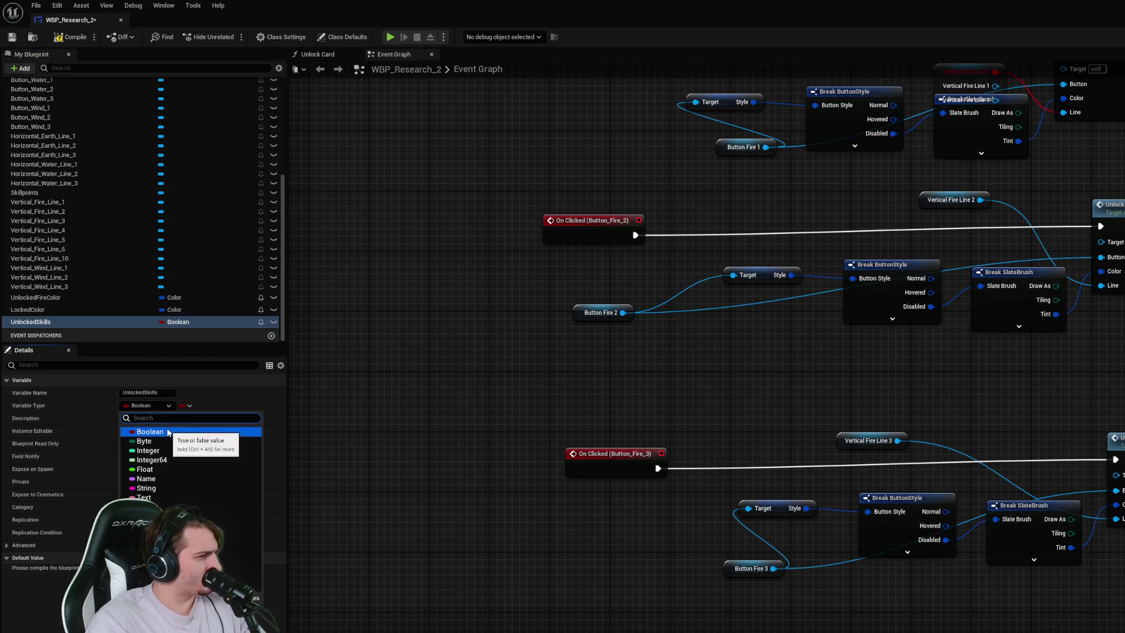
{"action": "type", "text": "Set"}
{"action": "scroll", "coordinate": [191, 457], "scroll_direction": "down", "scroll_amount": 15}
{"action": "scroll", "coordinate": [203, 467], "scroll_direction": "down", "scroll_amount": 10}
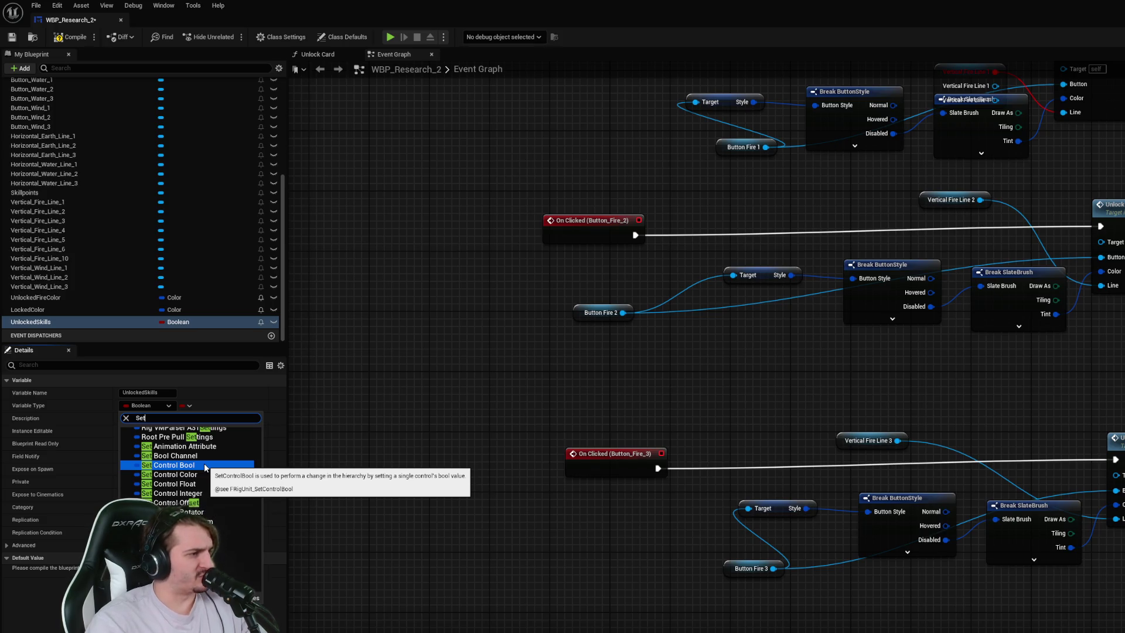
{"action": "key", "text": "BackSpace"}
{"action": "key", "text": "BackSpace"}
{"action": "key", "text": "BackSpace"}
{"action": "type", "text": "Name Set"}
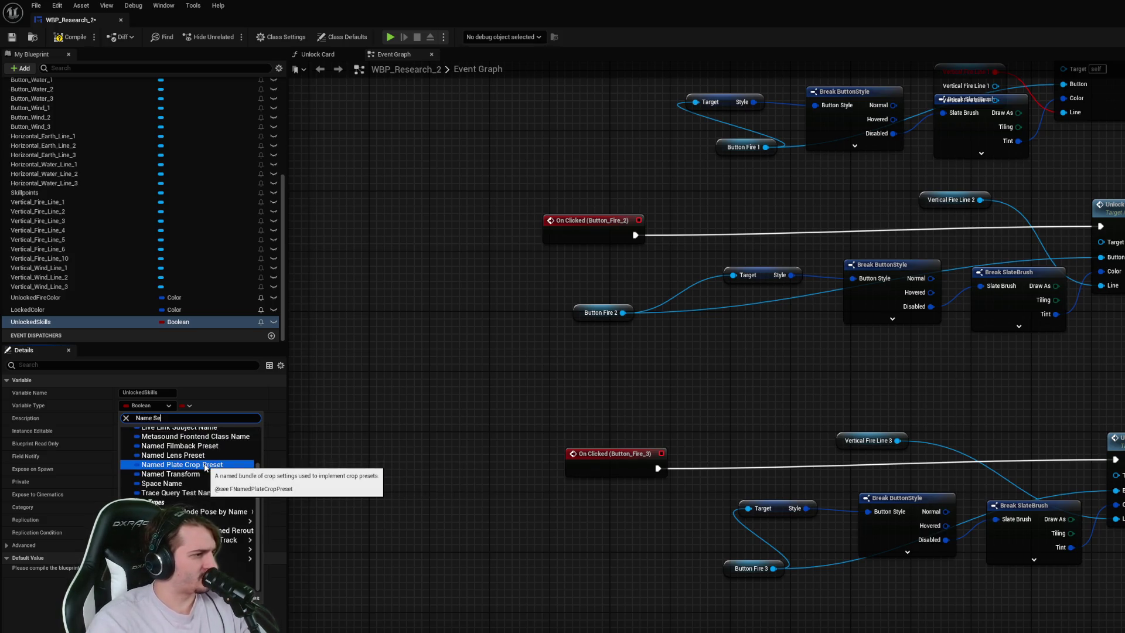
{"action": "key", "text": "BackSpace"}
{"action": "key", "text": "BackSpace"}
{"action": "key", "text": "BackSpace"}
{"action": "left_click", "coordinate": [146, 432]}
{"action": "left_click", "coordinate": [186, 406]}
{"action": "left_click", "coordinate": [177, 443]}
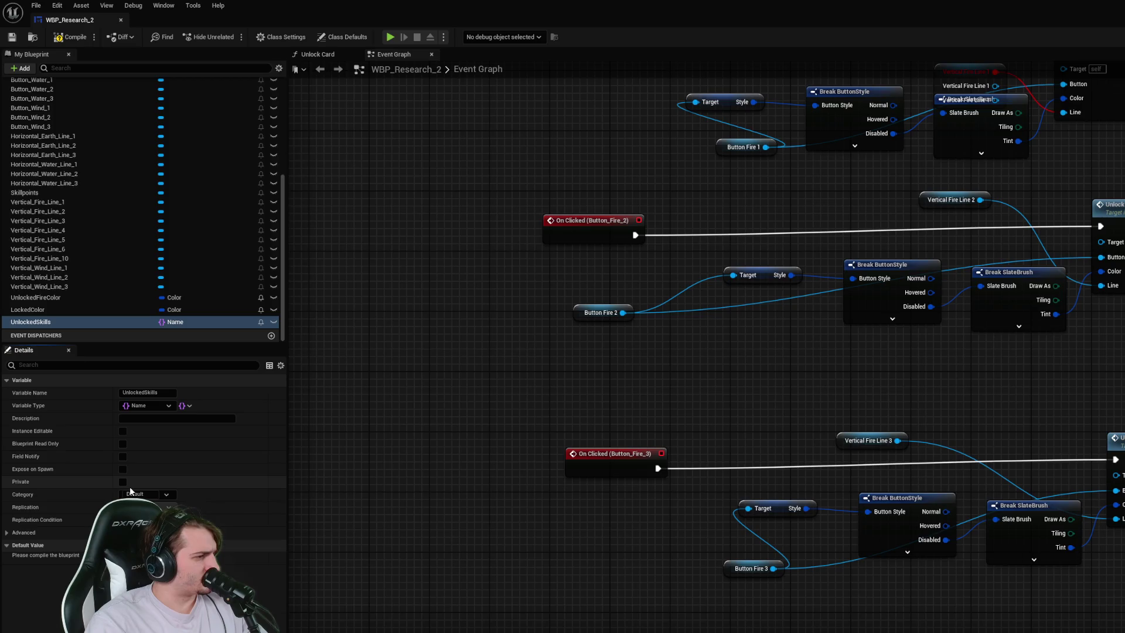
{"action": "left_click", "coordinate": [7, 533]}
{"action": "left_click", "coordinate": [7, 533]}
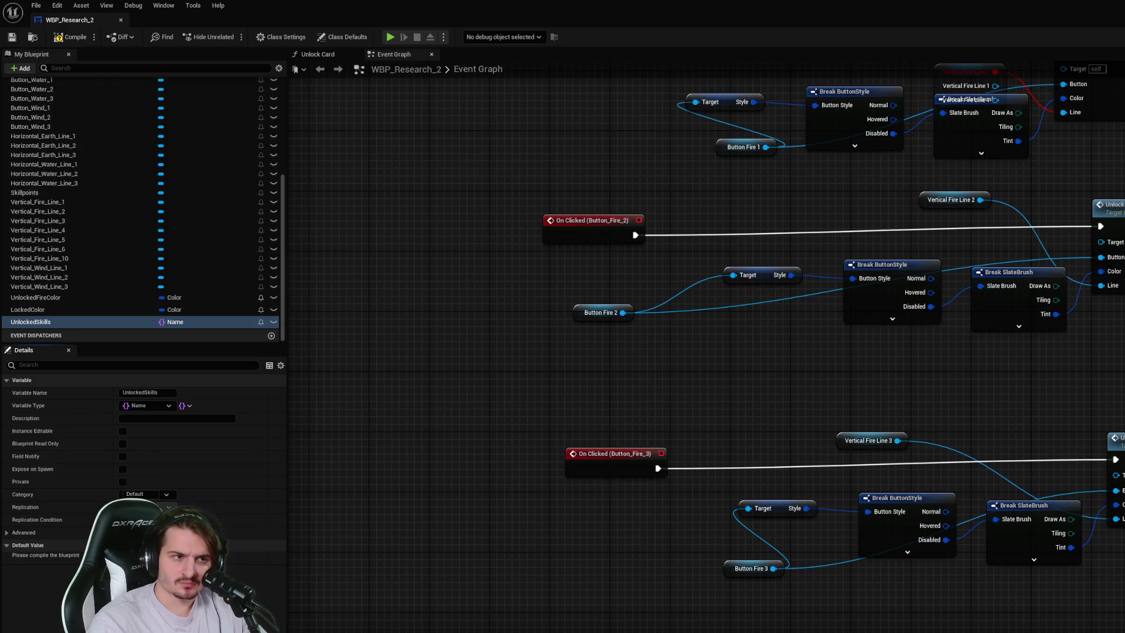
- Zoom and pan the Event Graph to frame Event Pre Construct and the Button_Fire_1 click handler
{"action": "scroll", "coordinate": [895, 177], "scroll_direction": "down", "scroll_amount": 2}
{"action": "scroll", "coordinate": [895, 177], "scroll_direction": "up", "scroll_amount": 2}
{"action": "left_click_drag", "start_coordinate": [895, 177], "coordinate": [524, 242]}
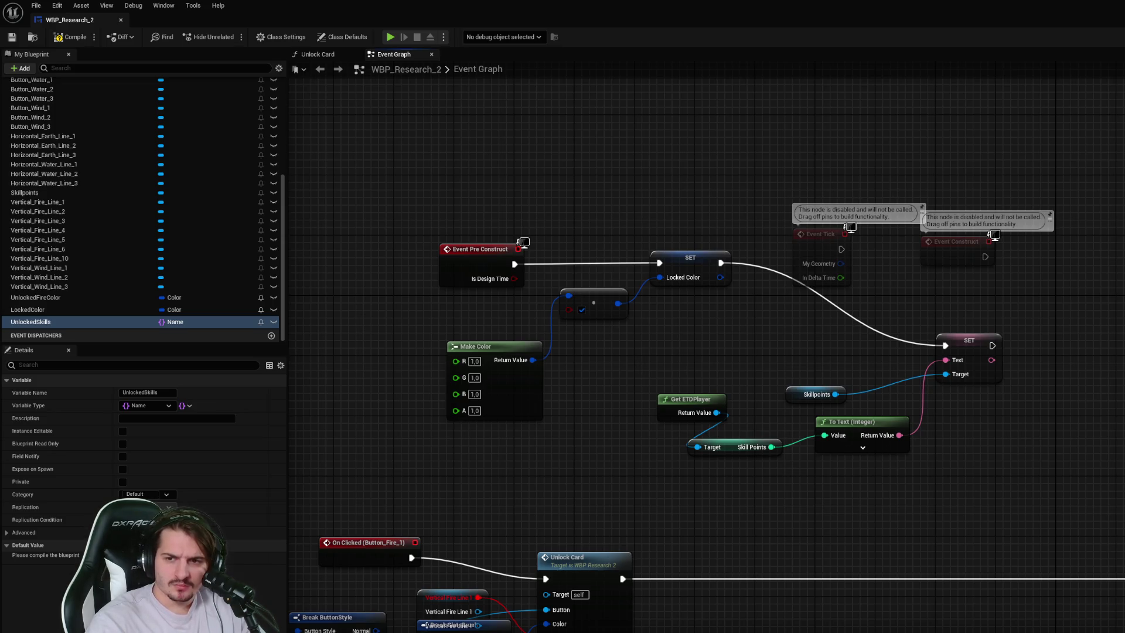
{"action": "left_click_drag", "start_coordinate": [411, 411], "coordinate": [452, 417]}
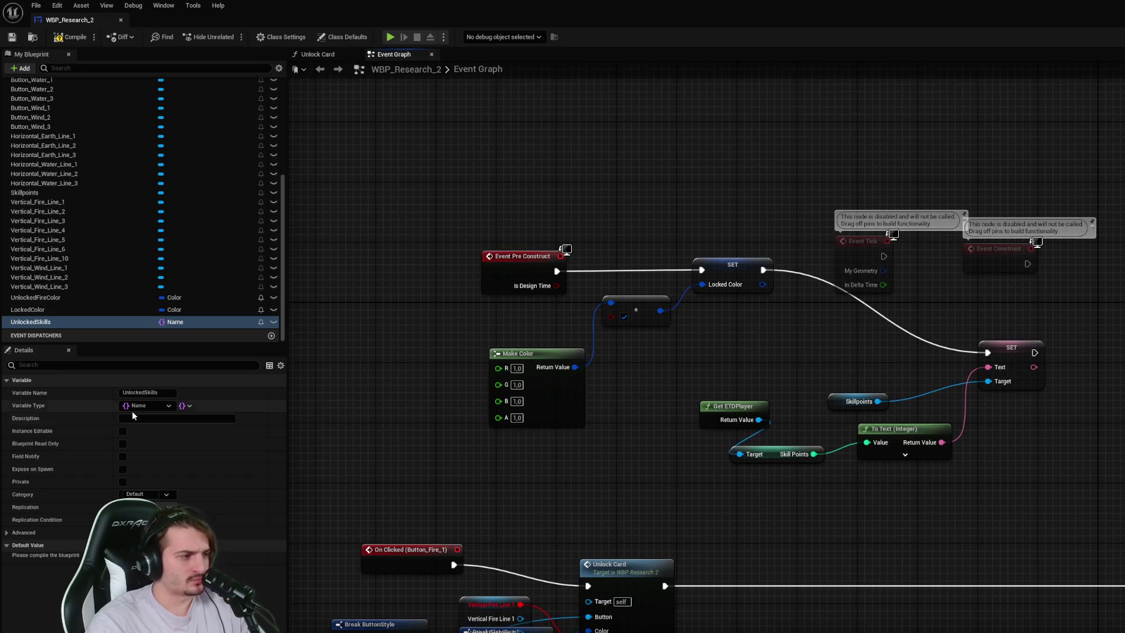
- Switch UnlockedSkills' container to a Name-to-Integer map and save the blueprint
{"action": "left_click", "coordinate": [185, 405]}
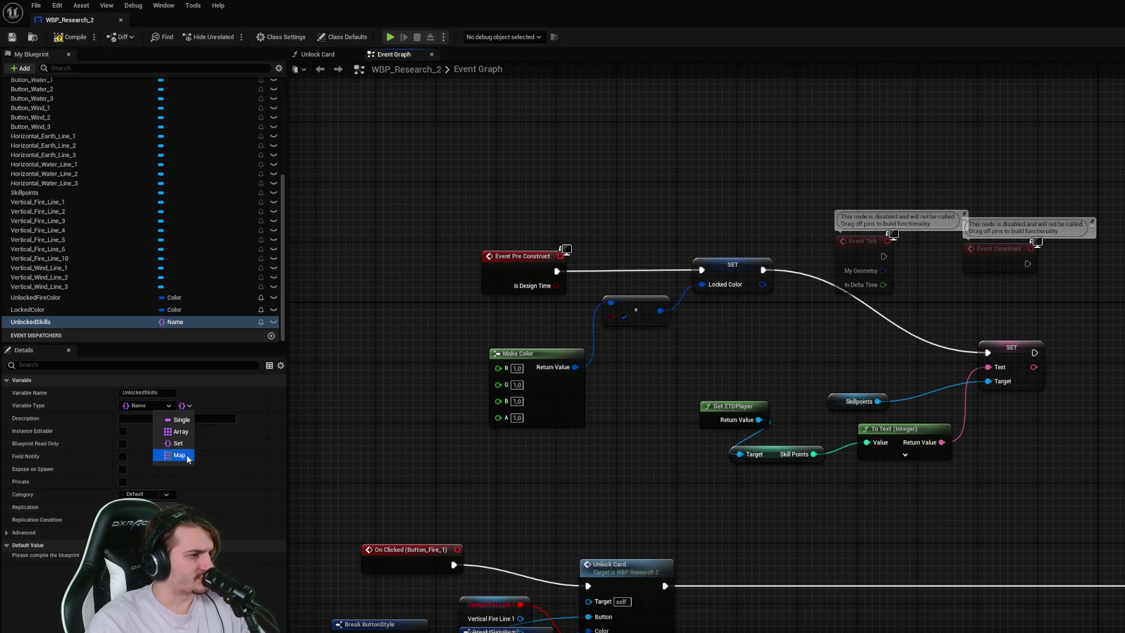
{"action": "left_click", "coordinate": [187, 457]}
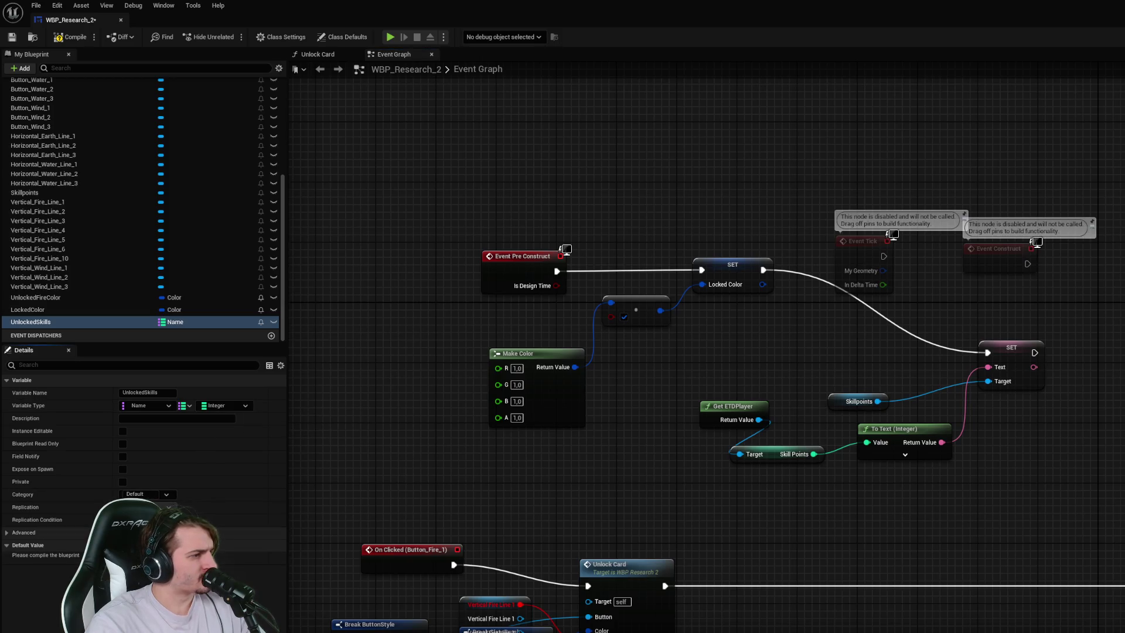
{"action": "left_click", "coordinate": [7, 532]}
{"action": "scroll", "coordinate": [7, 527], "scroll_direction": "down", "scroll_amount": 2}
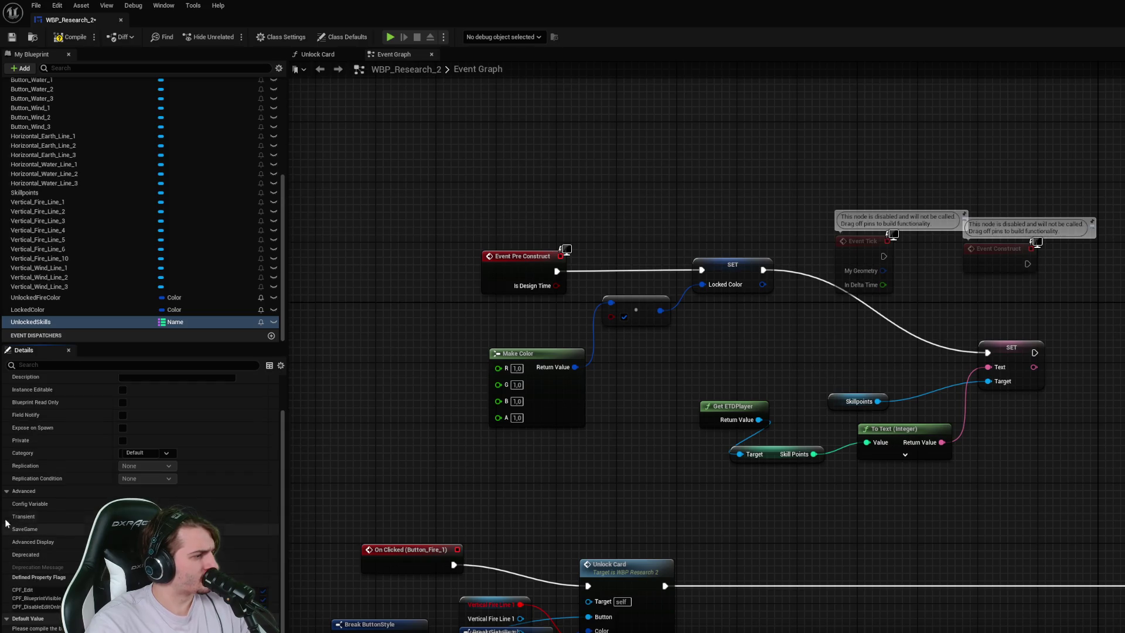
{"action": "left_click", "coordinate": [7, 492]}
{"action": "key", "text": "ctrl+s"}
{"action": "left_click", "coordinate": [273, 322]}
{"action": "key", "text": "ctrl+s"}
- Reselect UnlockedSkills, collapse its advanced settings, and compile to reveal the Vertical Fire Line 1 errors
{"action": "left_click", "coordinate": [213, 7]}
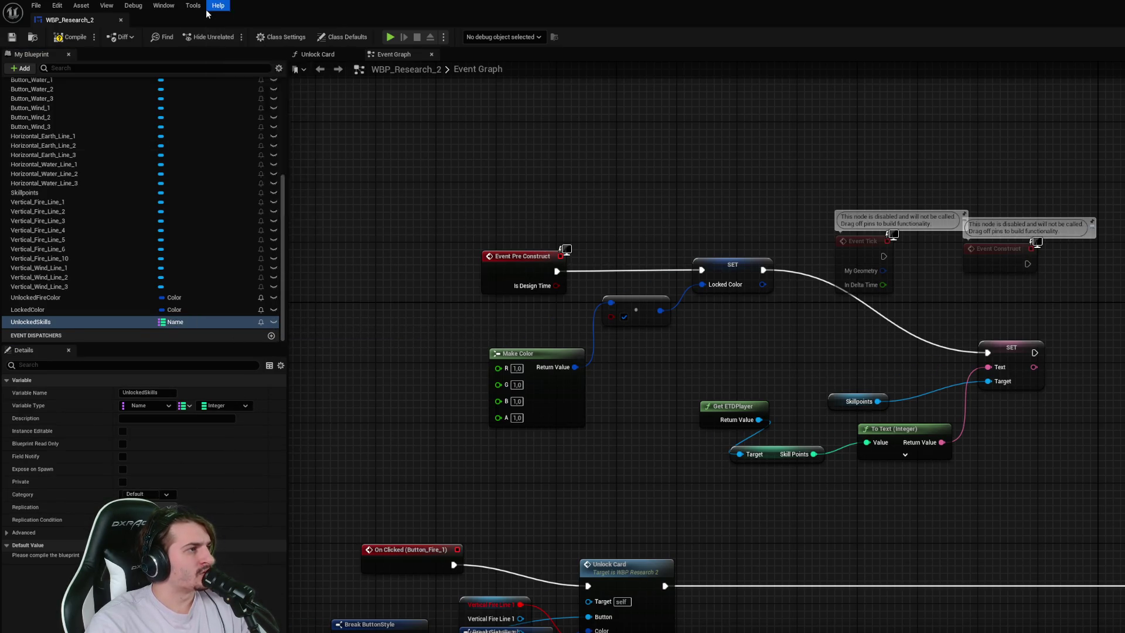
{"action": "mouse_move", "coordinate": [198, 289]}
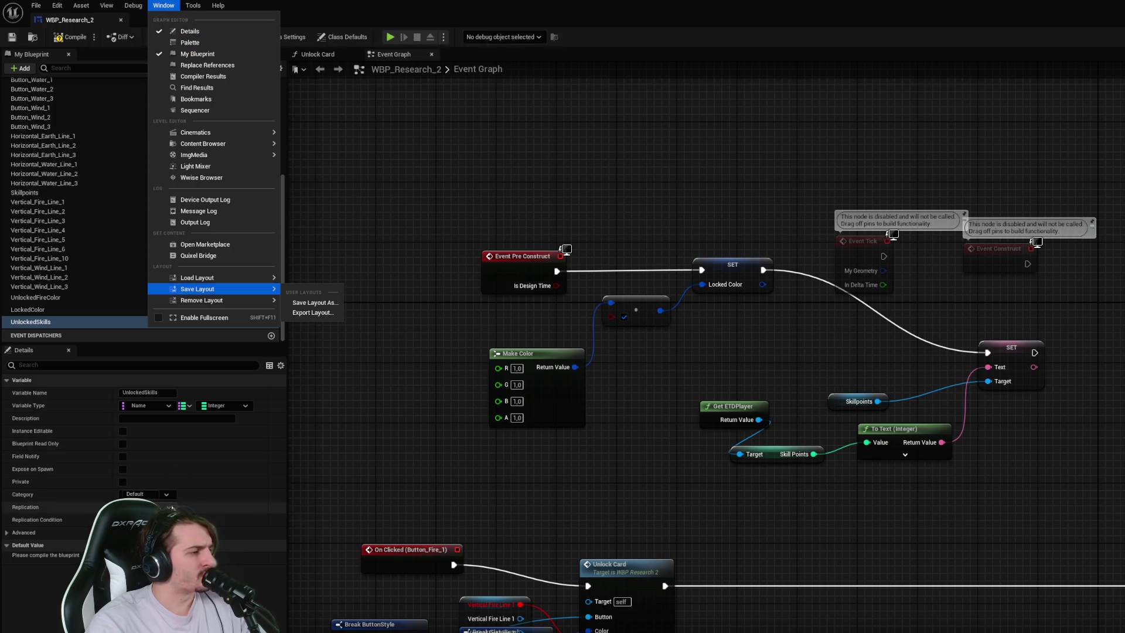
{"action": "left_click", "coordinate": [173, 507]}
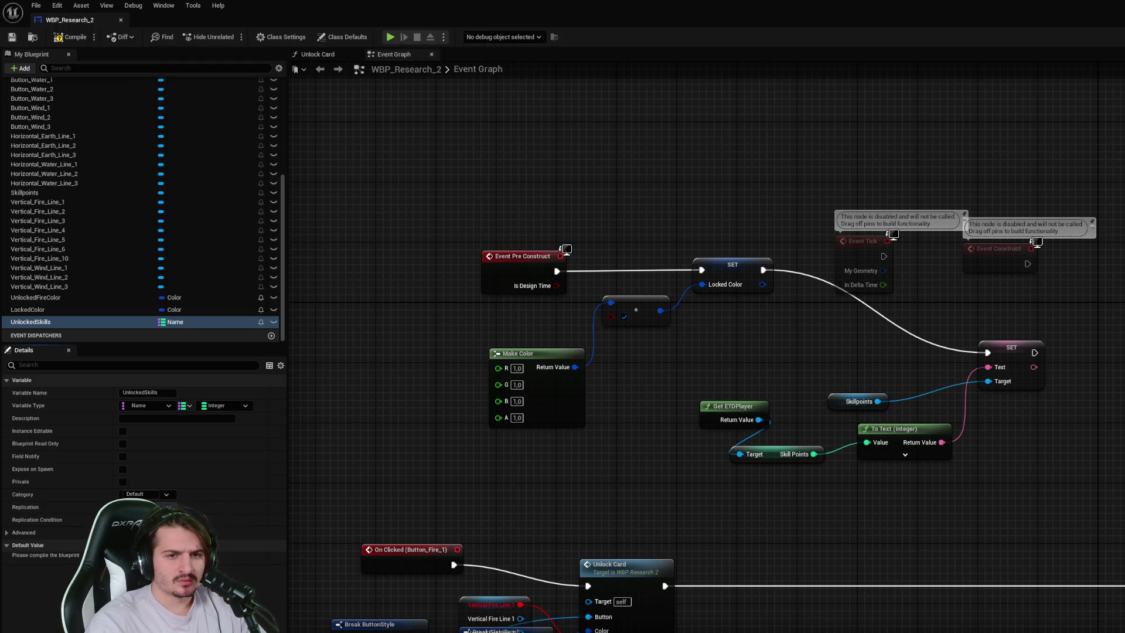
{"action": "left_click", "coordinate": [36, 322]}
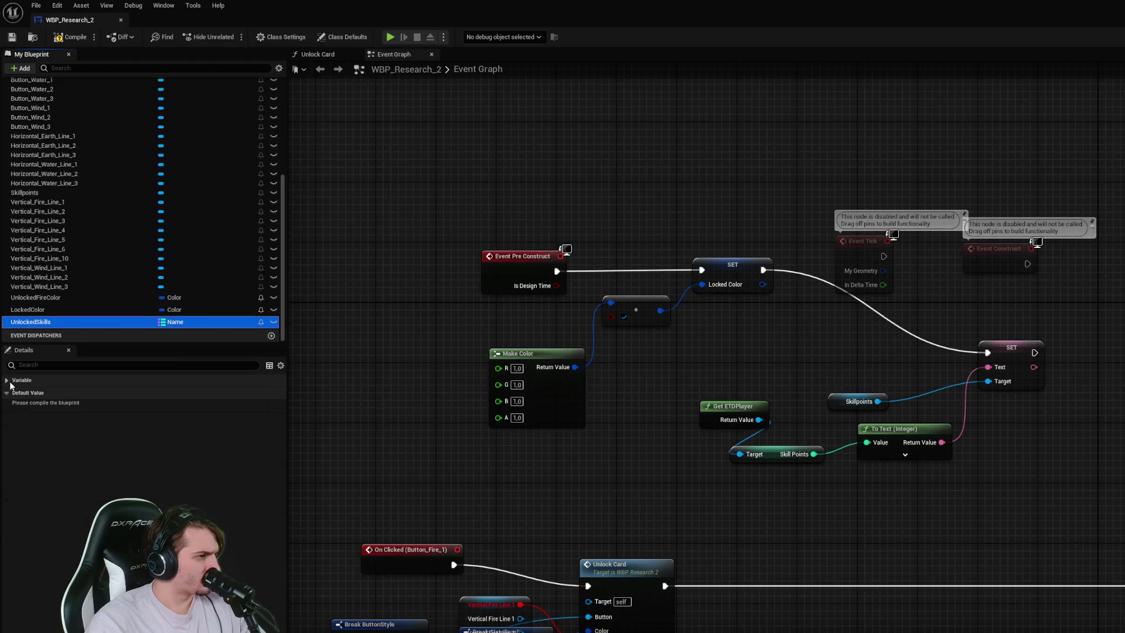
{"action": "left_click", "coordinate": [7, 533]}
{"action": "scroll", "coordinate": [12, 527], "scroll_direction": "down", "scroll_amount": 2}
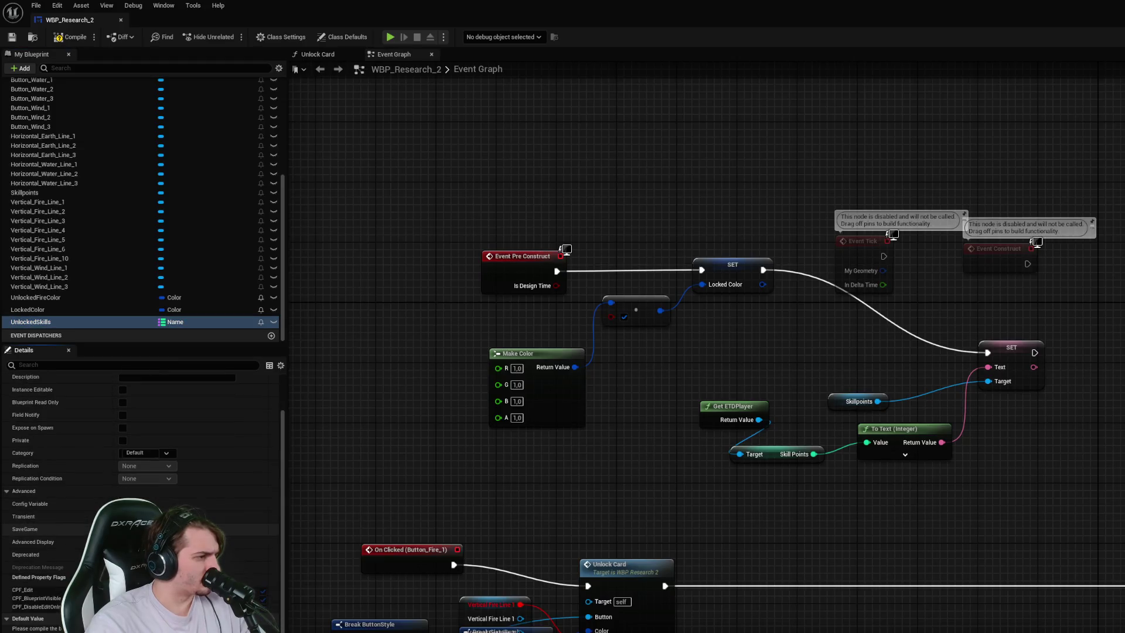
{"action": "scroll", "coordinate": [18, 516], "scroll_direction": "up", "scroll_amount": 2}
{"action": "left_click", "coordinate": [20, 531]}
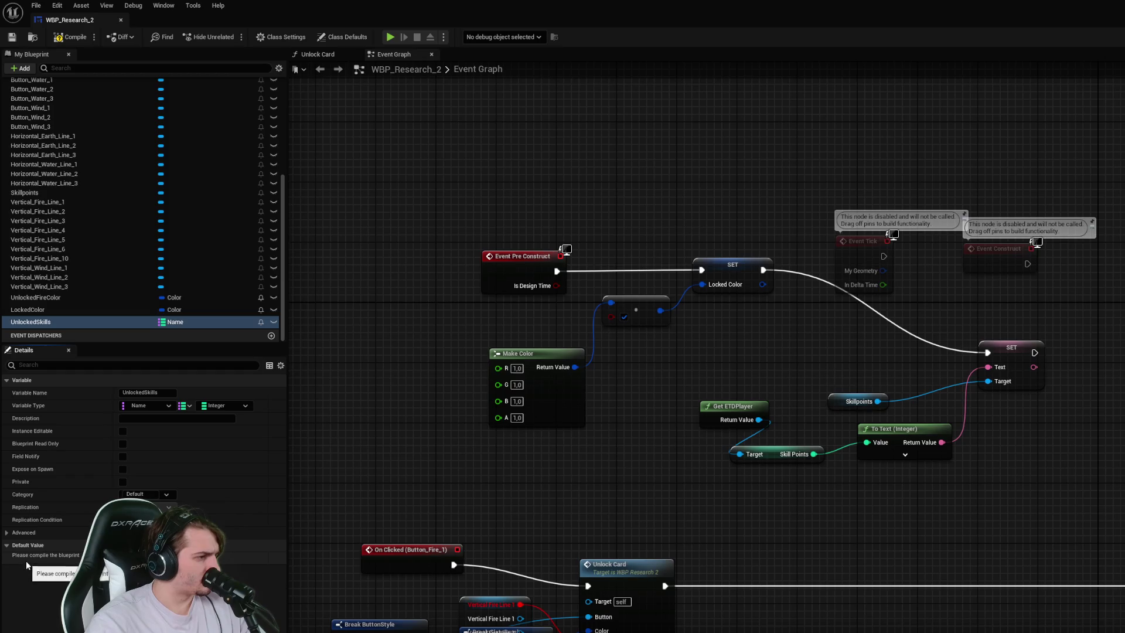
{"action": "left_click", "coordinate": [82, 39]}
{"action": "left_click", "coordinate": [126, 406]}
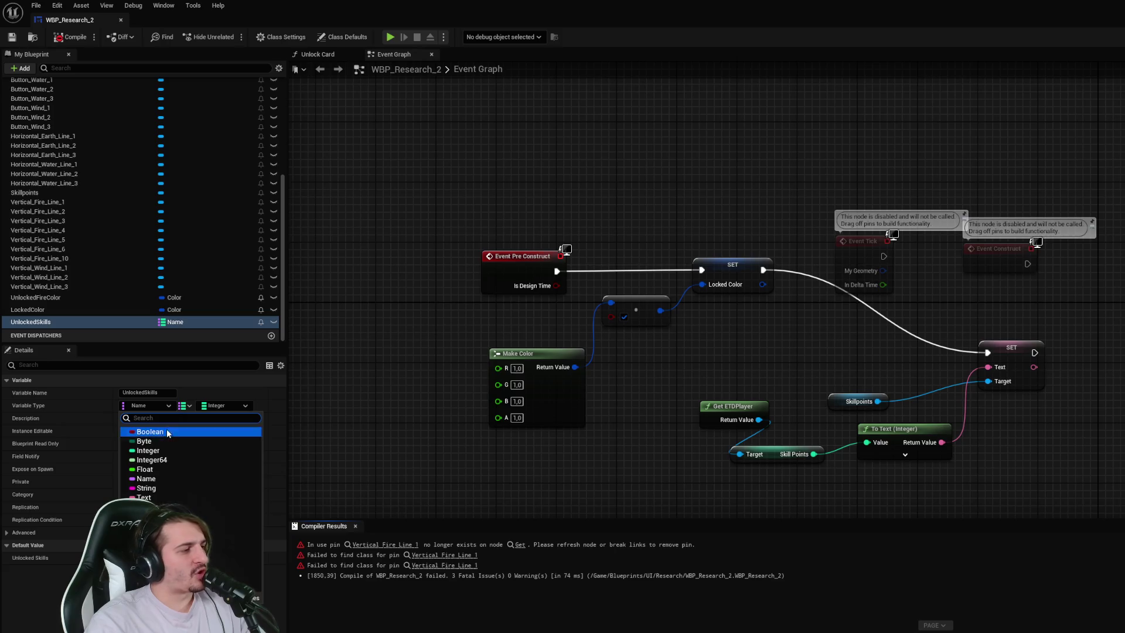
- Change UnlockedSkills back to a Name set, recompile, and add one empty default element
{"action": "left_click", "coordinate": [186, 407]}
{"action": "left_click", "coordinate": [178, 443]}
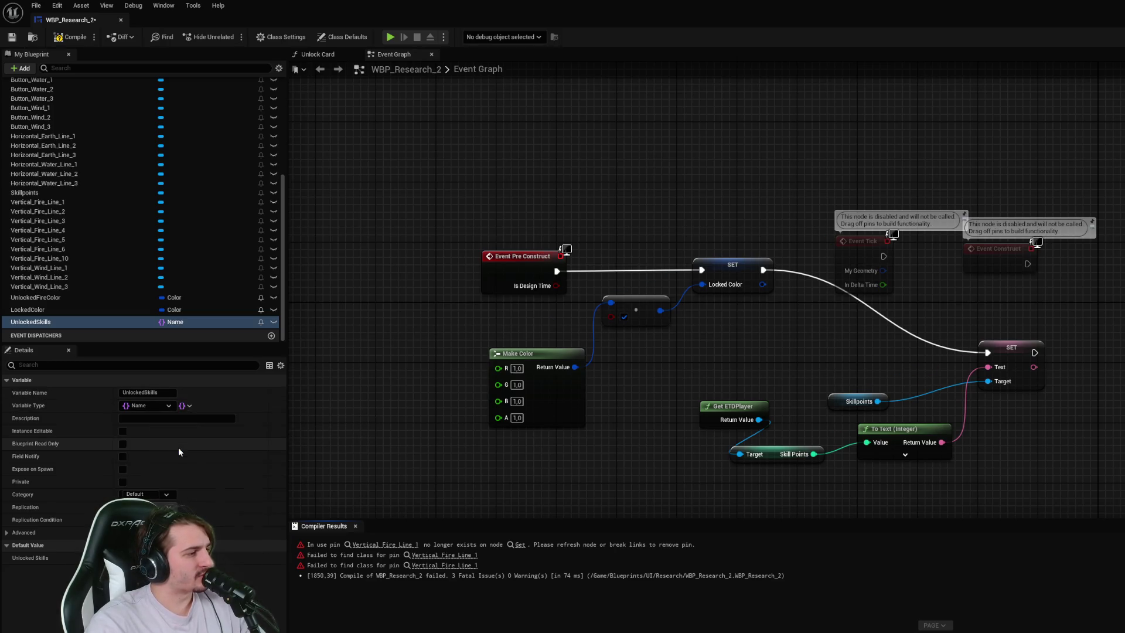
{"action": "left_click", "coordinate": [57, 34]}
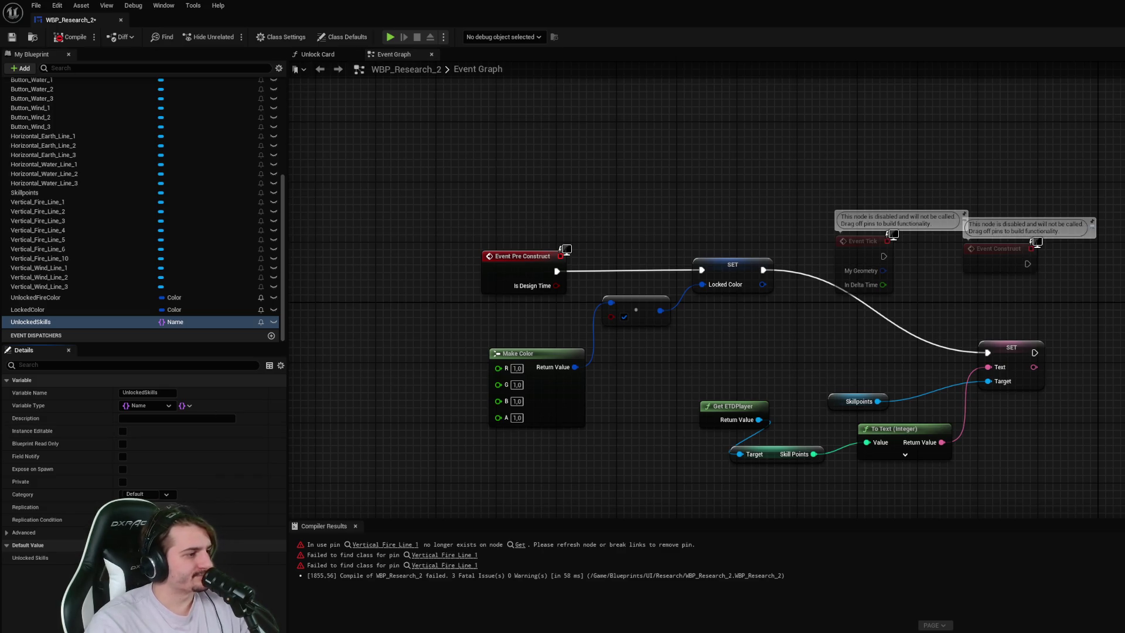
{"action": "left_click", "coordinate": [205, 558]}
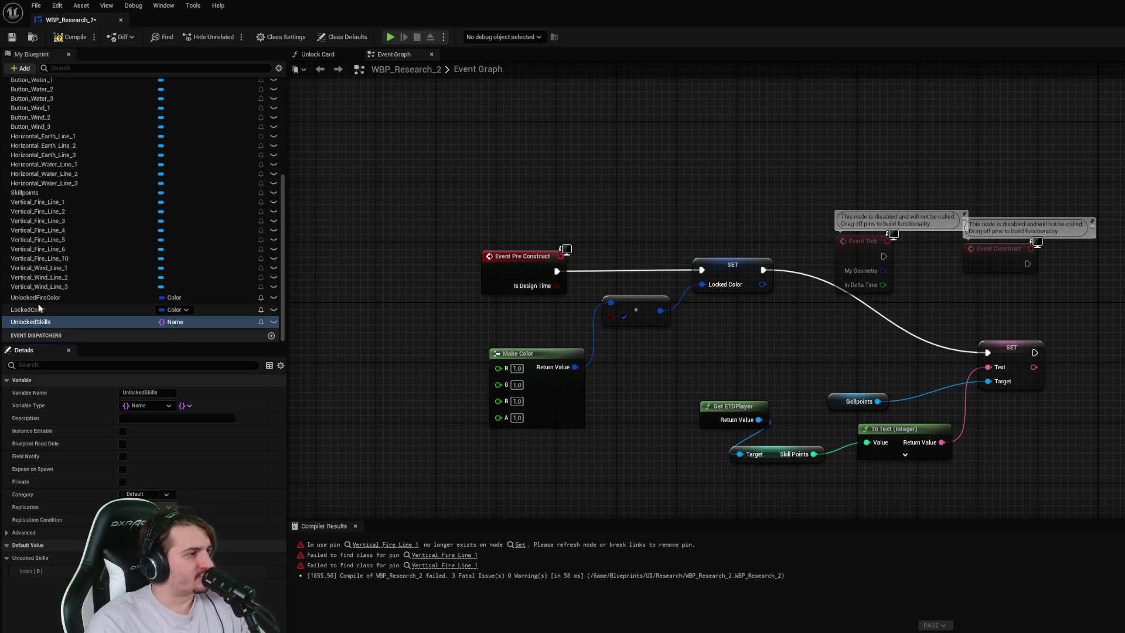
{"action": "left_click", "coordinate": [21, 68]}
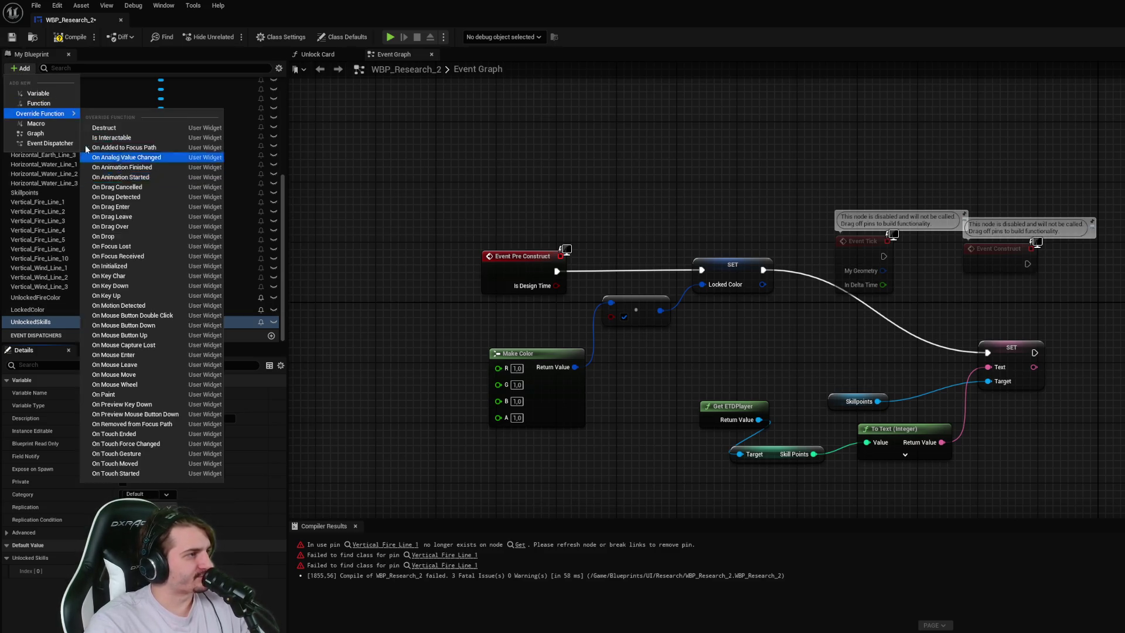
- Add a new variable and rename it SkillRequirements
{"action": "key", "text": "Escape"}
{"action": "left_click", "coordinate": [23, 69]}
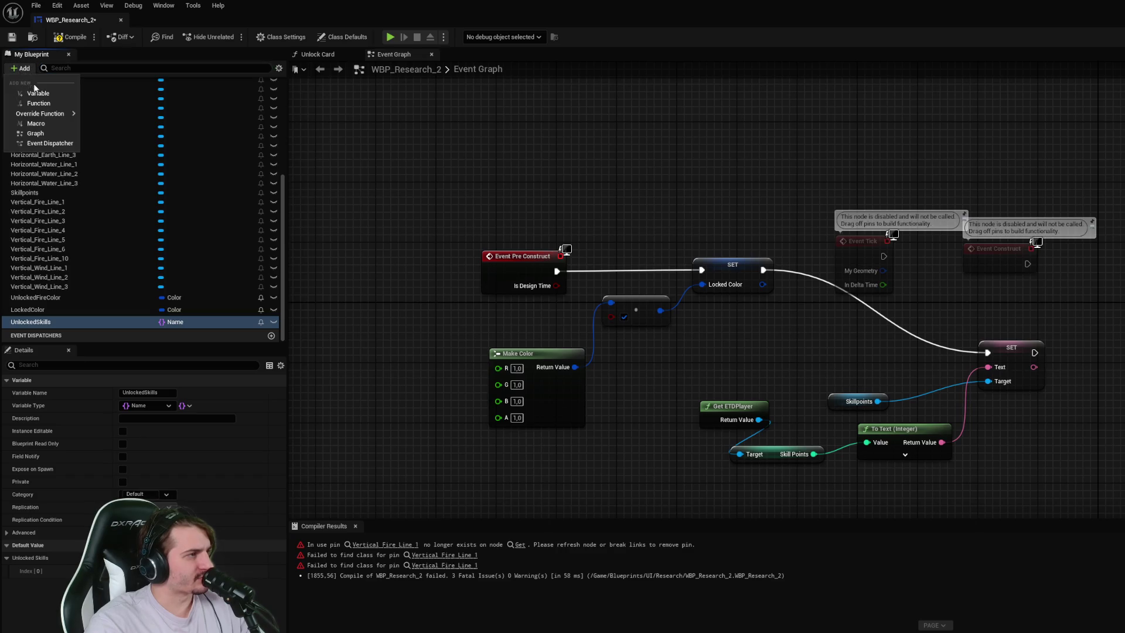
{"action": "left_click", "coordinate": [50, 283]}
{"action": "scroll", "coordinate": [50, 283], "scroll_direction": "up", "scroll_amount": 5}
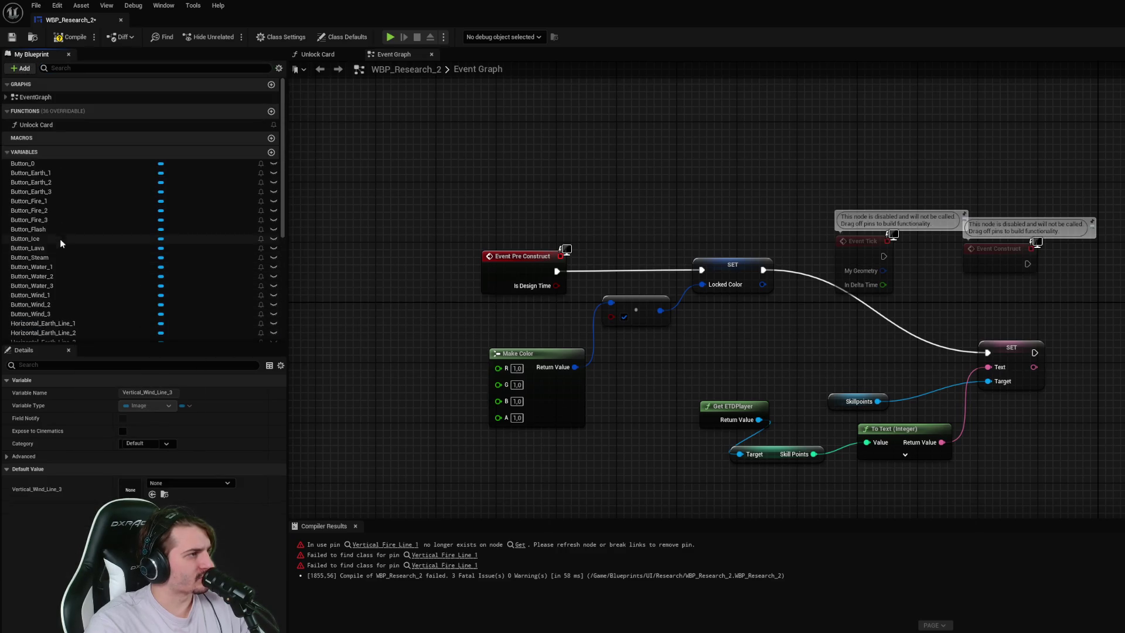
{"action": "left_click", "coordinate": [271, 153]}
{"action": "type", "text": "S"}
{"action": "key", "text": "Return"}
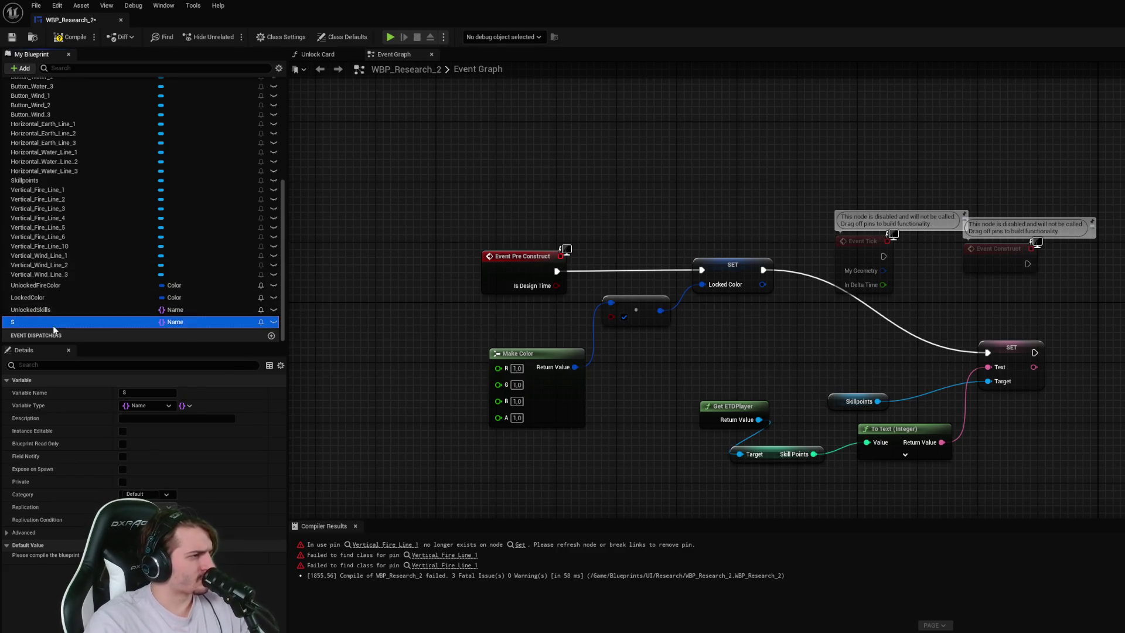
{"action": "right_click", "coordinate": [53, 325]}
{"action": "left_click", "coordinate": [71, 338]}
{"action": "type", "text": "SkillRequirements"}
{"action": "key", "text": "Return"}
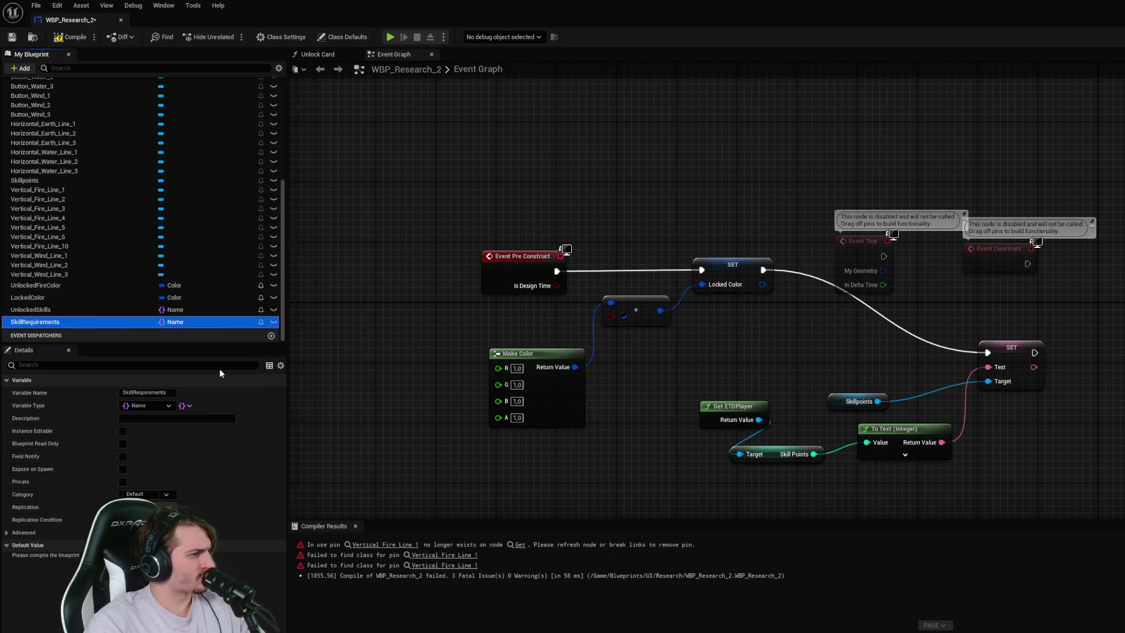
- Make SkillRequirements a Name-to-Integer map and recompile the blueprint
{"action": "left_click", "coordinate": [168, 405]}
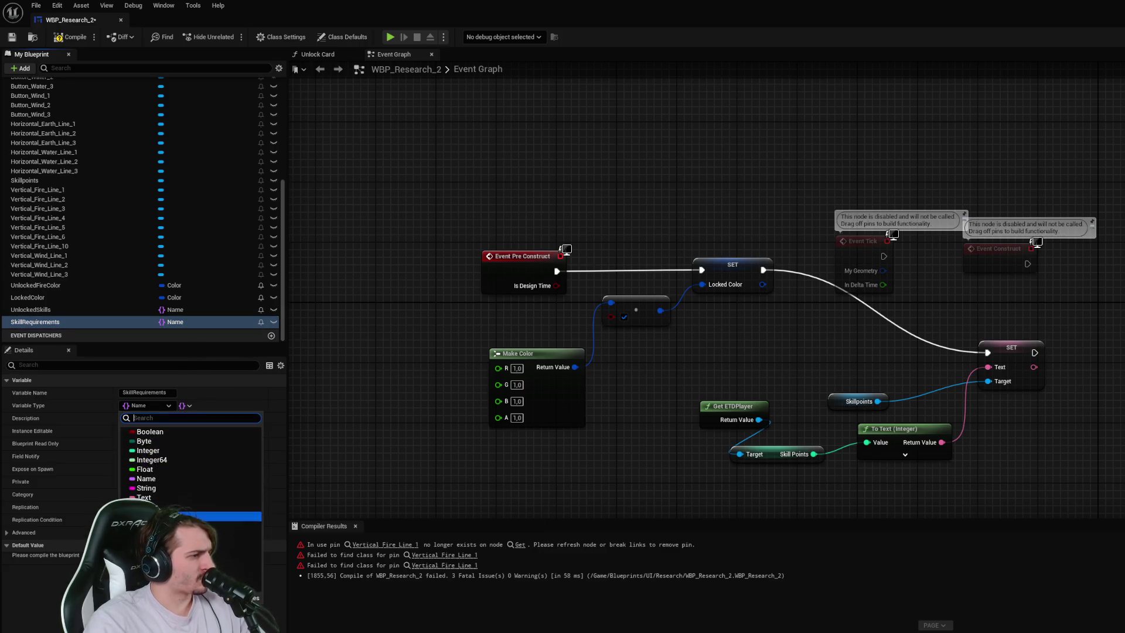
{"action": "left_click", "coordinate": [189, 410]}
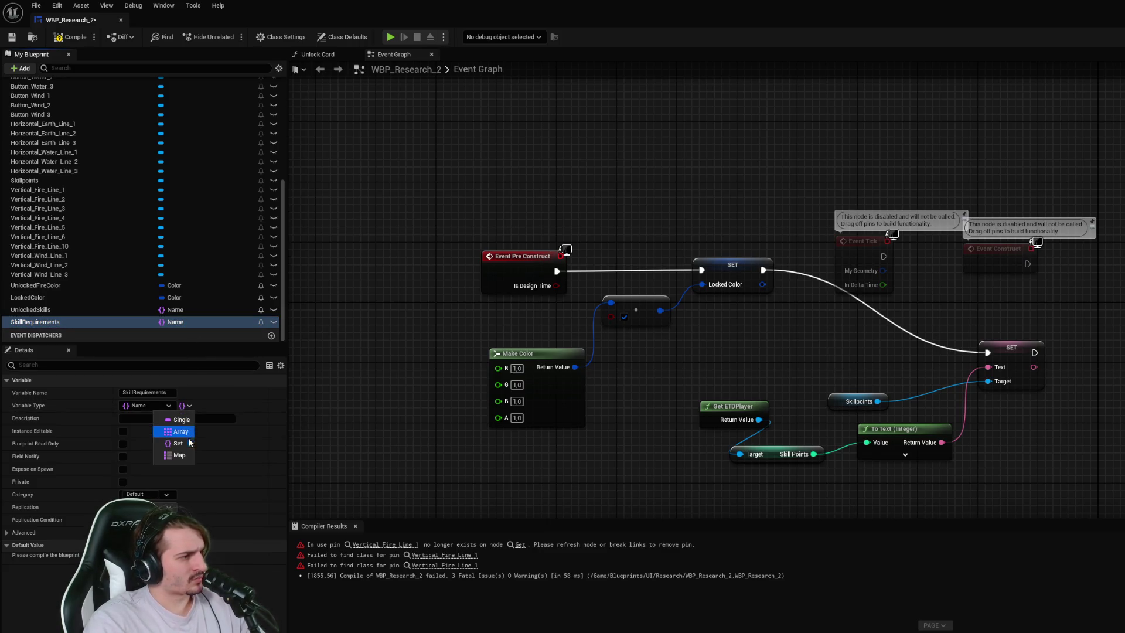
{"action": "left_click", "coordinate": [182, 457]}
{"action": "left_click", "coordinate": [73, 40]}
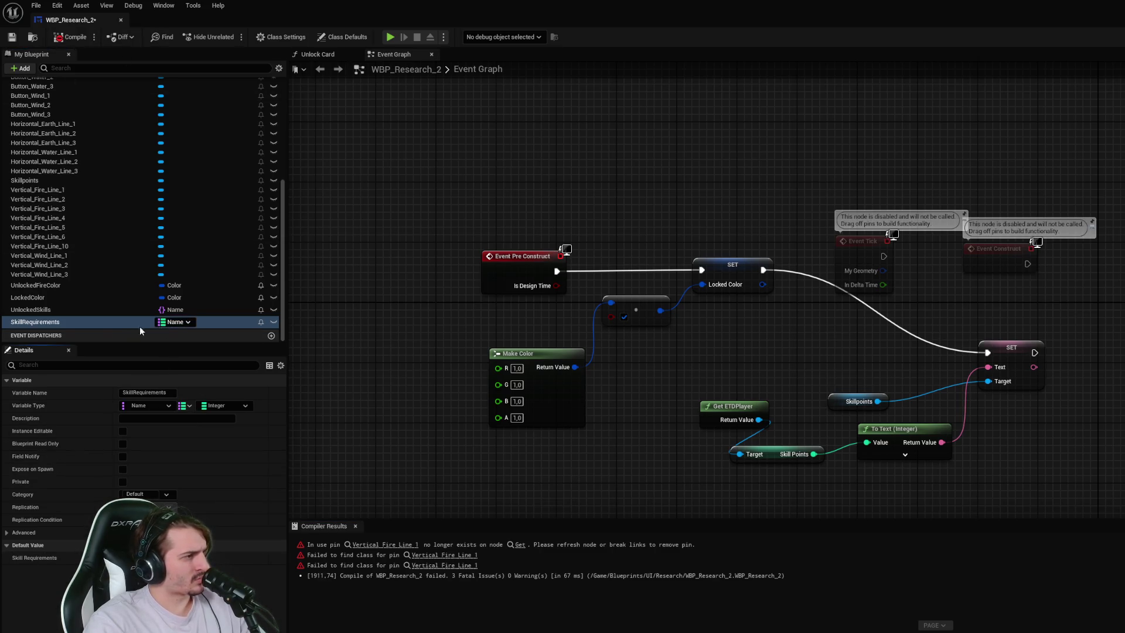
{"action": "left_click", "coordinate": [70, 37]}
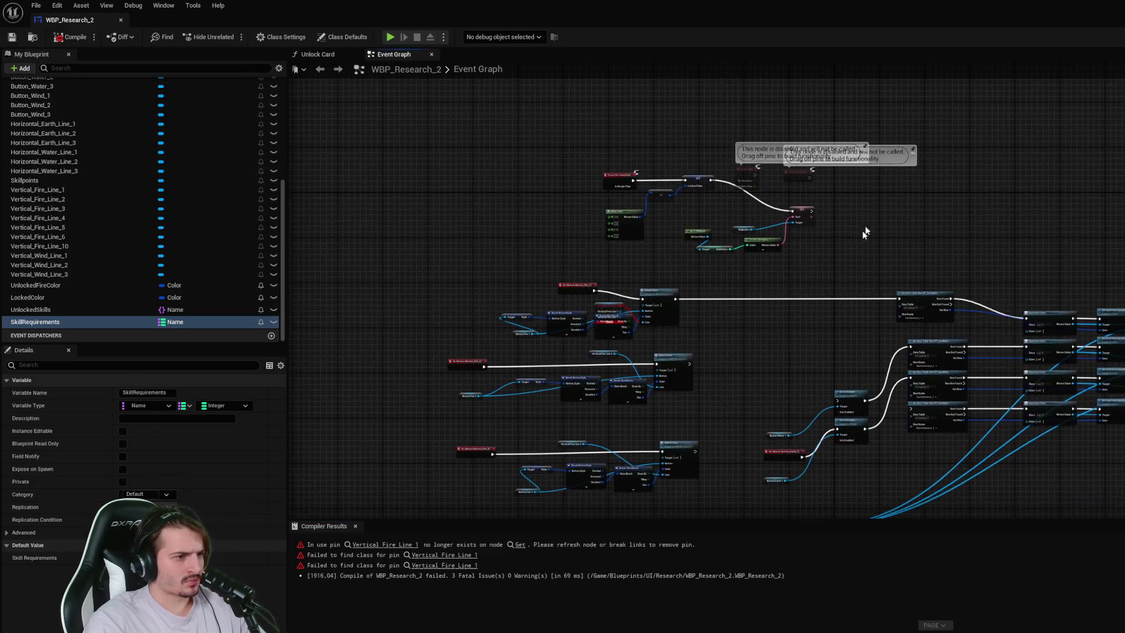
- Break the red Line wire, delete the broken Vertical Fire Line 1 node, and compile
{"action": "left_click_drag", "start_coordinate": [557, 252], "coordinate": [601, 155]}
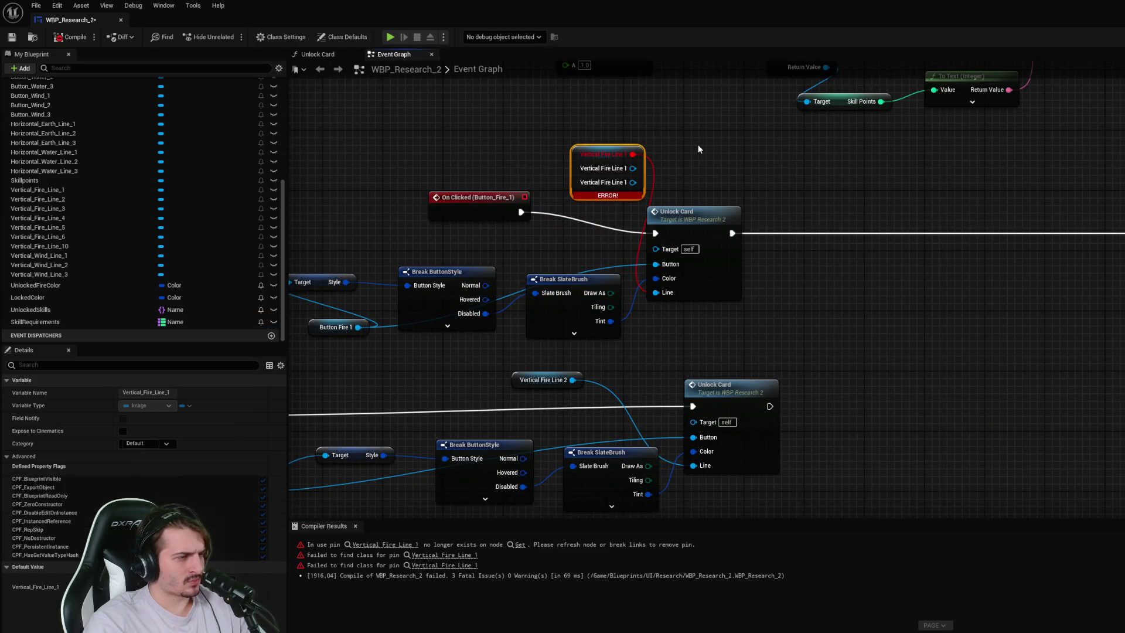
{"action": "left_click", "coordinate": [633, 154], "text": "alt"}
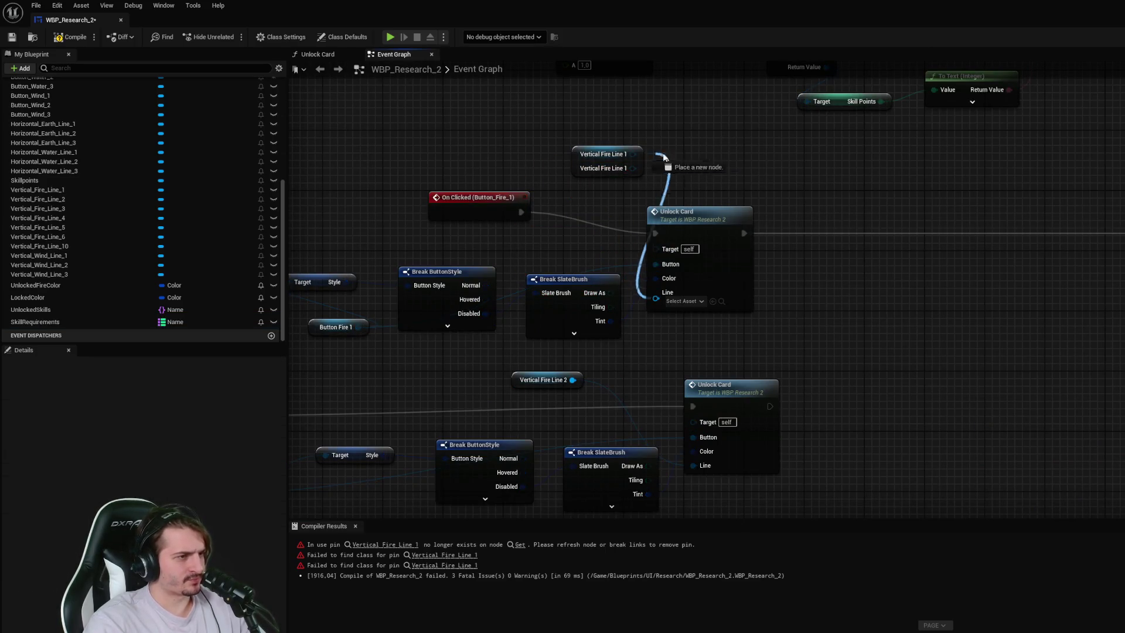
{"action": "left_click", "coordinate": [609, 154]}
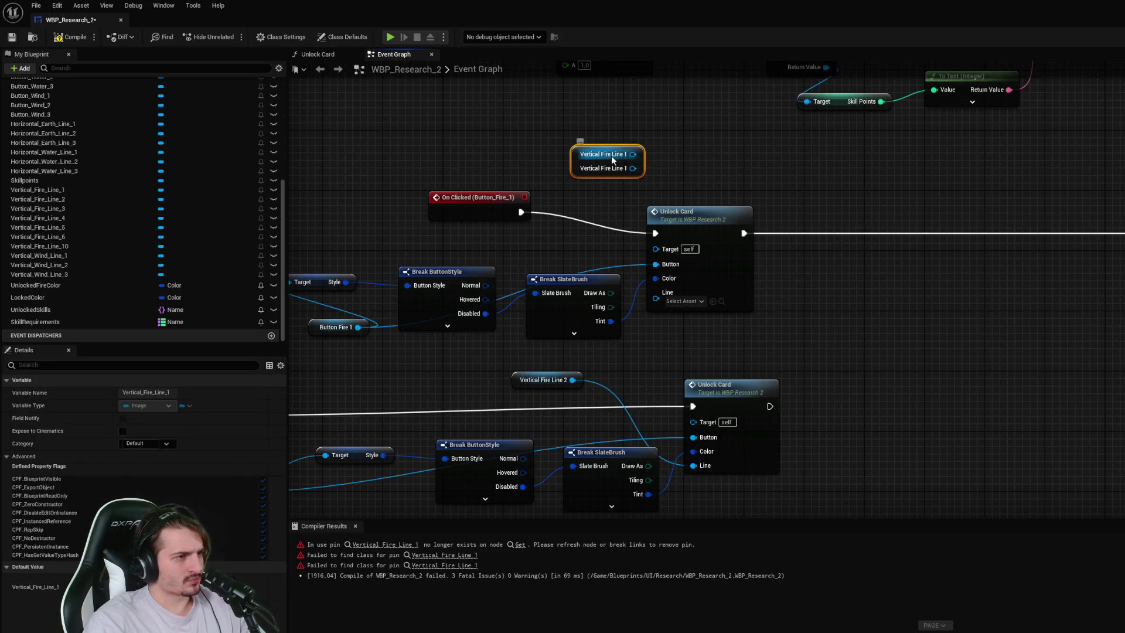
{"action": "key", "text": "Delete"}
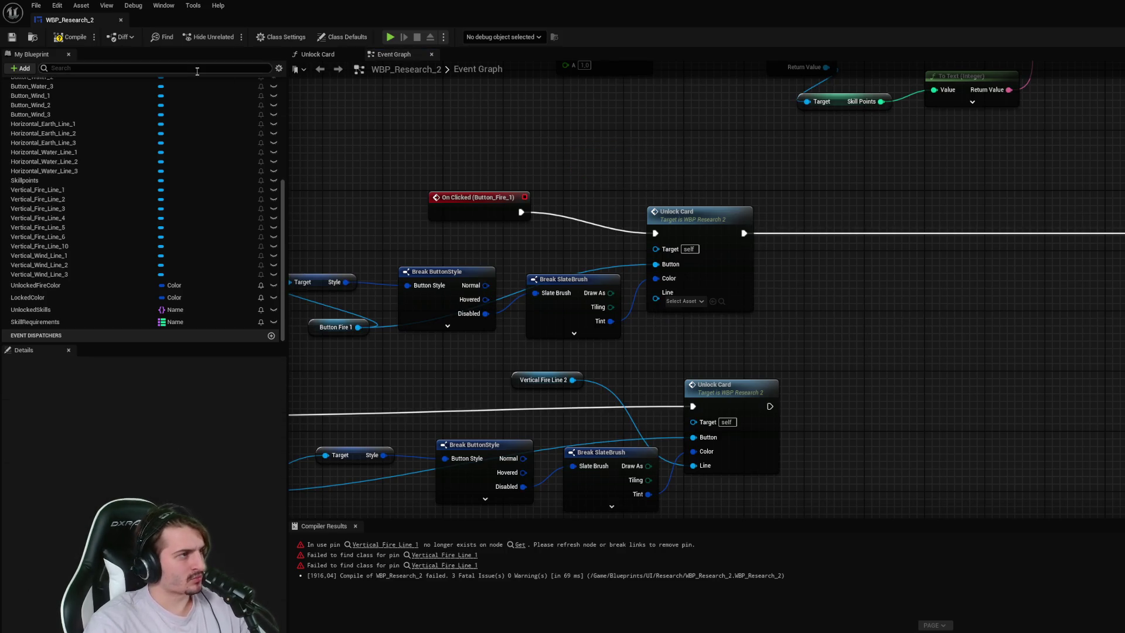
{"action": "left_click", "coordinate": [72, 41]}
- Drop a Vertical_Fire_Line_1 getter, wire it to Unlock Card's Line input, and compile
{"action": "left_click", "coordinate": [545, 379]}
{"action": "scroll", "coordinate": [91, 177], "scroll_direction": "up", "scroll_amount": 5}
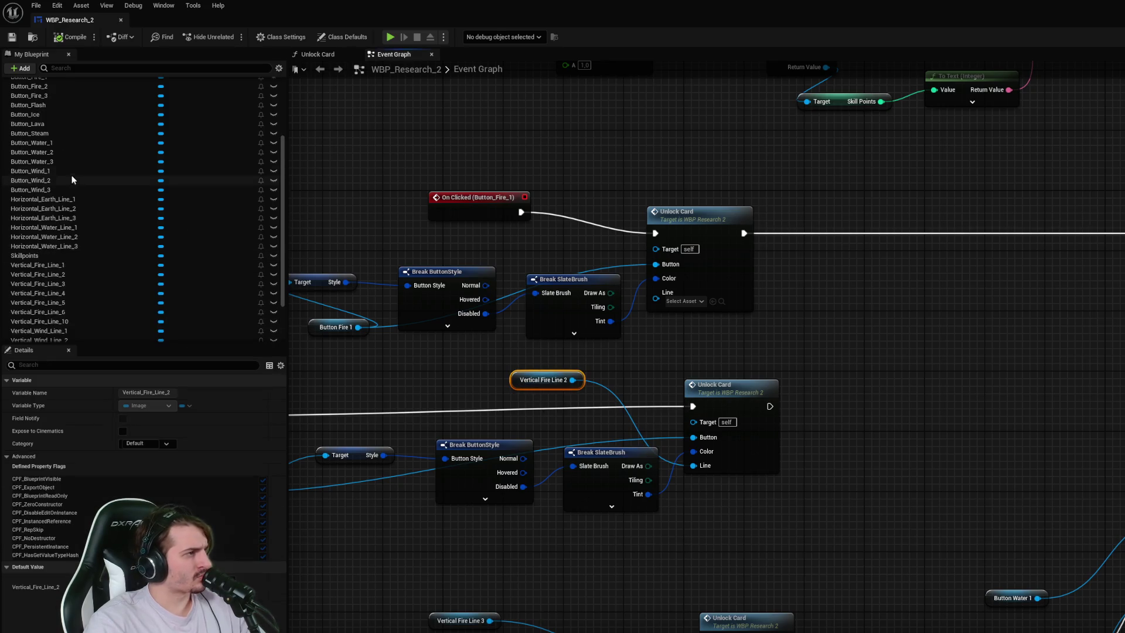
{"action": "scroll", "coordinate": [92, 181], "scroll_direction": "down", "scroll_amount": 5}
{"action": "mouse_move", "coordinate": [53, 205]}
{"action": "left_mouse_down"}
{"action": "mouse_move", "coordinate": [595, 165]}
{"action": "mouse_move", "coordinate": [586, 154]}
{"action": "mouse_move", "coordinate": [661, 301]}
{"action": "left_mouse_up"}
{"action": "left_click", "coordinate": [463, 125]}
{"action": "left_click", "coordinate": [72, 37]}
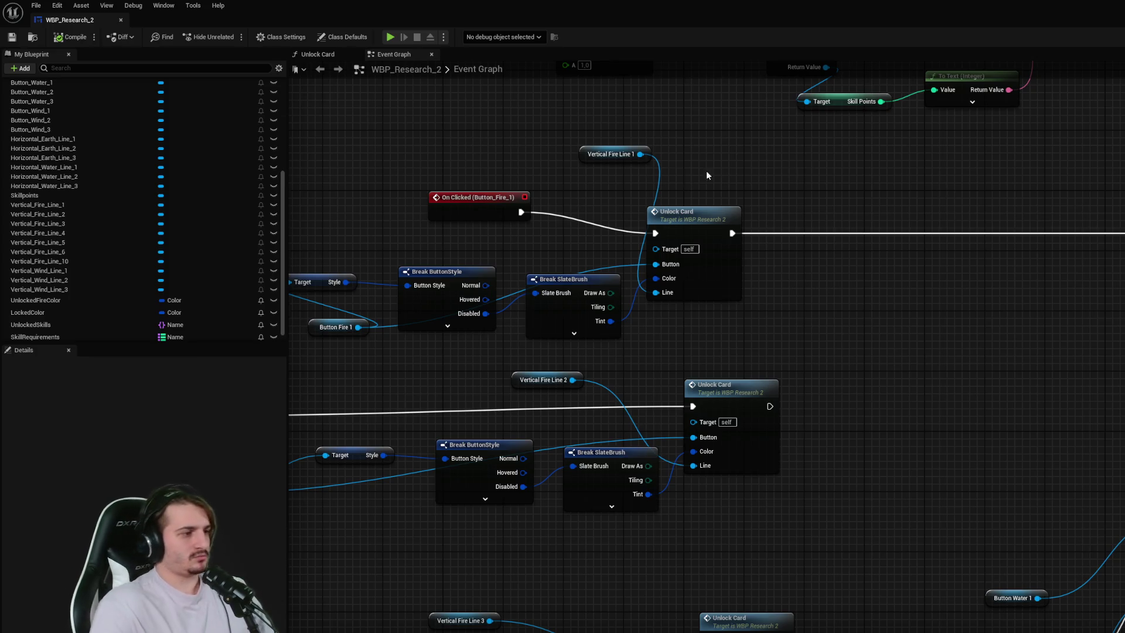
- Set SkillRequirements' first default key to Fire1
{"action": "left_click", "coordinate": [35, 337]}
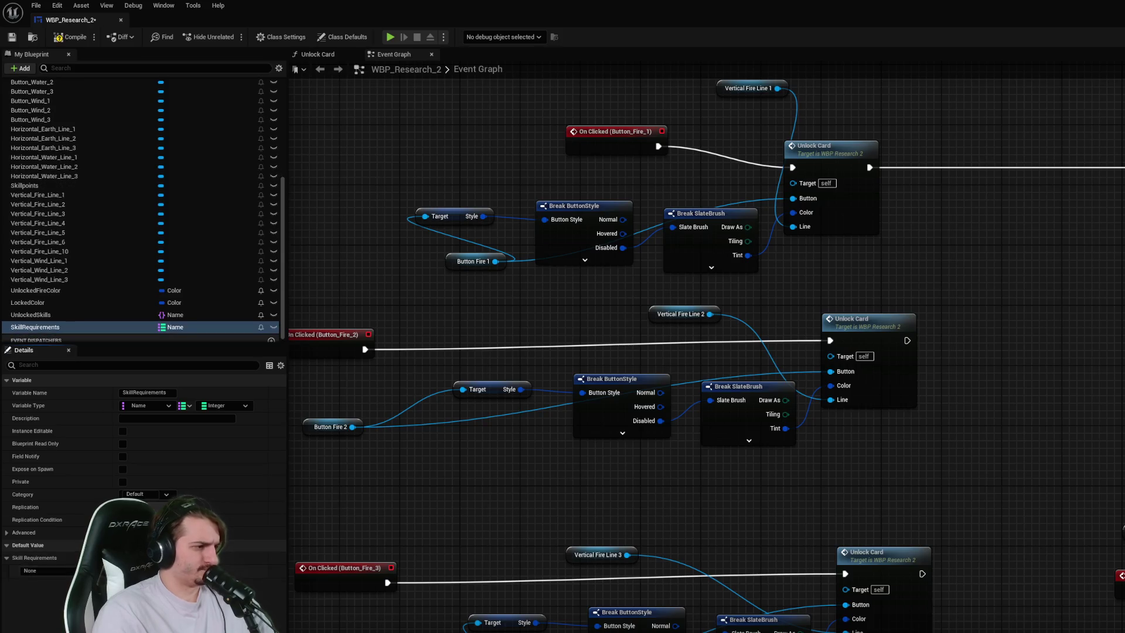
{"action": "double_click", "coordinate": [71, 571]}
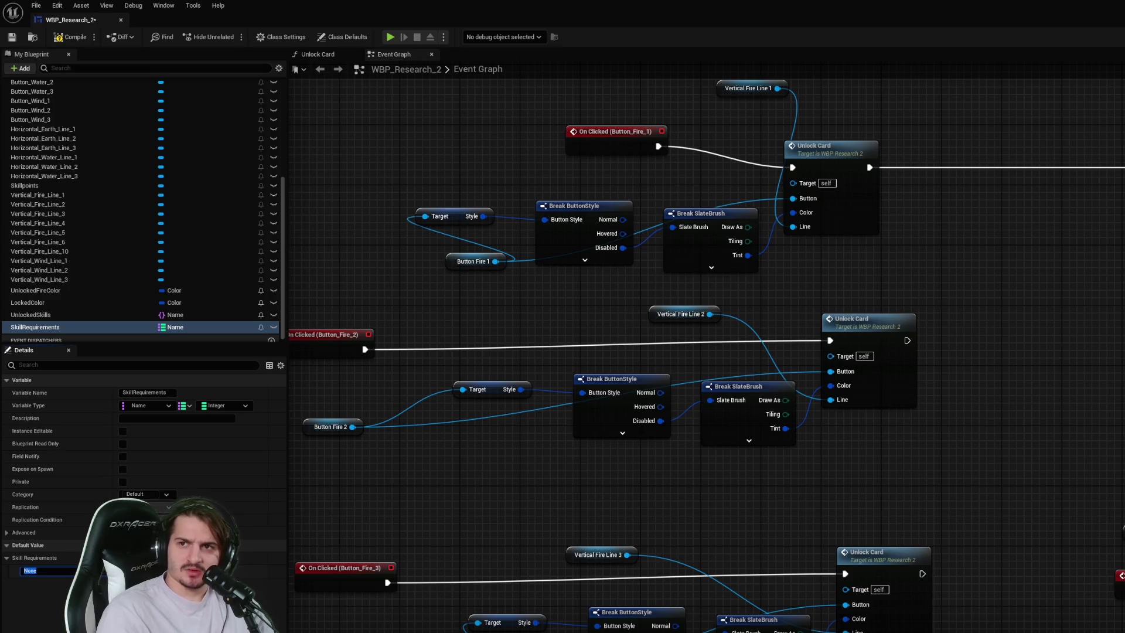
{"action": "left_click", "coordinate": [222, 406]}
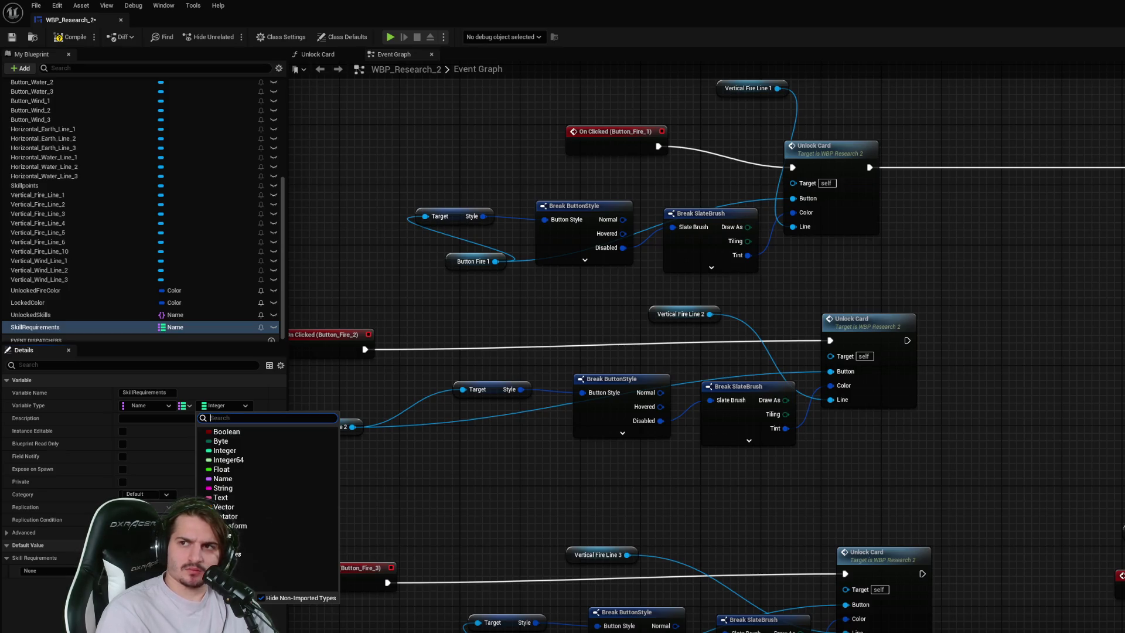
{"action": "key", "text": "Escape"}
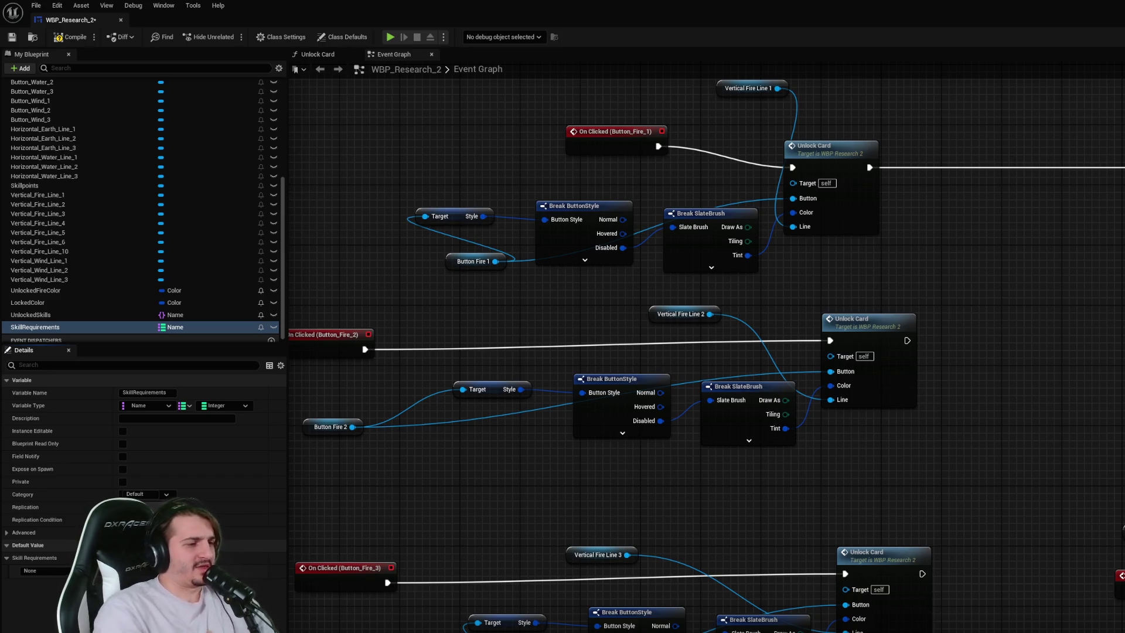
{"action": "left_click", "coordinate": [1029, 275]}
{"action": "scroll", "coordinate": [988, 262], "scroll_direction": "down", "scroll_amount": 2}
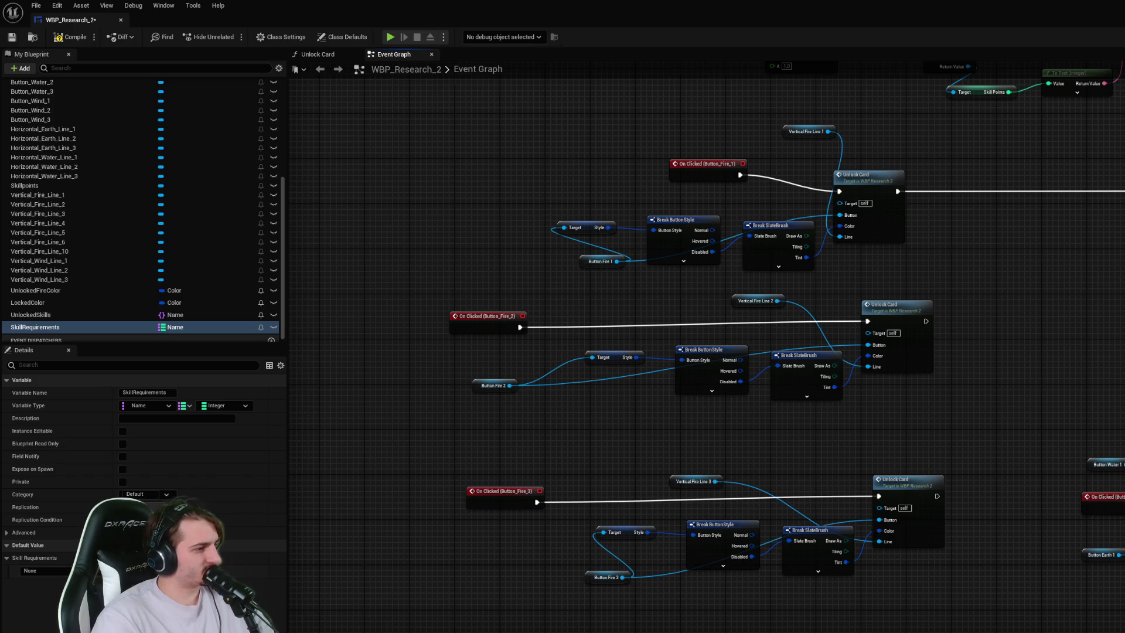
{"action": "left_click", "coordinate": [64, 572]}
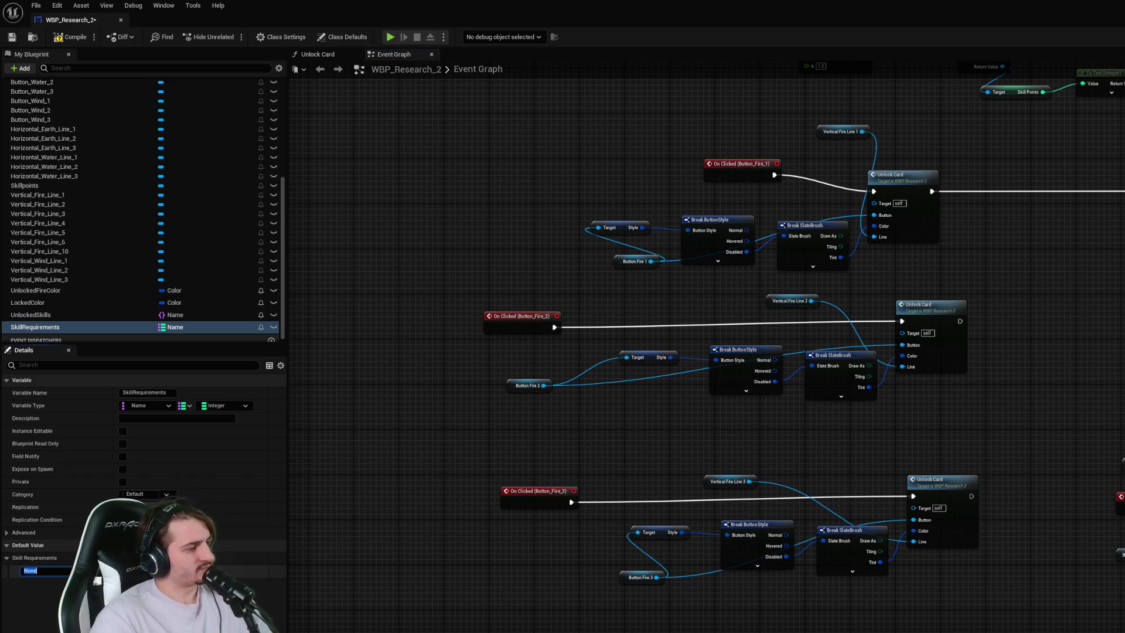
{"action": "type", "text": "Fire1"}
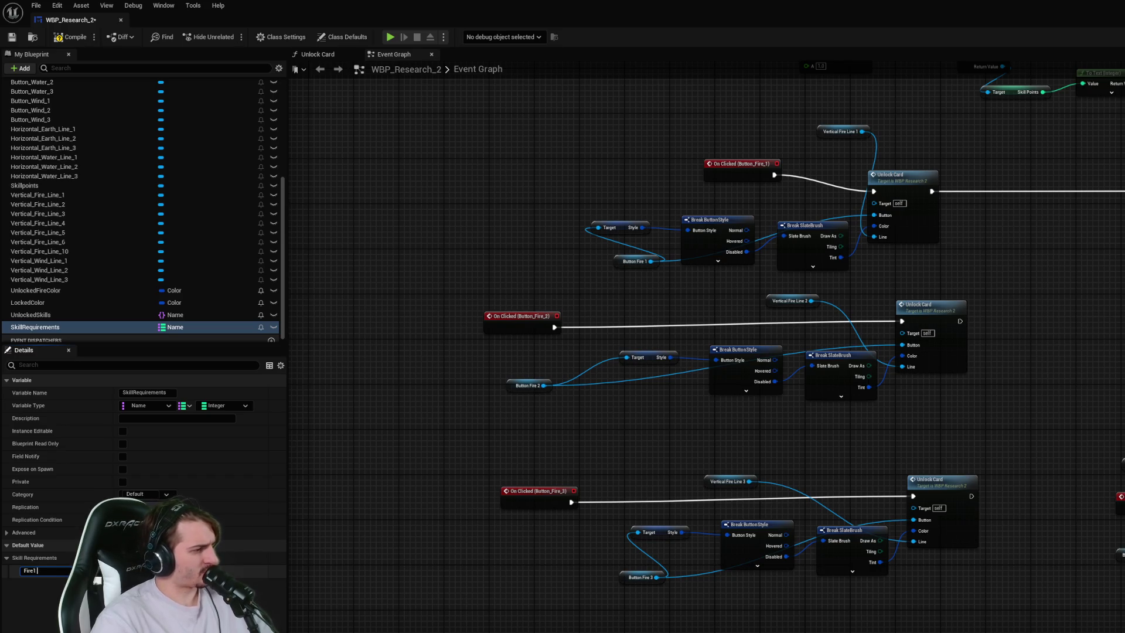
{"action": "key", "text": "Return"}
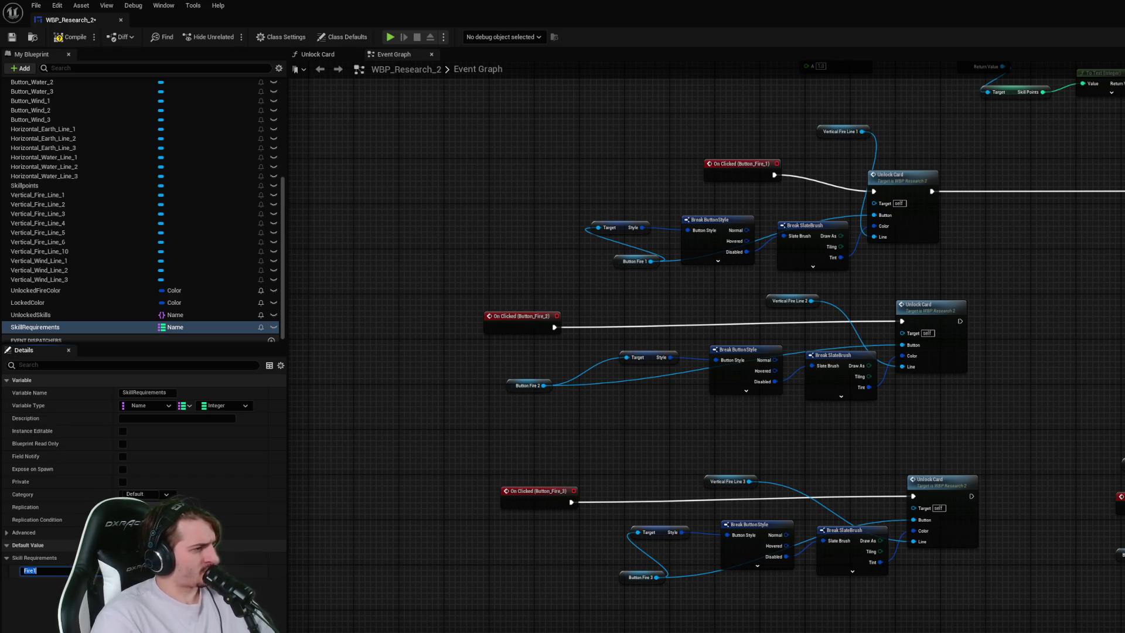
{"action": "left_click_drag", "start_coordinate": [395, 535], "coordinate": [413, 540]}
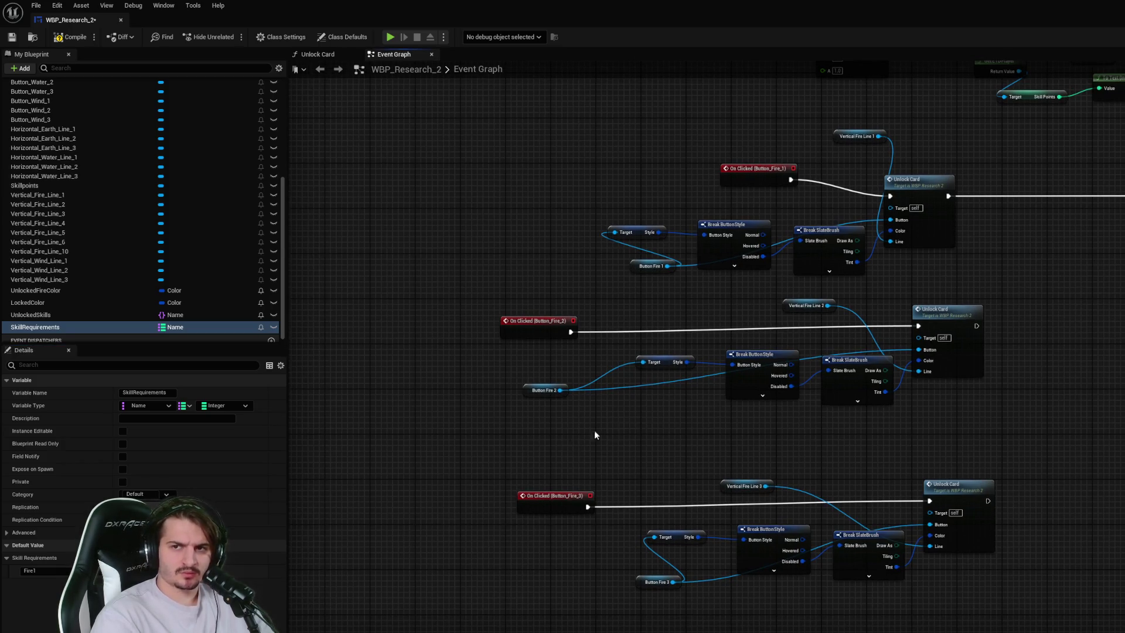
- Change the map's value type to Name, compile, and add Fire2 and Fire3 default entries, saving
{"action": "left_click", "coordinate": [227, 406]}
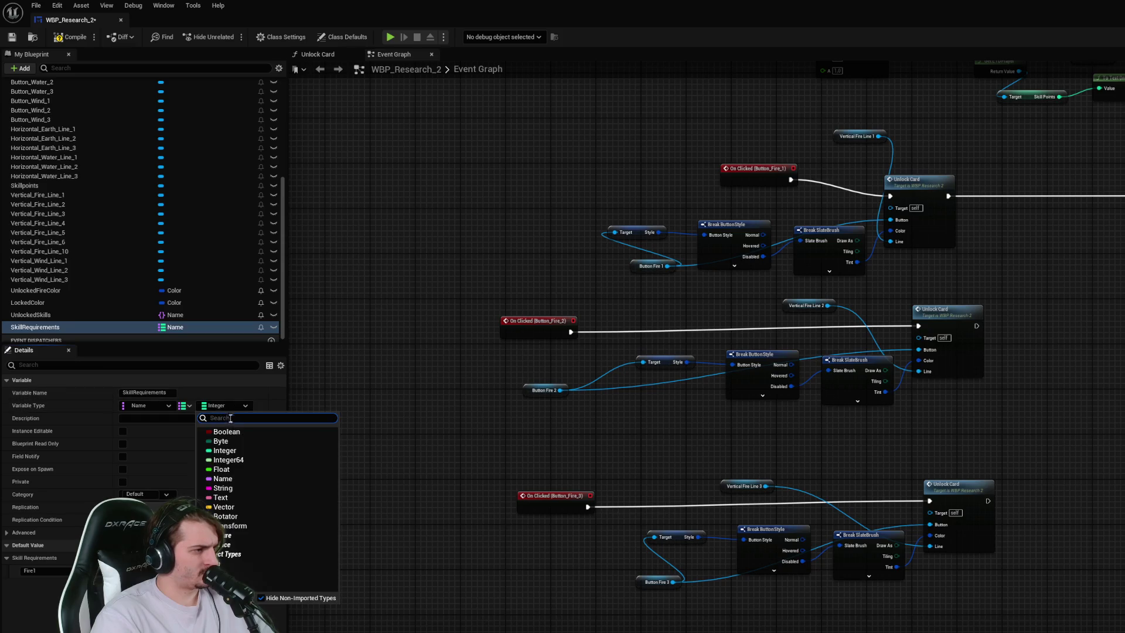
{"action": "left_click", "coordinate": [224, 478]}
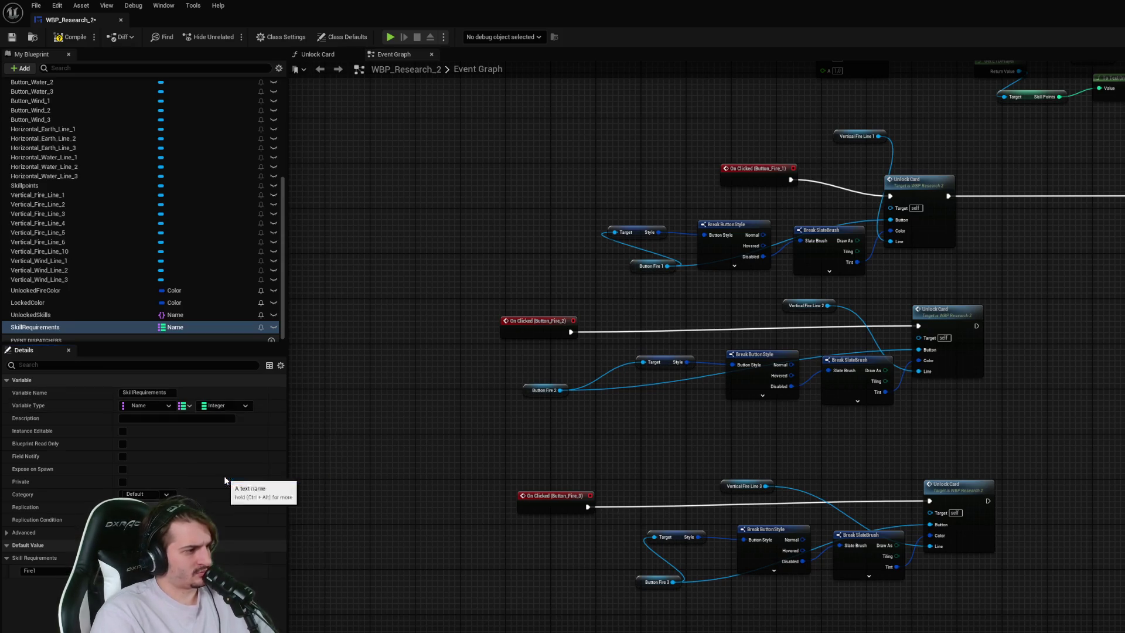
{"action": "left_click", "coordinate": [70, 37]}
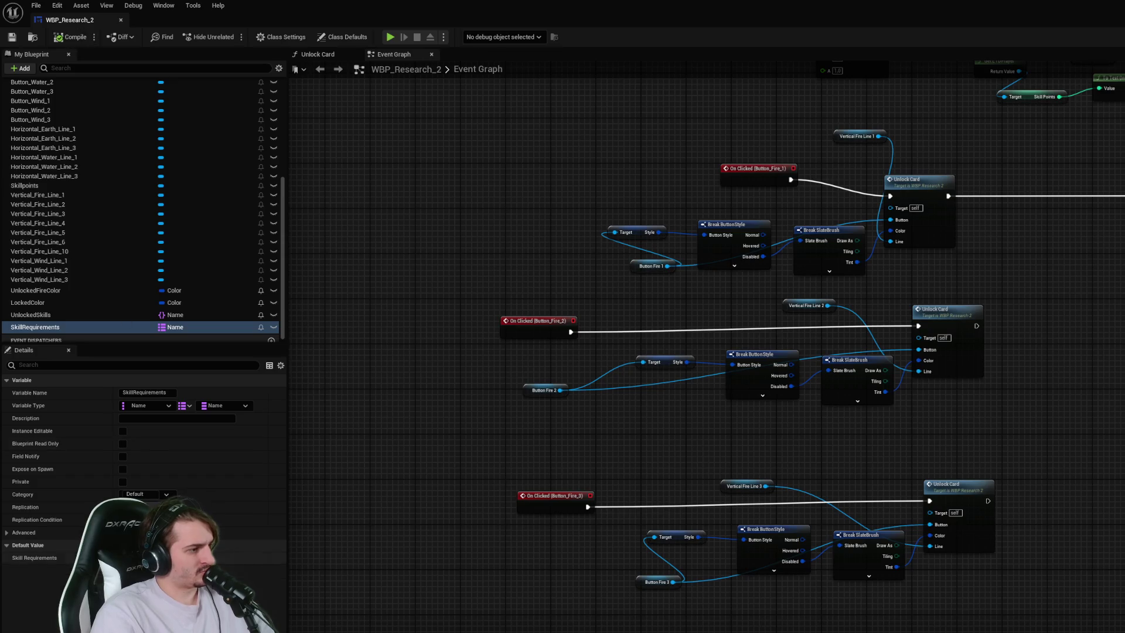
{"action": "left_click", "coordinate": [270, 558]}
{"action": "type", "text": "Fire1"}
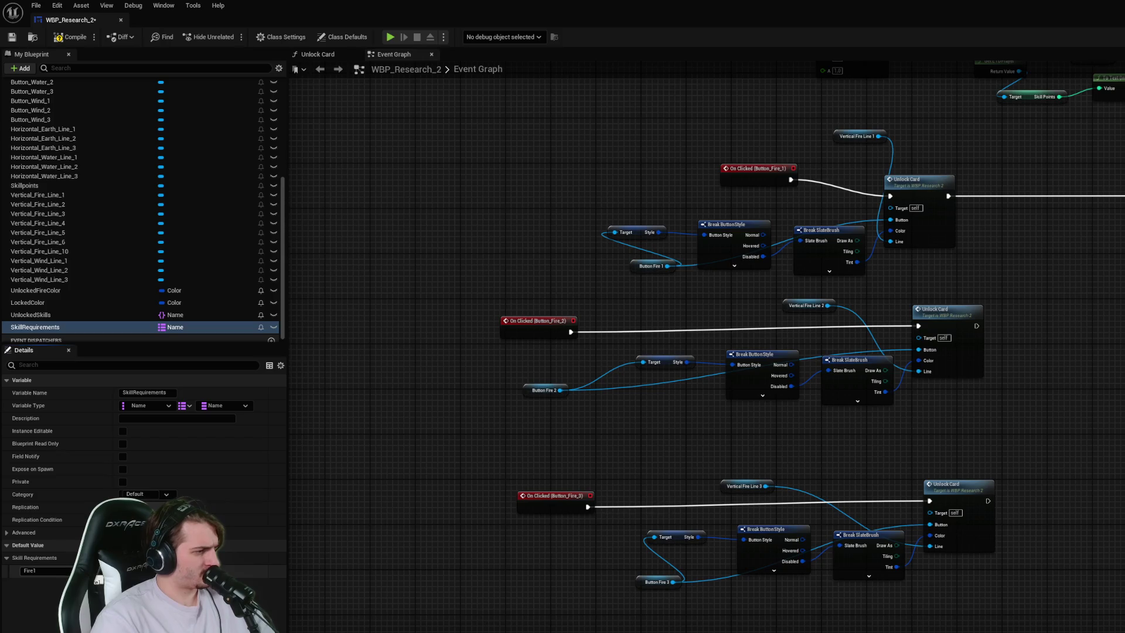
{"action": "key", "text": "ctrl+s"}
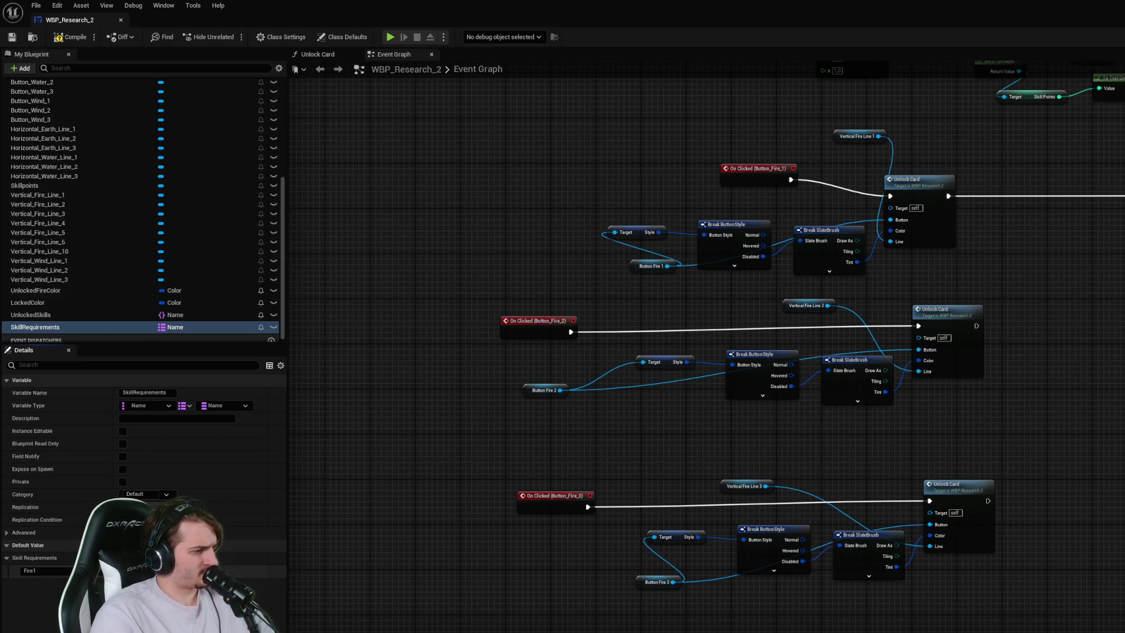
{"action": "left_click", "coordinate": [269, 558]}
{"action": "type", "text": "Fire2"}
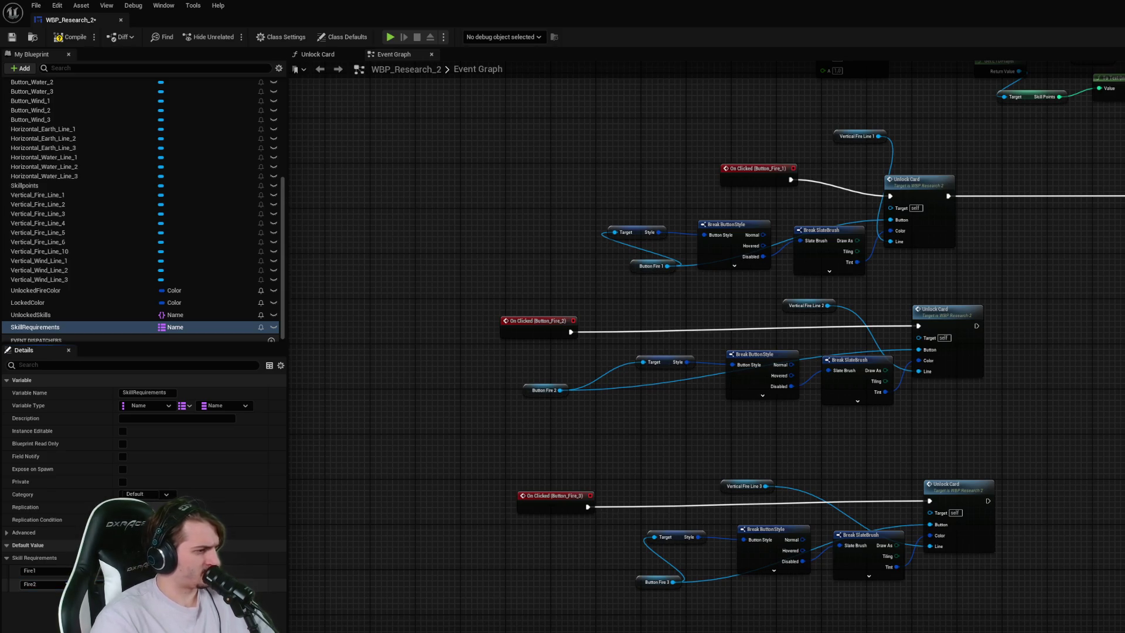
{"action": "key", "text": "ctrl+s"}
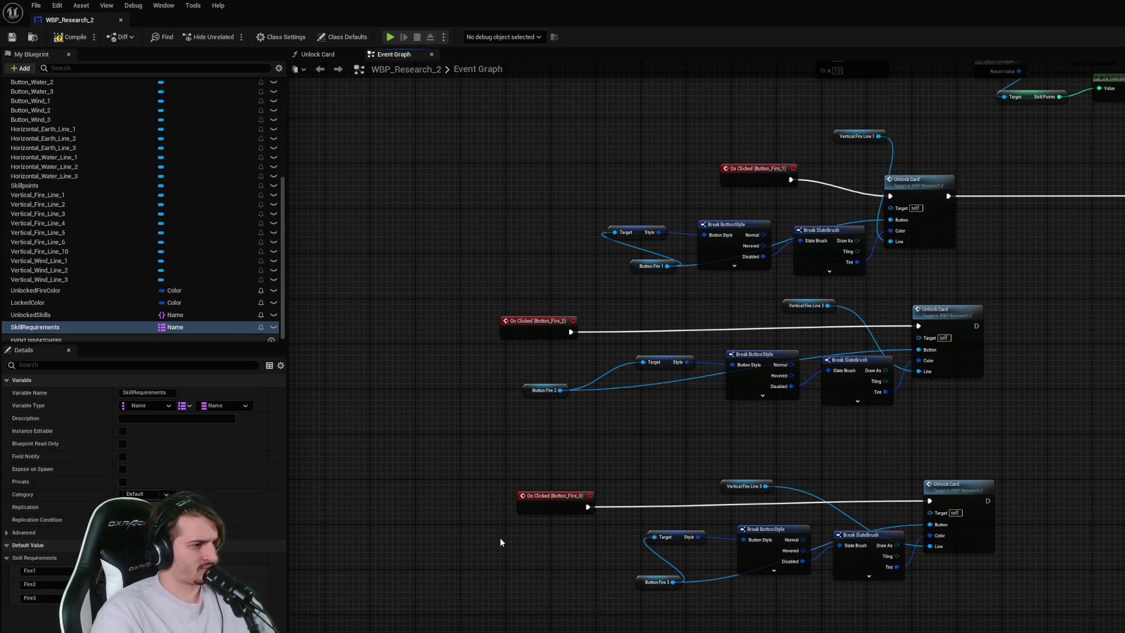
- Bring more fire button logic into view and inspect the UnlockedSkills variable details
{"action": "left_click_drag", "start_coordinate": [485, 535], "coordinate": [467, 506]}
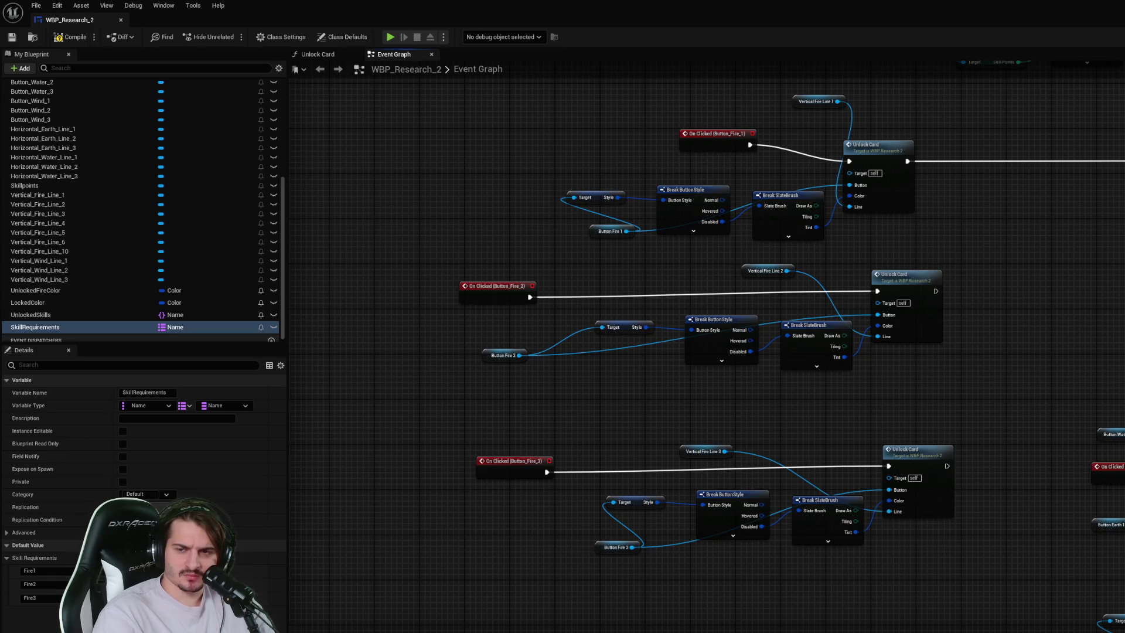
{"action": "left_click", "coordinate": [65, 315]}
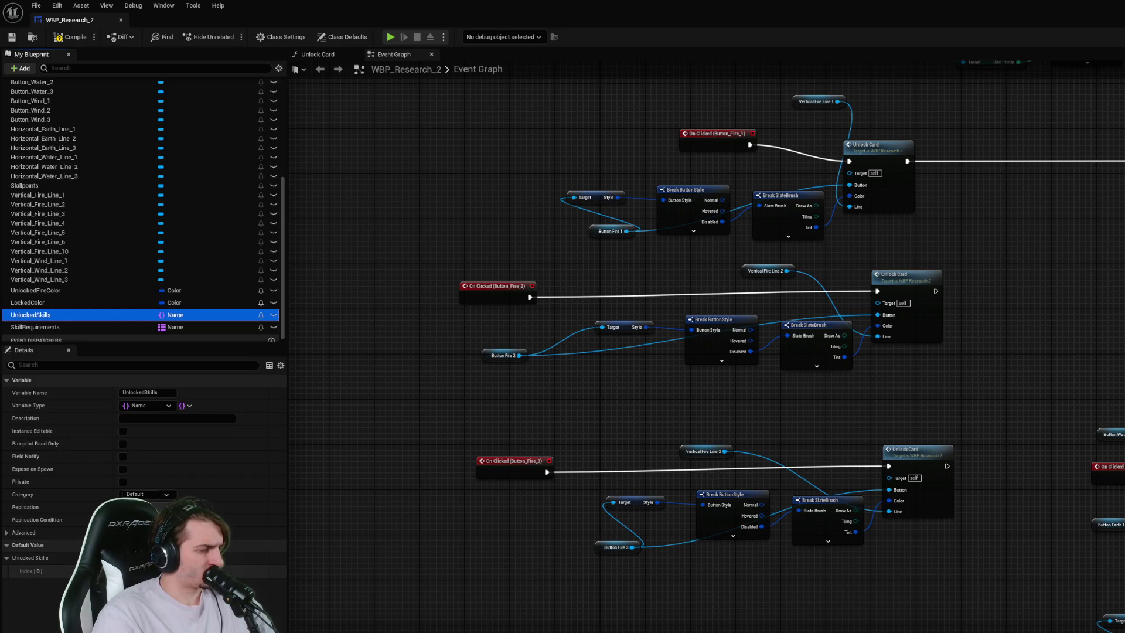
{"action": "left_click", "coordinate": [176, 570]}
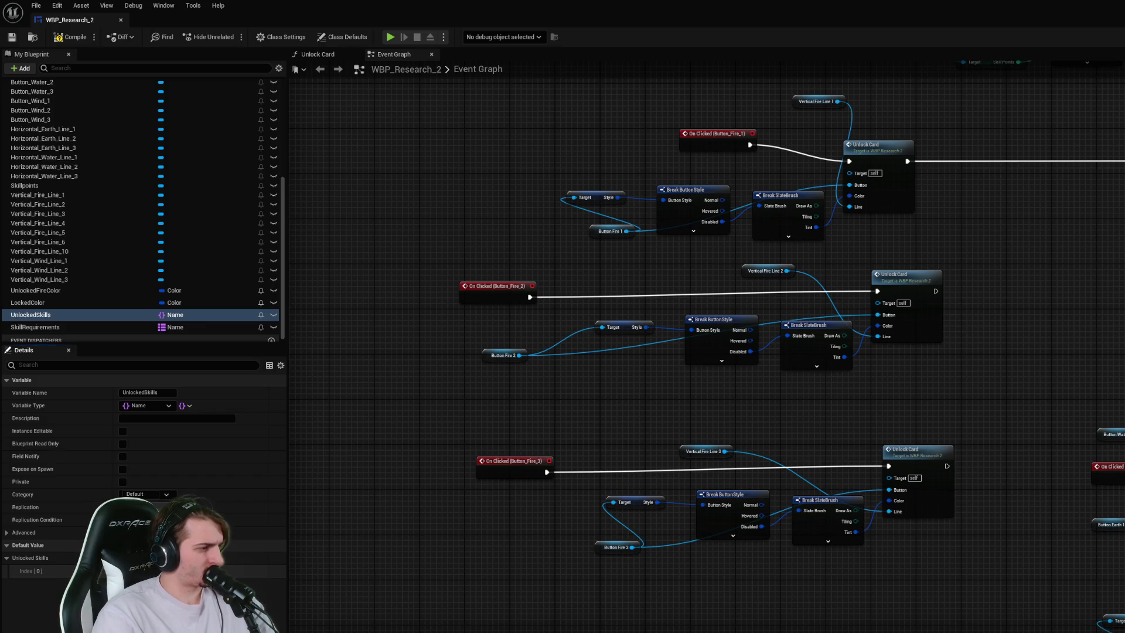
- Remove UnlockedSkills' default element, save, and shift Button_Fire_1's first Unlock Card node right
{"action": "left_click", "coordinate": [273, 558]}
{"action": "key", "text": "ctrl+s"}
{"action": "mouse_move", "coordinate": [914, 307]}
{"action": "left_mouse_down"}
{"action": "mouse_move", "coordinate": [924, 307]}
{"action": "mouse_move", "coordinate": [911, 308]}
{"action": "left_mouse_up"}
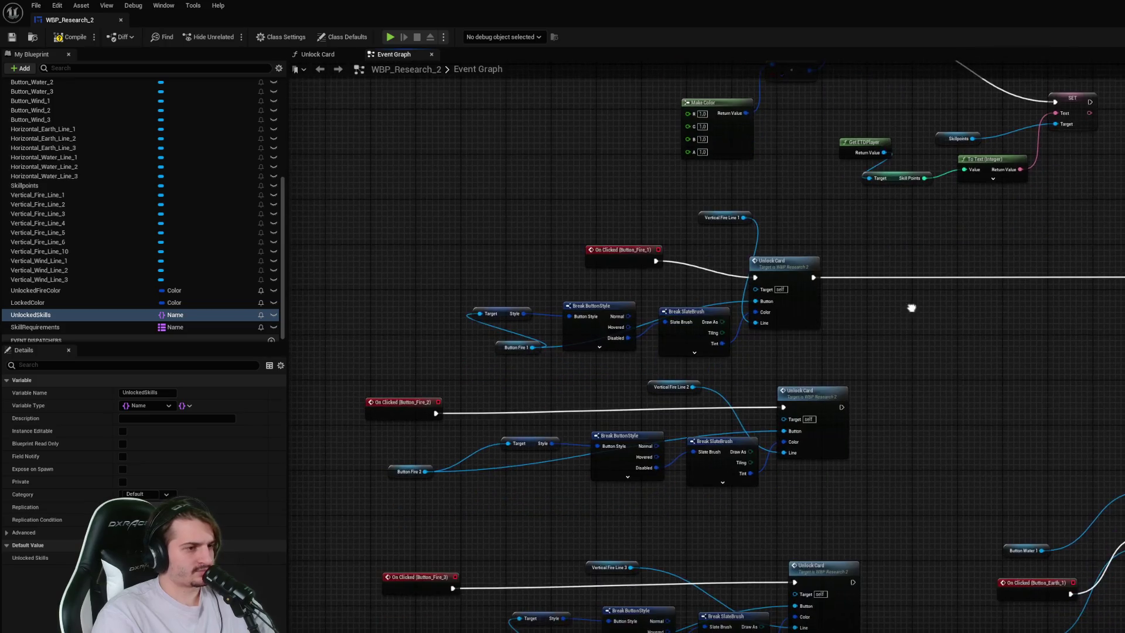
{"action": "left_click", "coordinate": [799, 266]}
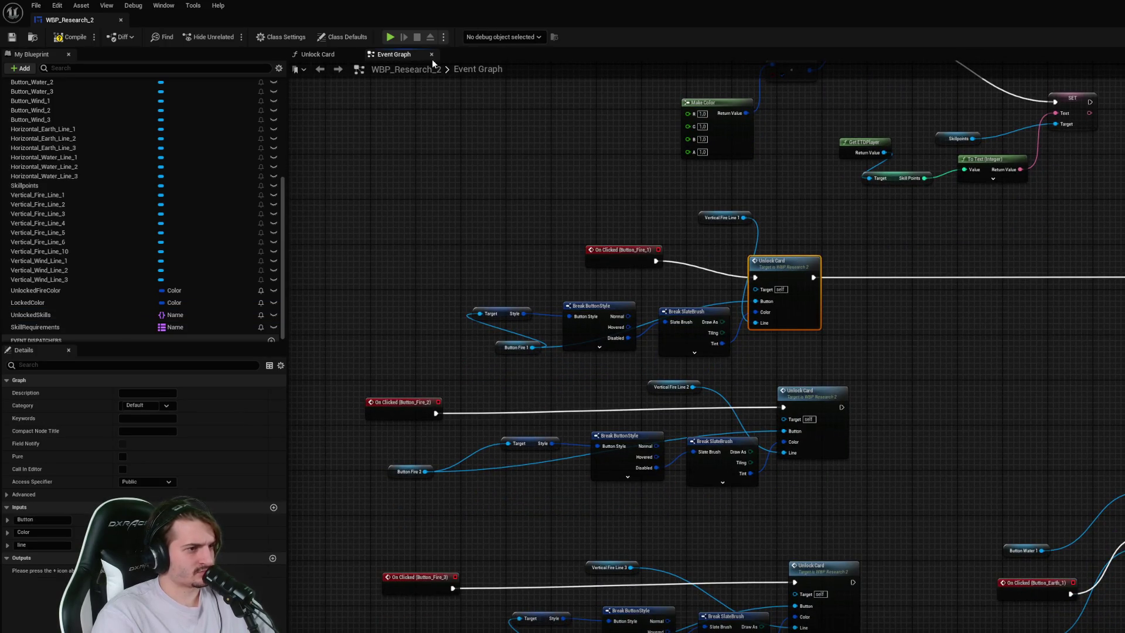
{"action": "scroll", "coordinate": [870, 315], "scroll_direction": "up", "scroll_amount": 2}
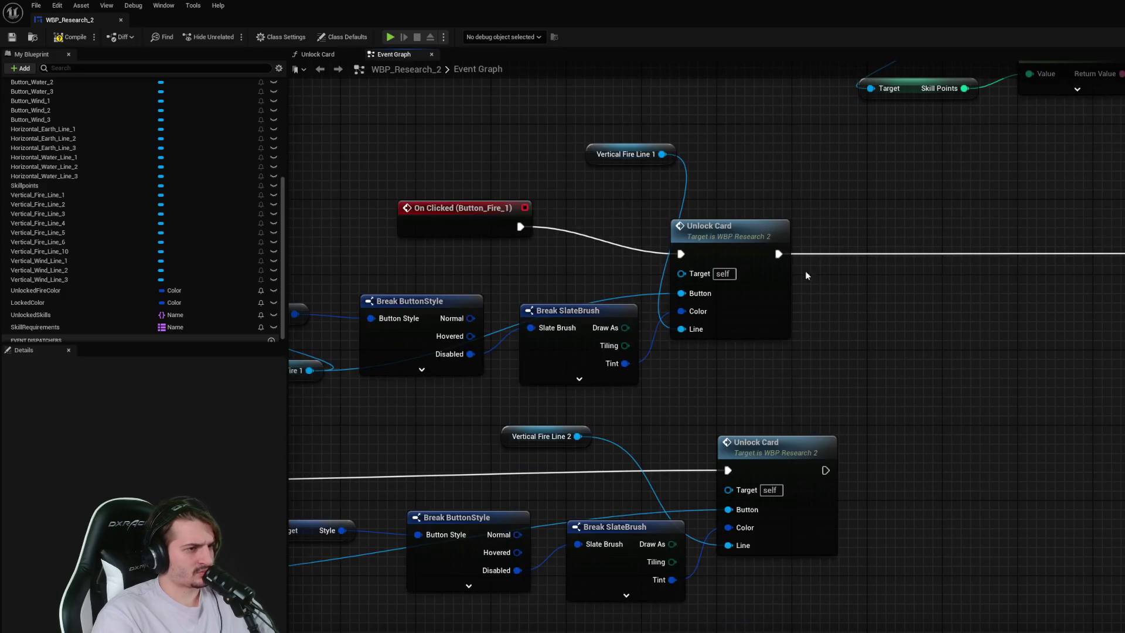
{"action": "scroll", "coordinate": [809, 281], "scroll_direction": "down", "scroll_amount": 2}
{"action": "mouse_move", "coordinate": [812, 294]}
{"action": "left_mouse_down"}
{"action": "mouse_move", "coordinate": [852, 282]}
{"action": "mouse_move", "coordinate": [830, 268]}
{"action": "mouse_move", "coordinate": [868, 263]}
{"action": "left_mouse_up"}
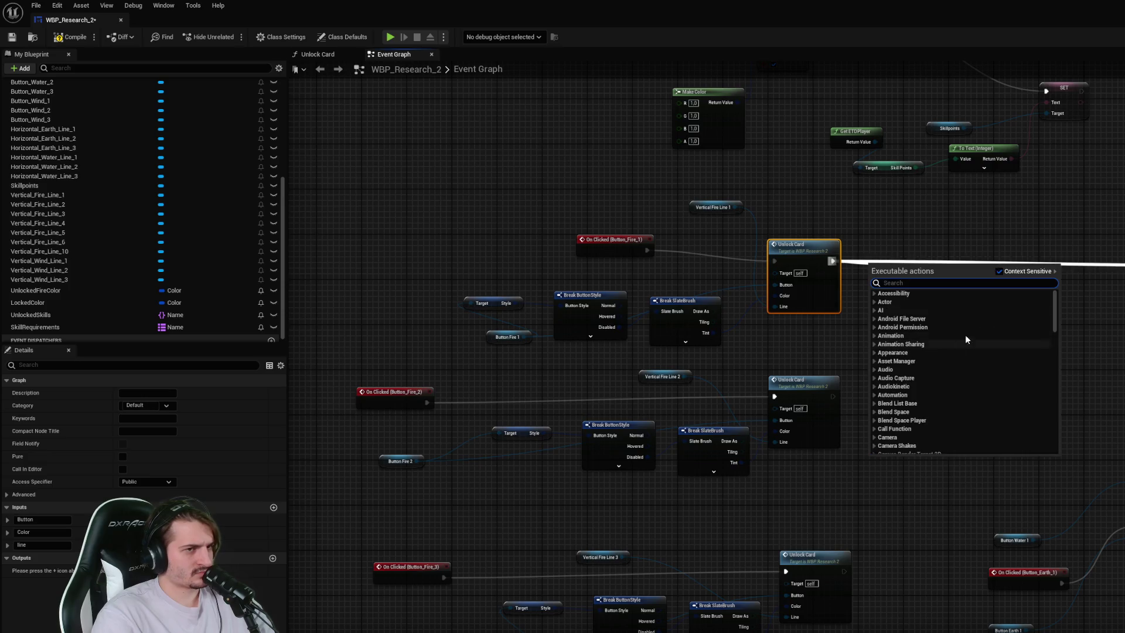
- Place an UnlockedSkills getter with a Set Add node beside Unlock Card, discarding a stray setter
{"action": "mouse_move", "coordinate": [35, 315]}
{"action": "left_mouse_down"}
{"action": "mouse_move", "coordinate": [797, 329]}
{"action": "mouse_move", "coordinate": [918, 299]}
{"action": "left_mouse_up"}
{"action": "left_click", "coordinate": [964, 325]}
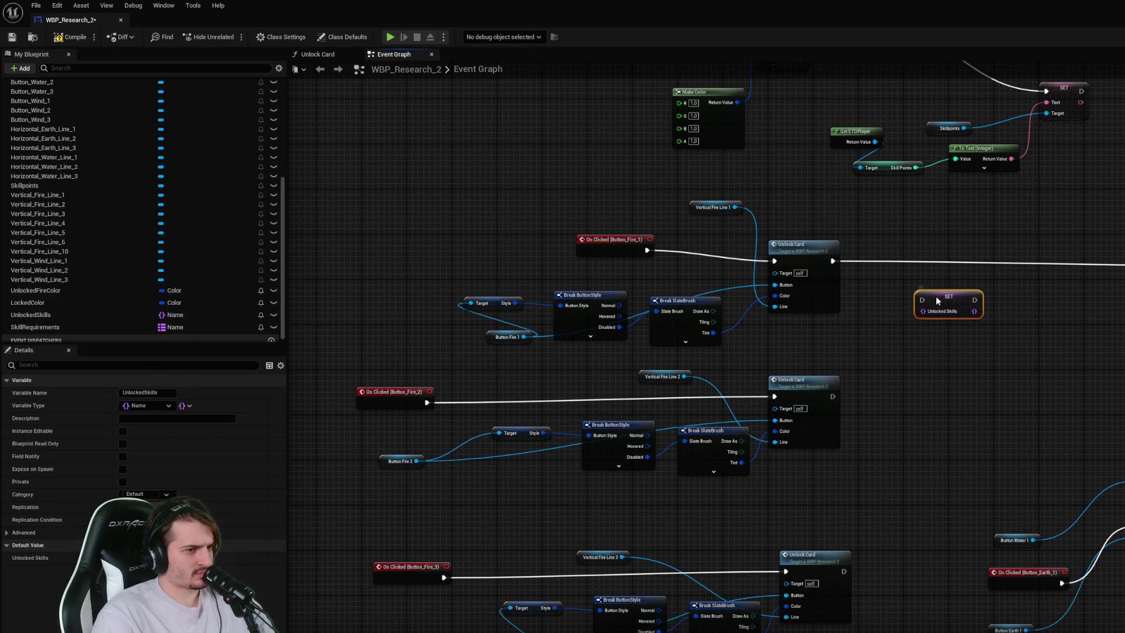
{"action": "scroll", "coordinate": [919, 289], "scroll_direction": "up", "scroll_amount": 3}
{"action": "left_click_drag", "start_coordinate": [922, 302], "coordinate": [907, 345]}
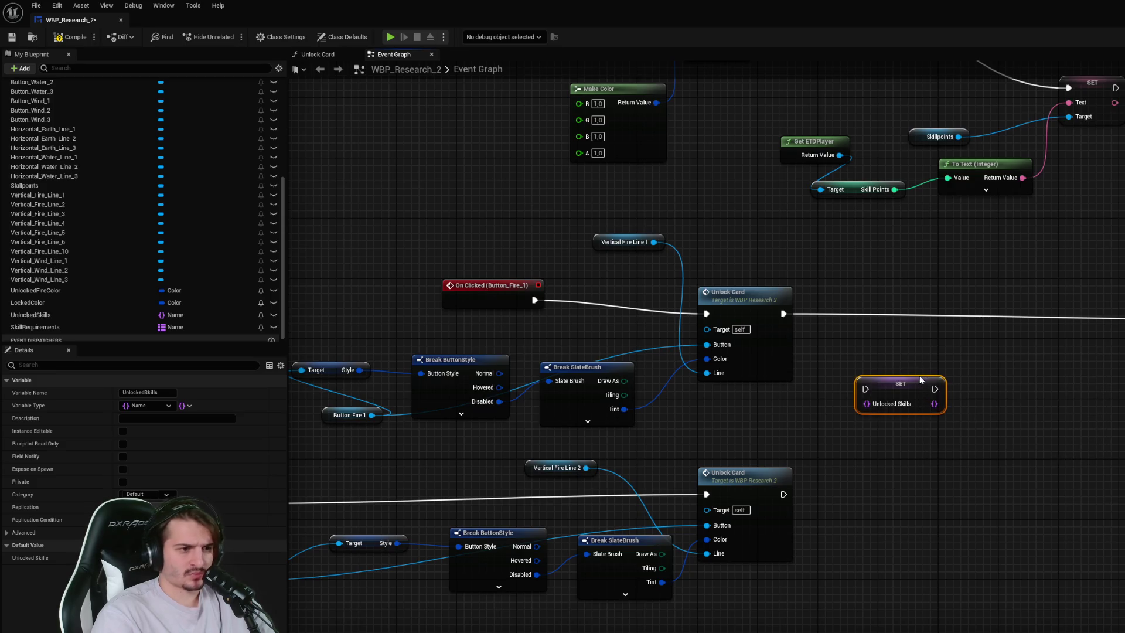
{"action": "key", "text": "Delete"}
{"action": "mouse_move", "coordinate": [31, 315]}
{"action": "left_mouse_down"}
{"action": "mouse_move", "coordinate": [832, 431]}
{"action": "mouse_move", "coordinate": [923, 406]}
{"action": "left_mouse_up"}
{"action": "type", "text": "set"}
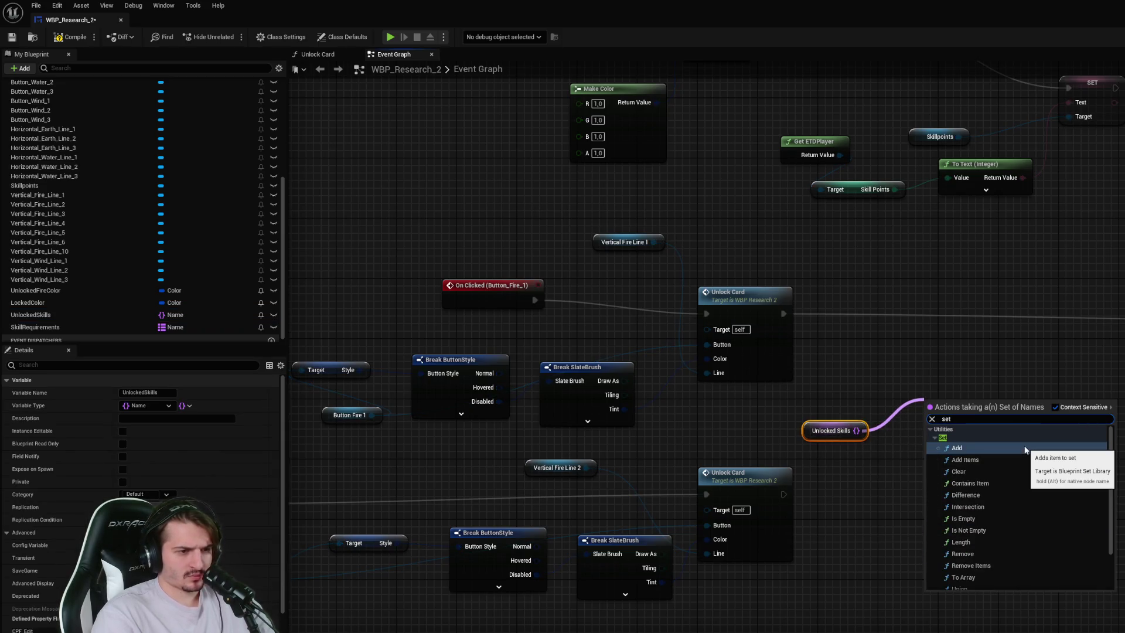
{"action": "left_click", "coordinate": [1025, 450]}
{"action": "left_click_drag", "start_coordinate": [943, 410], "coordinate": [920, 338]}
- Wire Unlock Card's execution into Add, set its item to Fire1, and save
{"action": "left_click_drag", "start_coordinate": [784, 313], "coordinate": [922, 340]}
{"action": "key", "text": "Escape"}
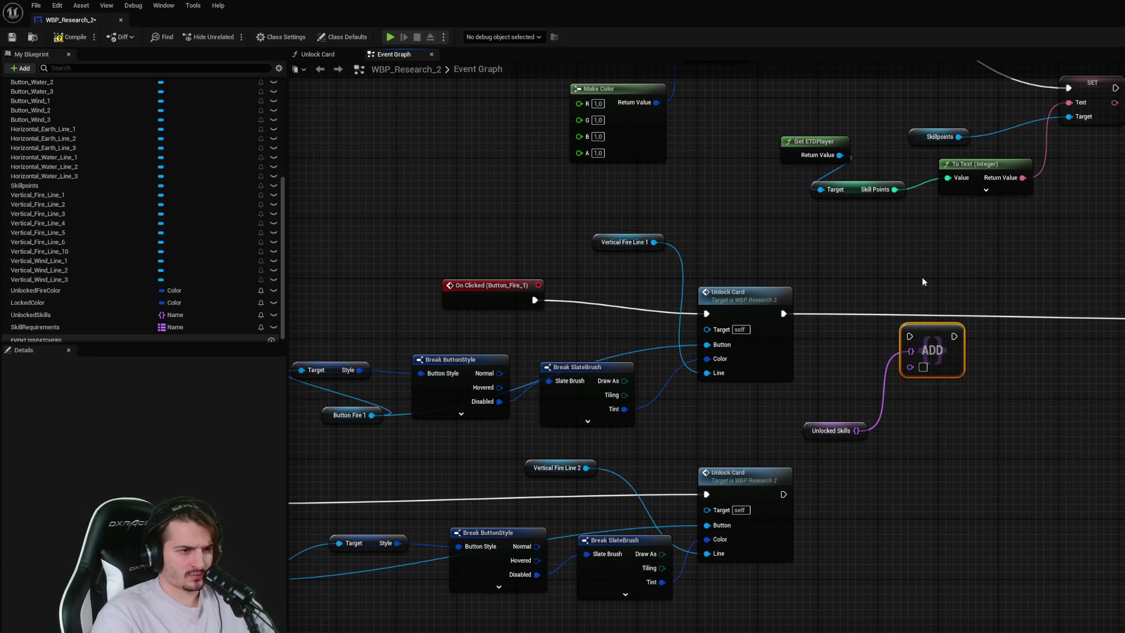
{"action": "left_click_drag", "start_coordinate": [783, 313], "coordinate": [927, 341]}
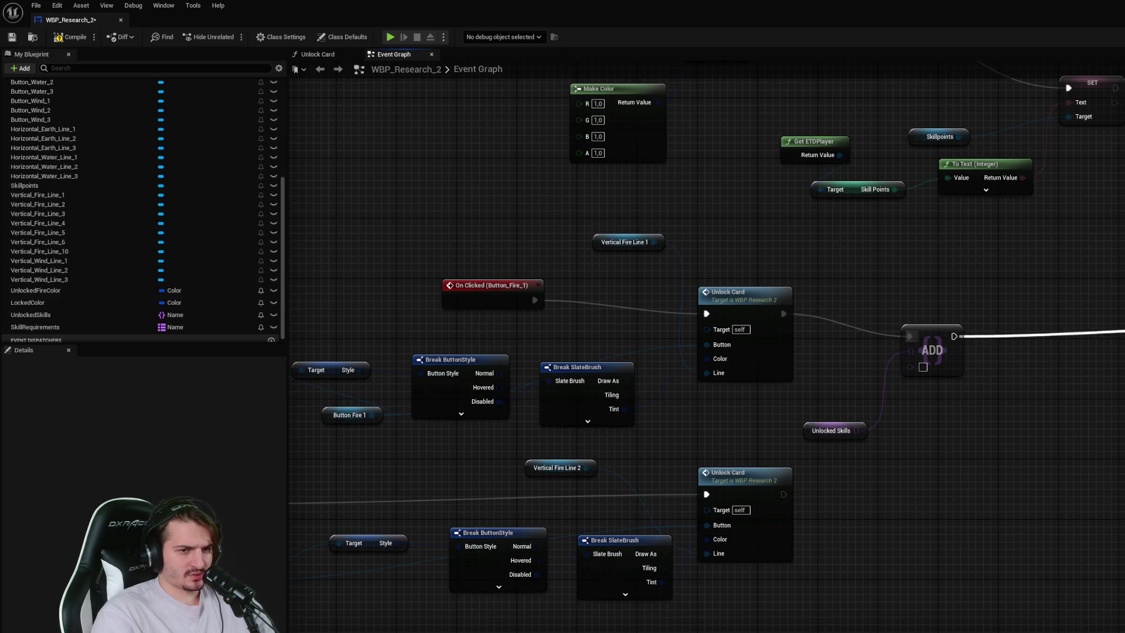
{"action": "left_click_drag", "start_coordinate": [1124, 332], "coordinate": [906, 377]}
{"action": "left_click", "coordinate": [923, 368]}
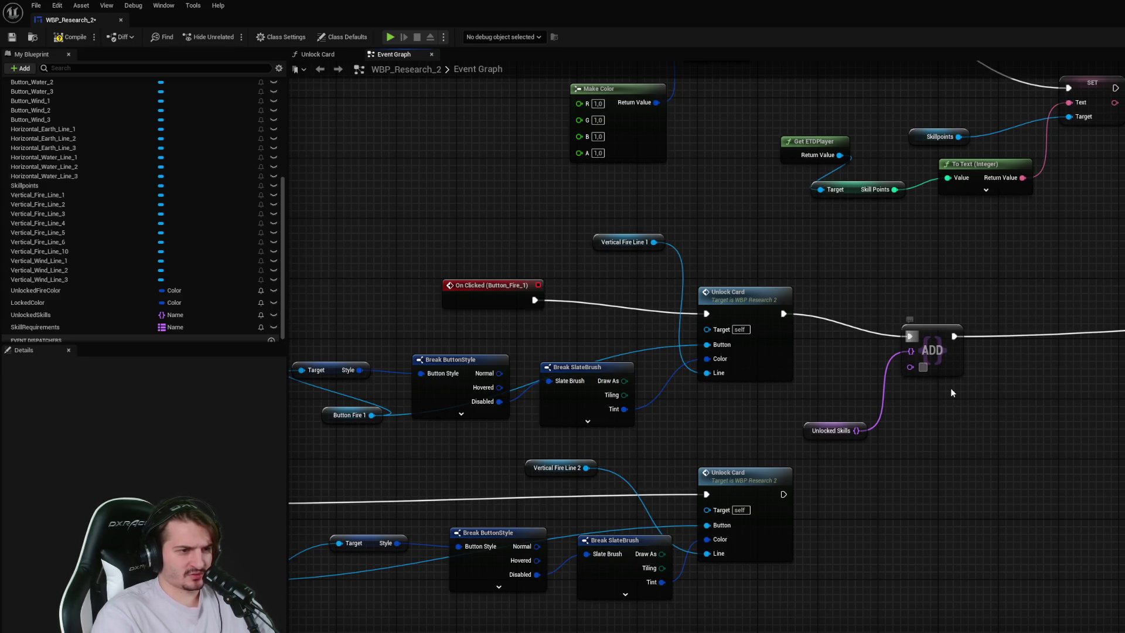
{"action": "type", "text": "Fire1"}
{"action": "key", "text": "Return"}
{"action": "key", "text": "ctrl+s"}
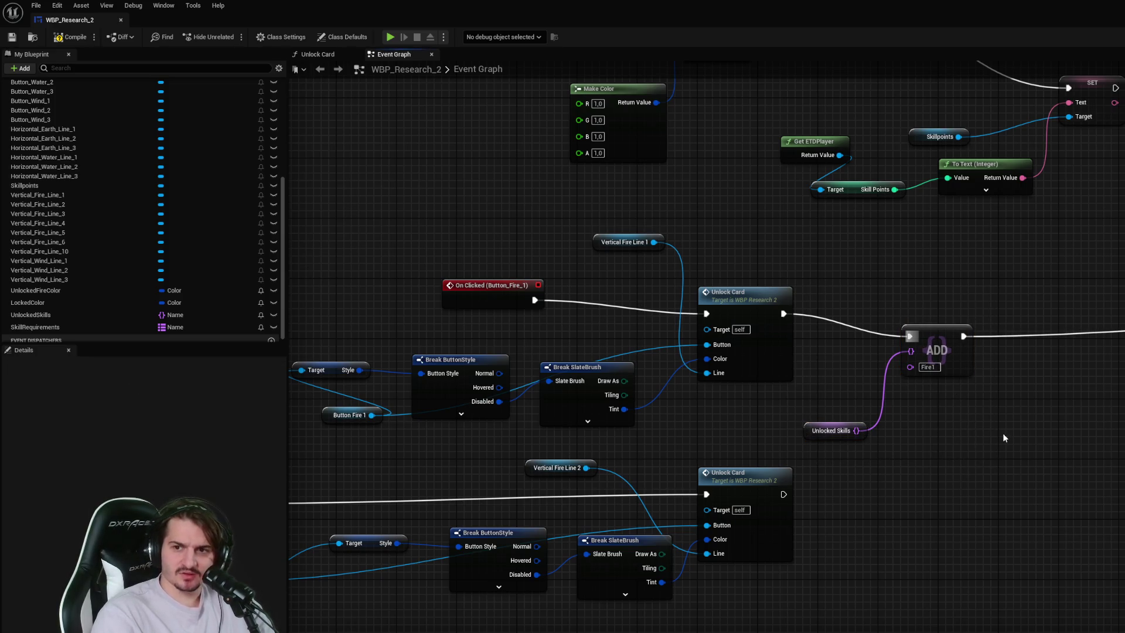
{"action": "scroll", "coordinate": [70, 112], "scroll_direction": "up", "scroll_amount": 5}
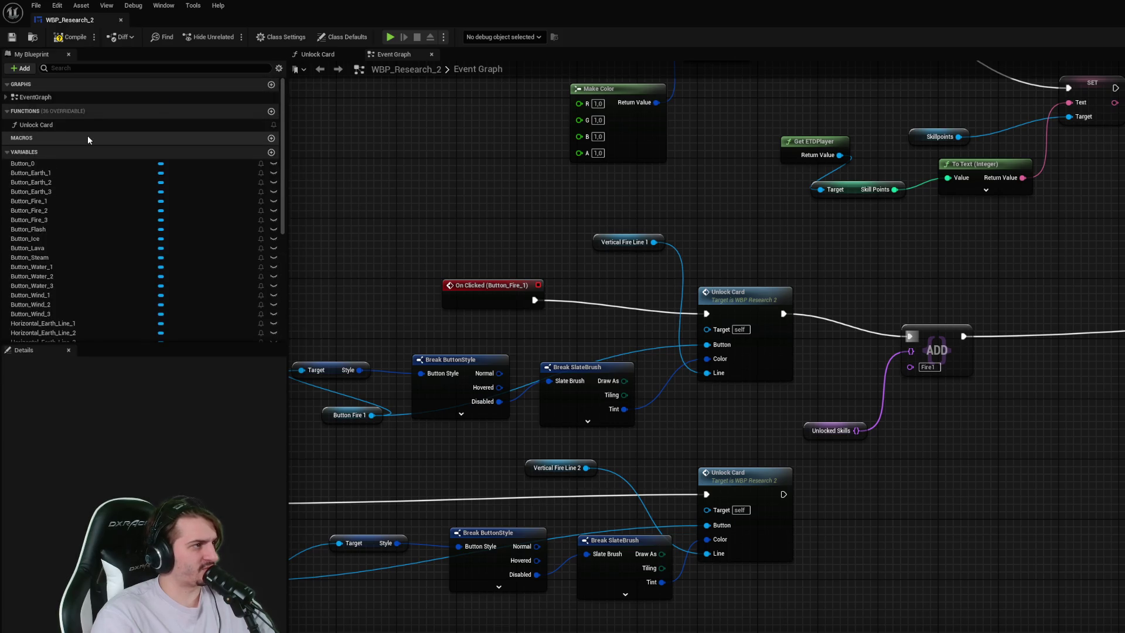
- Create a new function named CanUnlockSkill
{"action": "left_click", "coordinate": [44, 125]}
{"action": "left_click", "coordinate": [208, 113]}
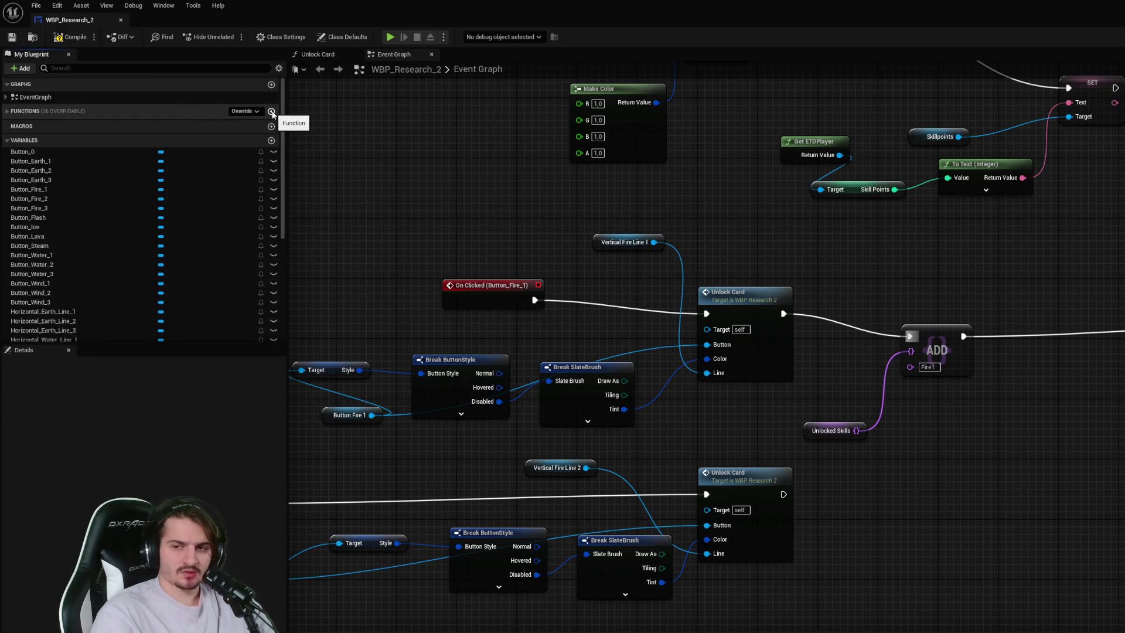
{"action": "left_click", "coordinate": [33, 115]}
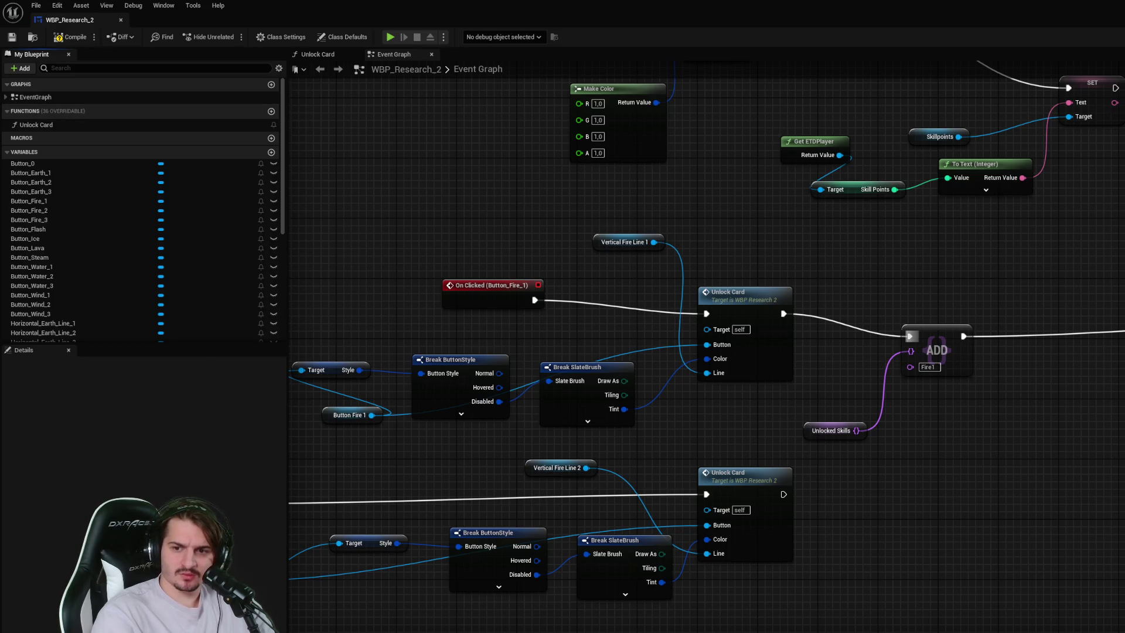
{"action": "left_click", "coordinate": [270, 111]}
{"action": "type", "text": "CanUnlockSkill"}
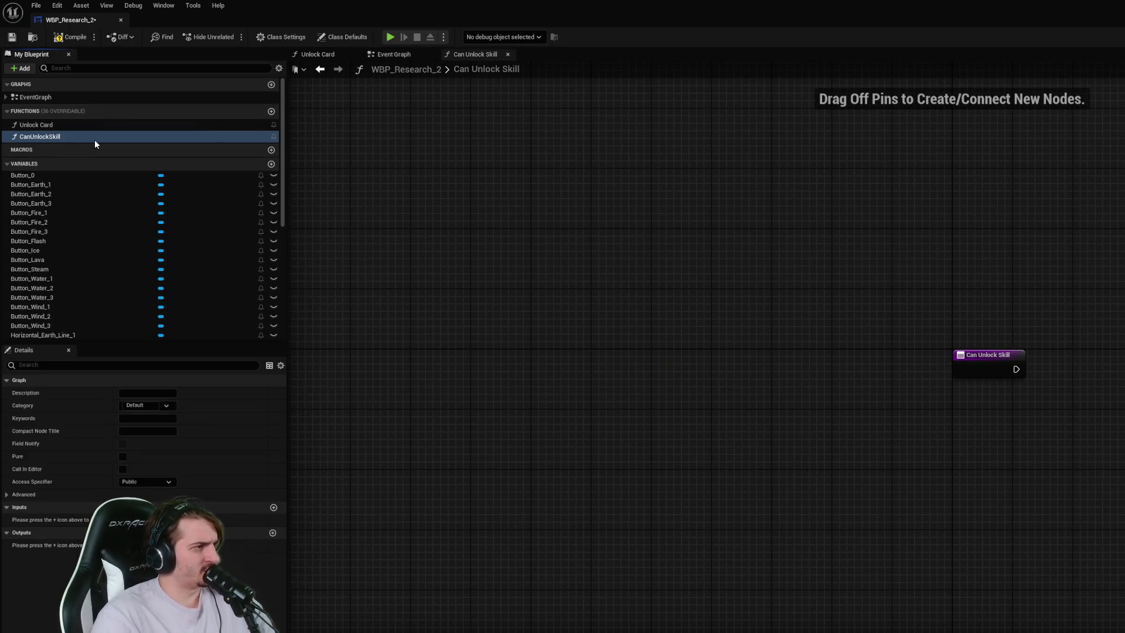
{"action": "key", "text": "Return"}
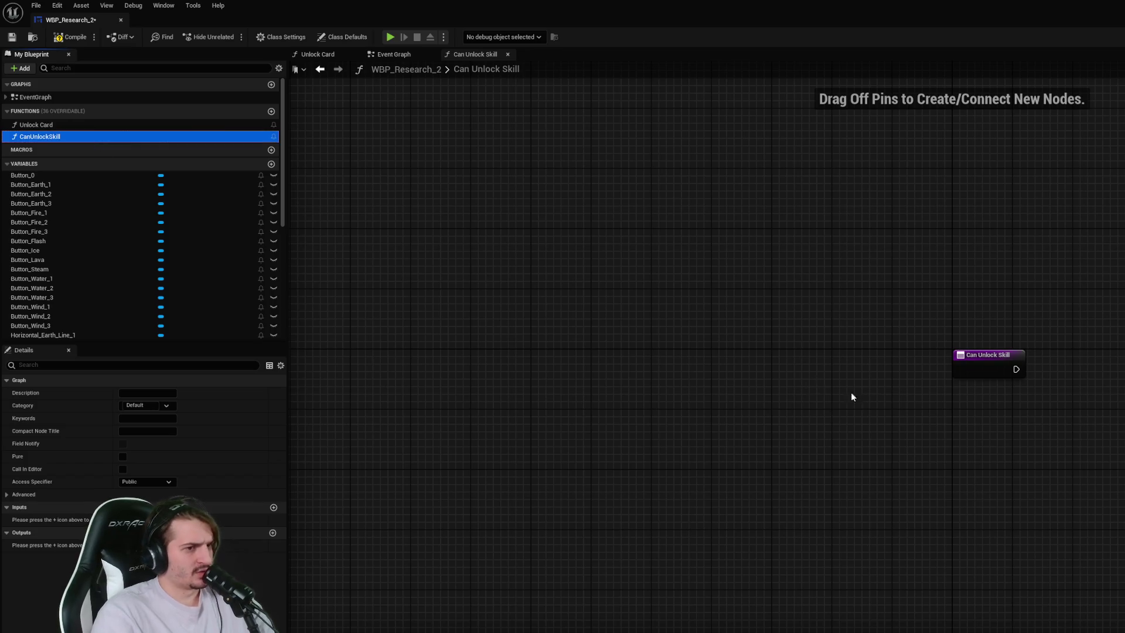
- Give CanUnlockSkill a Boolean output named Can Unlock and save the blueprint
{"action": "left_click", "coordinate": [990, 360]}
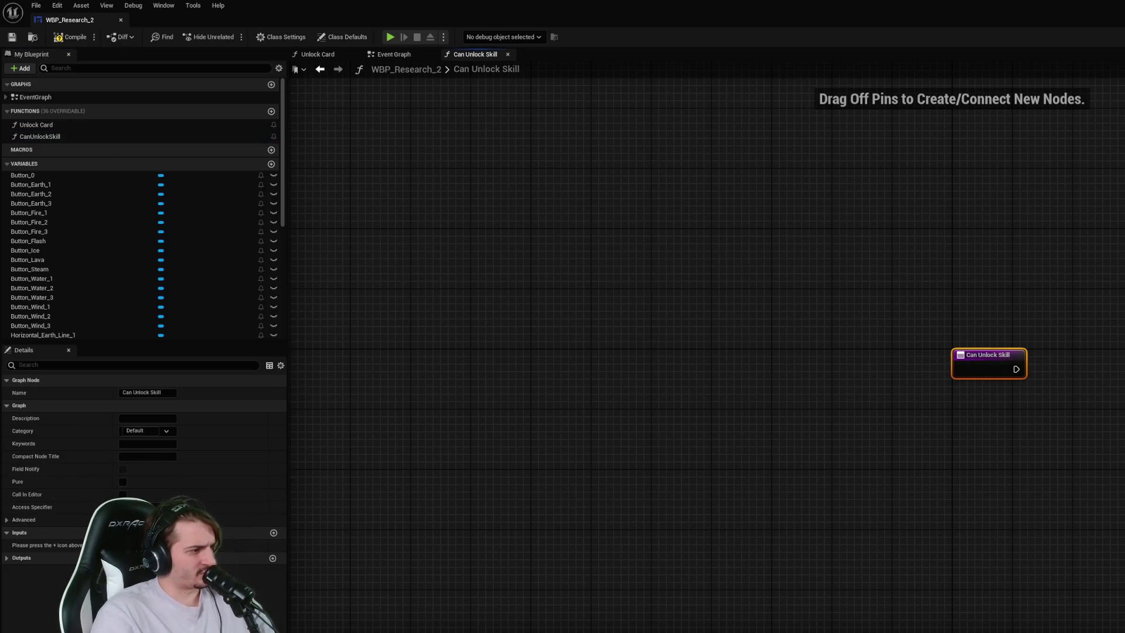
{"action": "left_click", "coordinate": [273, 559]}
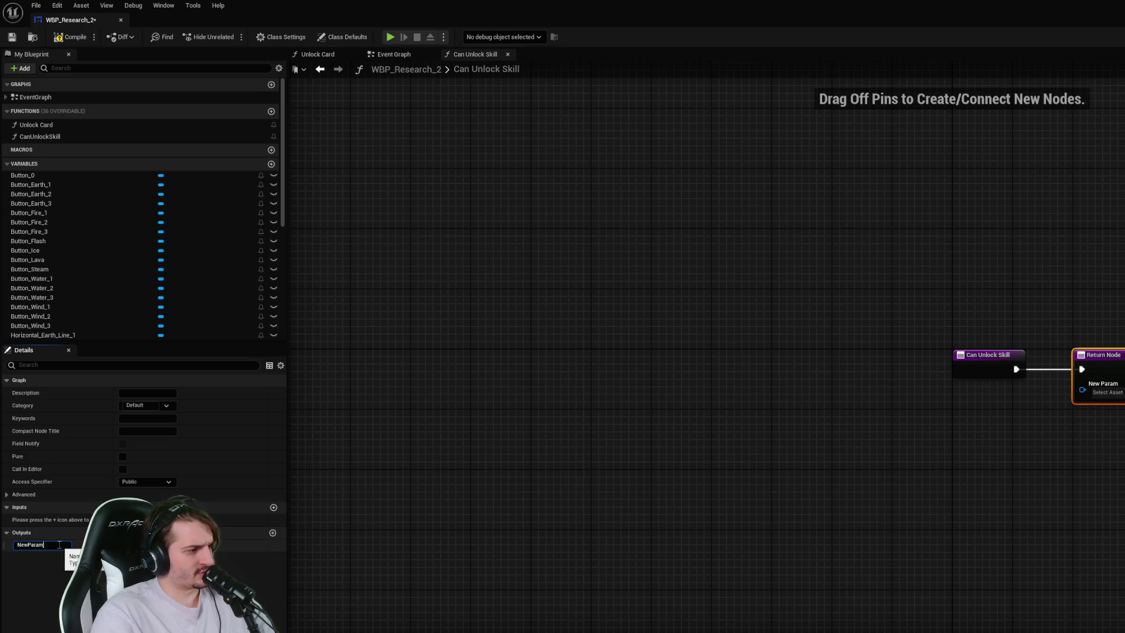
{"action": "key", "text": "Return"}
{"action": "left_click", "coordinate": [126, 545]}
{"action": "type", "text": "bool"}
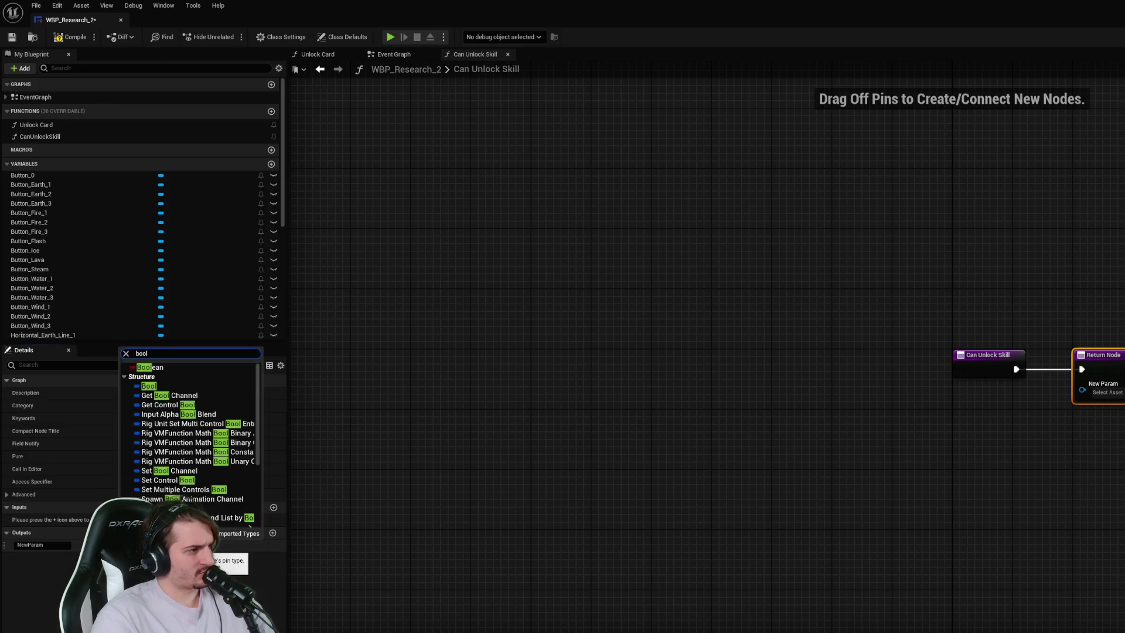
{"action": "left_click", "coordinate": [147, 368]}
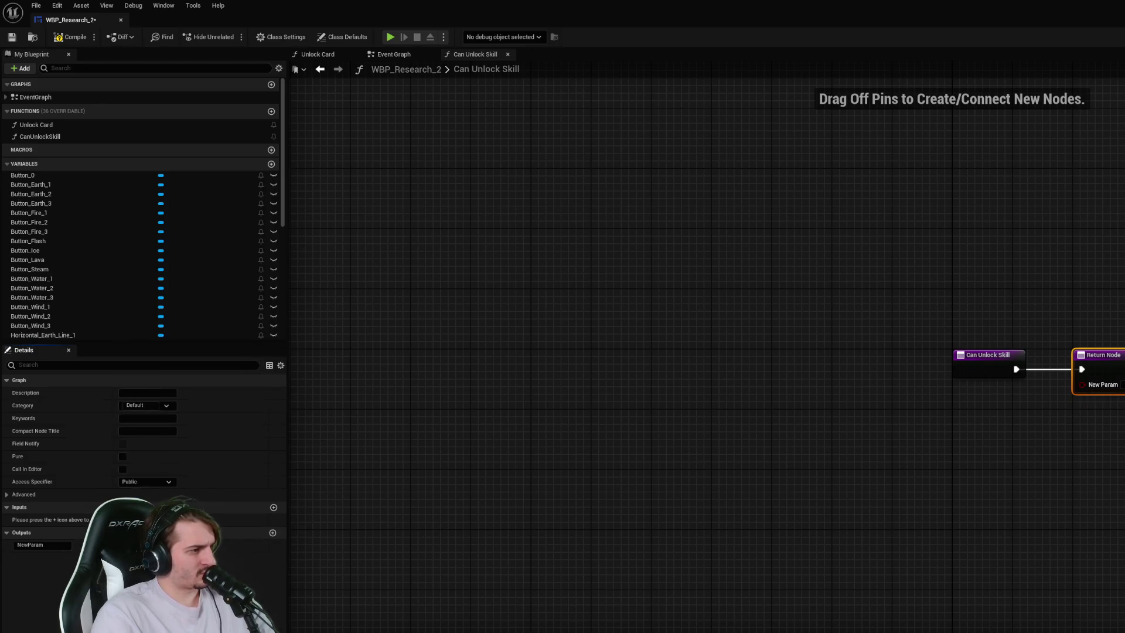
{"action": "double_click", "coordinate": [42, 545]}
{"action": "key", "text": "BackSpace"}
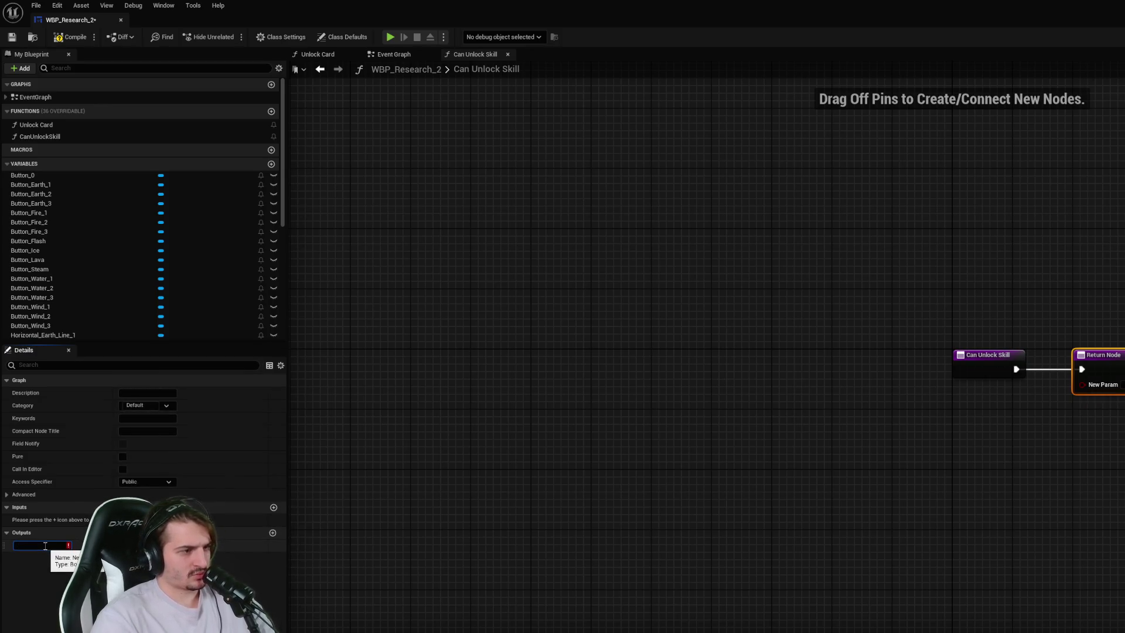
{"action": "type", "text": "Can"}
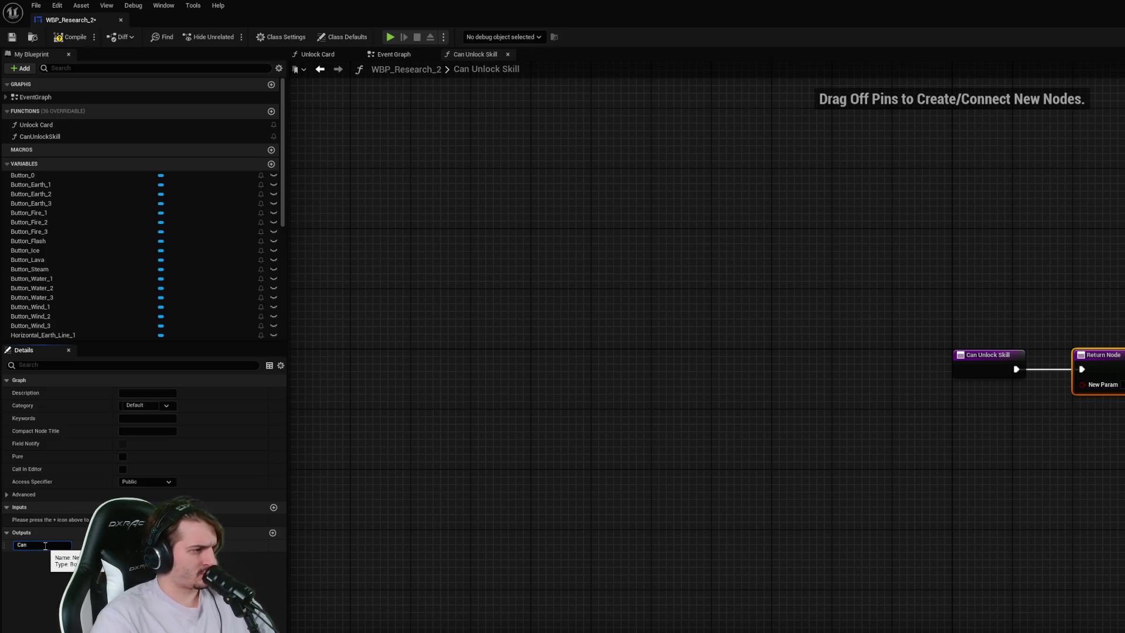
{"action": "type", "text": " Unlock"}
{"action": "key", "text": "Return"}
{"action": "left_click", "coordinate": [937, 464]}
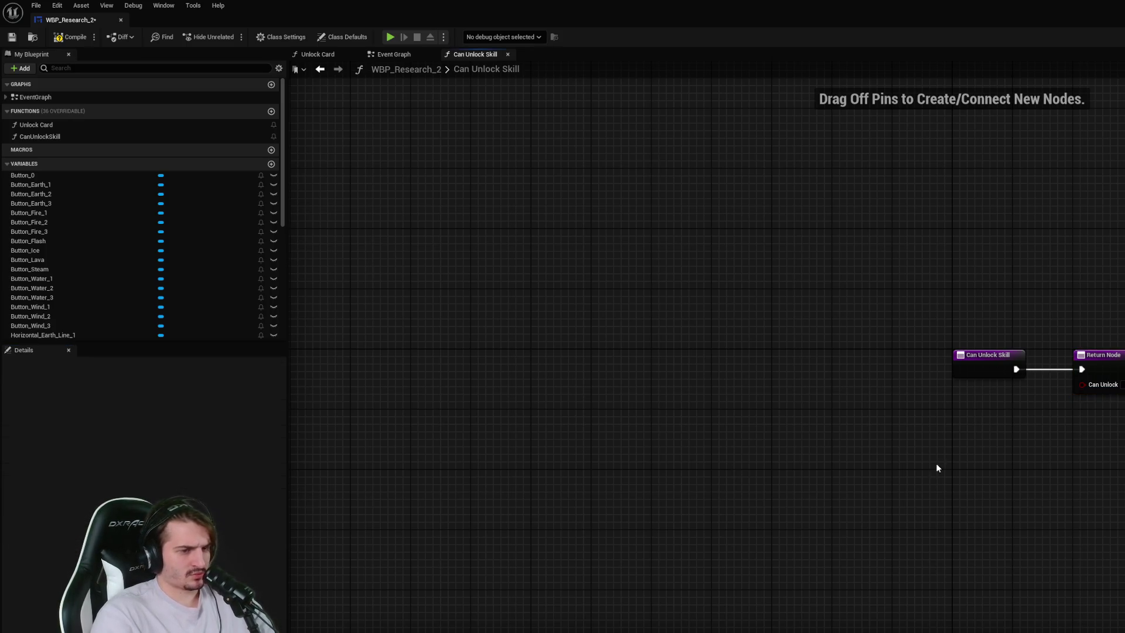
{"action": "key", "text": "ctrl+s"}
- Move the Return Node right and add a new input parameter on the entry node
{"action": "left_click_drag", "start_coordinate": [950, 404], "coordinate": [1122, 405]}
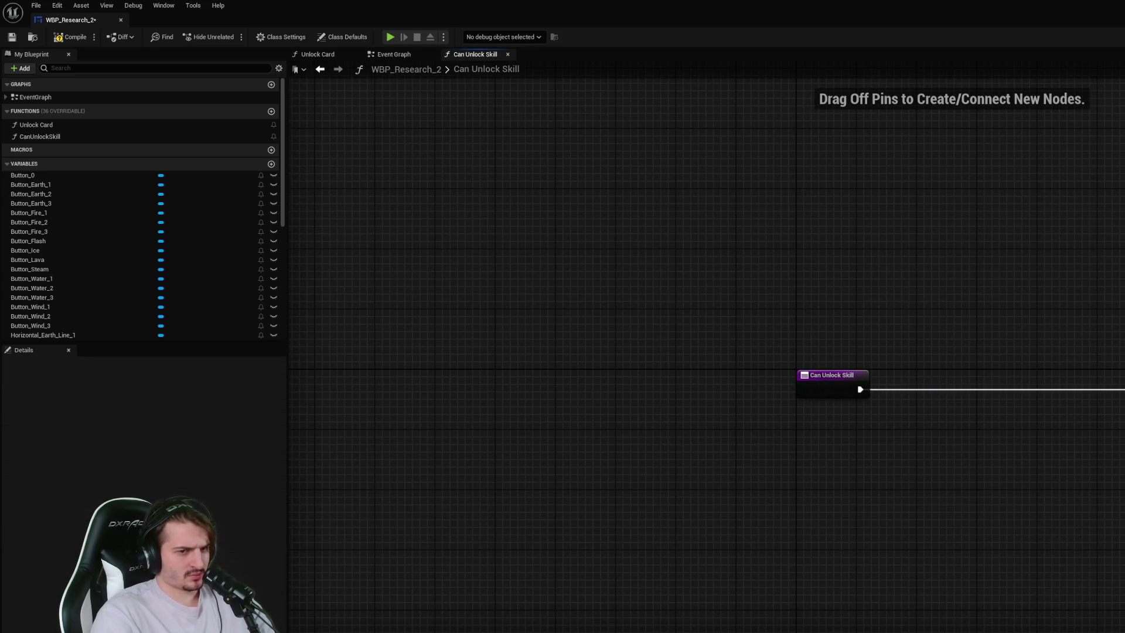
{"action": "left_click_drag", "start_coordinate": [1050, 485], "coordinate": [944, 485]}
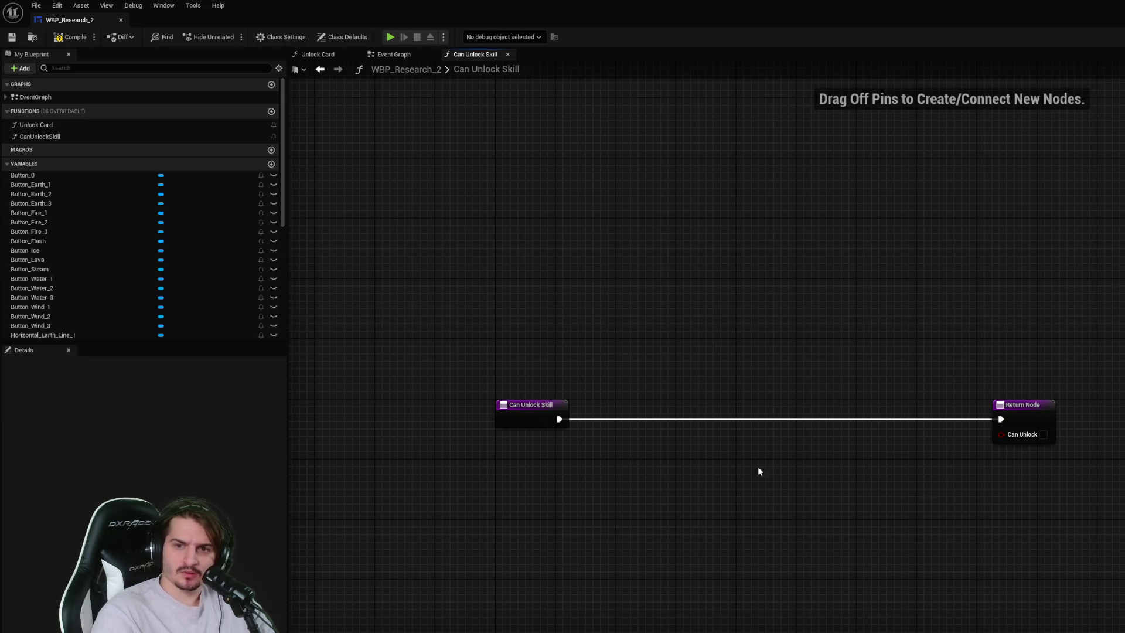
{"action": "left_click", "coordinate": [530, 419]}
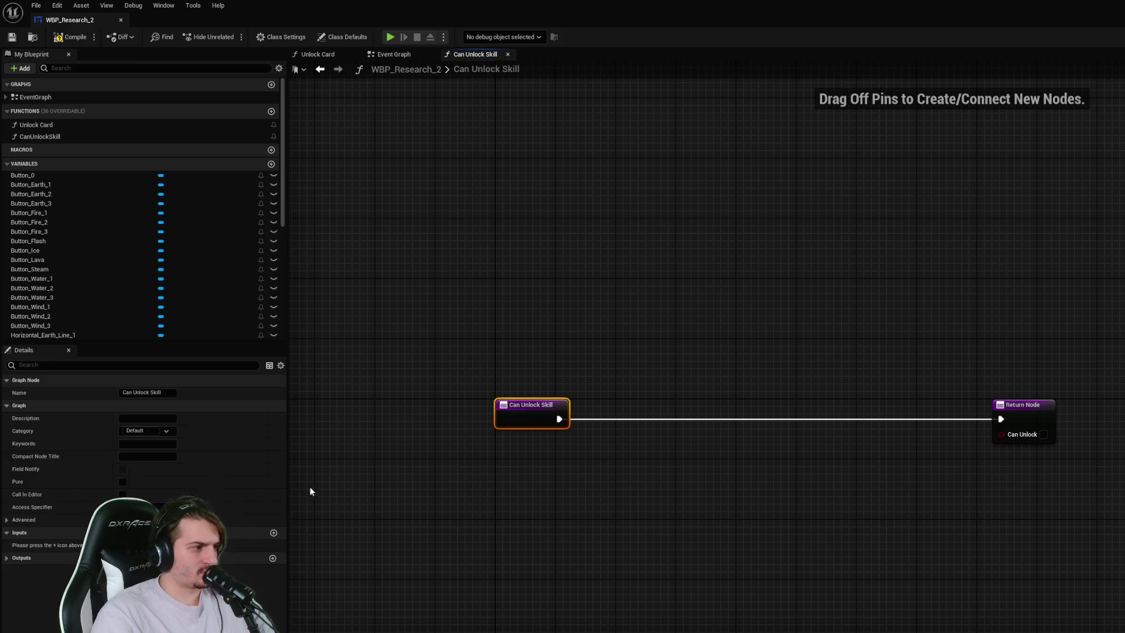
{"action": "left_click", "coordinate": [273, 533]}
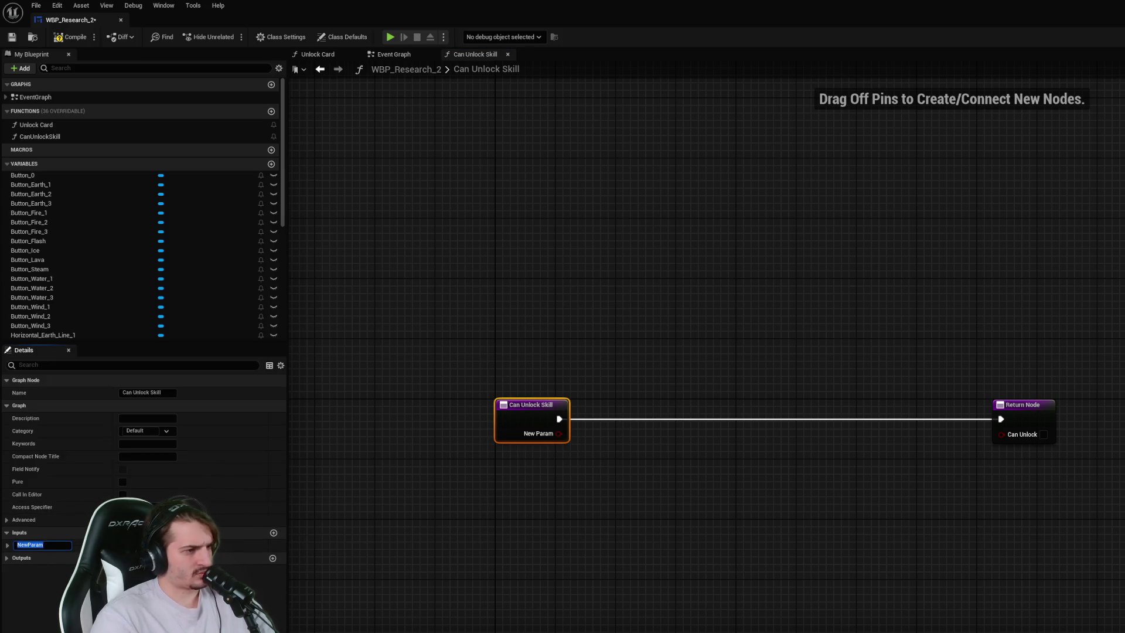
- Rename the function's NewParam input to SkillId
{"action": "left_click", "coordinate": [527, 469]}
{"action": "left_click", "coordinate": [504, 432]}
{"action": "left_click", "coordinate": [68, 546]}
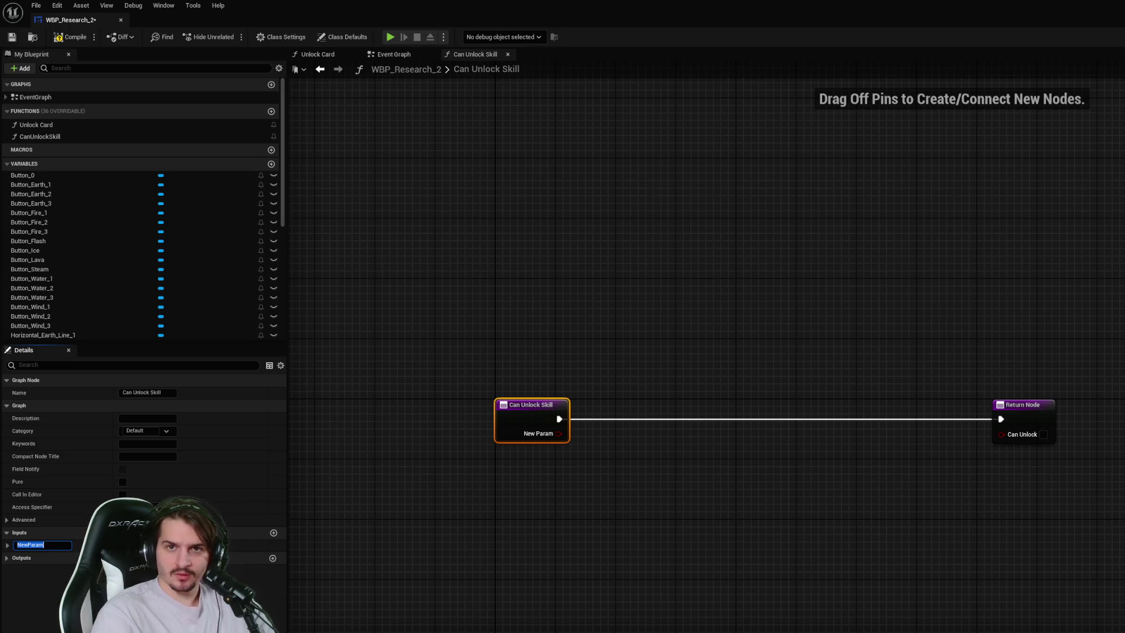
{"action": "left_click", "coordinate": [37, 546]}
{"action": "key", "text": "ctrl+a"}
{"action": "type", "text": "SkillId"}
{"action": "key", "text": "Return"}
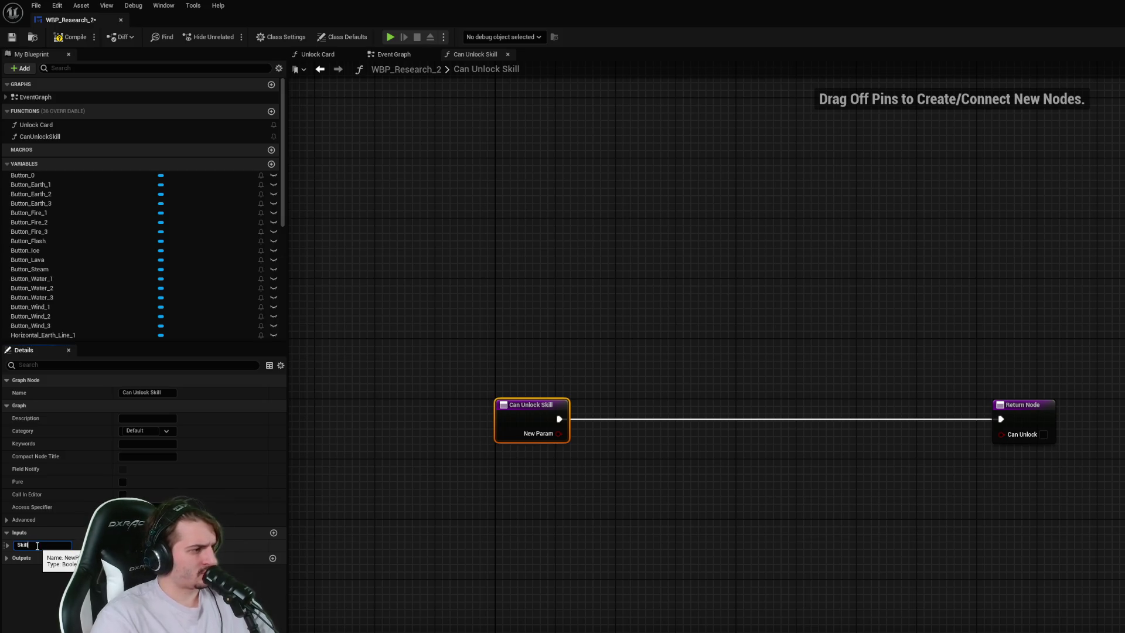
{"action": "left_click", "coordinate": [1097, 427]}
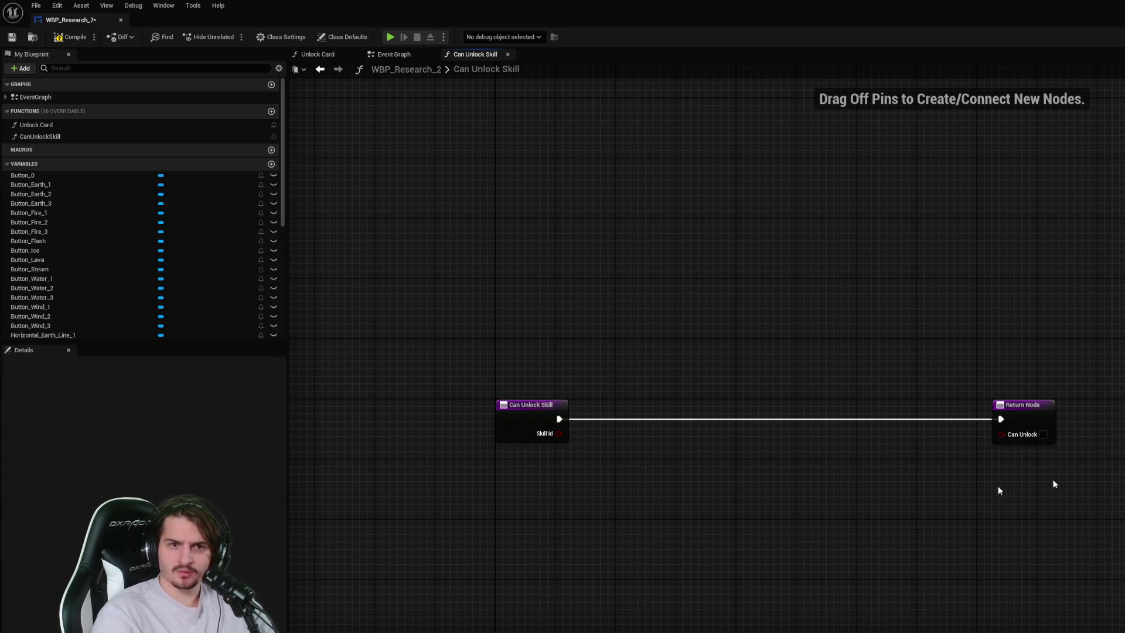
- Set the Skill Id input's type to Name and save the blueprint
{"action": "left_click", "coordinate": [500, 423]}
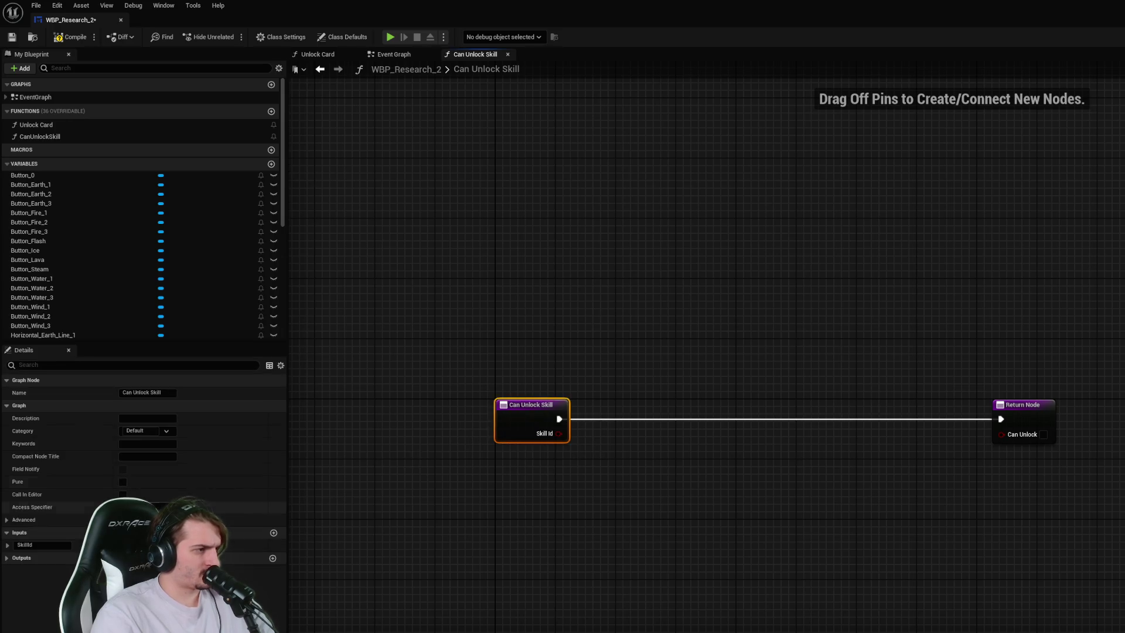
{"action": "left_click", "coordinate": [100, 545]}
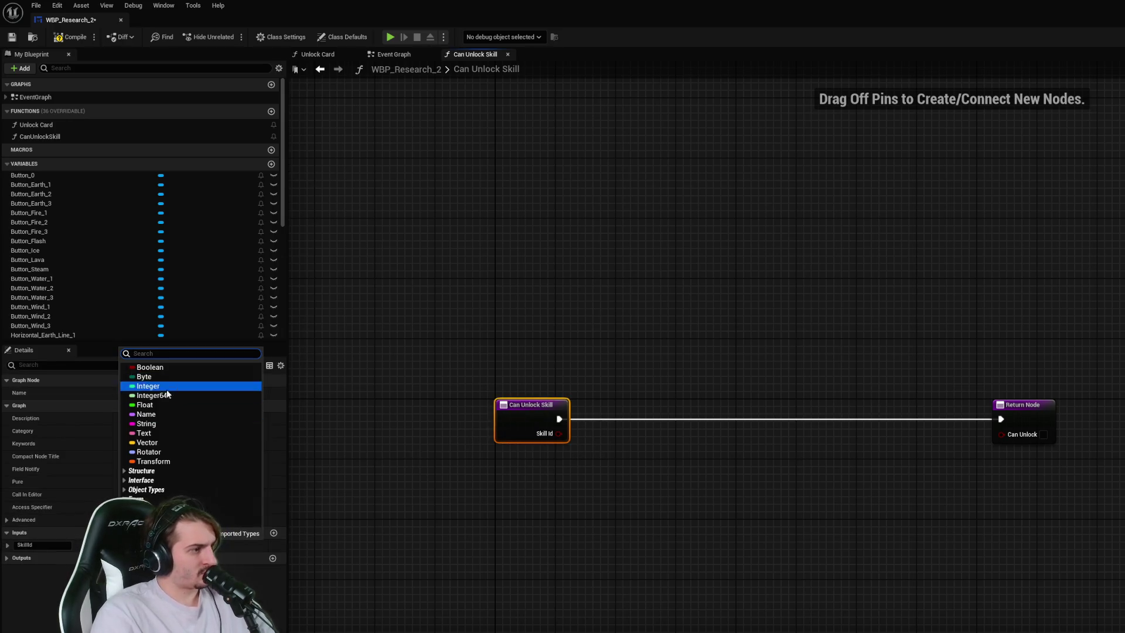
{"action": "left_click", "coordinate": [146, 415]}
{"action": "left_click", "coordinate": [513, 559]}
{"action": "key", "text": "ctrl+s"}
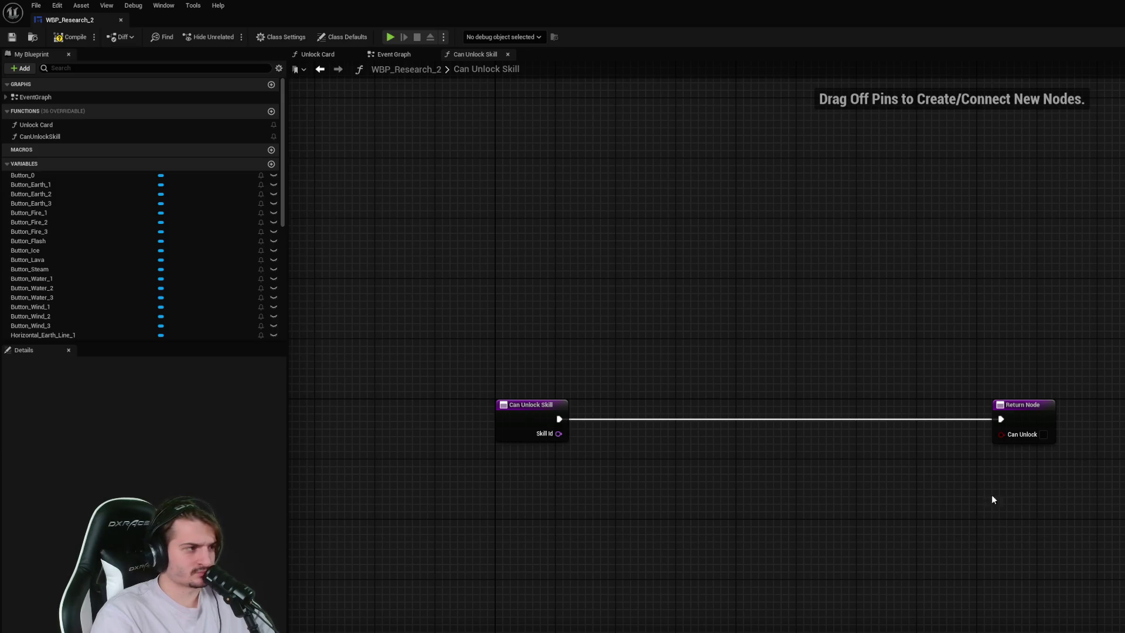
{"action": "scroll", "coordinate": [175, 323], "scroll_direction": "down", "scroll_amount": 8}
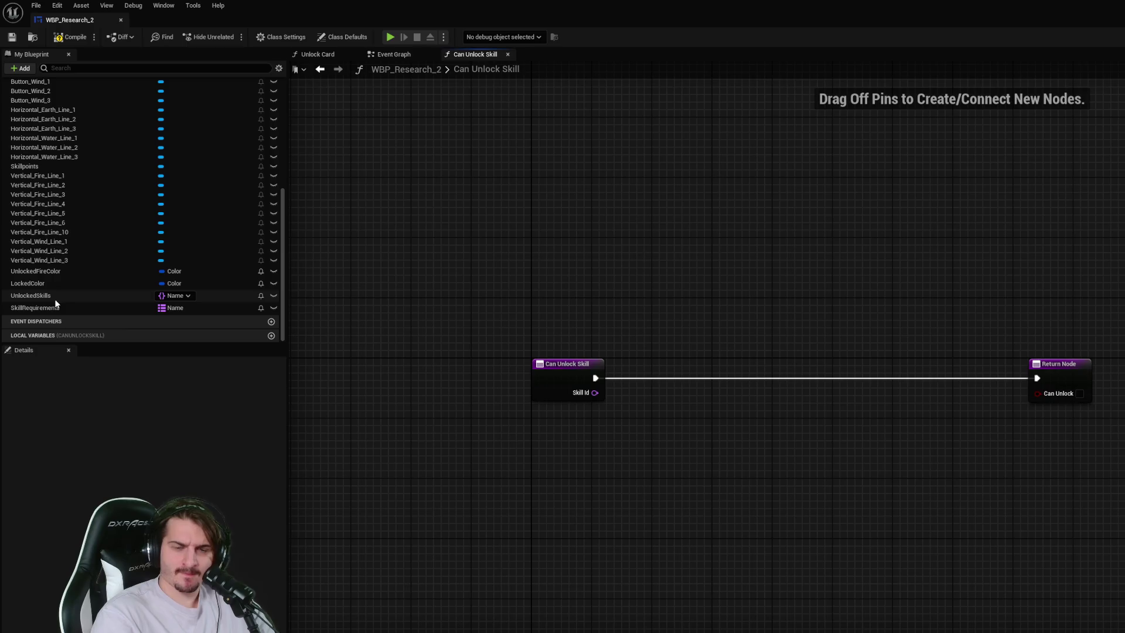
- Place a Skill Requirements getter in the Can Unlock Skill graph
{"action": "mouse_move", "coordinate": [88, 310]}
{"action": "left_mouse_down"}
{"action": "mouse_move", "coordinate": [608, 494]}
{"action": "mouse_move", "coordinate": [521, 485]}
{"action": "left_mouse_up"}
{"action": "left_click", "coordinate": [644, 507]}
{"action": "left_click", "coordinate": [721, 491]}
{"action": "left_click_drag", "start_coordinate": [683, 484], "coordinate": [768, 493]}
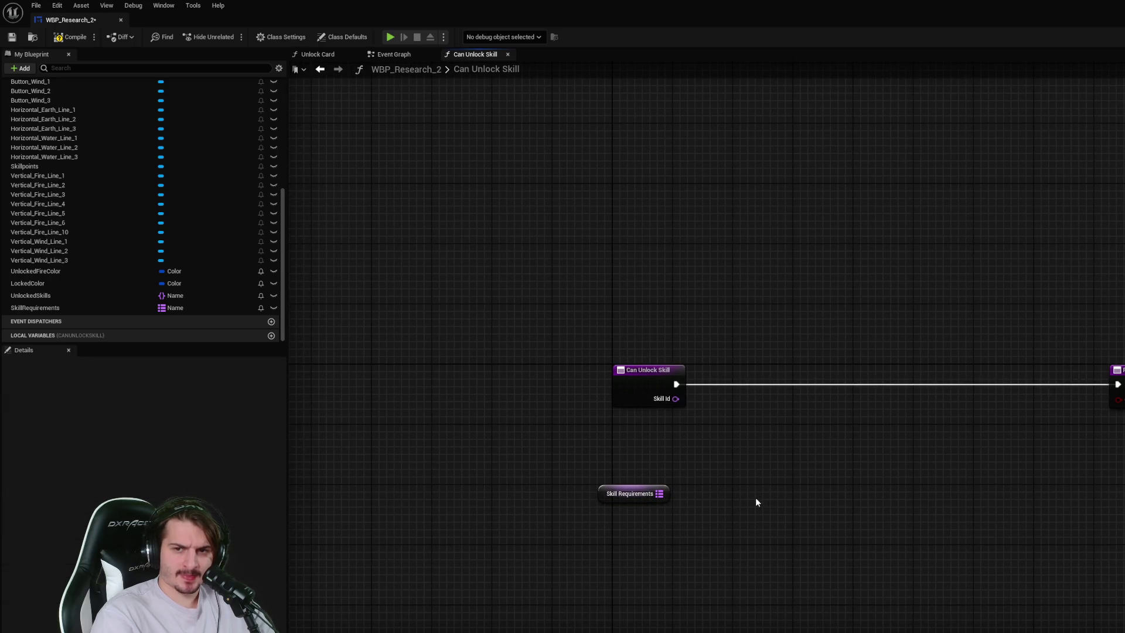
{"action": "left_click_drag", "start_coordinate": [657, 496], "coordinate": [751, 477]}
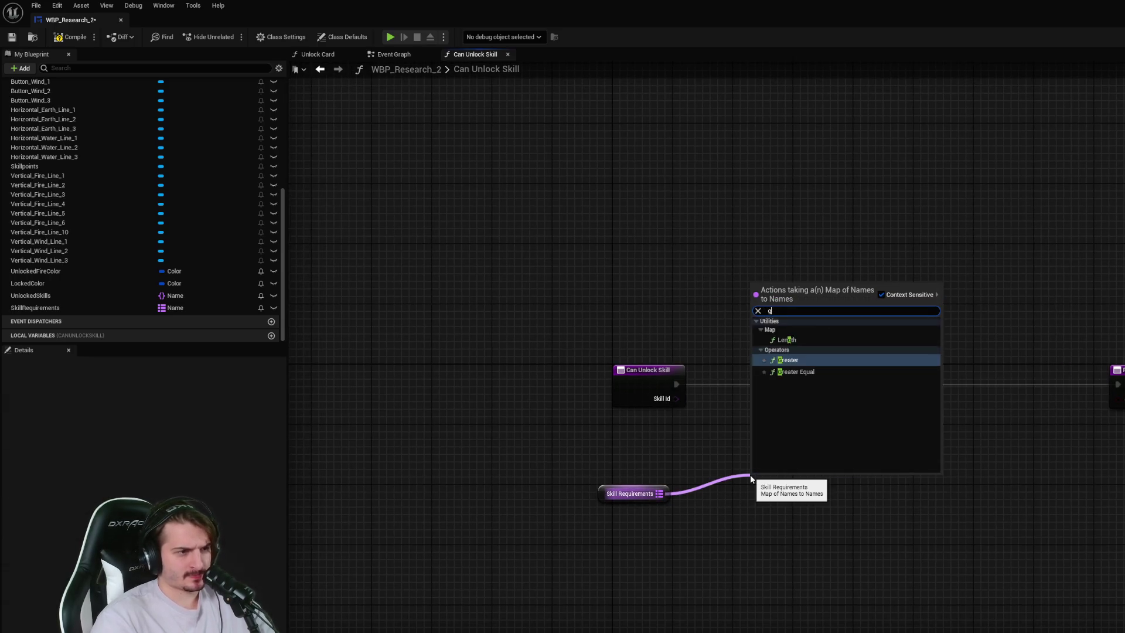
{"action": "left_click", "coordinate": [862, 537]}
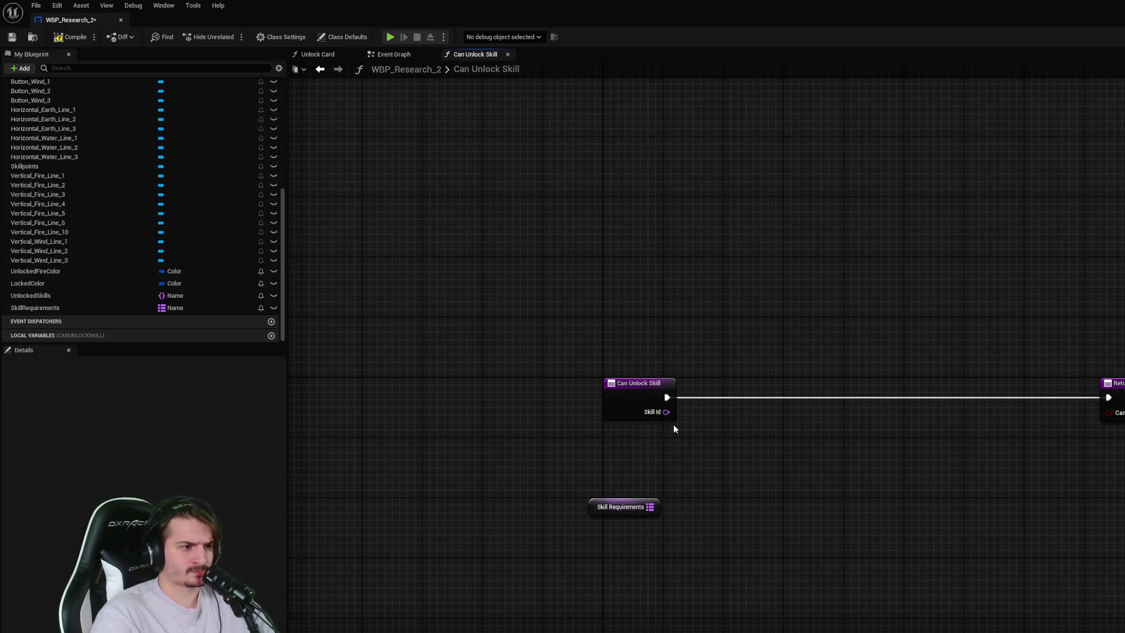
- Add a Map Find node on Skill Requirements keyed by Skill Id, then drag in UnlockedSkills
{"action": "left_click_drag", "start_coordinate": [612, 507], "coordinate": [763, 555]}
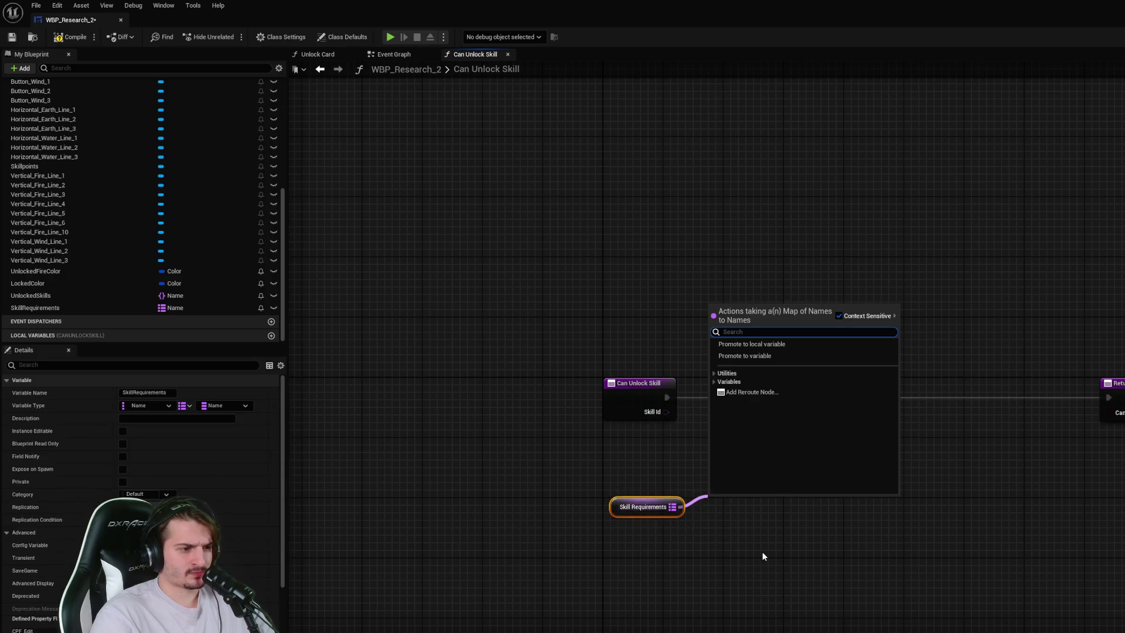
{"action": "type", "text": "se"}
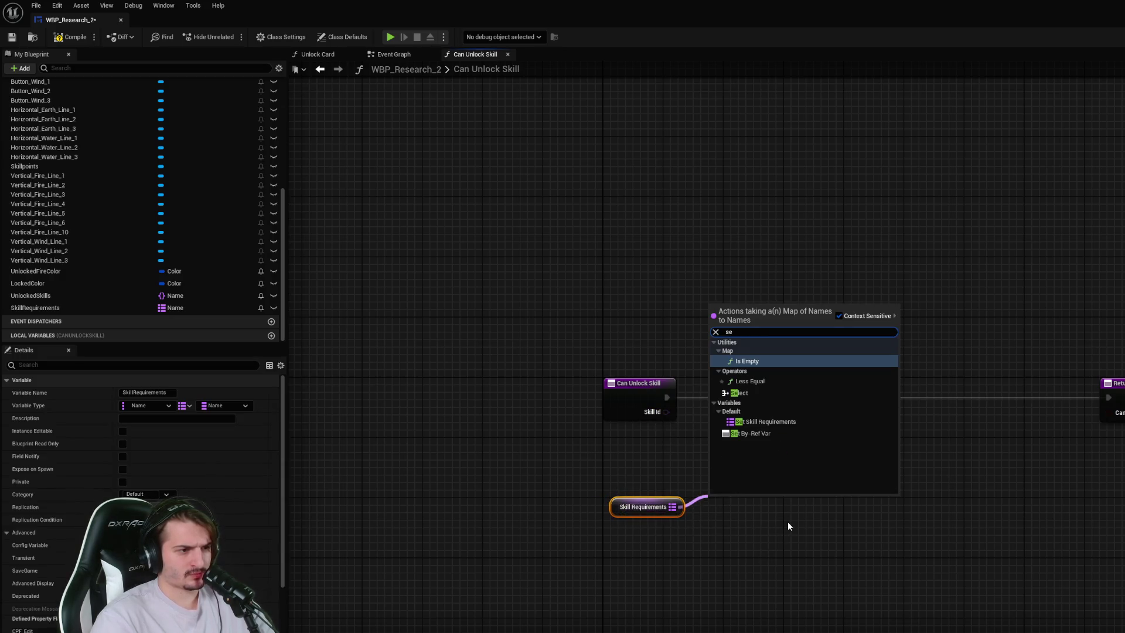
{"action": "key", "text": "BackSpace"}
{"action": "key", "text": "BackSpace"}
{"action": "type", "text": "find"}
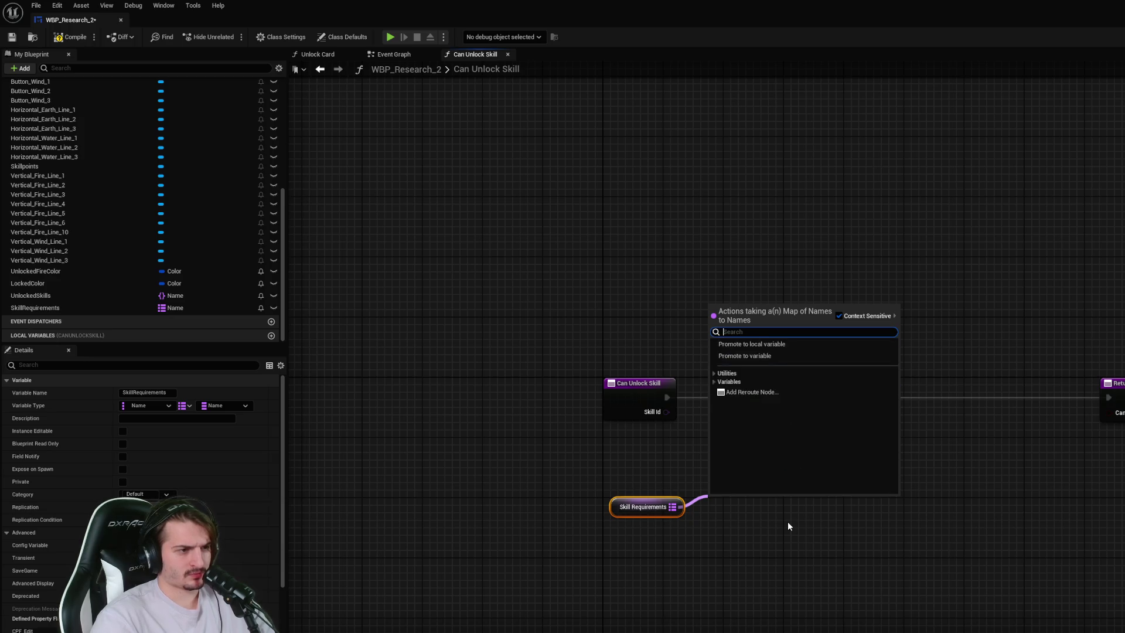
{"action": "key", "text": "Return"}
{"action": "left_click_drag", "start_coordinate": [788, 522], "coordinate": [808, 473]}
{"action": "mouse_move", "coordinate": [666, 412]}
{"action": "left_mouse_down"}
{"action": "mouse_move", "coordinate": [735, 466]}
{"action": "mouse_move", "coordinate": [728, 390]}
{"action": "mouse_move", "coordinate": [790, 457]}
{"action": "left_mouse_up"}
{"action": "left_click", "coordinate": [1045, 510]}
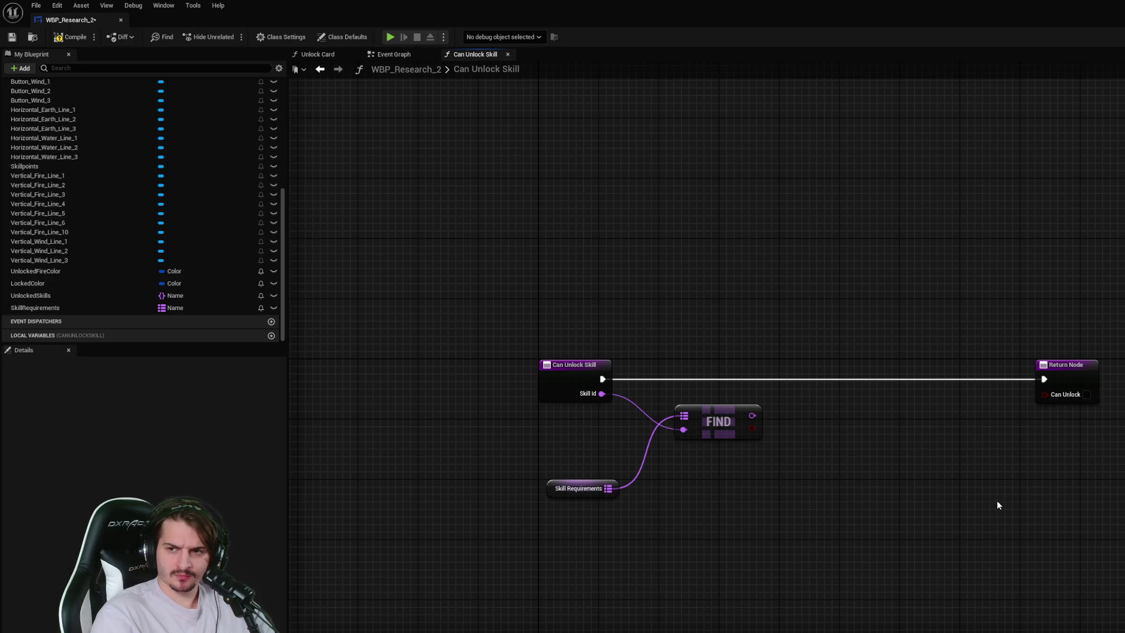
{"action": "left_click", "coordinate": [553, 497]}
{"action": "left_click", "coordinate": [782, 502]}
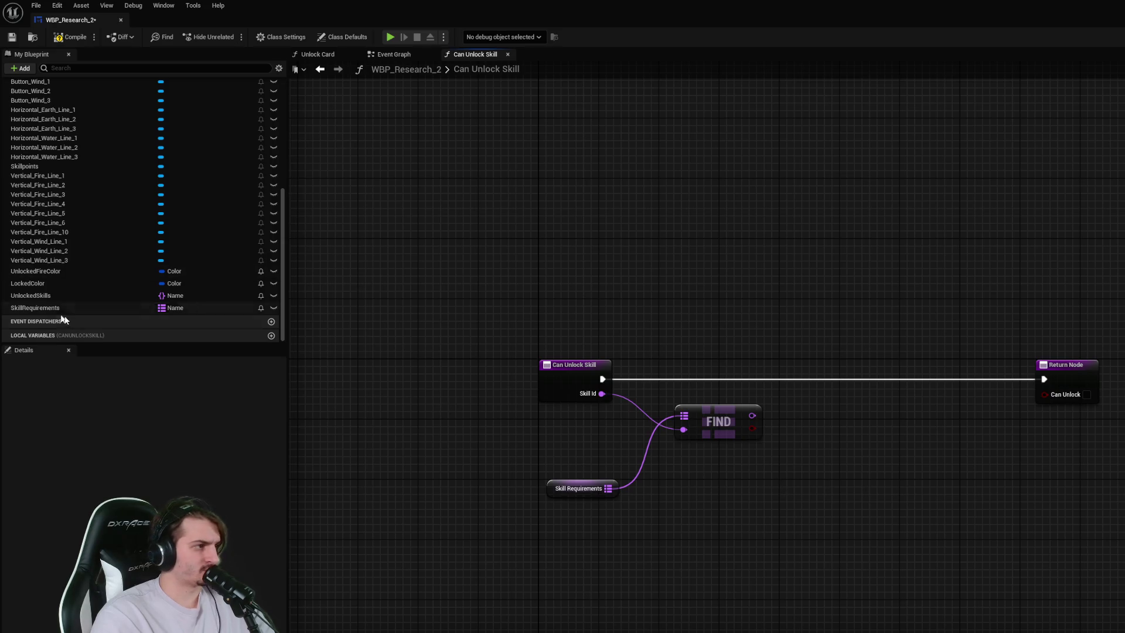
{"action": "left_click_drag", "start_coordinate": [30, 295], "coordinate": [670, 332]}
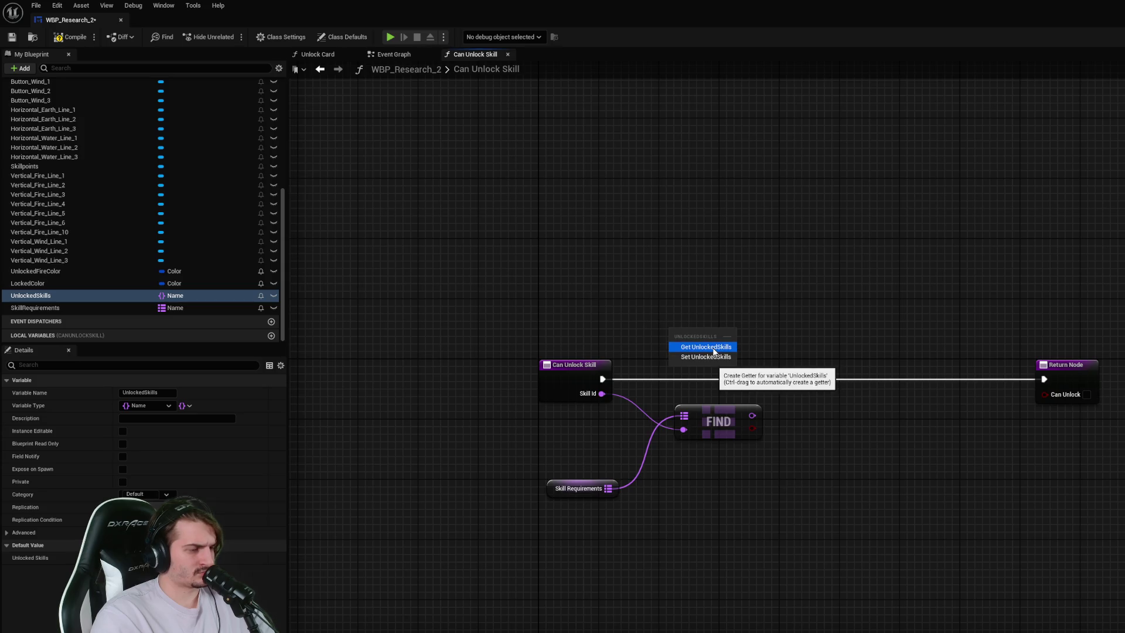
- Add an Unlocked Skills getter with a Contains node checking the FIND result
{"action": "left_click", "coordinate": [707, 347]}
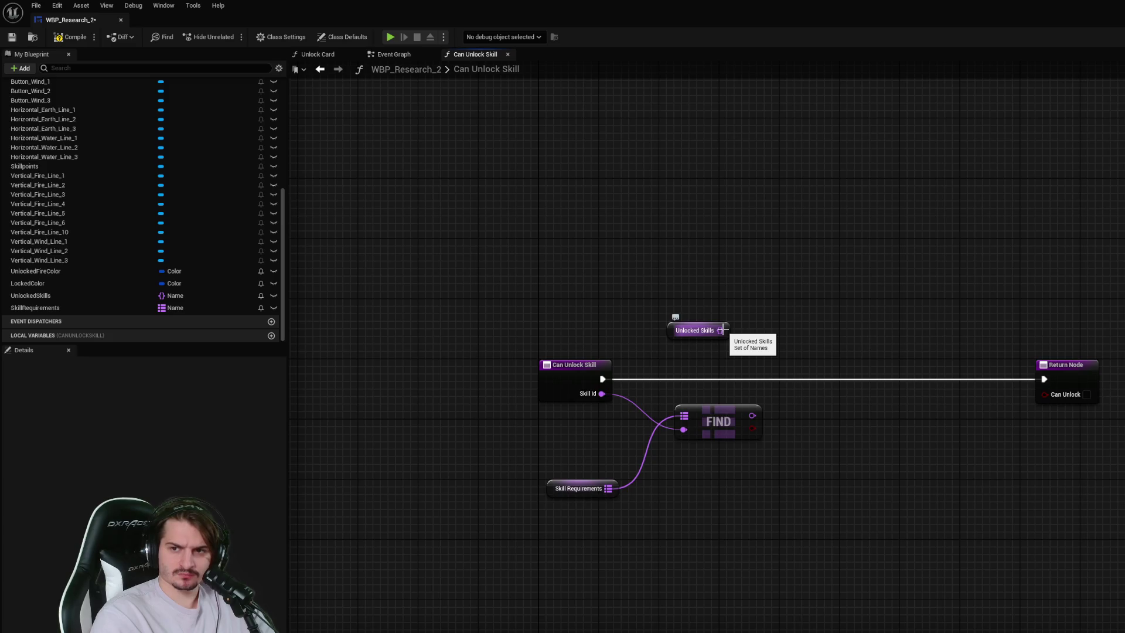
{"action": "left_click_drag", "start_coordinate": [697, 331], "coordinate": [788, 333]}
{"action": "type", "text": "contains"}
{"action": "key", "text": "Return"}
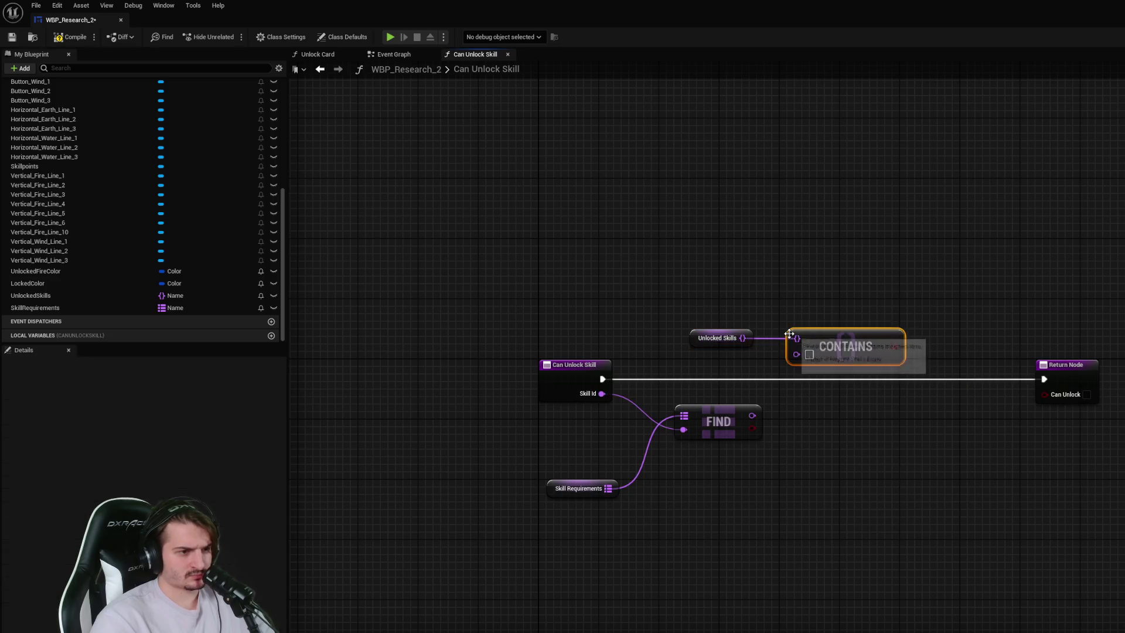
{"action": "mouse_move", "coordinate": [753, 416]}
{"action": "left_mouse_down"}
{"action": "mouse_move", "coordinate": [775, 423]}
{"action": "mouse_move", "coordinate": [797, 354]}
{"action": "left_mouse_up"}
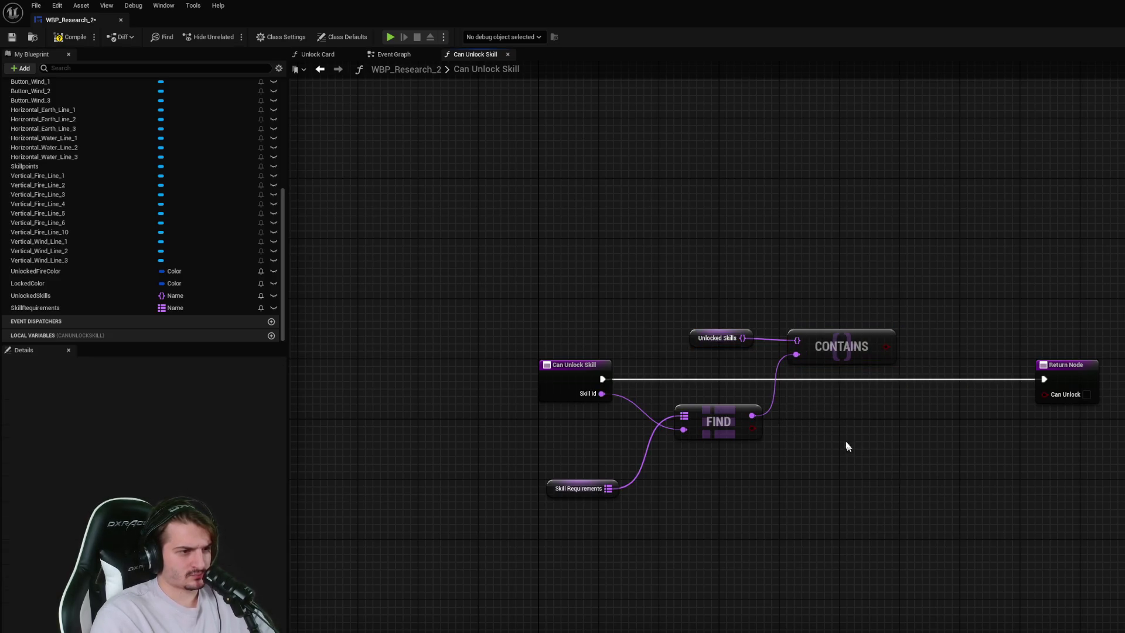
- Tidy the nodes, wire Contains into the Return Node's Can Unlock, and compile and save
{"action": "left_click_drag", "start_coordinate": [720, 396], "coordinate": [721, 434]}
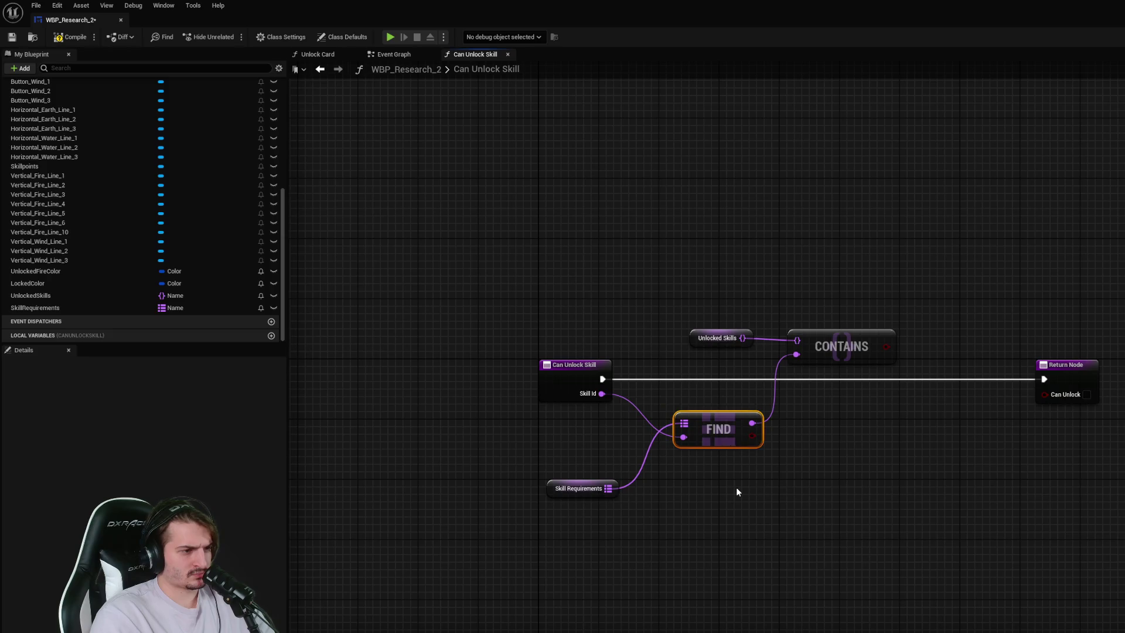
{"action": "left_click_drag", "start_coordinate": [836, 354], "coordinate": [837, 384]}
{"action": "left_click", "coordinate": [839, 455]}
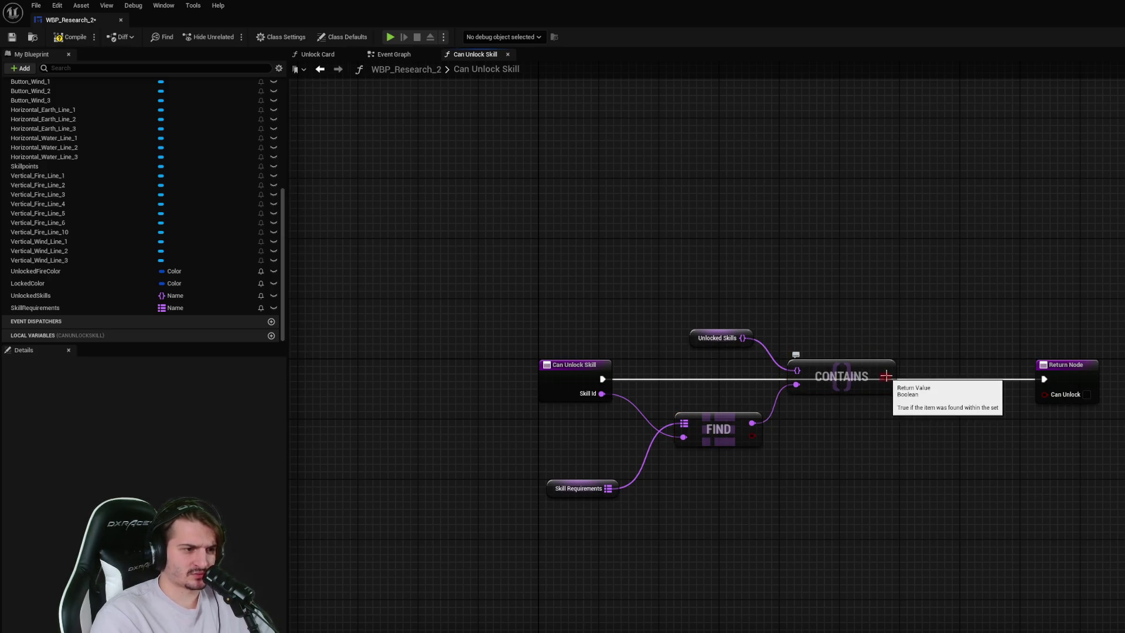
{"action": "mouse_move", "coordinate": [575, 491]}
{"action": "left_mouse_down"}
{"action": "mouse_move", "coordinate": [636, 363]}
{"action": "mouse_move", "coordinate": [614, 333]}
{"action": "mouse_move", "coordinate": [588, 326]}
{"action": "mouse_move", "coordinate": [580, 479]}
{"action": "left_mouse_up"}
{"action": "left_click", "coordinate": [912, 515]}
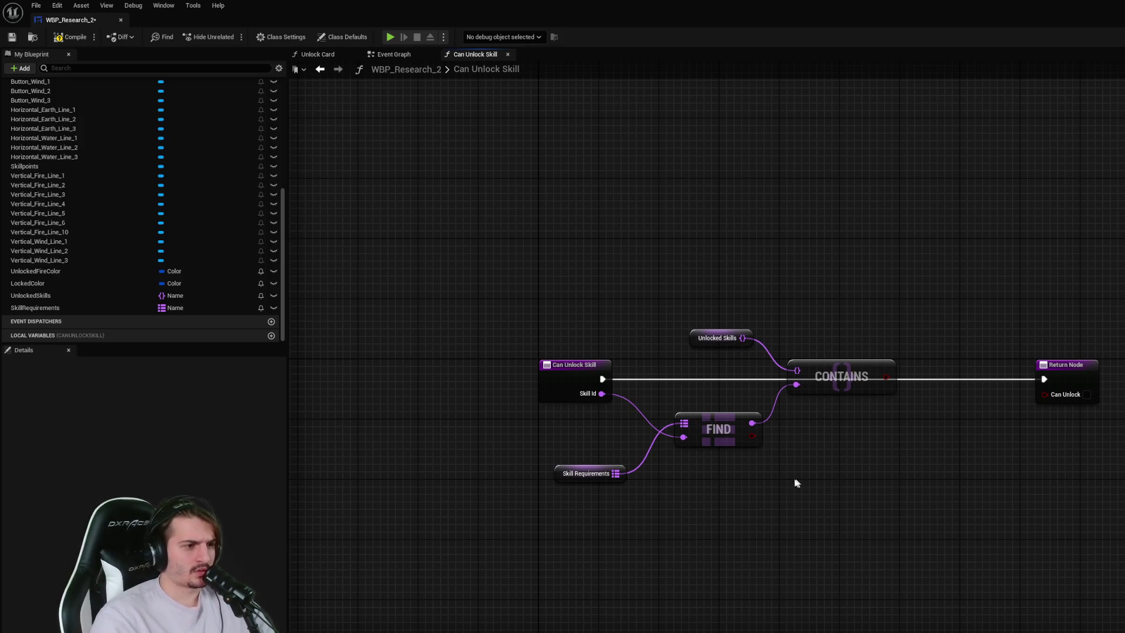
{"action": "left_click", "coordinate": [589, 475]}
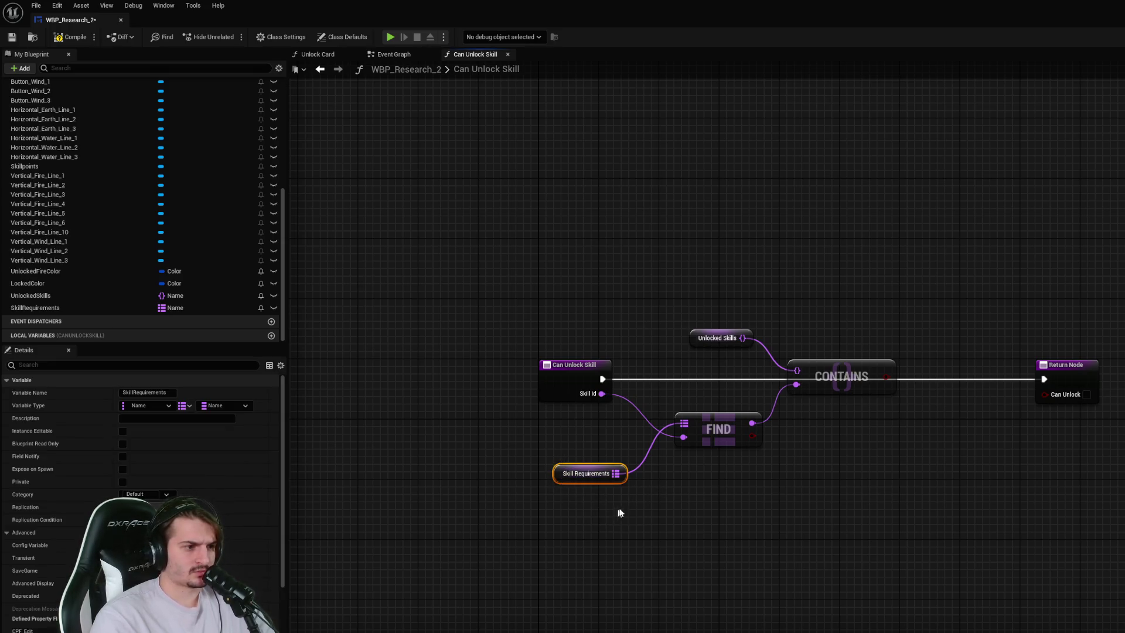
{"action": "left_click", "coordinate": [715, 443]}
{"action": "left_click", "coordinate": [546, 389]}
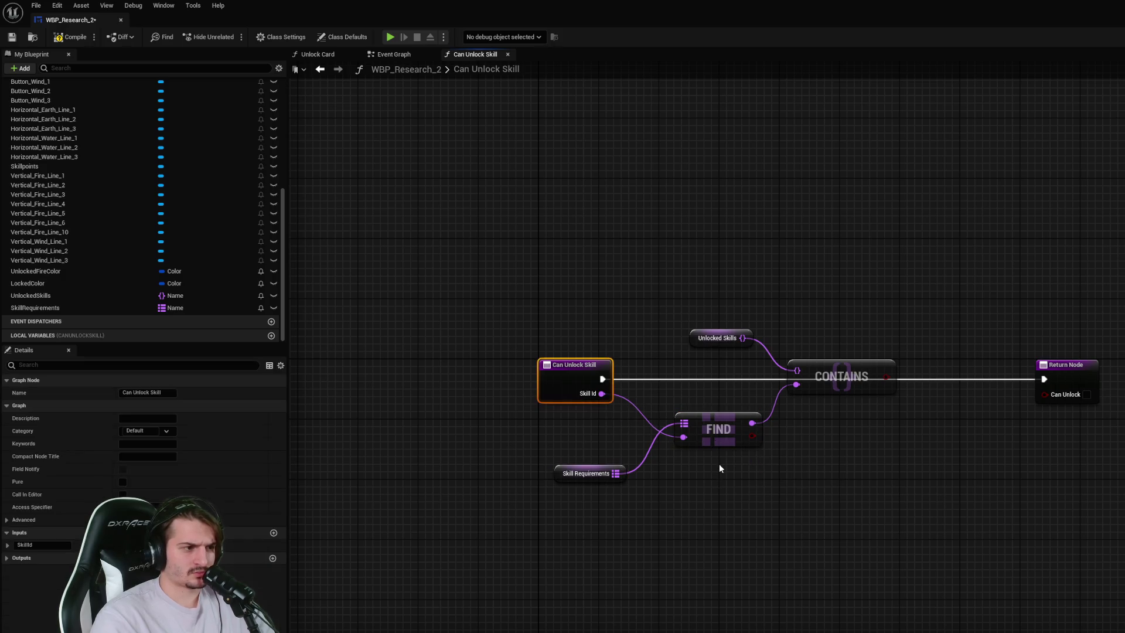
{"action": "left_click", "coordinate": [736, 443]}
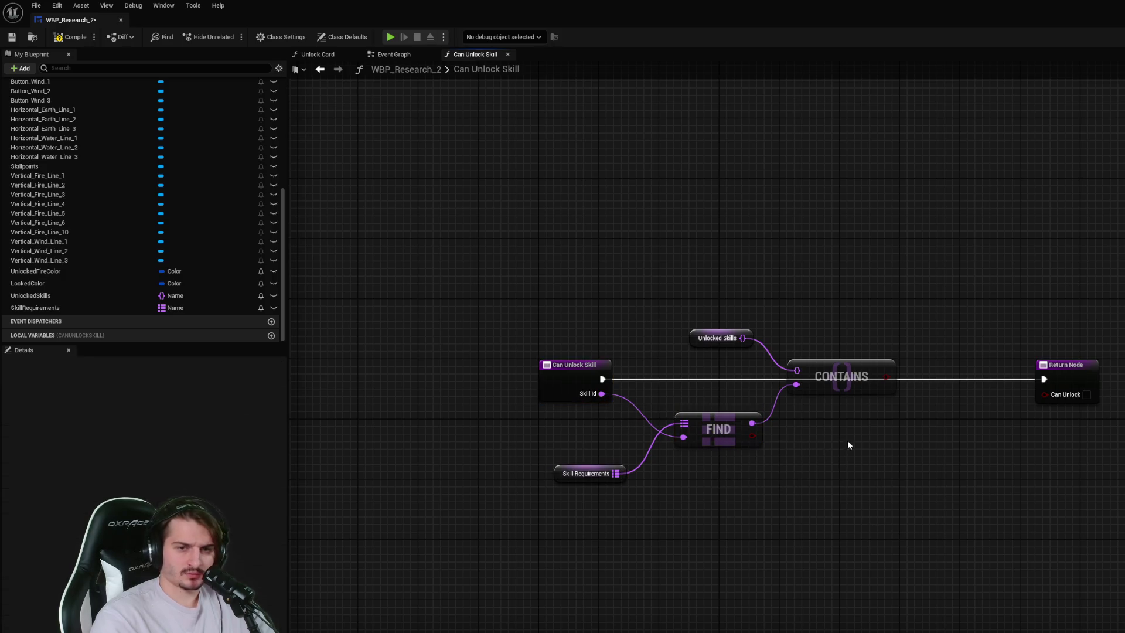
{"action": "mouse_move", "coordinate": [873, 387]}
{"action": "left_mouse_down"}
{"action": "mouse_move", "coordinate": [873, 364]}
{"action": "mouse_move", "coordinate": [1046, 394]}
{"action": "left_mouse_up"}
{"action": "left_click_drag", "start_coordinate": [844, 358], "coordinate": [882, 389]}
{"action": "left_click", "coordinate": [70, 37]}
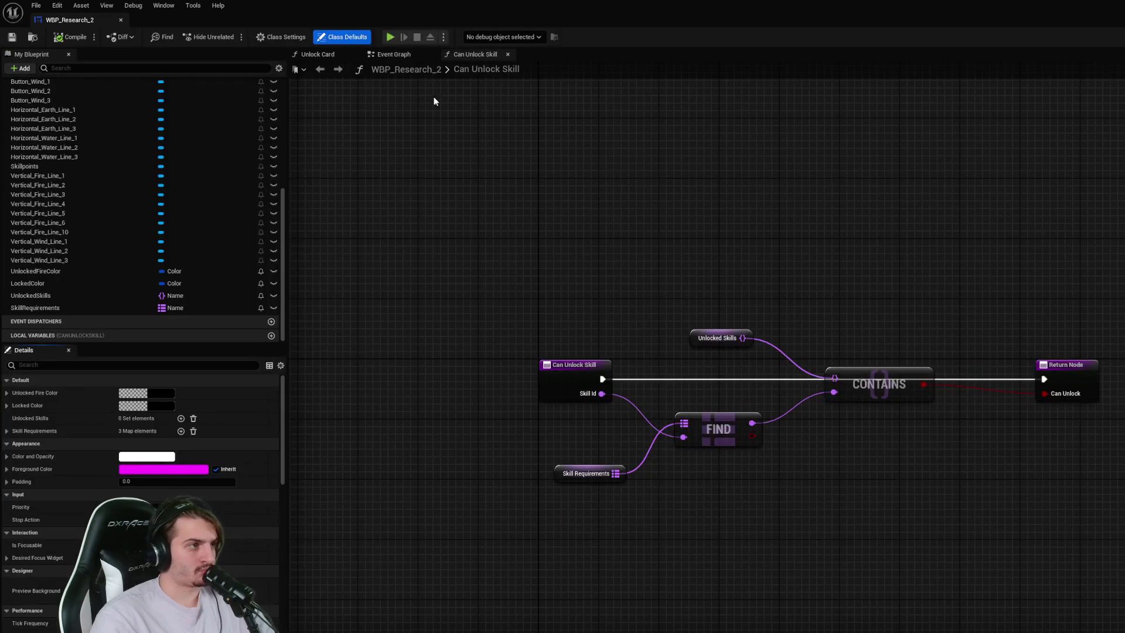
- Return to the Event Graph and arrange the Add and Unlocked Skills nodes near the fire button events
{"action": "left_click", "coordinate": [391, 54]}
{"action": "mouse_move", "coordinate": [1006, 383]}
{"action": "left_mouse_down"}
{"action": "mouse_move", "coordinate": [938, 427]}
{"action": "mouse_move", "coordinate": [755, 337]}
{"action": "left_mouse_up"}
{"action": "left_click_drag", "start_coordinate": [891, 336], "coordinate": [852, 299]}
{"action": "left_click_drag", "start_coordinate": [784, 417], "coordinate": [784, 386]}
{"action": "scroll", "coordinate": [887, 398], "scroll_direction": "down", "scroll_amount": 1}
{"action": "mouse_move", "coordinate": [887, 398]}
{"action": "left_mouse_down"}
{"action": "mouse_move", "coordinate": [972, 393]}
{"action": "mouse_move", "coordinate": [1038, 360]}
{"action": "left_mouse_up"}
- Add a Can Unlock Skill call with Skill Id 'Main' after the Button_Fire_1 click event
{"action": "left_click_drag", "start_coordinate": [710, 191], "coordinate": [543, 166]}
{"action": "right_click", "coordinate": [586, 279]}
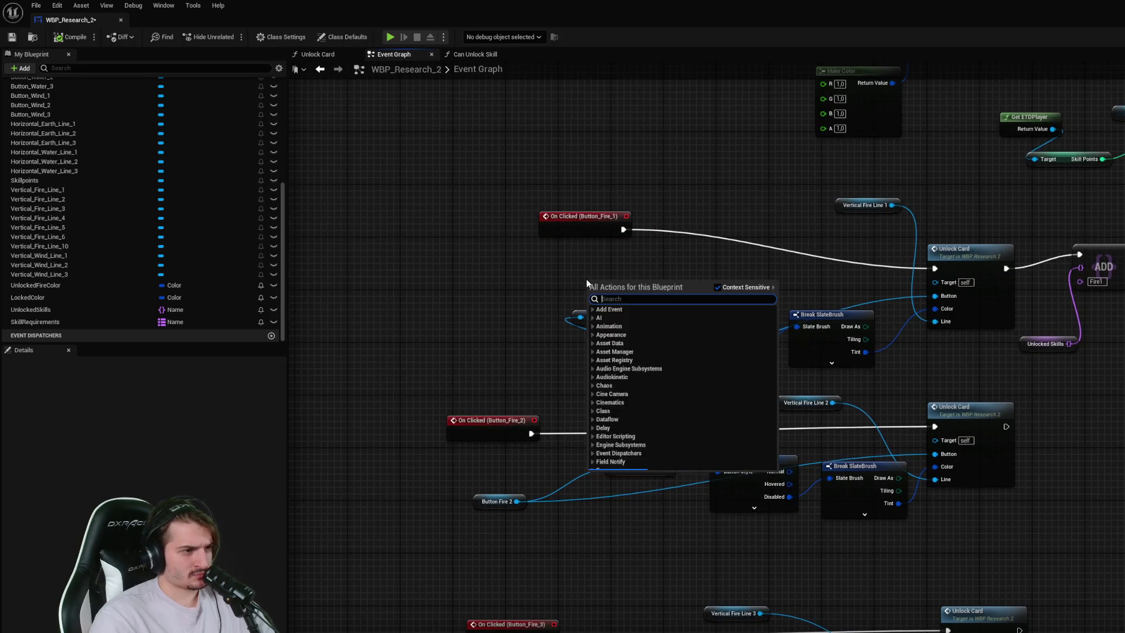
{"action": "type", "text": "can unlock"}
{"action": "key", "text": "Return"}
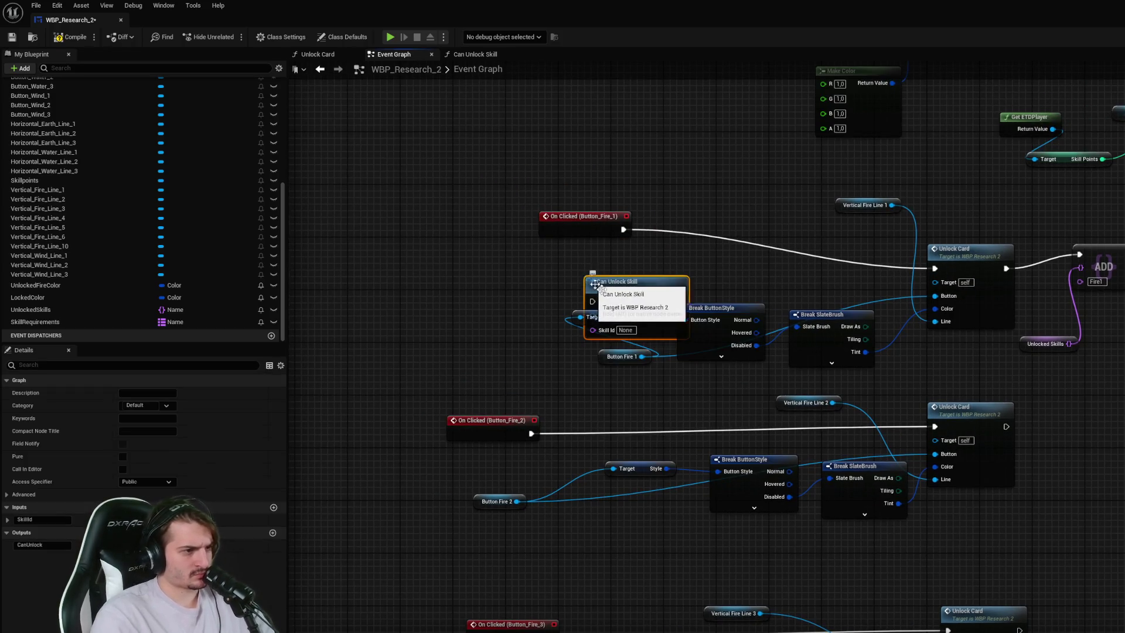
{"action": "left_click_drag", "start_coordinate": [589, 280], "coordinate": [691, 141]}
{"action": "left_click_drag", "start_coordinate": [624, 229], "coordinate": [698, 163]}
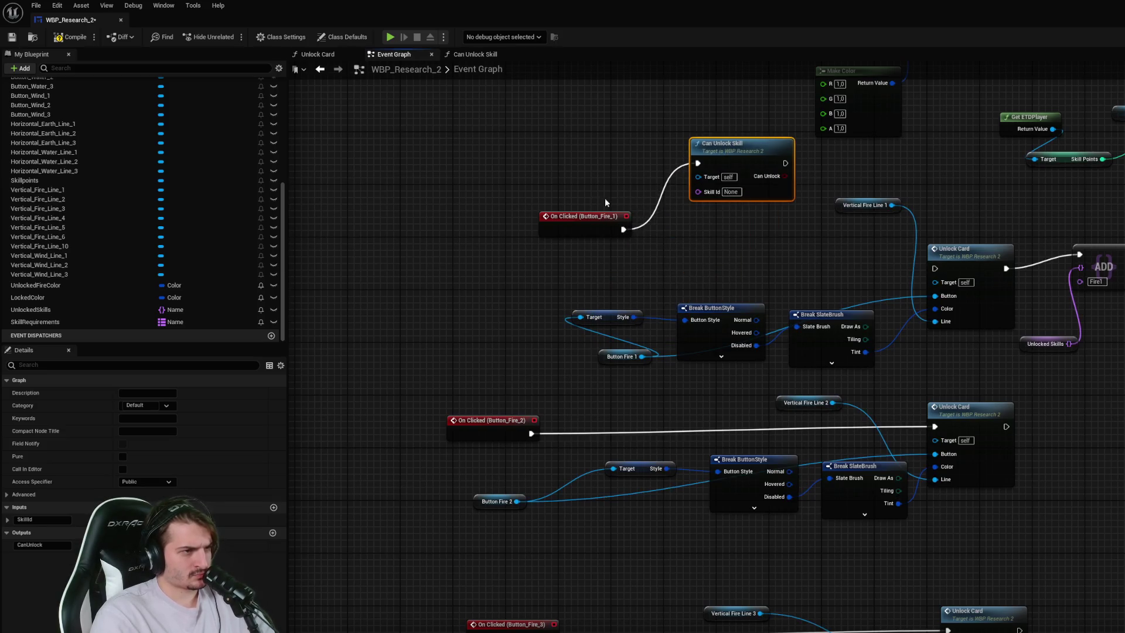
{"action": "left_click_drag", "start_coordinate": [581, 217], "coordinate": [561, 172]}
{"action": "left_click_drag", "start_coordinate": [647, 235], "coordinate": [647, 305]}
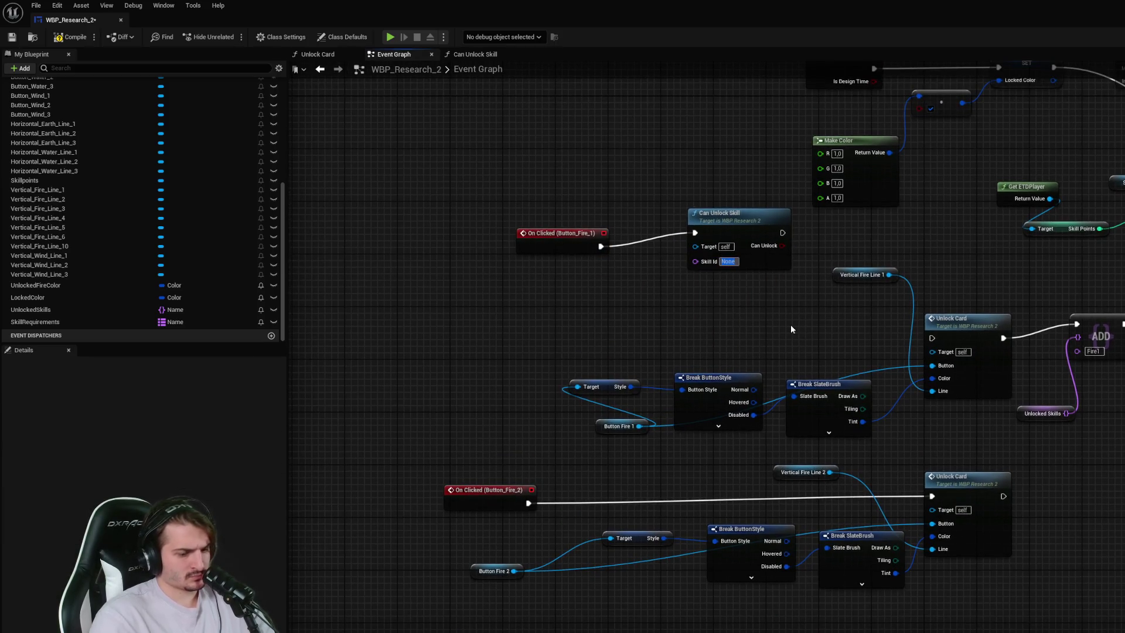
{"action": "type", "text": "Main"}
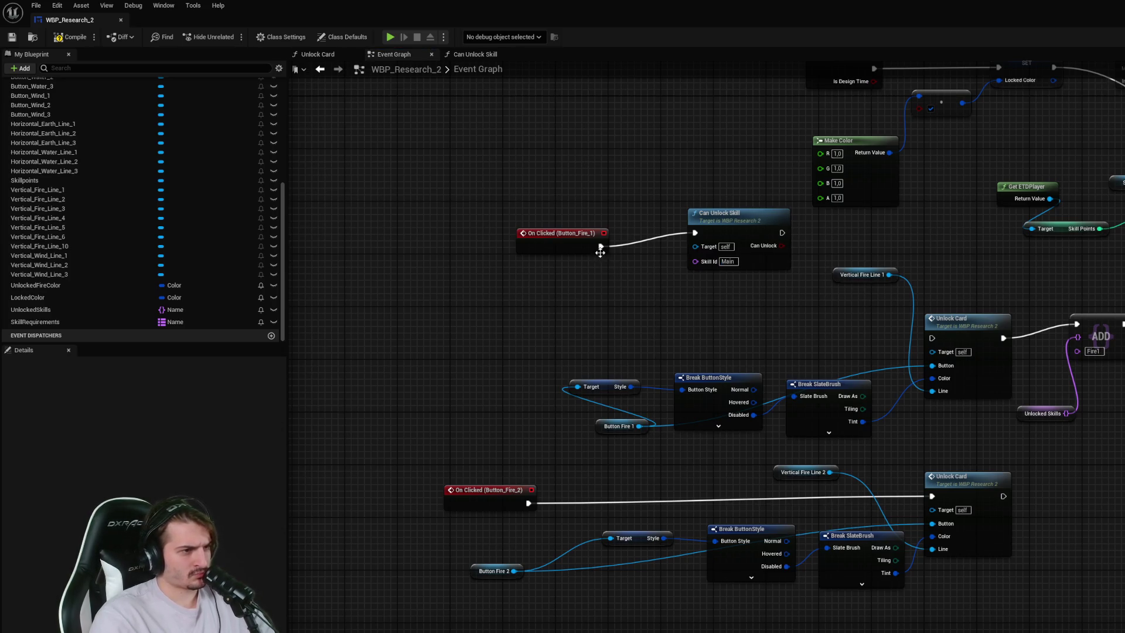
{"action": "left_click_drag", "start_coordinate": [764, 249], "coordinate": [725, 282]}
- Add a Branch fed by the Can Unlock result, with True running Unlock Card
{"action": "right_click", "coordinate": [728, 317]}
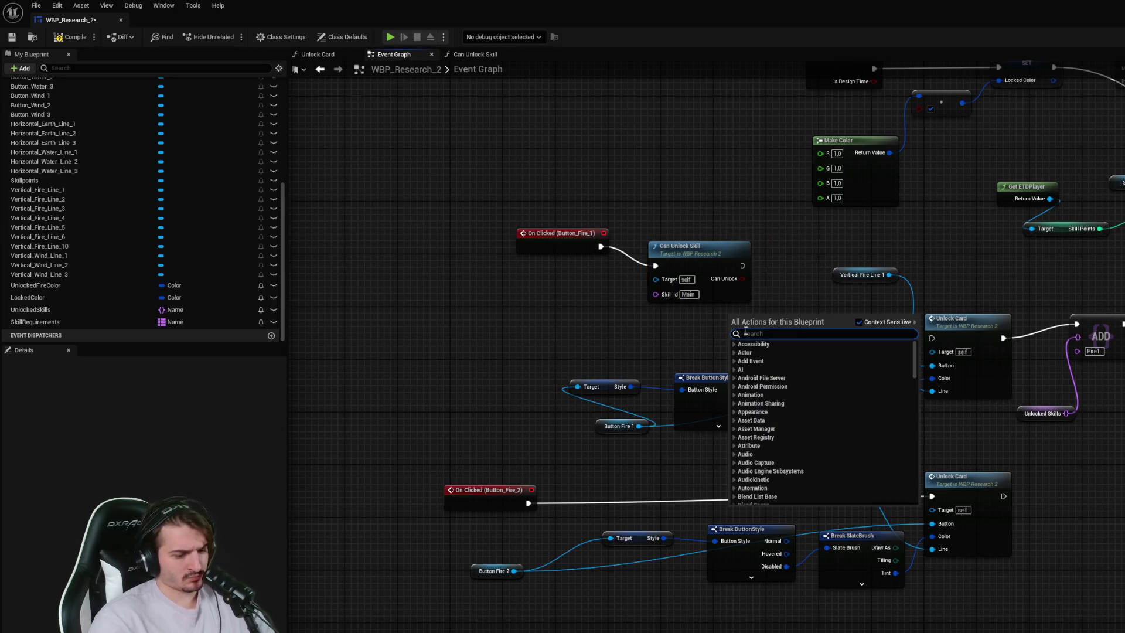
{"action": "type", "text": "branch"}
{"action": "key", "text": "Return"}
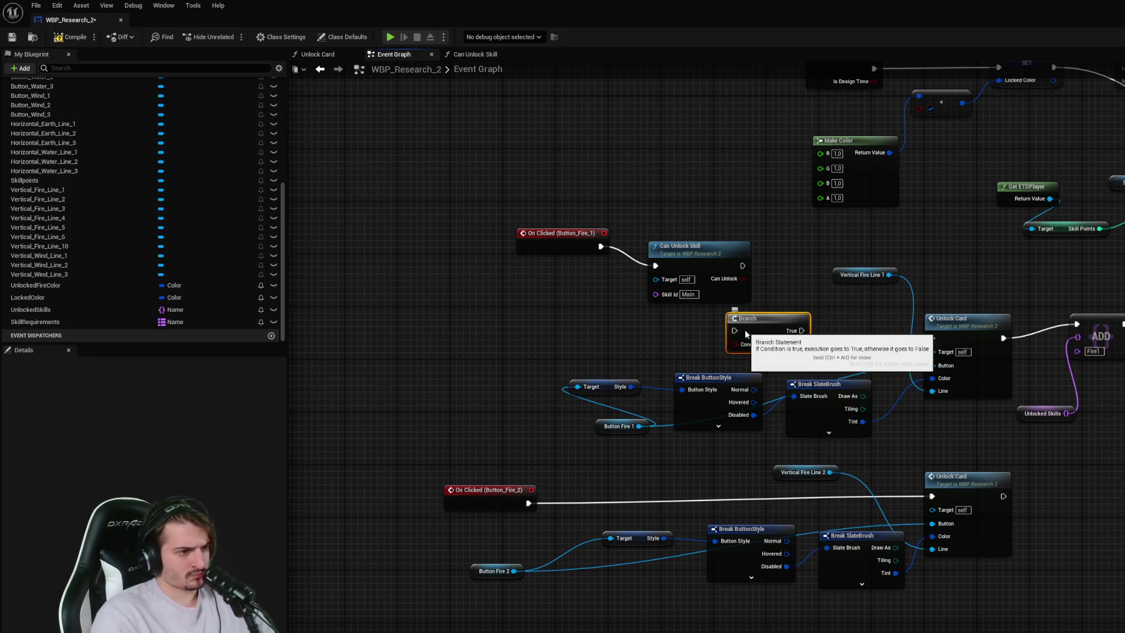
{"action": "left_click_drag", "start_coordinate": [745, 337], "coordinate": [810, 253]}
{"action": "mouse_move", "coordinate": [743, 265]}
{"action": "left_mouse_down"}
{"action": "mouse_move", "coordinate": [800, 252]}
{"action": "mouse_move", "coordinate": [786, 269]}
{"action": "mouse_move", "coordinate": [821, 258]}
{"action": "mouse_move", "coordinate": [938, 296]}
{"action": "mouse_move", "coordinate": [932, 338]}
{"action": "left_mouse_up"}
{"action": "left_click_drag", "start_coordinate": [807, 257], "coordinate": [807, 270]}
{"action": "left_click_drag", "start_coordinate": [510, 219], "coordinate": [756, 305]}
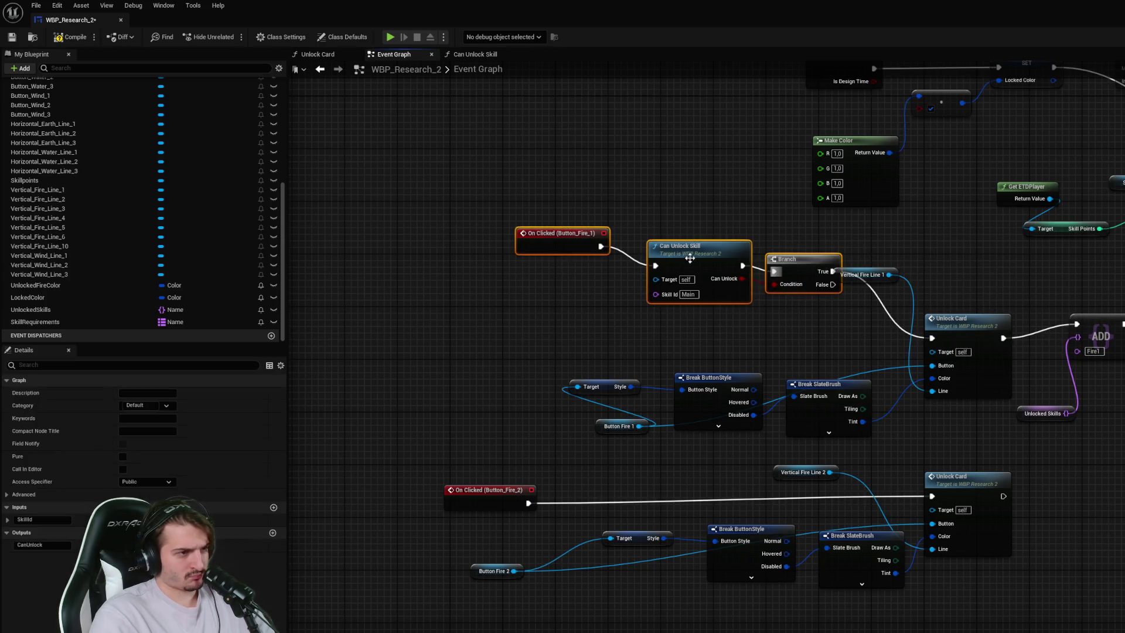
{"action": "left_click_drag", "start_coordinate": [697, 249], "coordinate": [493, 216]}
- Put a Print String saying 'Error, can not unlock' on the Branch's False output
{"action": "left_click_drag", "start_coordinate": [628, 252], "coordinate": [675, 287]}
{"action": "type", "text": "print string"}
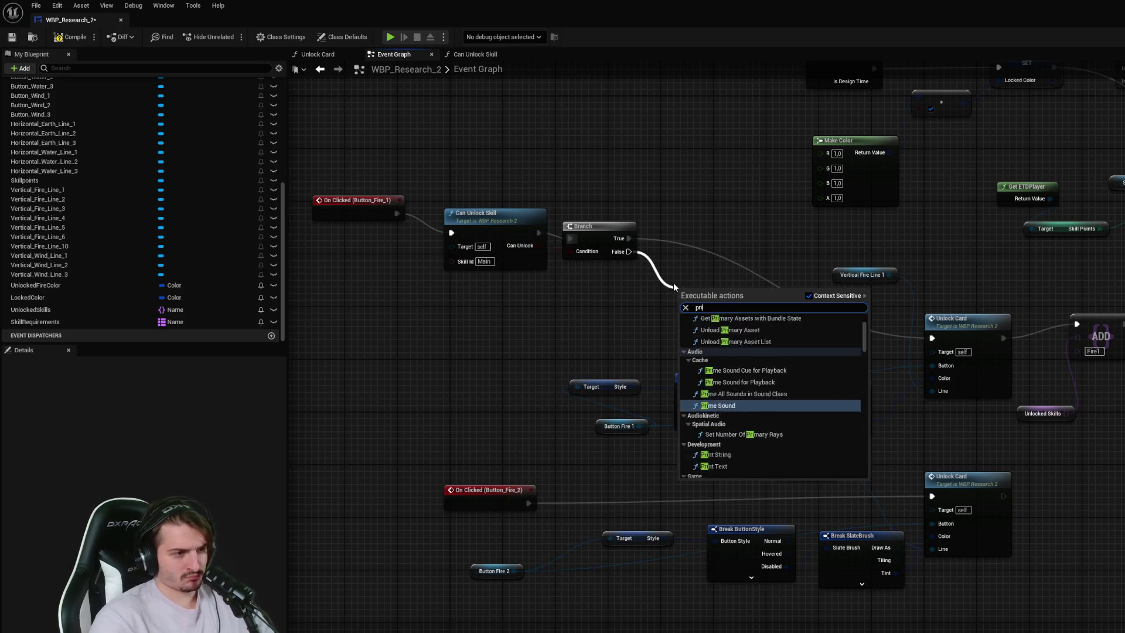
{"action": "key", "text": "Return"}
{"action": "left_click", "coordinate": [718, 318]}
{"action": "type", "text": "Can not U"}
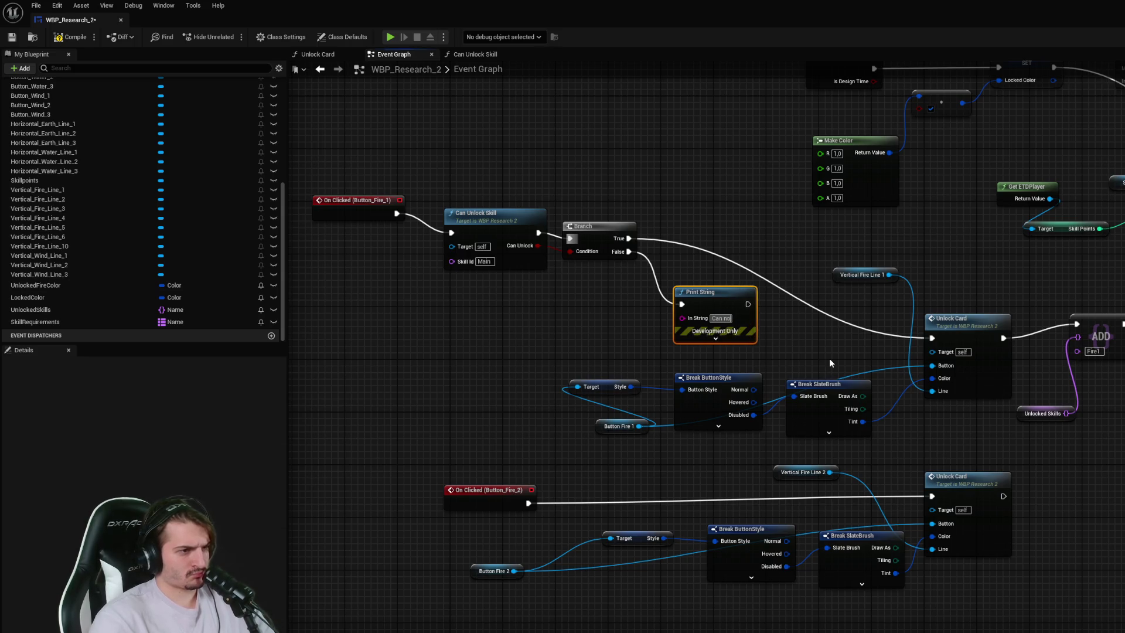
{"action": "key", "text": "BackSpace"}
{"action": "key", "text": "BackSpace"}
{"action": "key", "text": "BackSpace"}
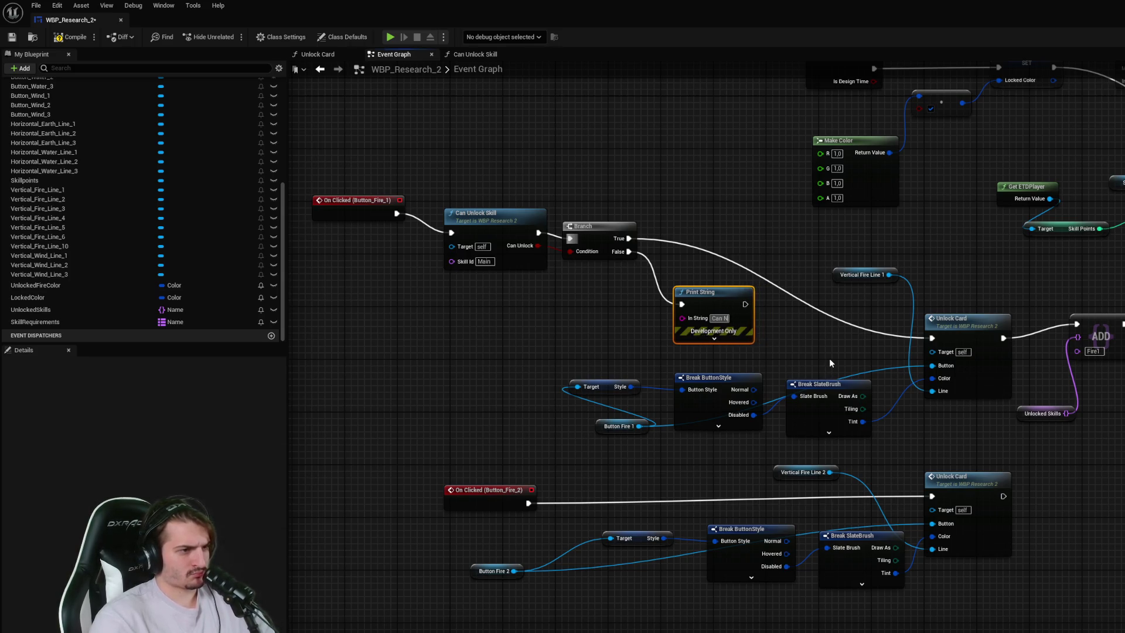
{"action": "type", "text": "Error, "}
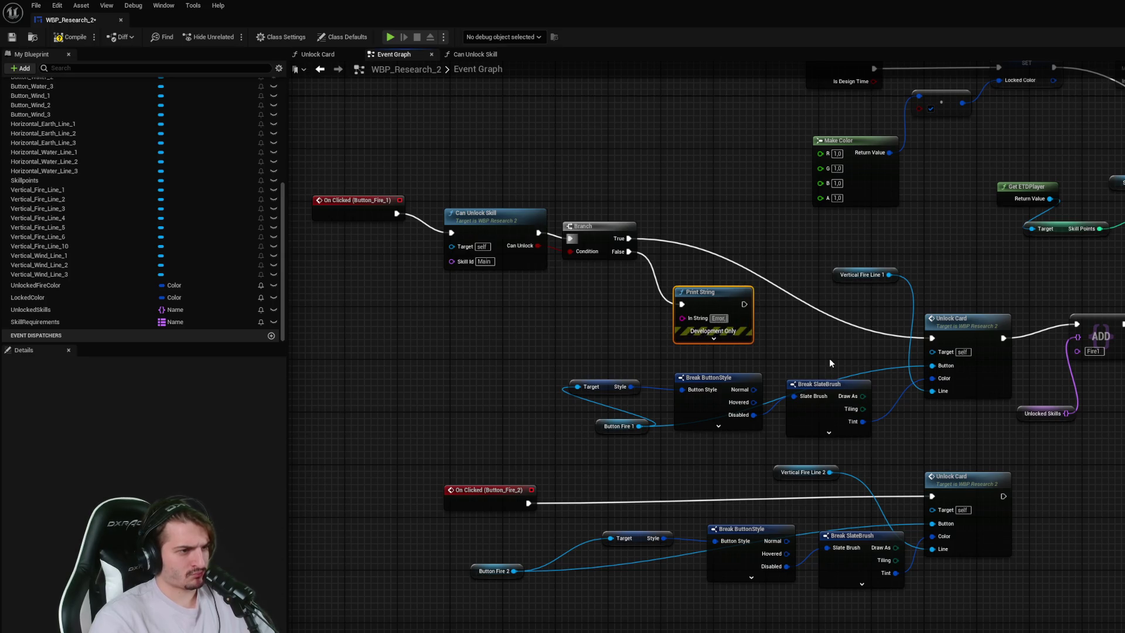
{"action": "type", "text": "can not unlock"}
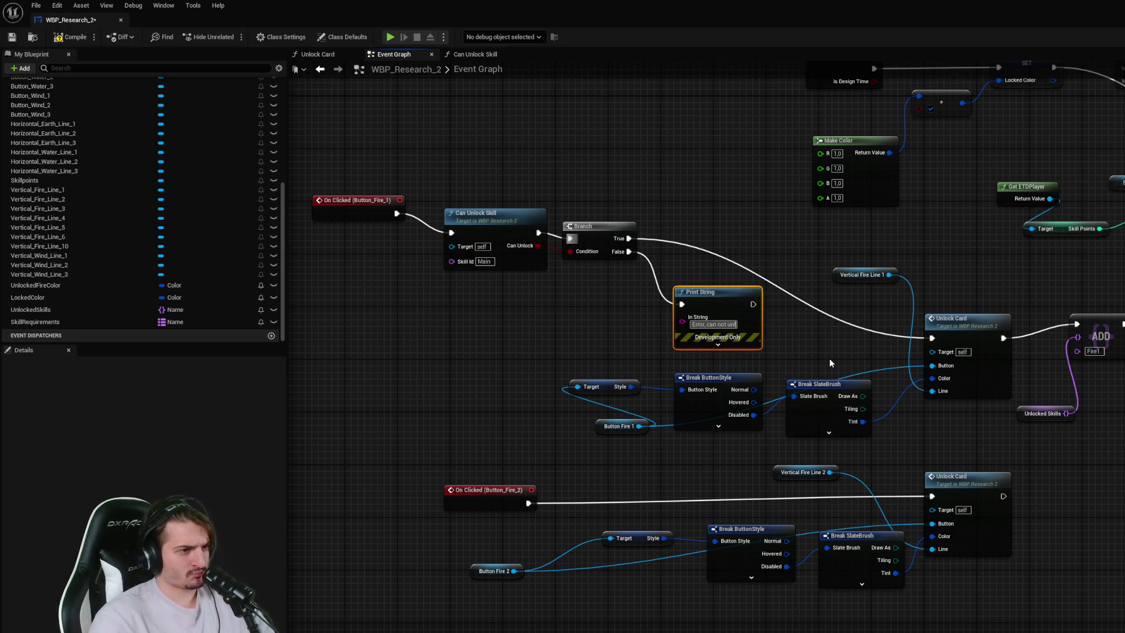
{"action": "key", "text": "Return"}
- Set the error Print String's text colour to bright red
{"action": "left_click", "coordinate": [722, 345]}
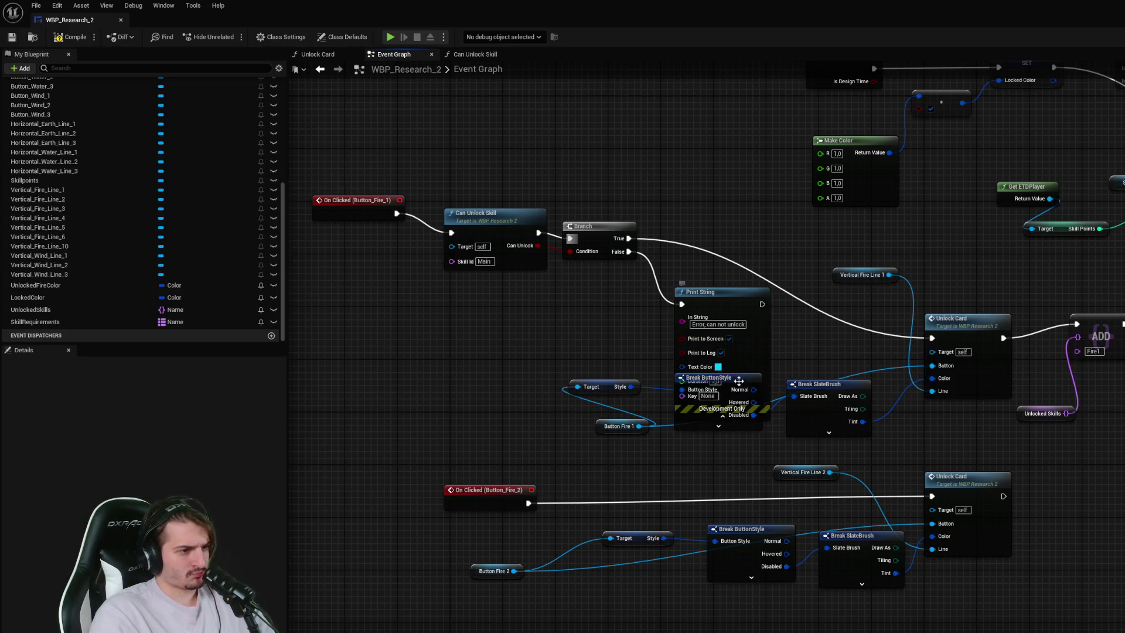
{"action": "left_click", "coordinate": [718, 367]}
{"action": "left_click", "coordinate": [809, 457]}
{"action": "left_click_drag", "start_coordinate": [809, 458], "coordinate": [822, 448]}
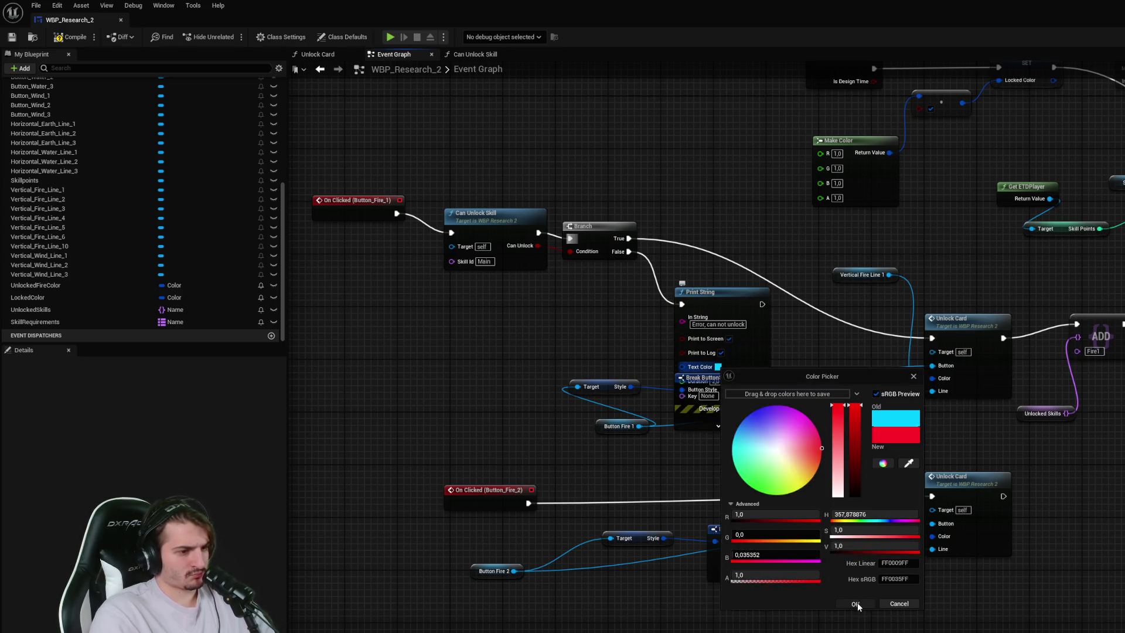
{"action": "left_click", "coordinate": [855, 604]}
{"action": "left_click", "coordinate": [718, 427]}
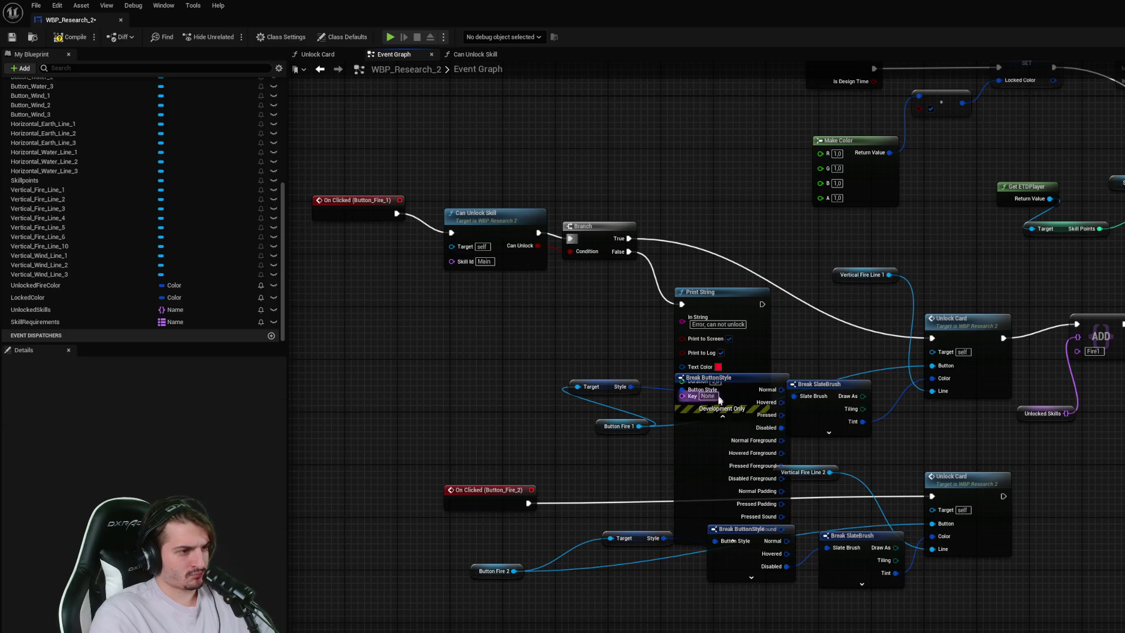
{"action": "left_click", "coordinate": [723, 416]}
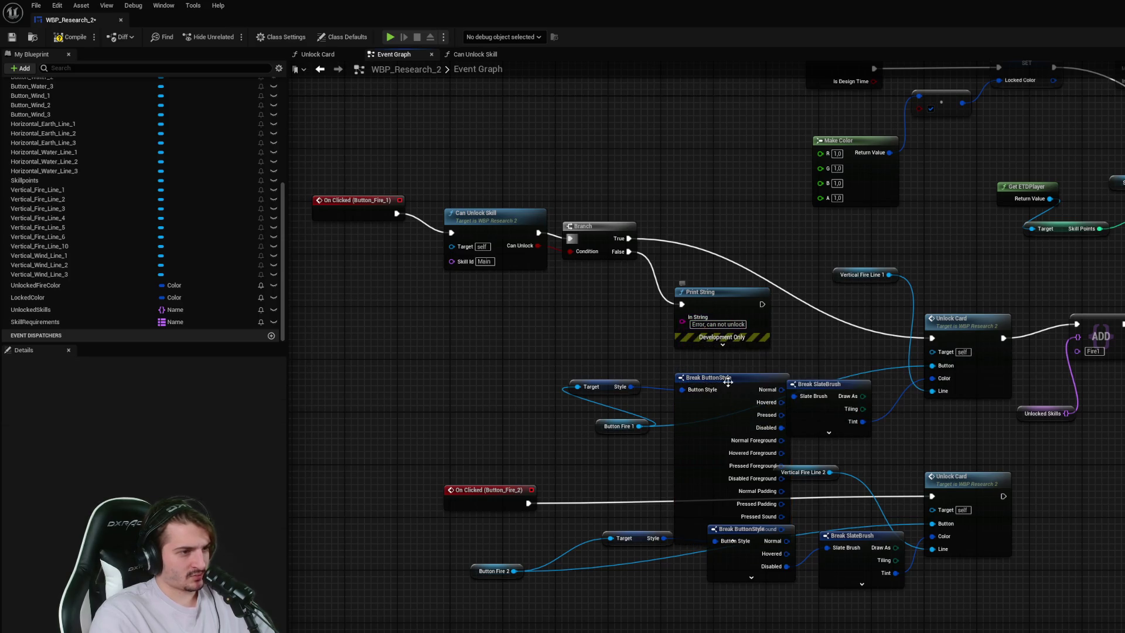
- Tidy the surrounding nodes and move the Button_Fire_2 click event left to make room
{"action": "mouse_move", "coordinate": [730, 384]}
{"action": "left_mouse_down"}
{"action": "mouse_move", "coordinate": [704, 351]}
{"action": "mouse_move", "coordinate": [712, 371]}
{"action": "left_mouse_up"}
{"action": "left_click", "coordinate": [711, 497]}
{"action": "left_click_drag", "start_coordinate": [706, 291], "coordinate": [712, 272]}
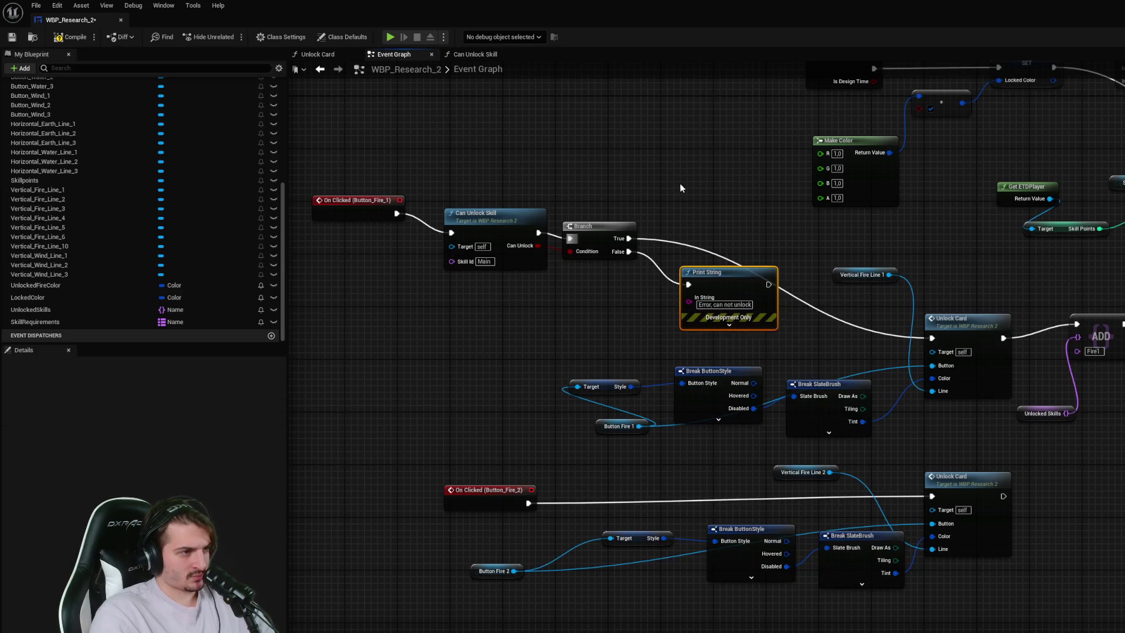
{"action": "left_click", "coordinate": [648, 140]}
{"action": "left_click_drag", "start_coordinate": [648, 141], "coordinate": [699, 150]}
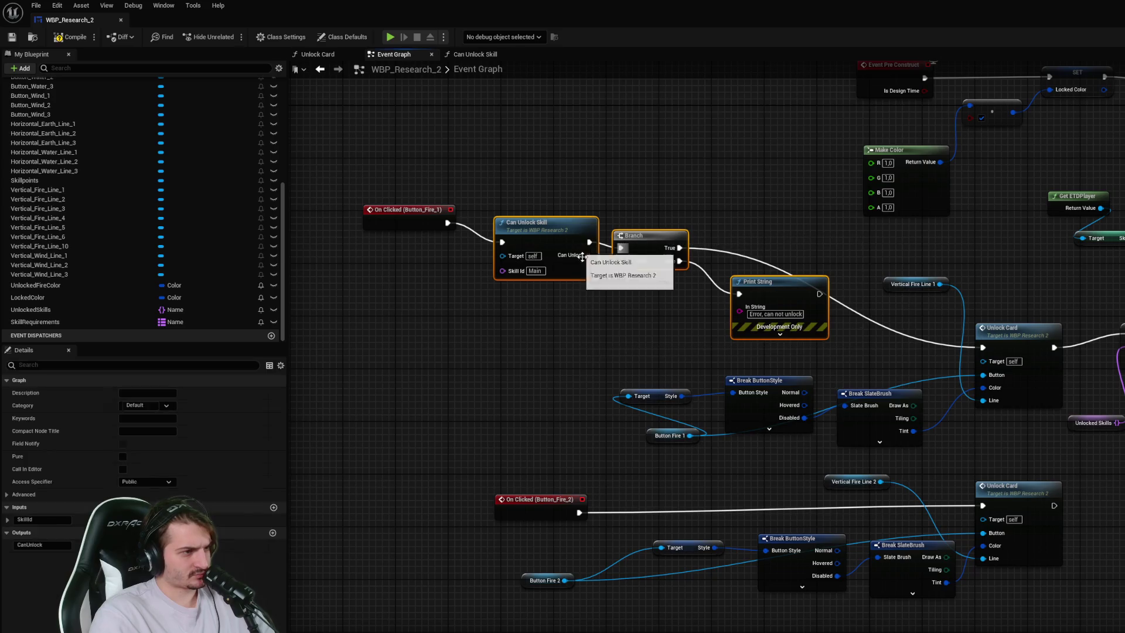
{"action": "left_click_drag", "start_coordinate": [587, 270], "coordinate": [598, 164]}
{"action": "mouse_move", "coordinate": [530, 395]}
{"action": "left_mouse_down"}
{"action": "mouse_move", "coordinate": [515, 378]}
{"action": "mouse_move", "coordinate": [566, 340]}
{"action": "mouse_move", "coordinate": [683, 343]}
{"action": "left_mouse_up"}
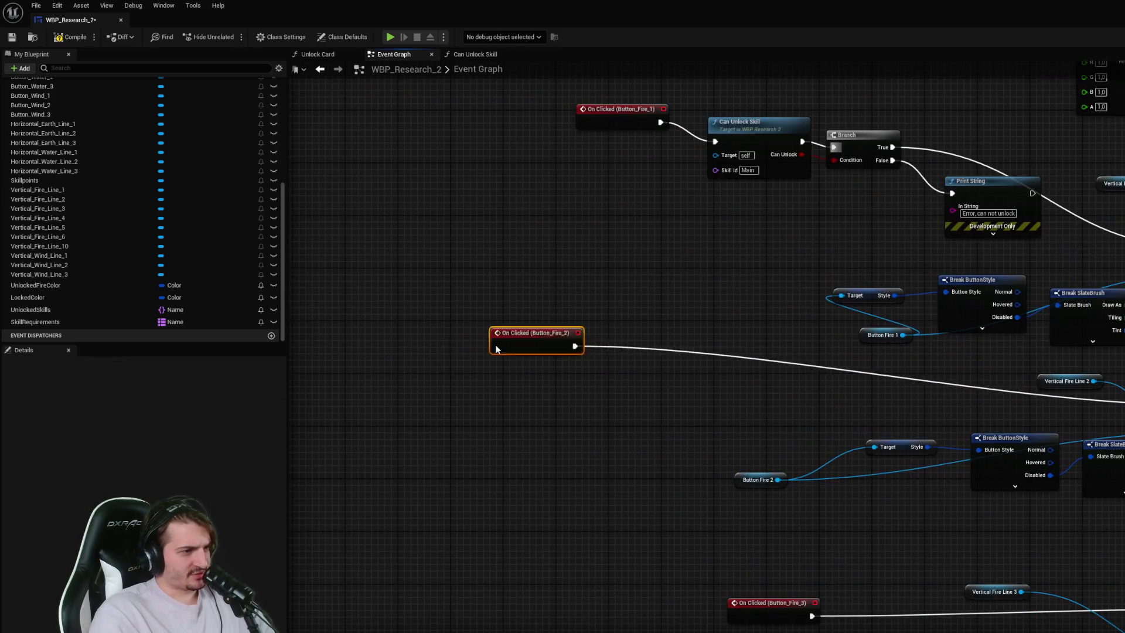
- Paste the check, branch and message nodes after Button_Fire_2 and set its Skill Id to 'Fire2'
{"action": "left_click_drag", "start_coordinate": [580, 346], "coordinate": [425, 328]}
{"action": "key", "text": "ctrl+v"}
{"action": "left_click_drag", "start_coordinate": [547, 317], "coordinate": [559, 291]}
{"action": "left_click_drag", "start_coordinate": [444, 339], "coordinate": [512, 306]}
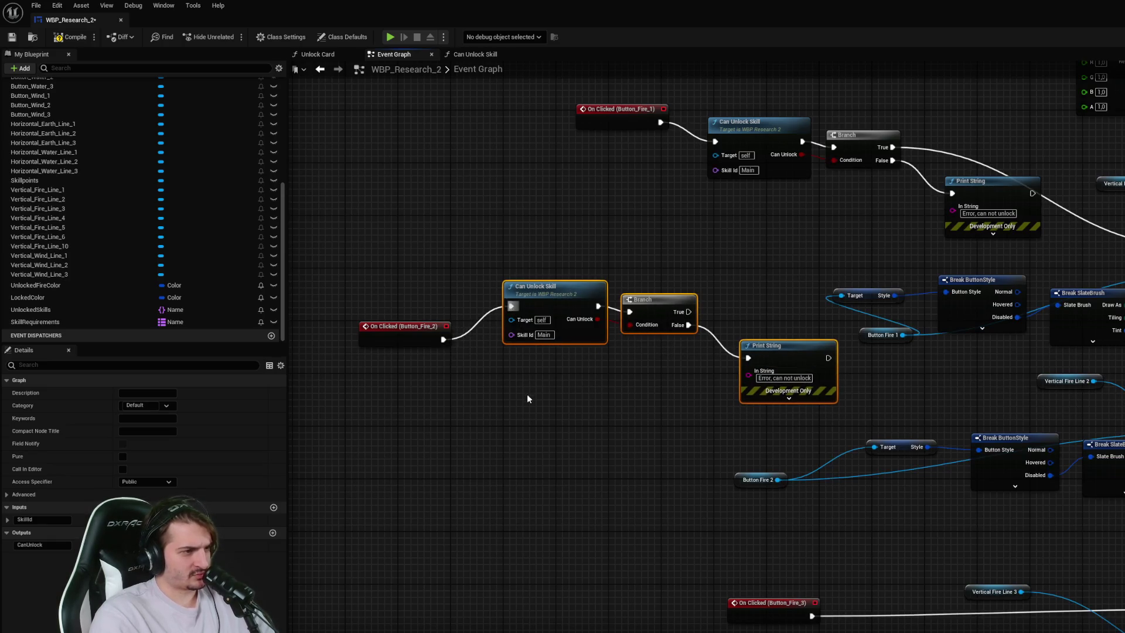
{"action": "double_click", "coordinate": [536, 287]}
{"action": "left_click", "coordinate": [340, 55]}
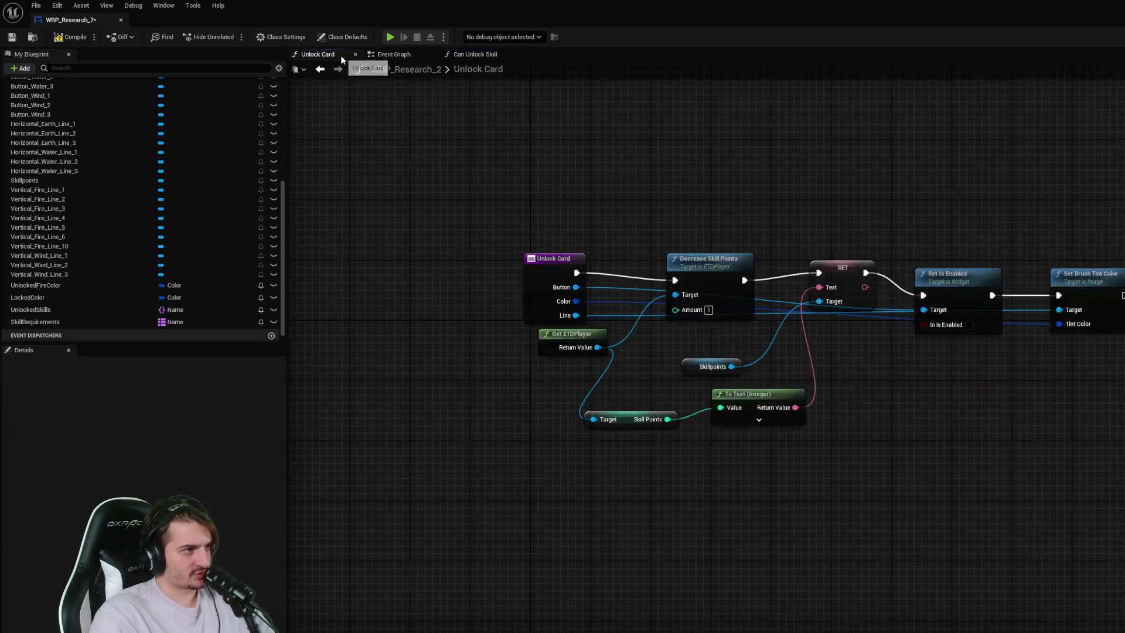
{"action": "left_click", "coordinate": [405, 57]}
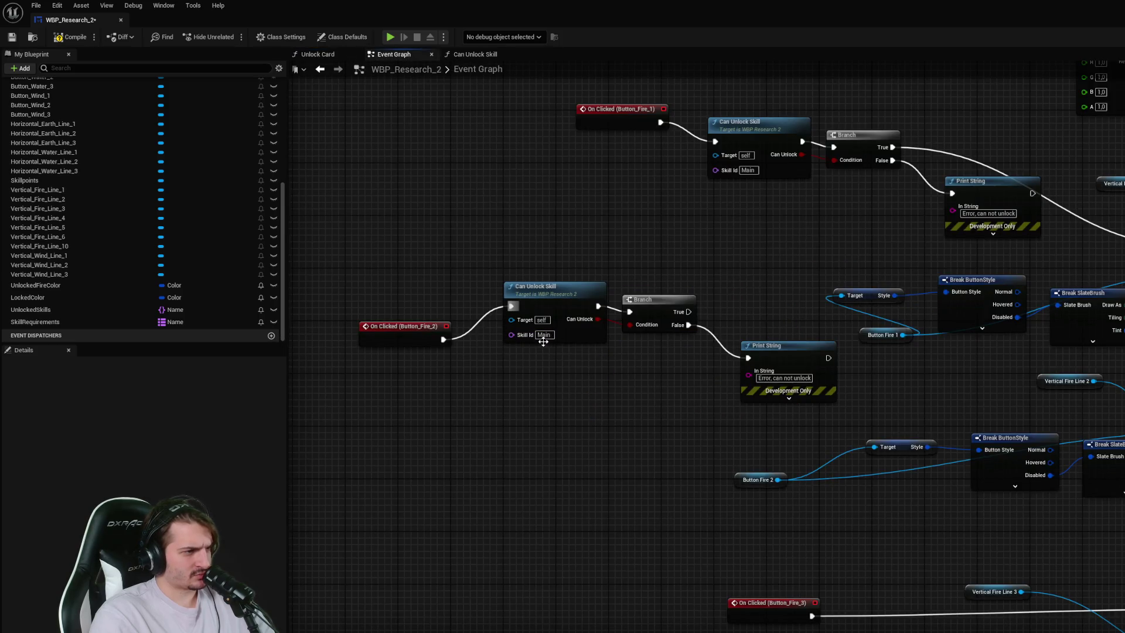
{"action": "type", "text": "Fire"}
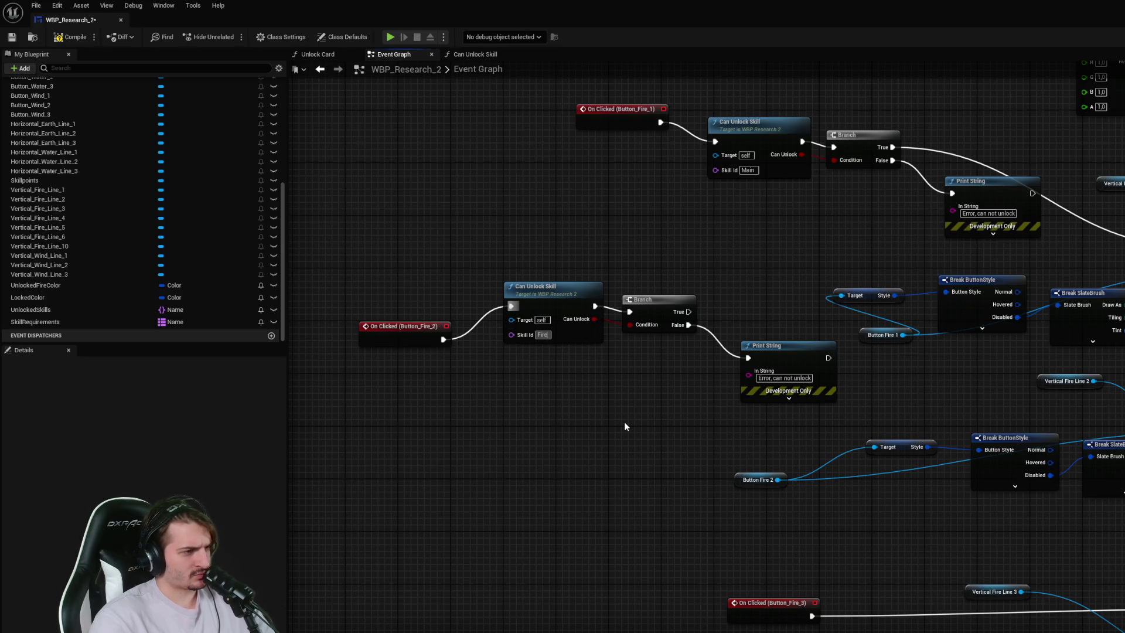
{"action": "type", "text": "2"}
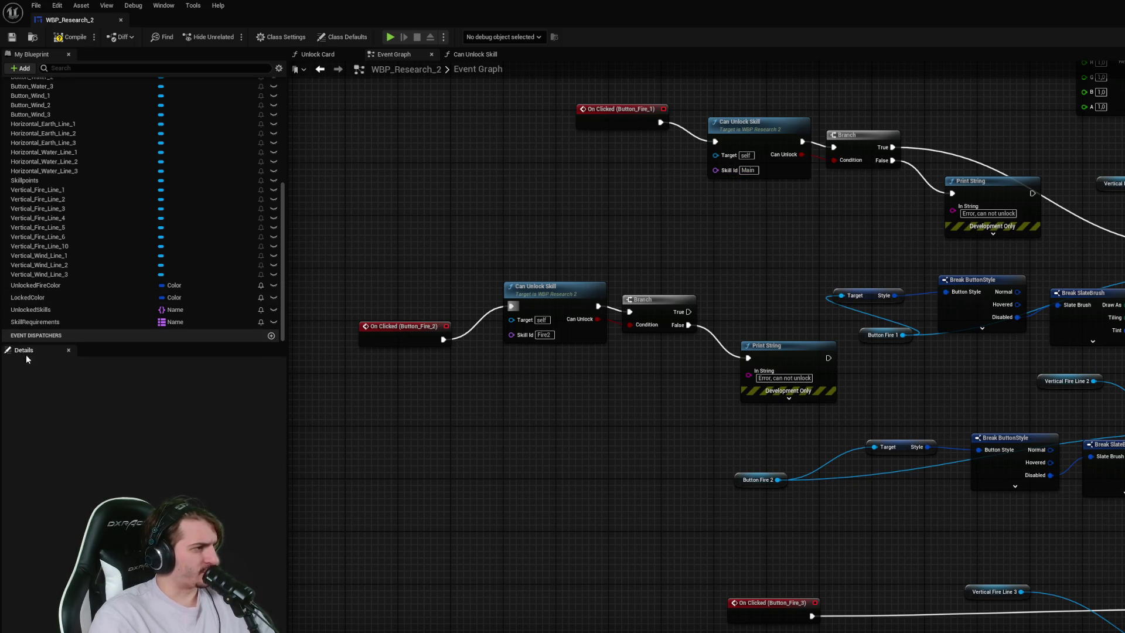
- Look up the SkillRequirements IDs, change the Fire_1 check's Skill Id to 'Fire1', and save
{"action": "left_click", "coordinate": [65, 322]}
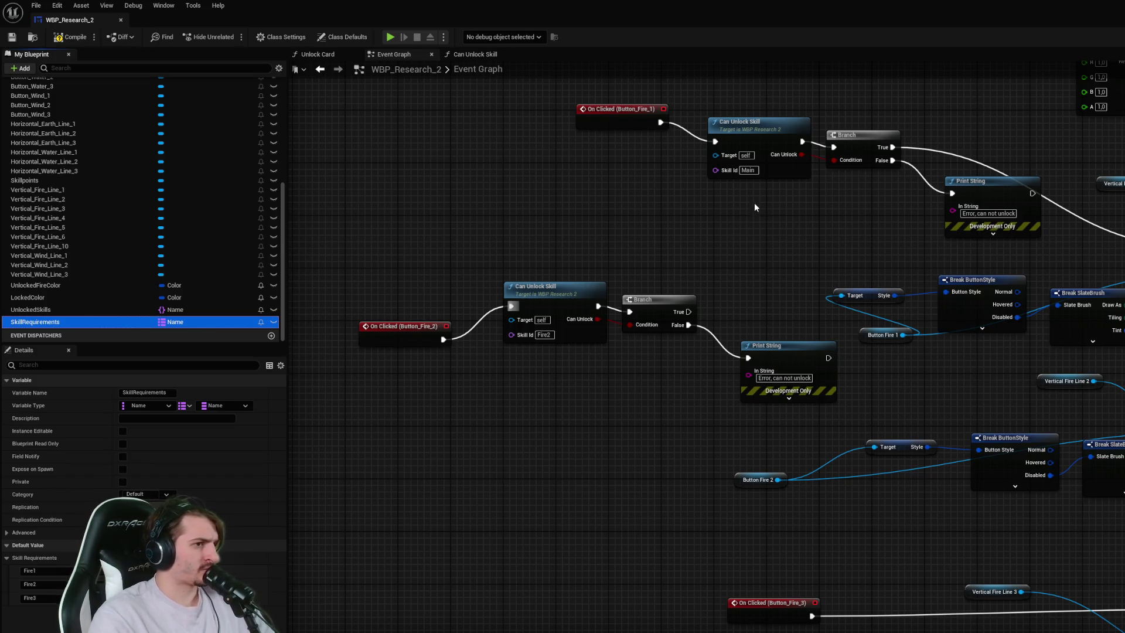
{"action": "left_click", "coordinate": [752, 173]}
{"action": "type", "text": "Fire1"}
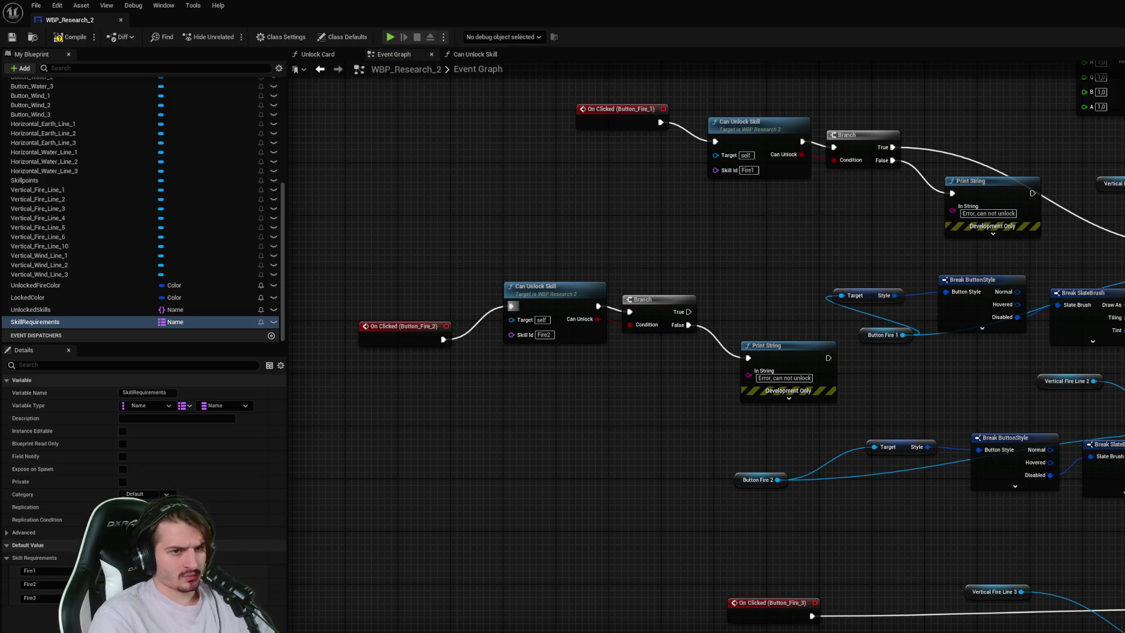
{"action": "left_click_drag", "start_coordinate": [704, 263], "coordinate": [568, 290]}
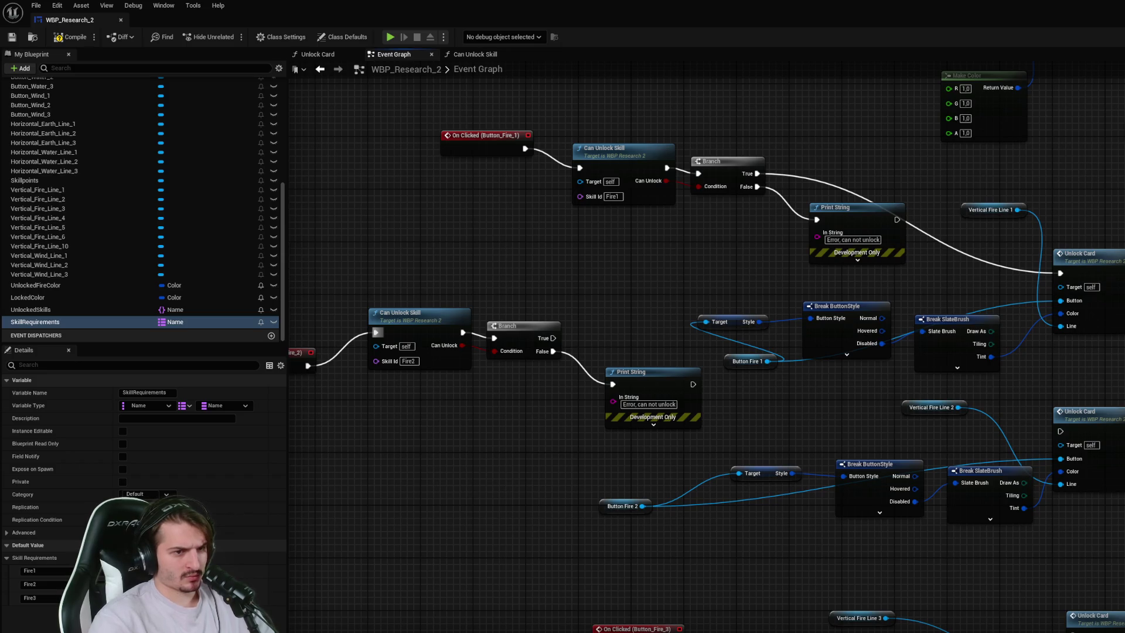
{"action": "key", "text": "ctrl+s"}
{"action": "mouse_move", "coordinate": [703, 293]}
{"action": "left_mouse_down"}
{"action": "mouse_move", "coordinate": [591, 305]}
{"action": "mouse_move", "coordinate": [598, 325]}
{"action": "left_mouse_up"}
{"action": "type", "text": "Fire1"}
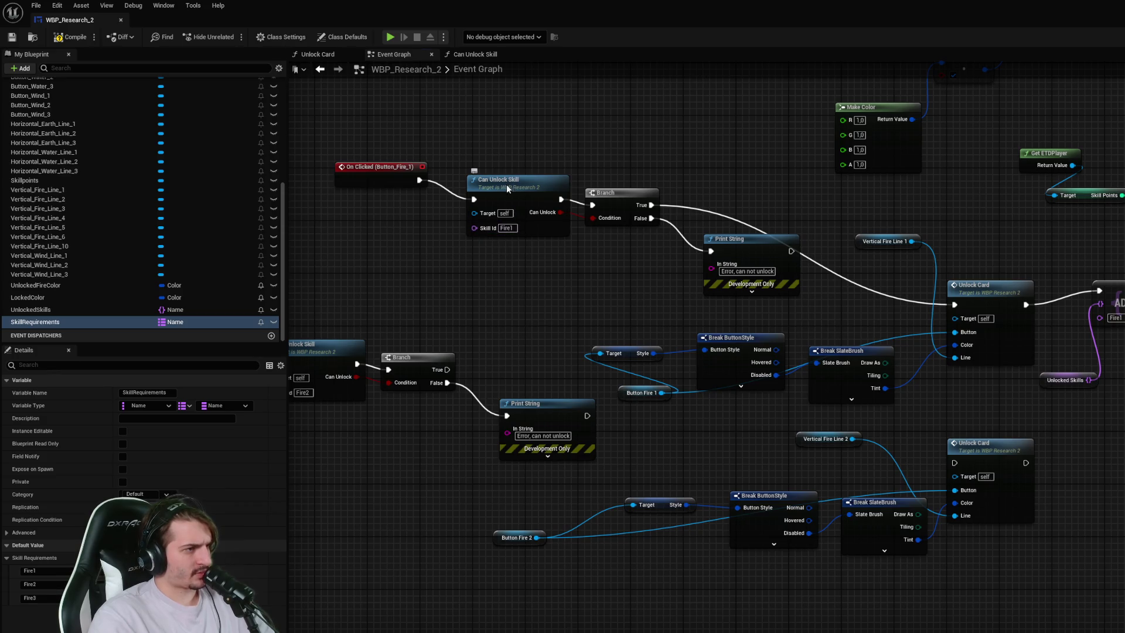
{"action": "left_click", "coordinate": [507, 189]}
- Review the Can Unlock Skill setup, add an Unlocked Skills default array element, save and compile
{"action": "left_click", "coordinate": [475, 54]}
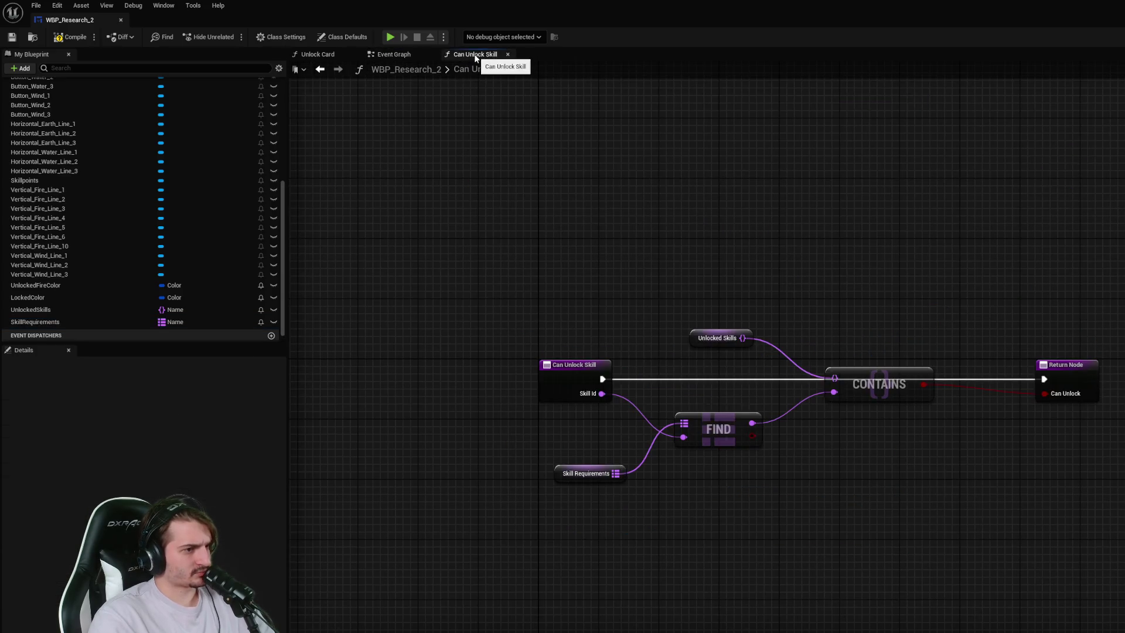
{"action": "left_click", "coordinate": [388, 56]}
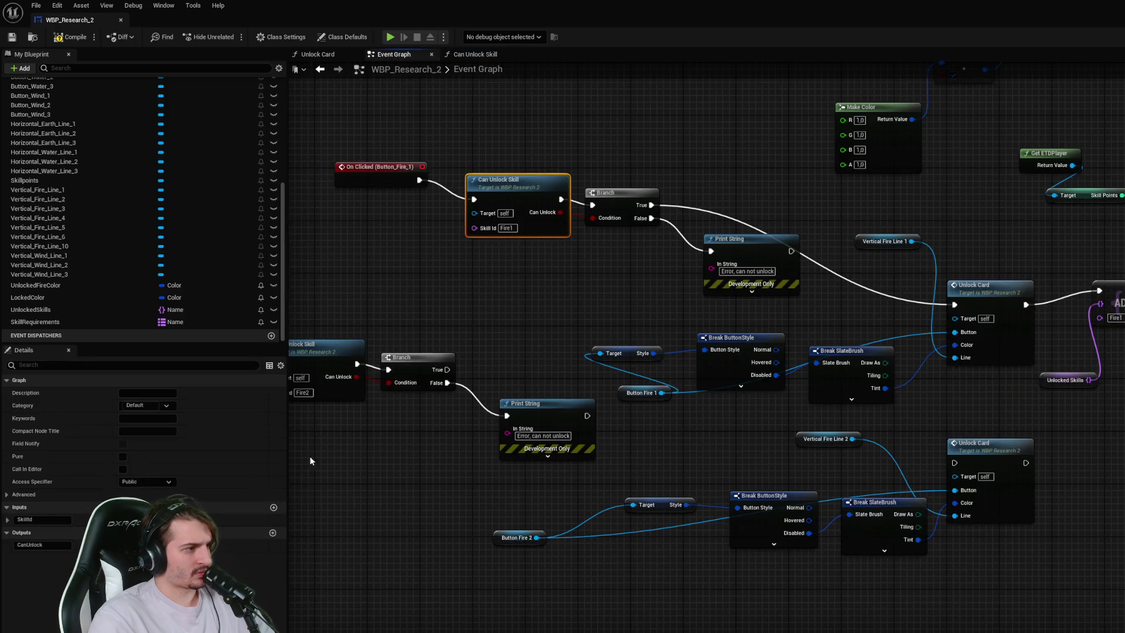
{"action": "left_click", "coordinate": [384, 177]}
{"action": "left_click", "coordinate": [516, 184]}
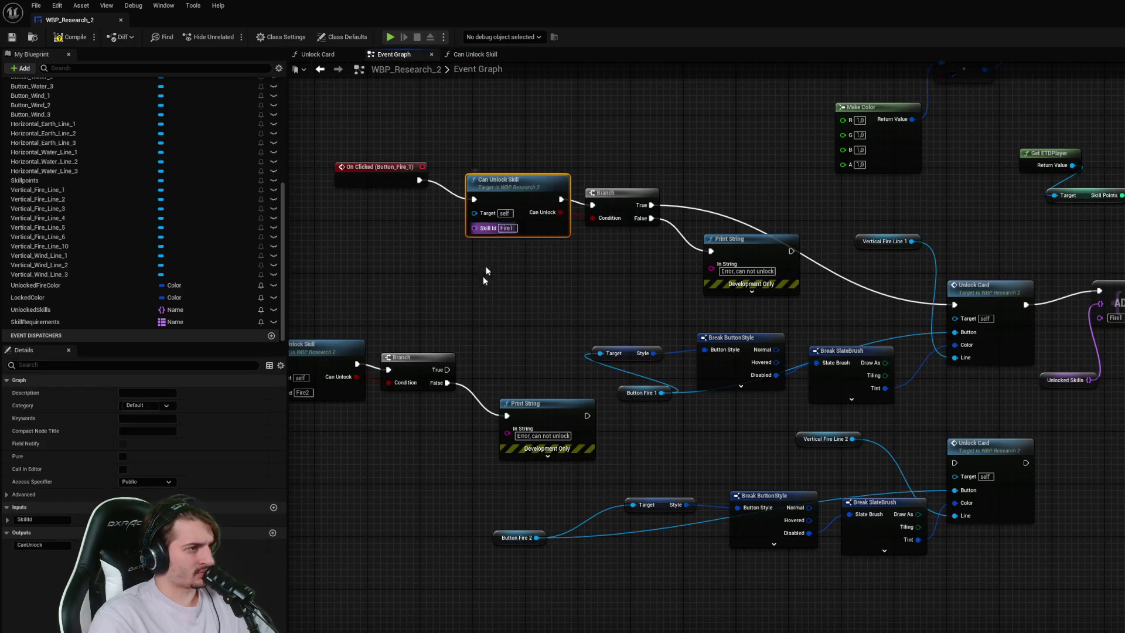
{"action": "left_click_drag", "start_coordinate": [465, 313], "coordinate": [606, 314]}
{"action": "left_click", "coordinate": [8, 520]}
{"action": "left_click", "coordinate": [7, 520]}
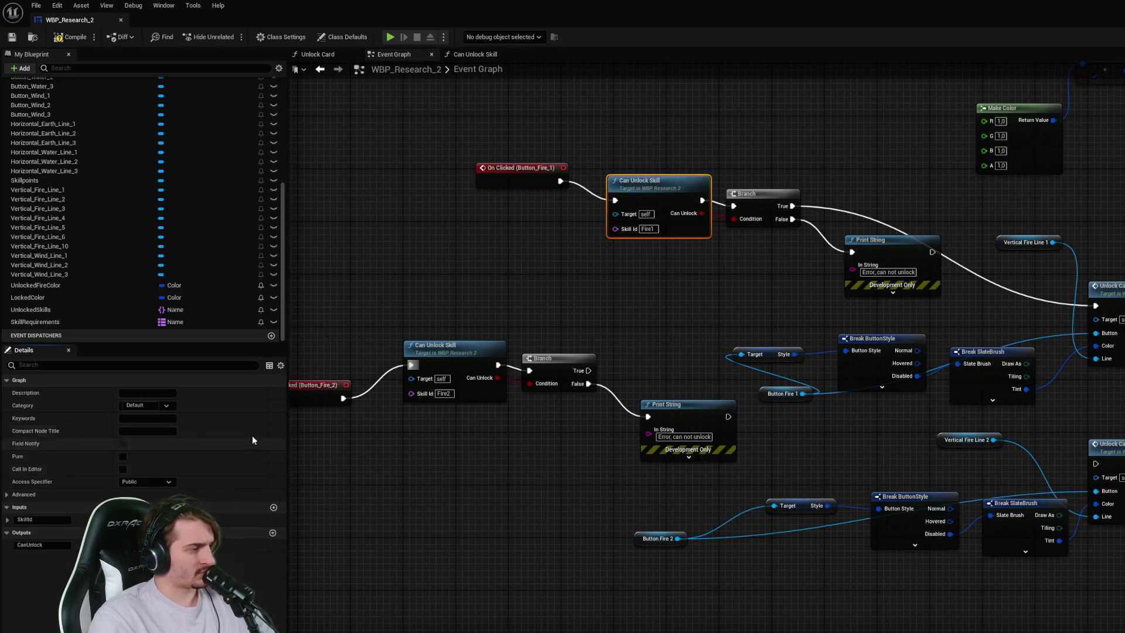
{"action": "left_click", "coordinate": [73, 314]}
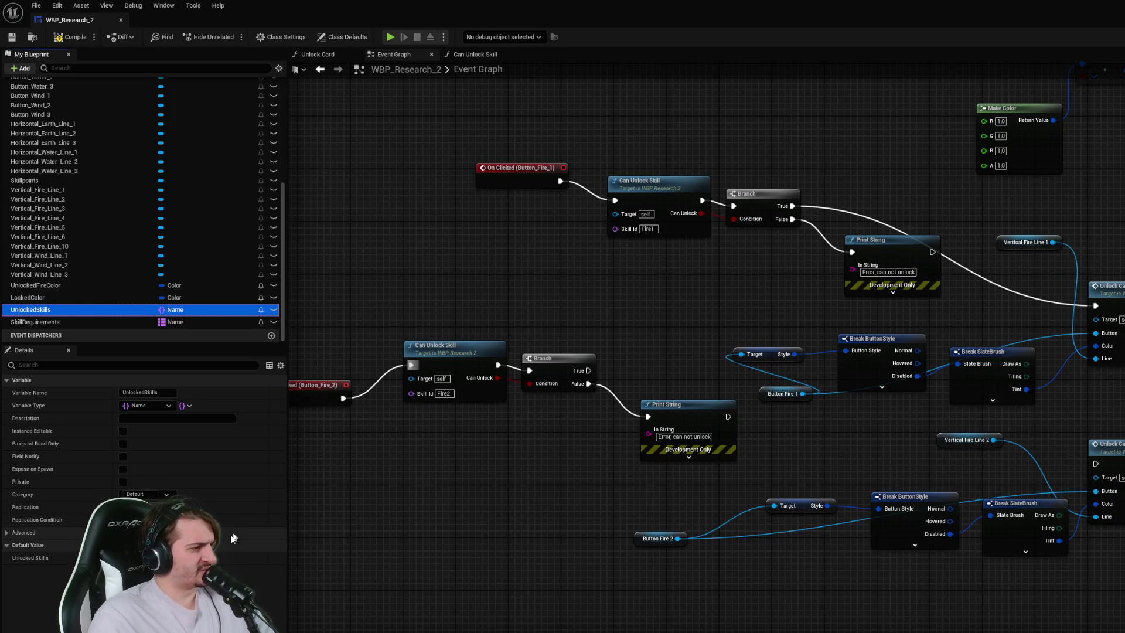
{"action": "left_click", "coordinate": [176, 558]}
{"action": "key", "text": "ctrl+s"}
{"action": "left_click", "coordinate": [72, 37]}
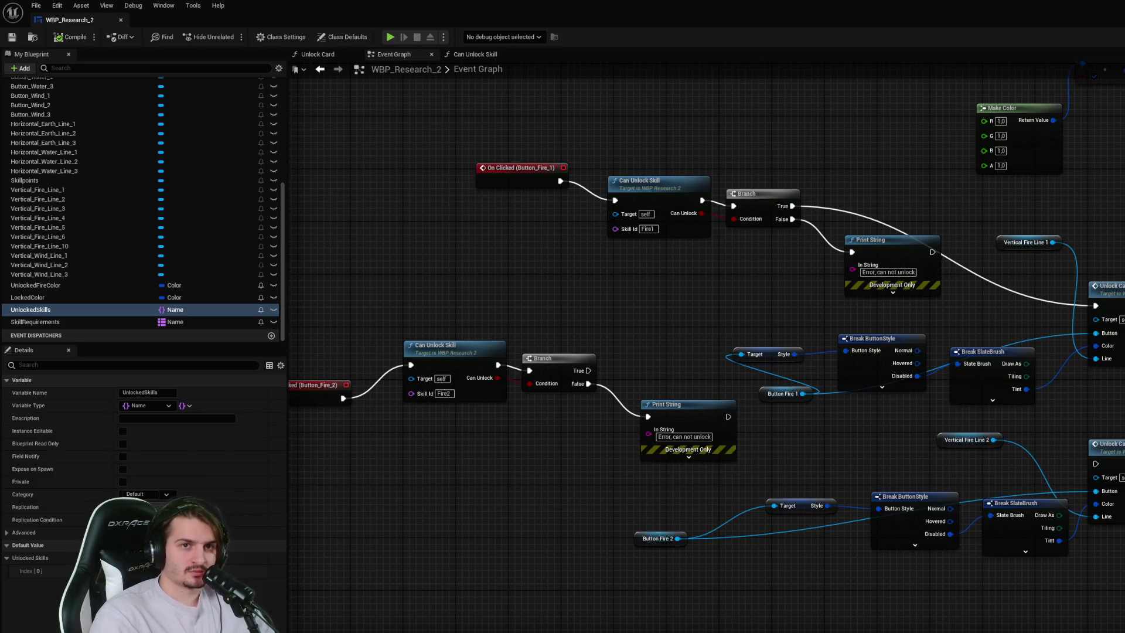
- Connect the Fire_2 Branch's True output to the Unlock Card step
{"action": "left_click_drag", "start_coordinate": [792, 421], "coordinate": [881, 348]}
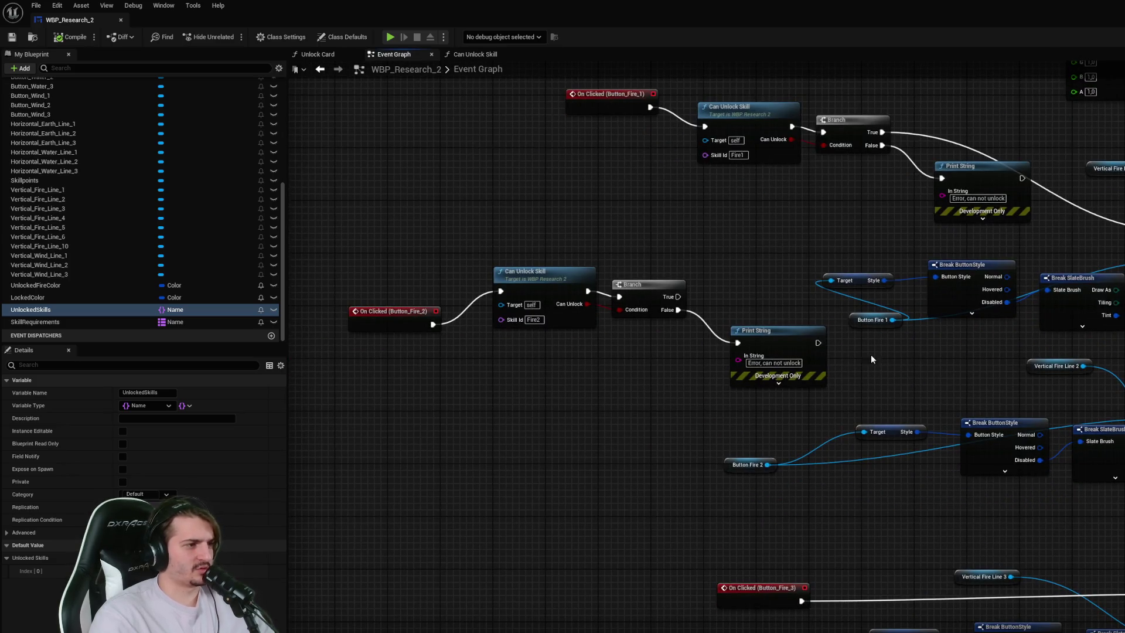
{"action": "mouse_move", "coordinate": [679, 296]}
{"action": "left_mouse_down"}
{"action": "mouse_move", "coordinate": [803, 305]}
{"action": "mouse_move", "coordinate": [1122, 375]}
{"action": "mouse_move", "coordinate": [1123, 388]}
{"action": "left_mouse_up"}
{"action": "left_click_drag", "start_coordinate": [597, 435], "coordinate": [606, 355]}
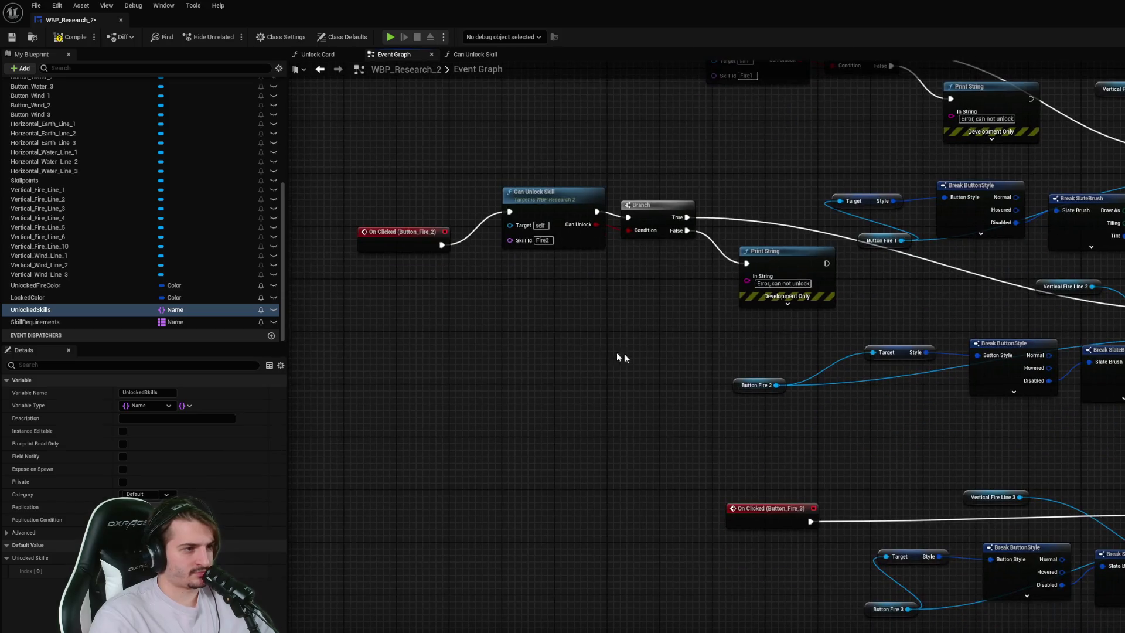
{"action": "left_click", "coordinate": [762, 262]}
- Duplicate the Fire_2 check nodes, delete the stray custom event, and wire Button_Fire_3's click into them
{"action": "left_click_drag", "start_coordinate": [752, 330], "coordinate": [389, 181]}
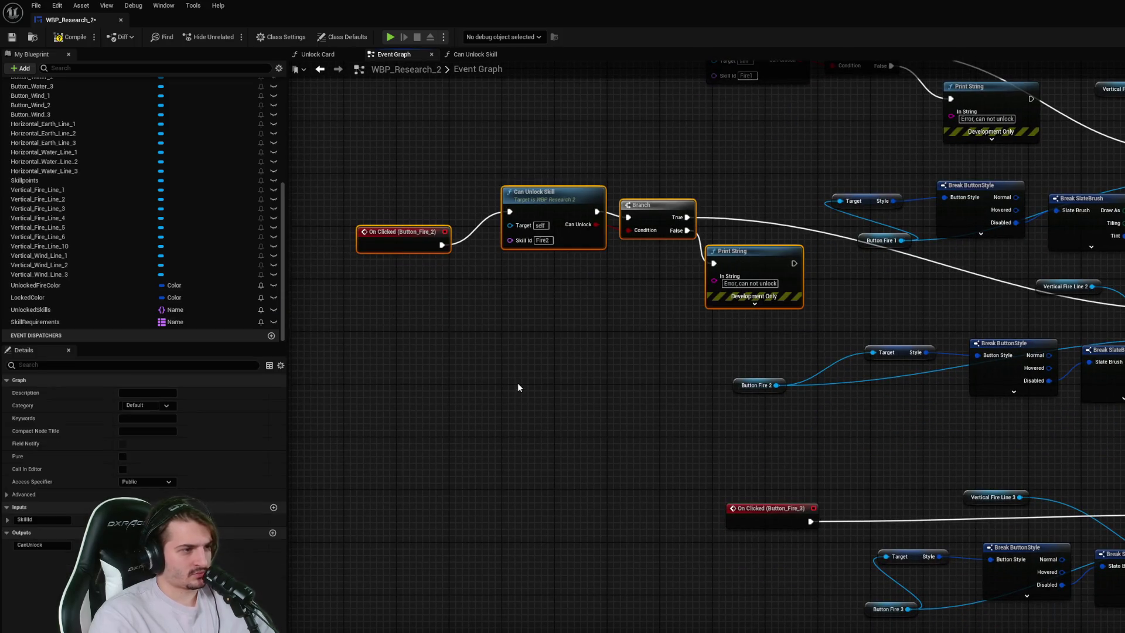
{"action": "key", "text": "ctrl+c"}
{"action": "key", "text": "ctrl+v"}
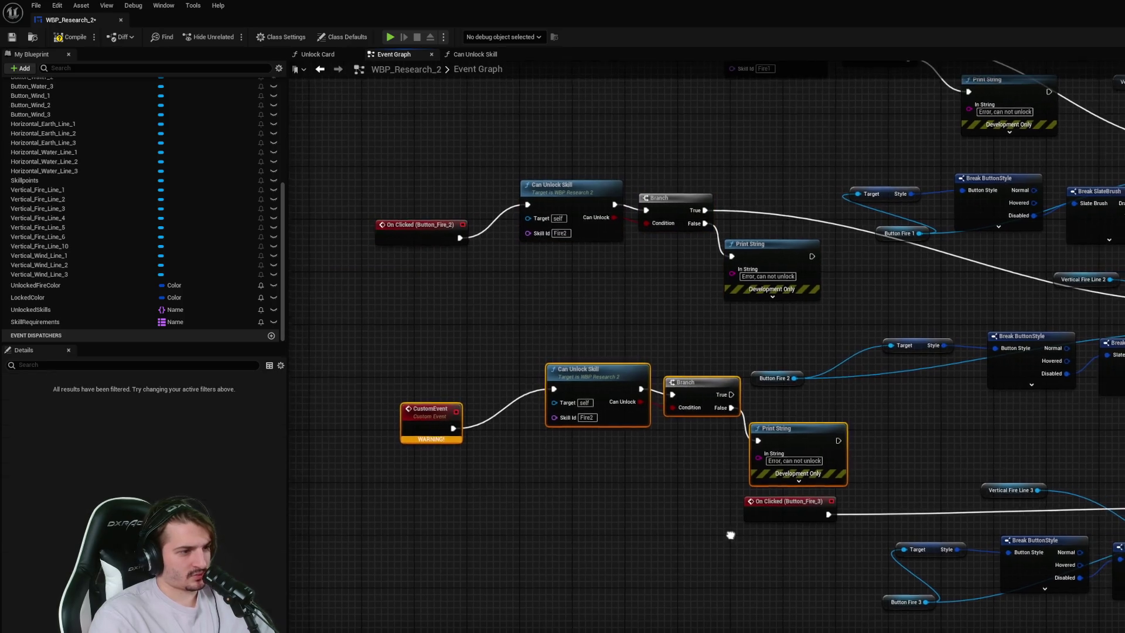
{"action": "left_click", "coordinate": [414, 418]}
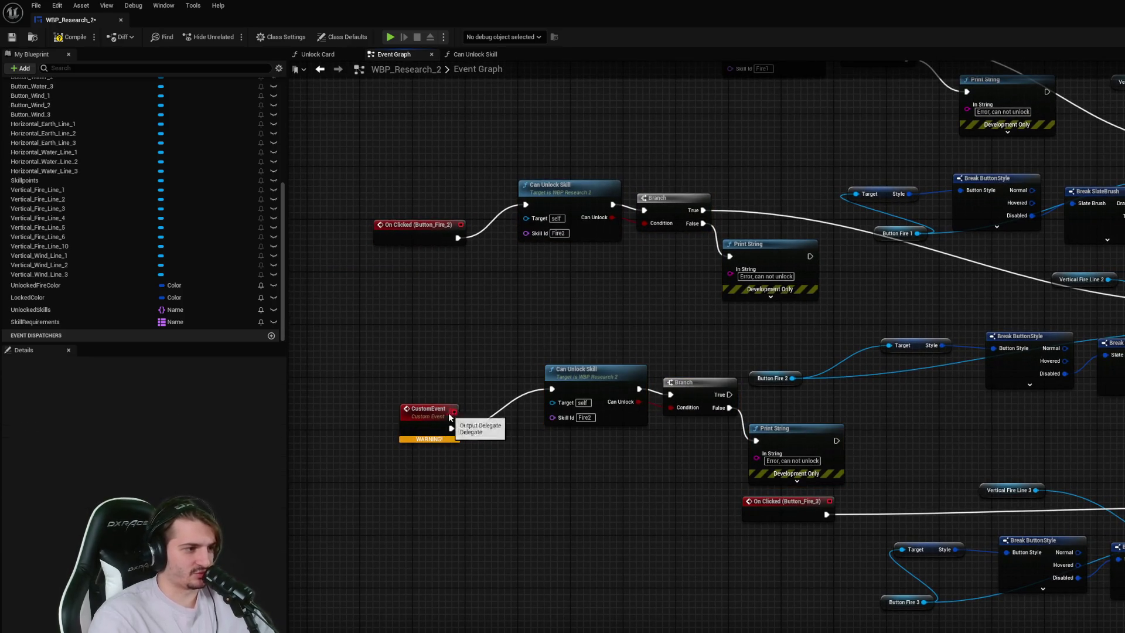
{"action": "key", "text": "Delete"}
{"action": "mouse_move", "coordinate": [801, 517]}
{"action": "left_mouse_down"}
{"action": "mouse_move", "coordinate": [464, 504]}
{"action": "mouse_move", "coordinate": [552, 389]}
{"action": "left_mouse_up"}
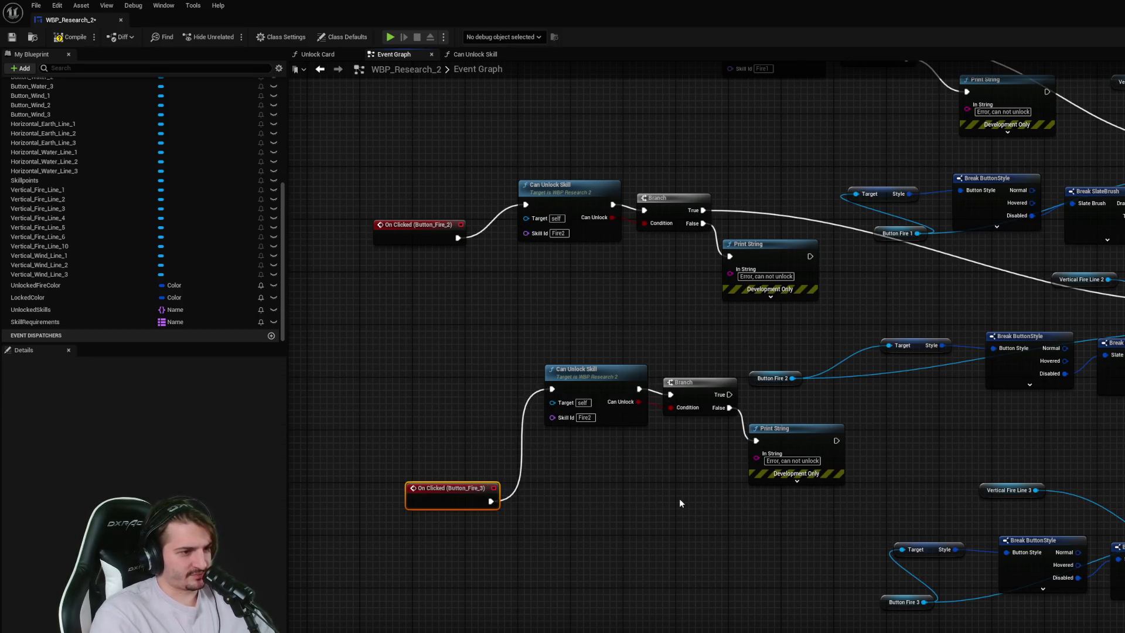
{"action": "left_click_drag", "start_coordinate": [730, 394], "coordinate": [1123, 495]}
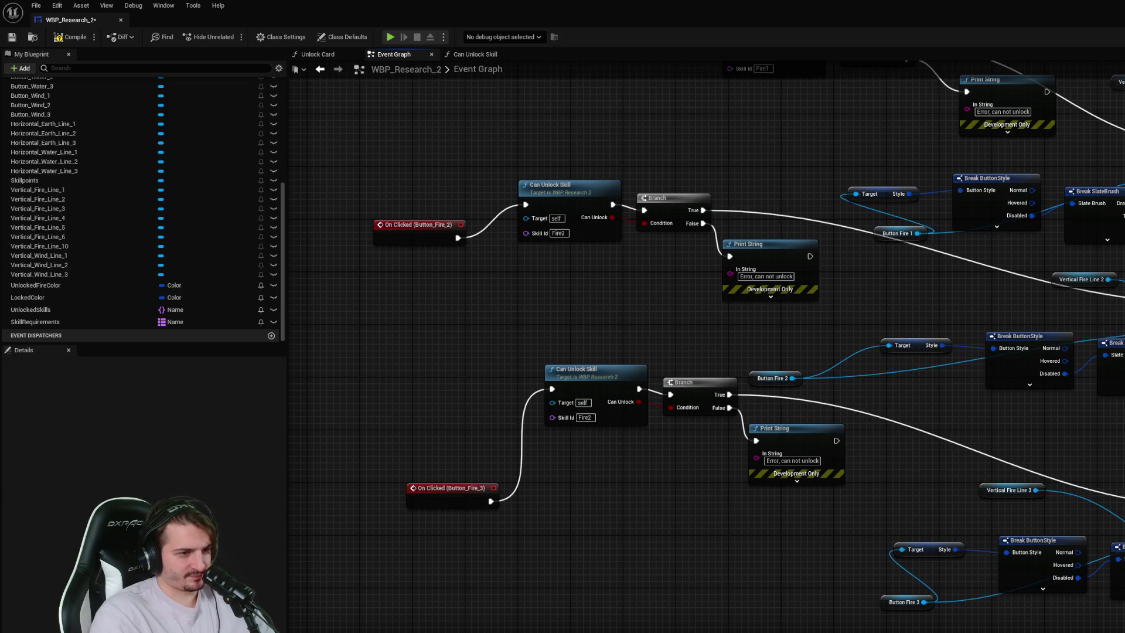
- Move the Fire_3 node group lower, compile the widget blueprint, and start Play in Editor
{"action": "left_click_drag", "start_coordinate": [765, 511], "coordinate": [465, 410]}
{"action": "left_click_drag", "start_coordinate": [586, 390], "coordinate": [606, 475]}
{"action": "left_click", "coordinate": [446, 305]}
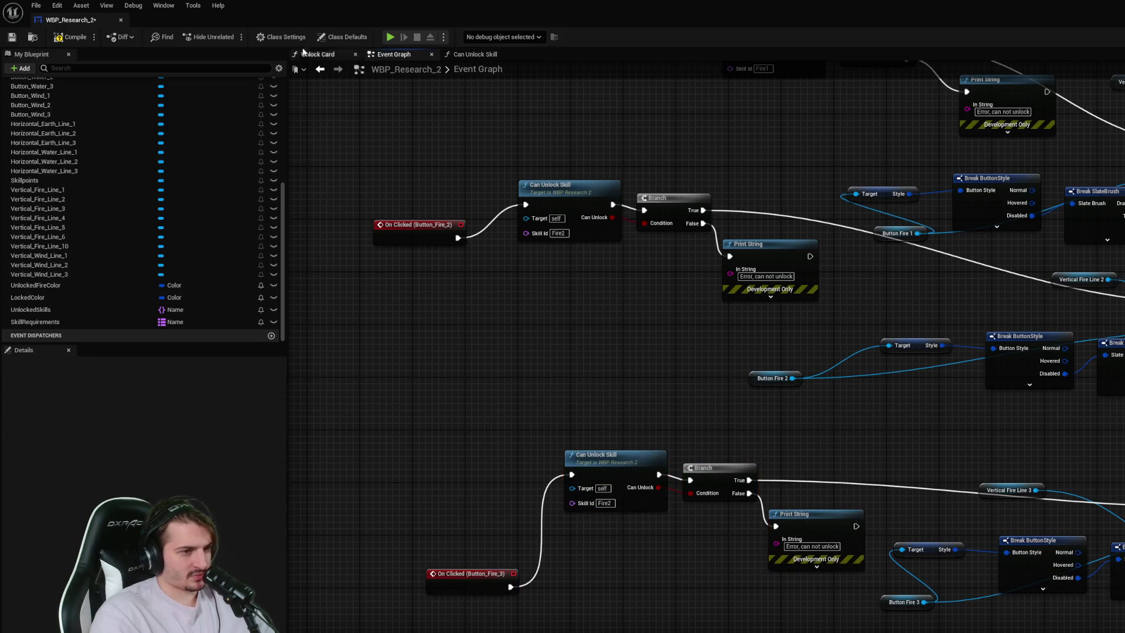
{"action": "left_click", "coordinate": [88, 41]}
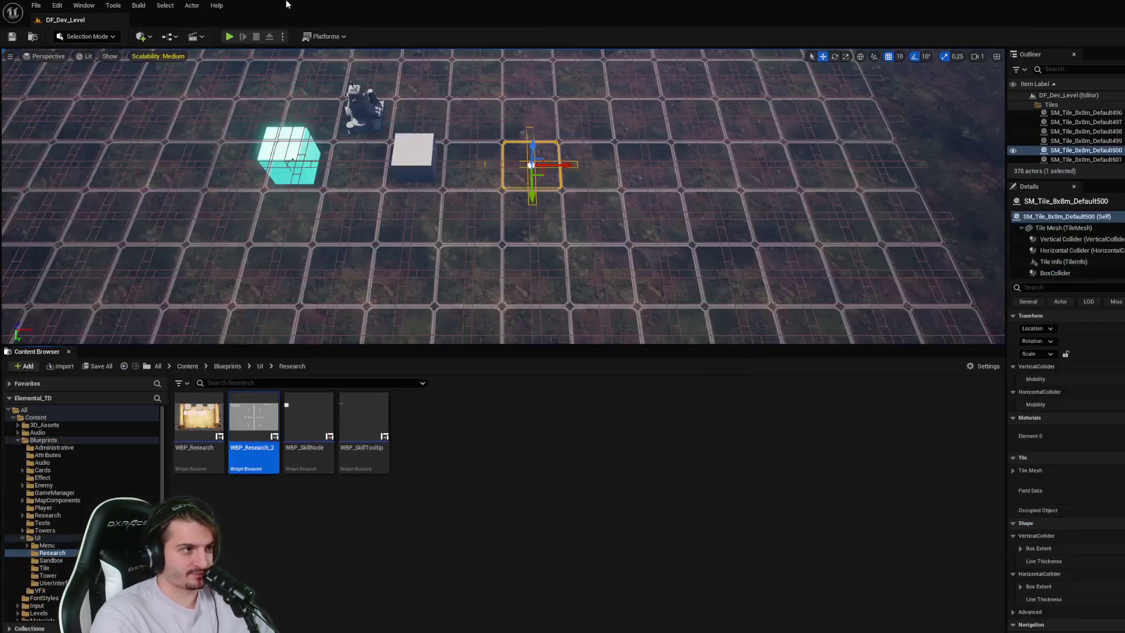
{"action": "left_click", "coordinate": [230, 36]}
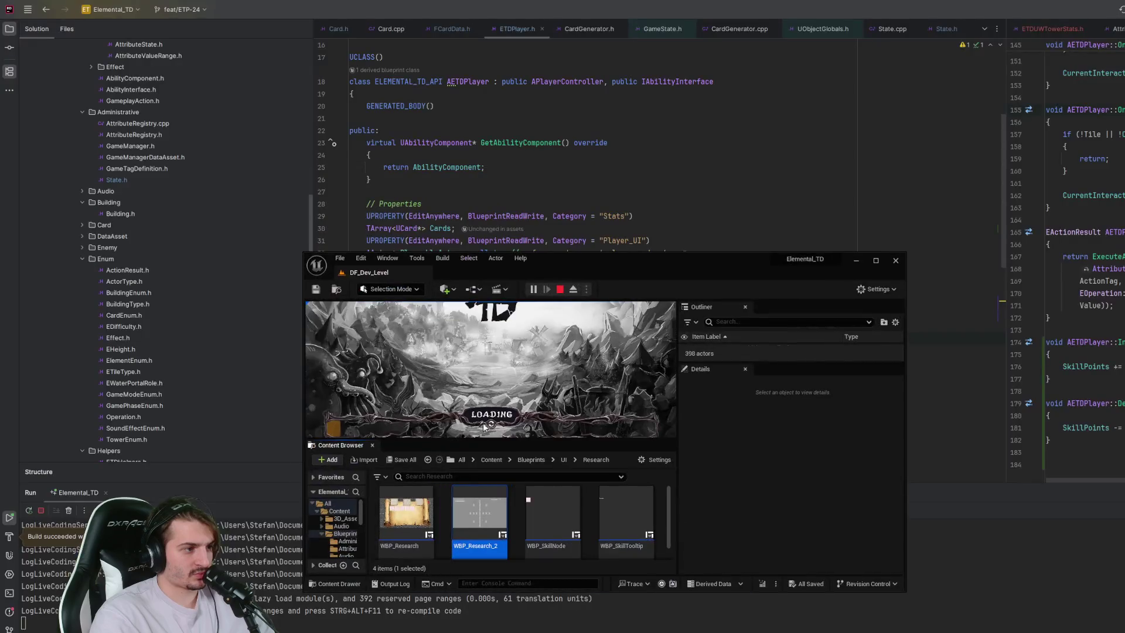
- Test the skill tree: locked cards refuse, Fire 1 and Fire 2 unlock; then restart the play session
{"action": "double_click", "coordinate": [643, 277]}
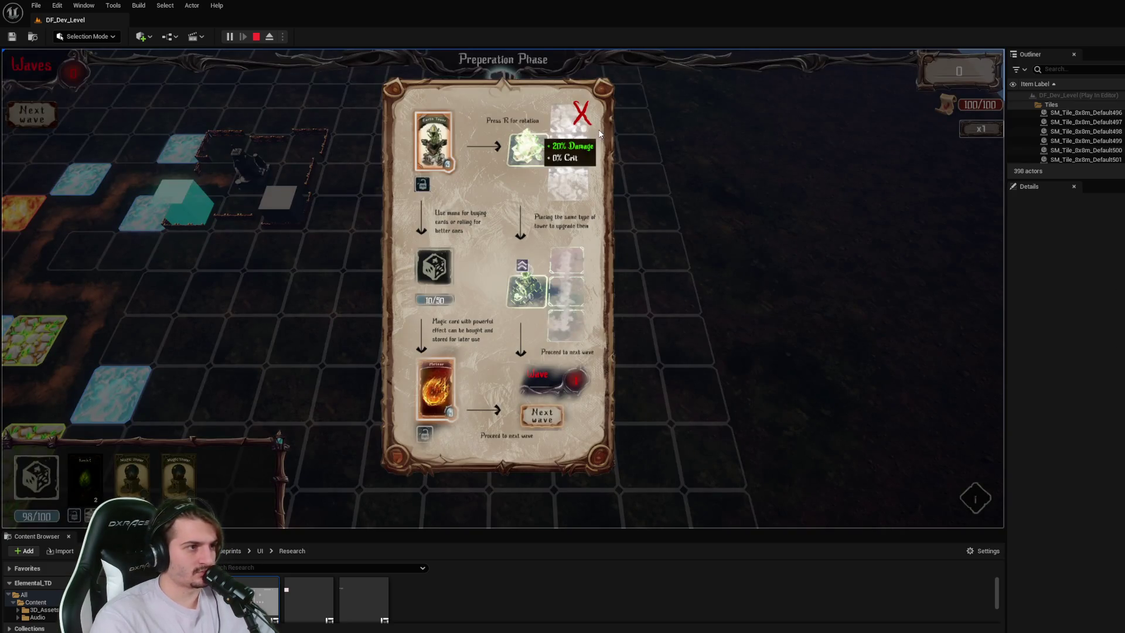
{"action": "left_click", "coordinate": [584, 115]}
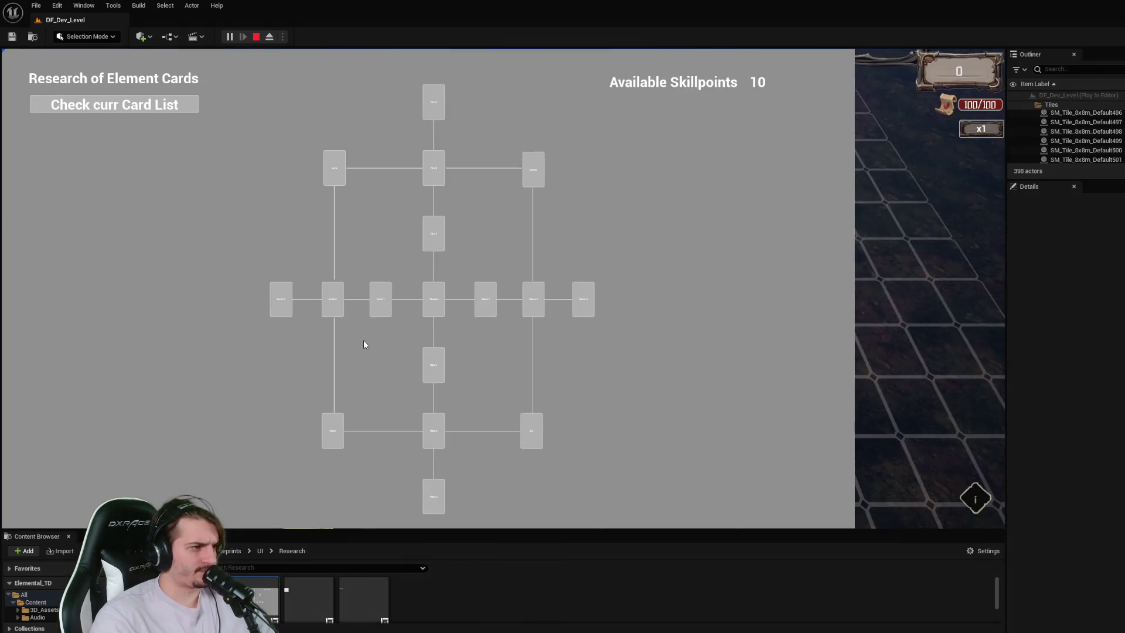
{"action": "left_click", "coordinate": [437, 174]}
{"action": "left_click", "coordinate": [438, 174]}
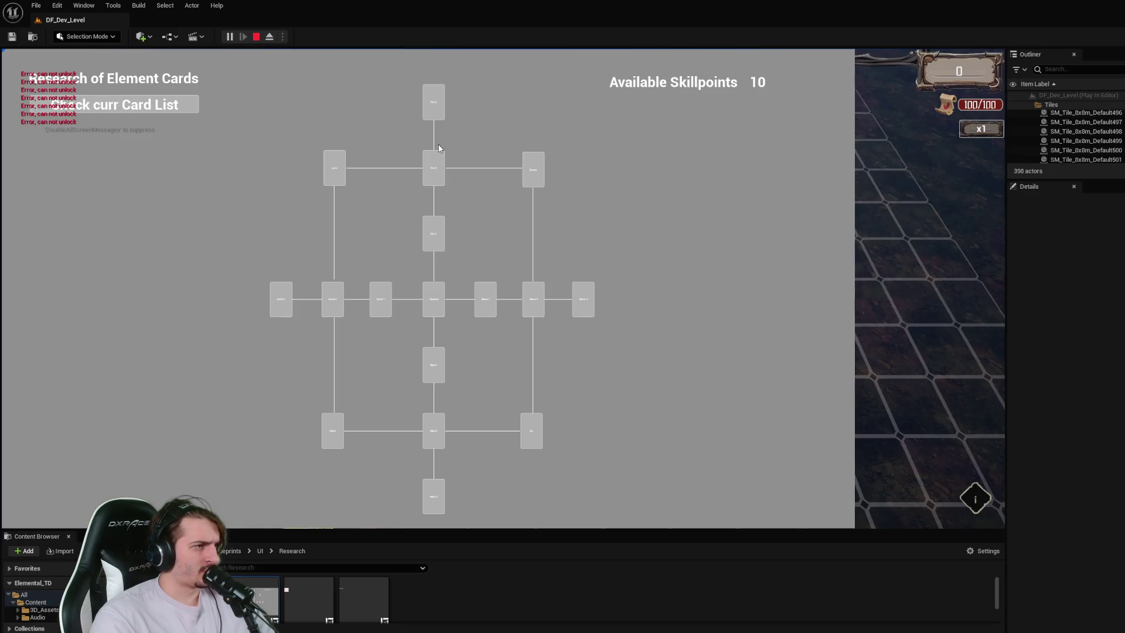
{"action": "left_click", "coordinate": [433, 105]}
{"action": "left_click", "coordinate": [437, 249]}
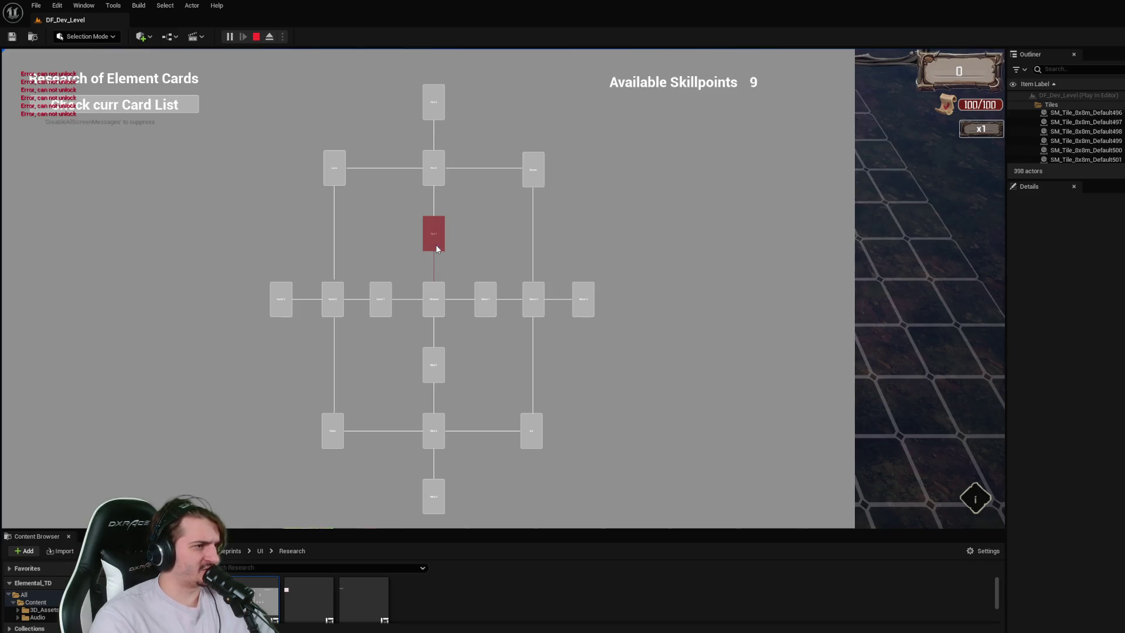
{"action": "left_click", "coordinate": [438, 175]}
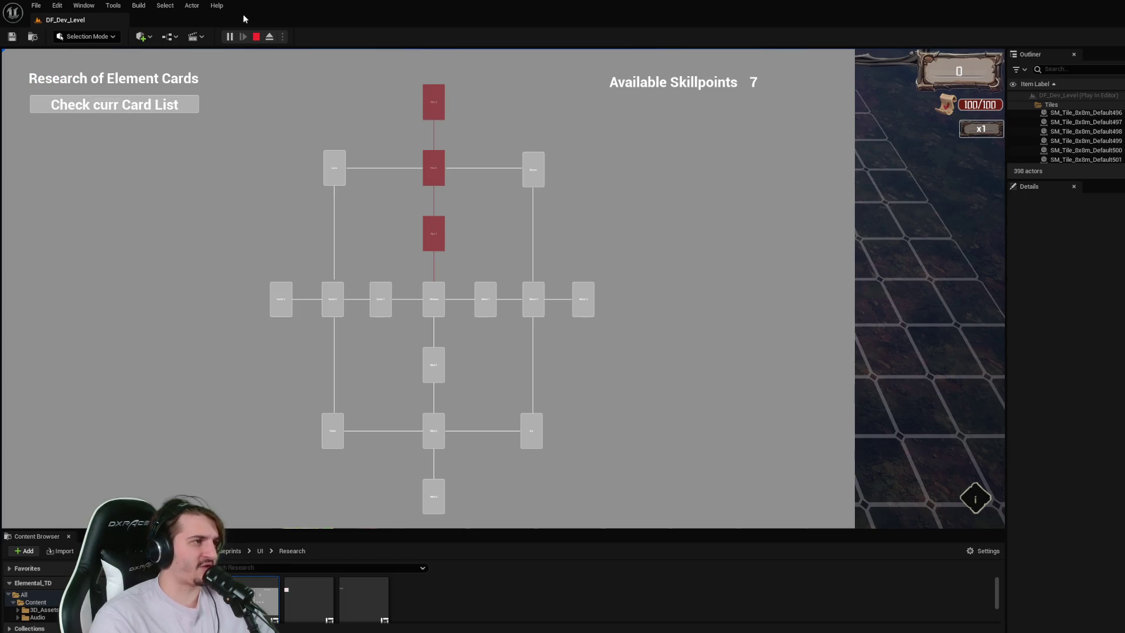
{"action": "left_click", "coordinate": [256, 36]}
{"action": "left_click", "coordinate": [230, 37]}
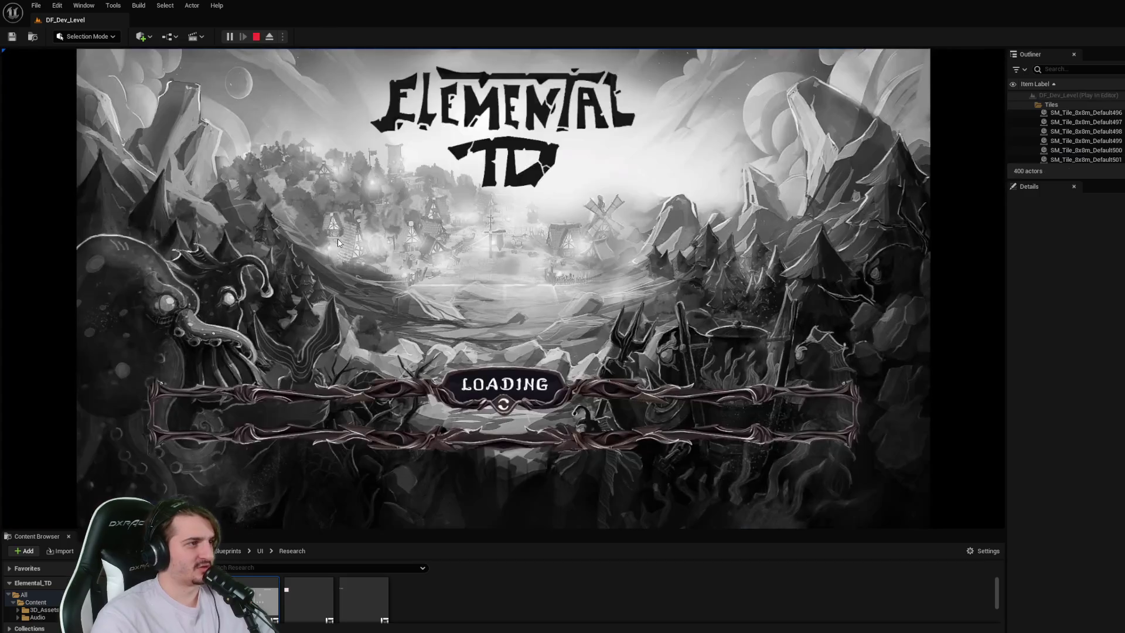
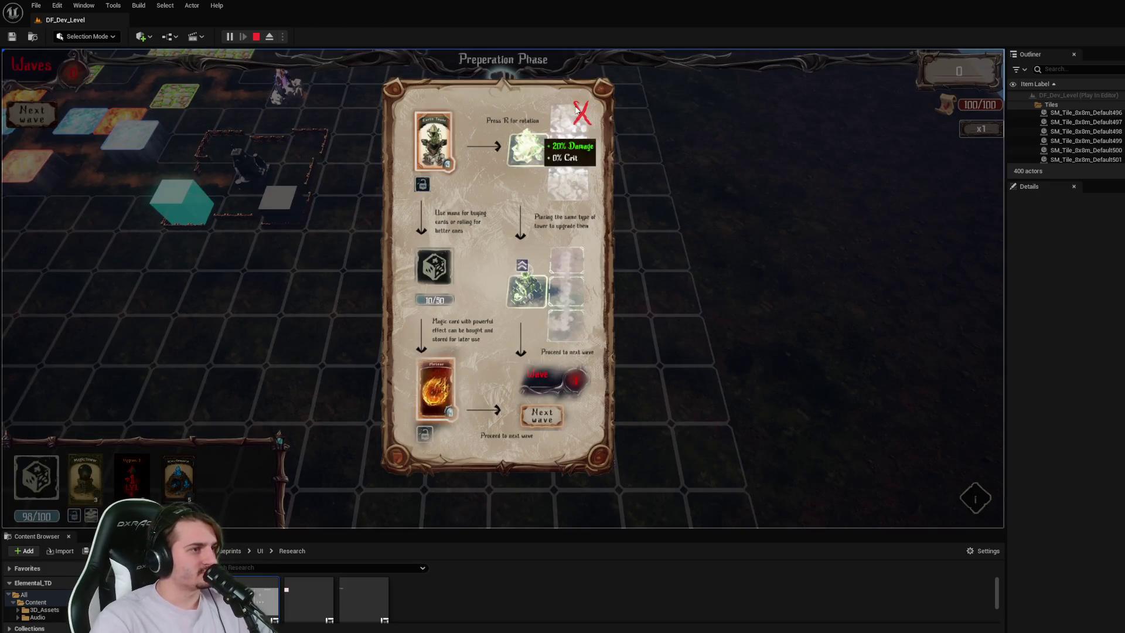
- In play, unlock the Fire 2 and Fire 1 research cards for 2 skillpoints, then stop the session
{"action": "left_click", "coordinate": [581, 113]}
{"action": "left_click", "coordinate": [420, 391]}
{"action": "left_click", "coordinate": [434, 170]}
{"action": "left_click", "coordinate": [434, 170]}
{"action": "left_click", "coordinate": [440, 110]}
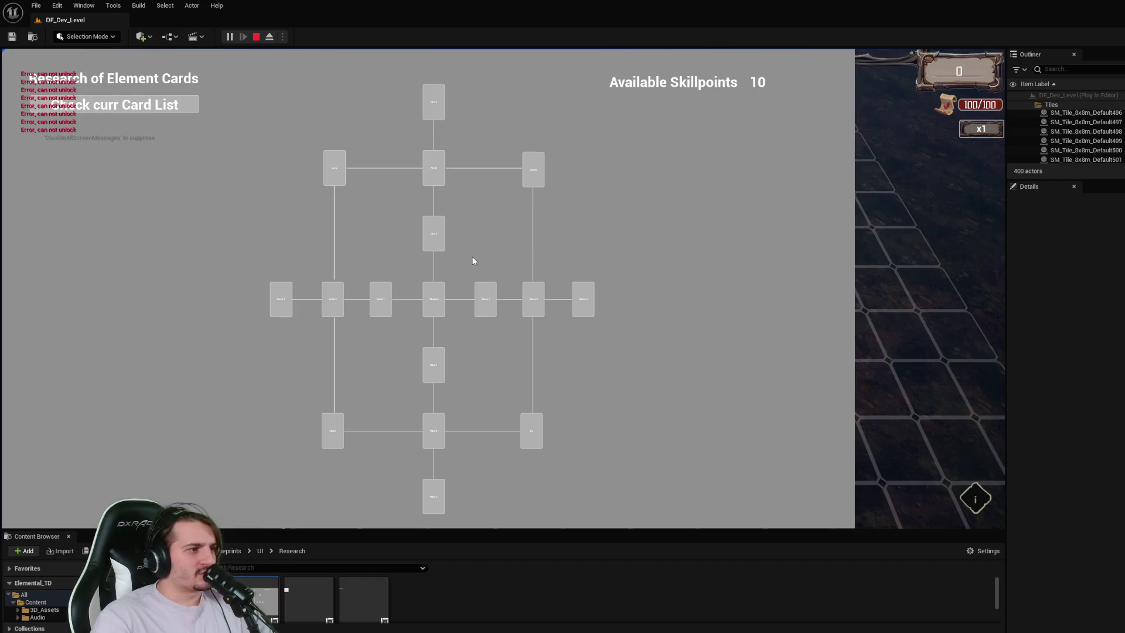
{"action": "left_click", "coordinate": [438, 236]}
{"action": "left_click", "coordinate": [442, 111]}
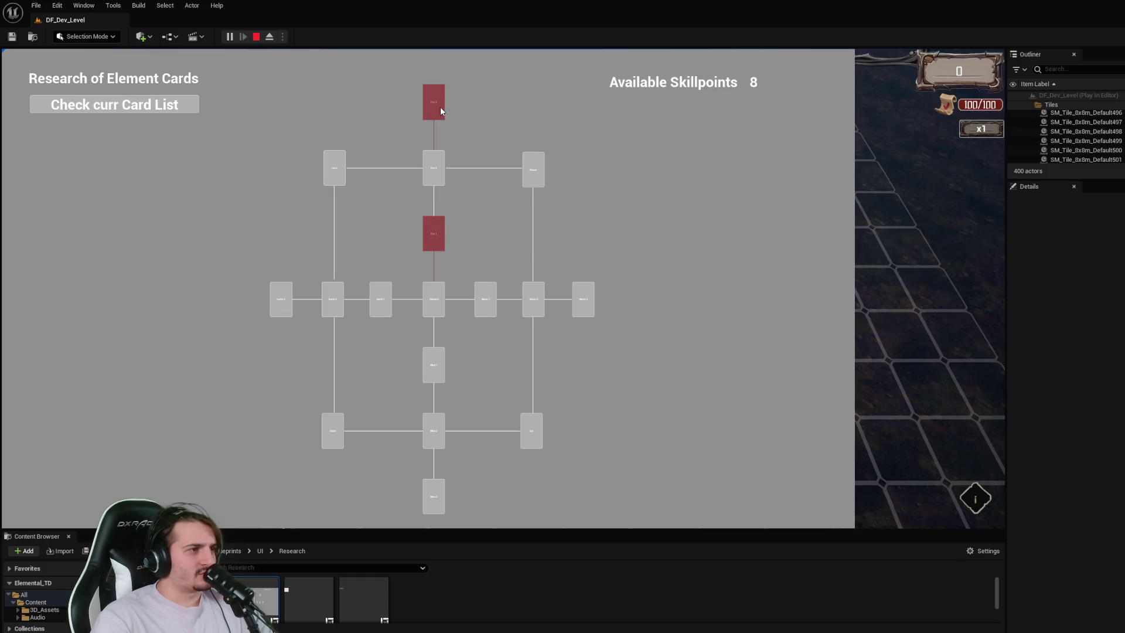
{"action": "left_click", "coordinate": [256, 36]}
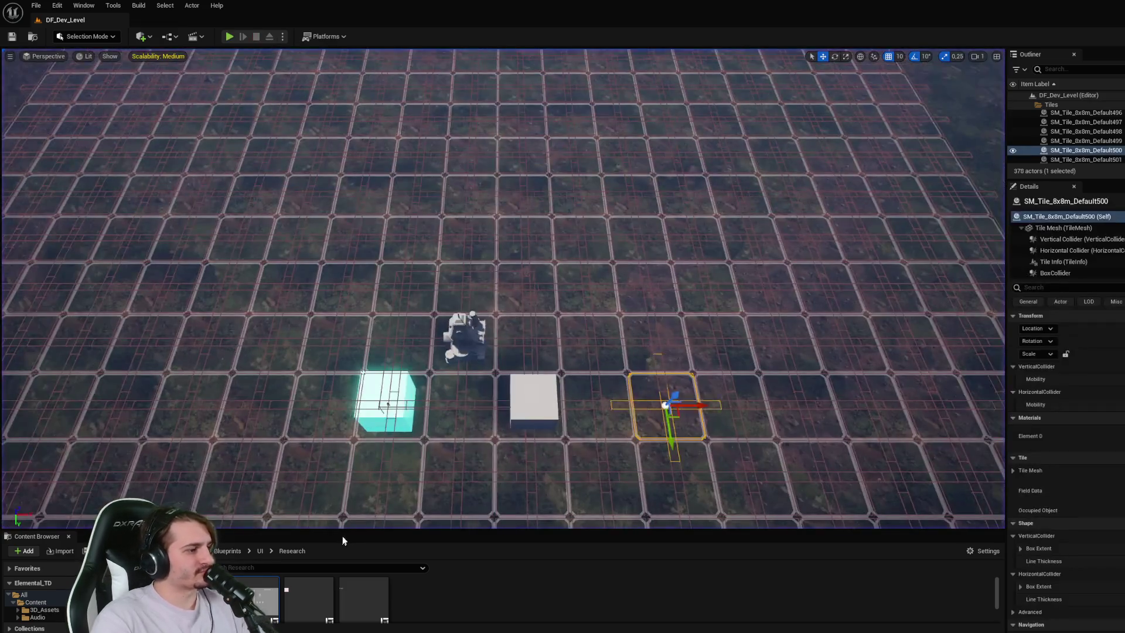
- Open WBP_Research_2 and inspect the SkillRequirements defaults Fire1, Fire2 and Fire3
{"action": "left_click_drag", "start_coordinate": [344, 530], "coordinate": [343, 367]}
{"action": "double_click", "coordinate": [273, 427]}
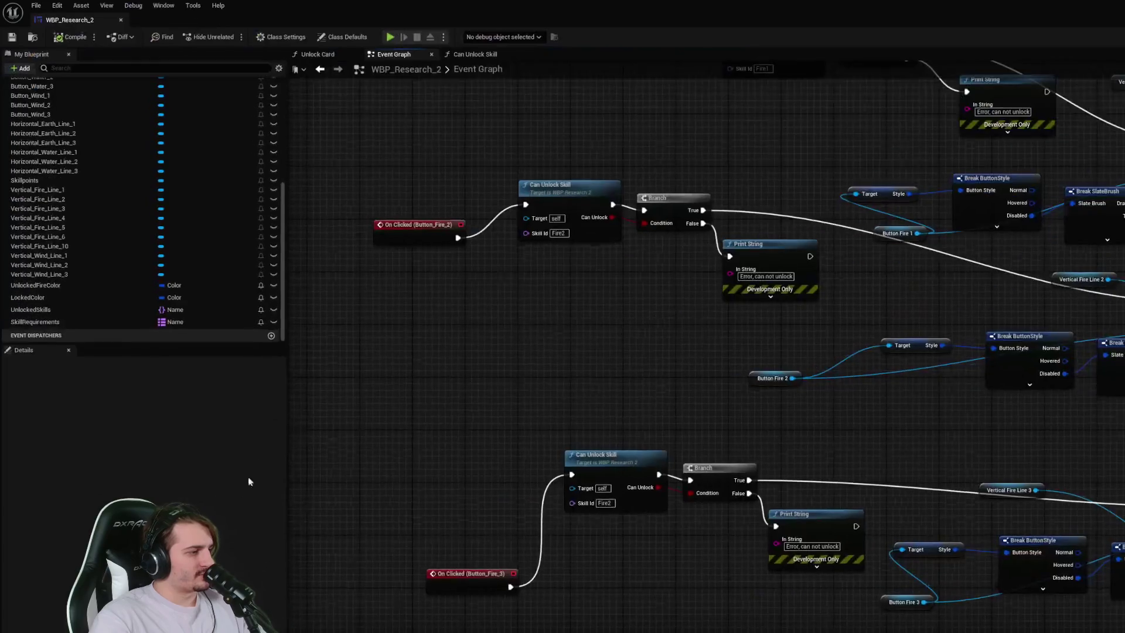
{"action": "left_click", "coordinate": [96, 321]}
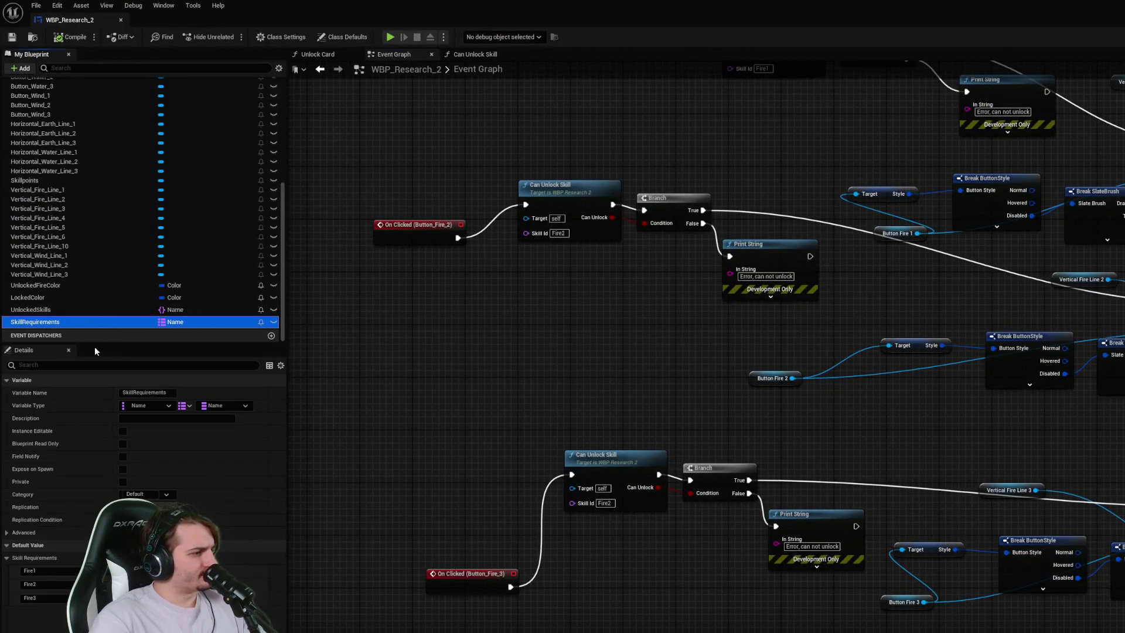
{"action": "left_click", "coordinate": [35, 598]}
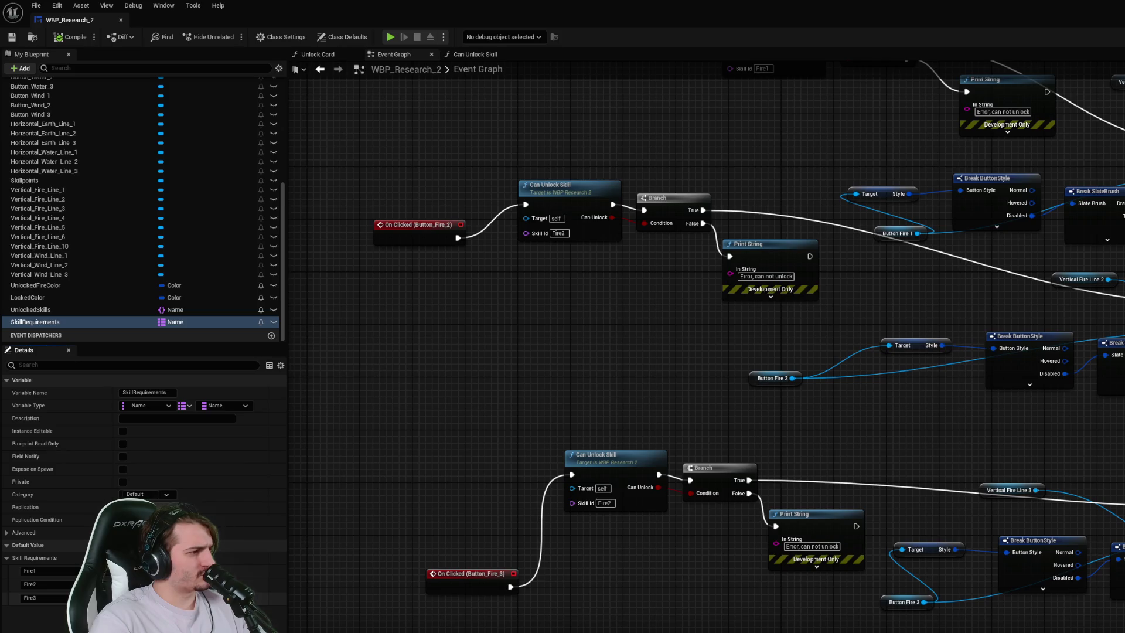
- Review the fire buttons' Can Unlock Skill checks feeding the Unlock Card nodes in the Event Graph
{"action": "left_click_drag", "start_coordinate": [684, 279], "coordinate": [693, 381]}
{"action": "mouse_move", "coordinate": [798, 242]}
{"action": "left_mouse_down"}
{"action": "mouse_move", "coordinate": [702, 284]}
{"action": "mouse_move", "coordinate": [568, 215]}
{"action": "mouse_move", "coordinate": [519, 227]}
{"action": "left_mouse_up"}
{"action": "left_click_drag", "start_coordinate": [1068, 317], "coordinate": [1077, 241]}
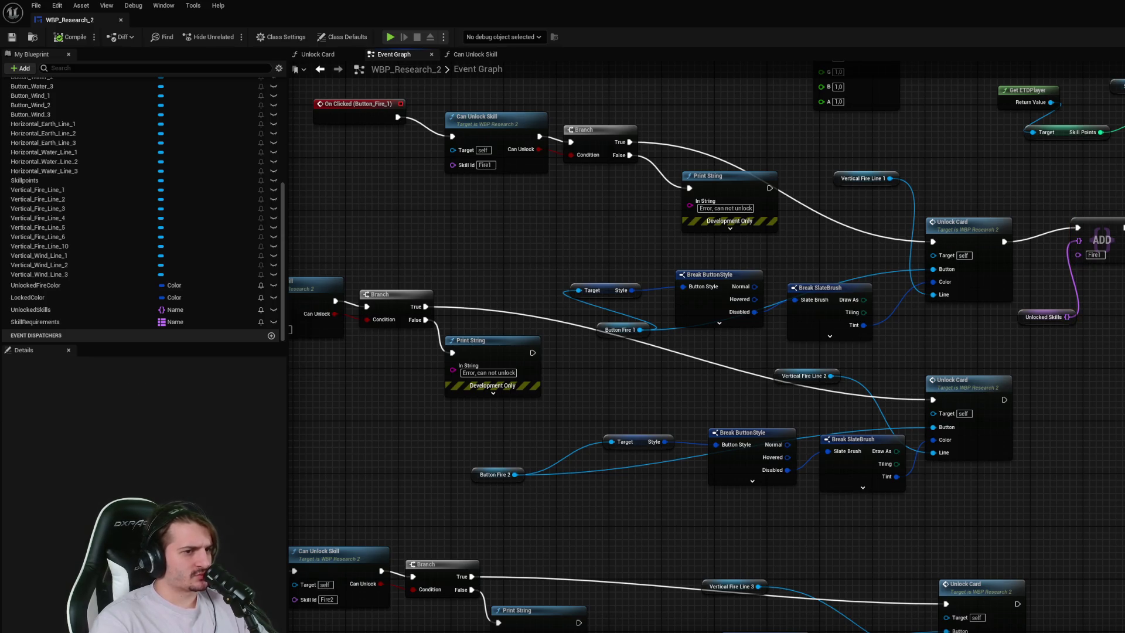
{"action": "left_click", "coordinate": [478, 126]}
{"action": "left_click", "coordinate": [497, 234]}
{"action": "mouse_move", "coordinate": [497, 235]}
{"action": "left_mouse_down"}
{"action": "mouse_move", "coordinate": [694, 238]}
{"action": "mouse_move", "coordinate": [690, 145]}
{"action": "left_mouse_up"}
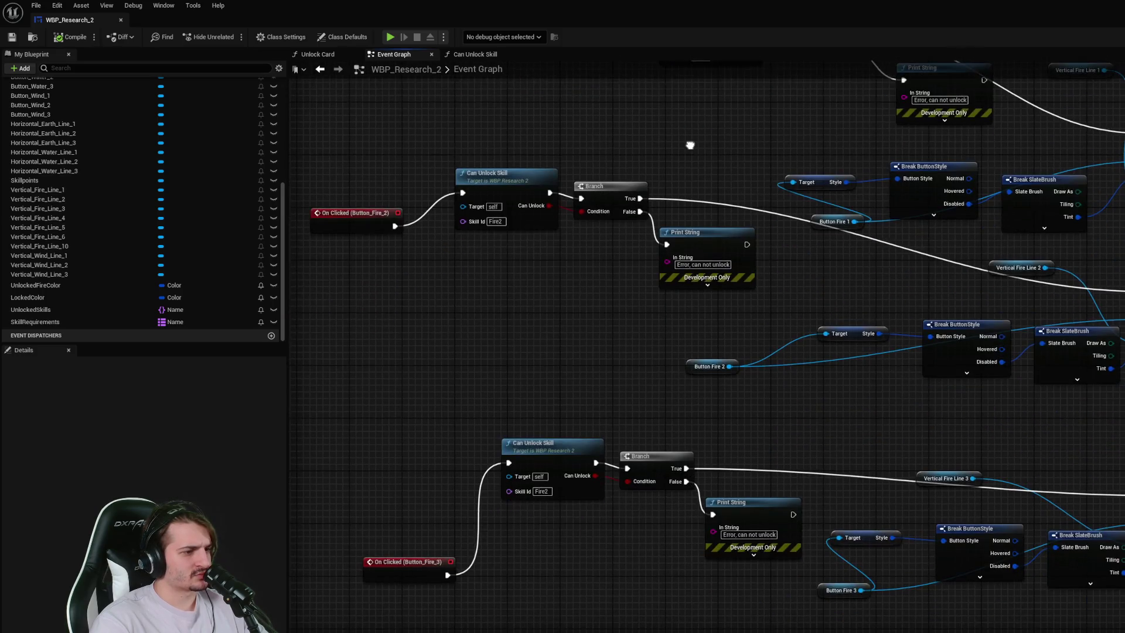
- Change the Fire_3 chain's Can Unlock Skill Skill Id to Fire3
{"action": "left_click_drag", "start_coordinate": [648, 454], "coordinate": [661, 448]}
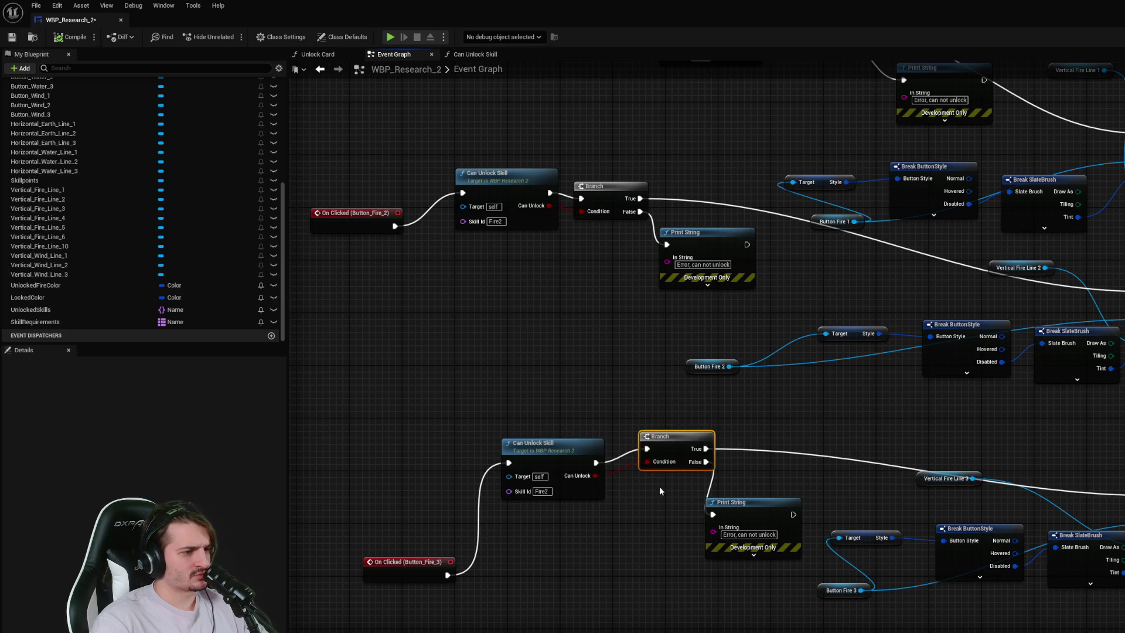
{"action": "left_click", "coordinate": [663, 525]}
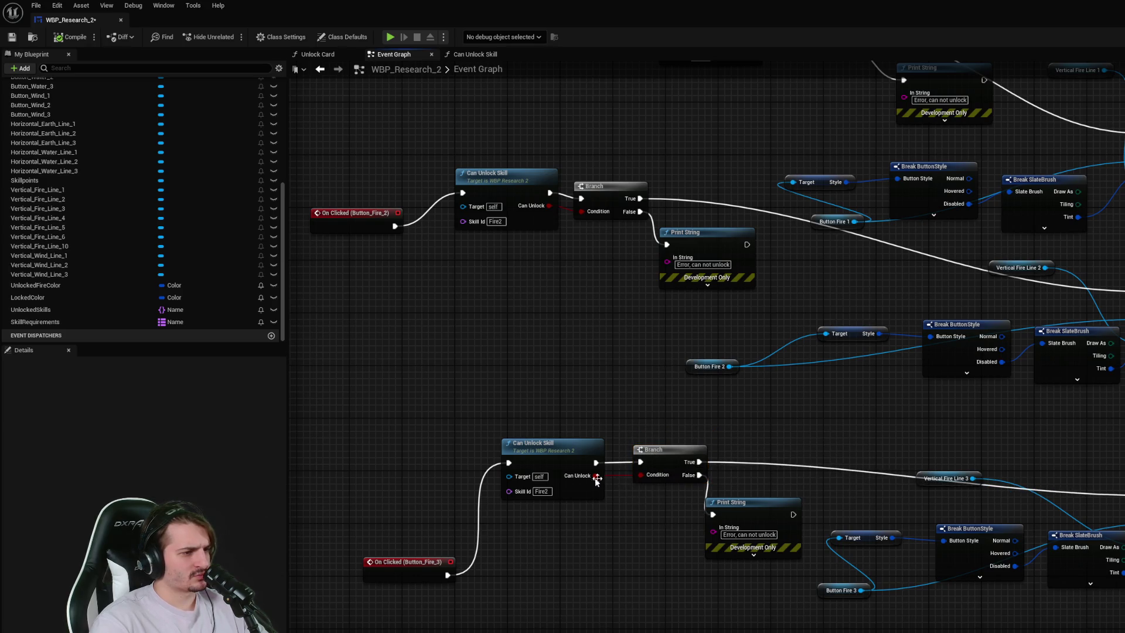
{"action": "left_click_drag", "start_coordinate": [546, 495], "coordinate": [576, 471]}
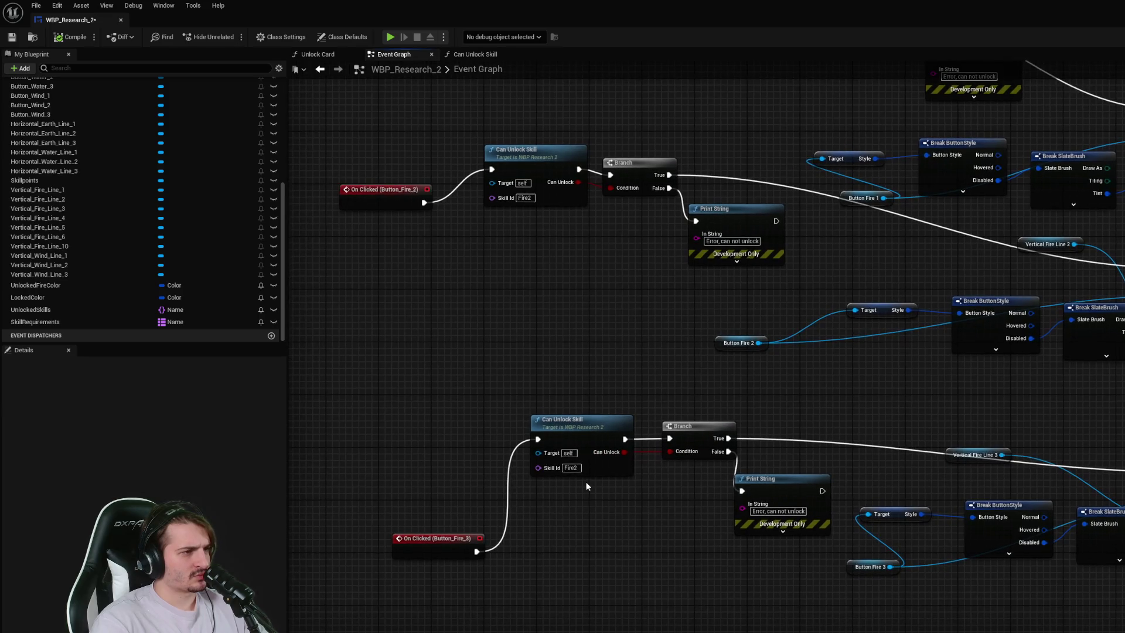
{"action": "key", "text": "BackSpace"}
{"action": "type", "text": "3"}
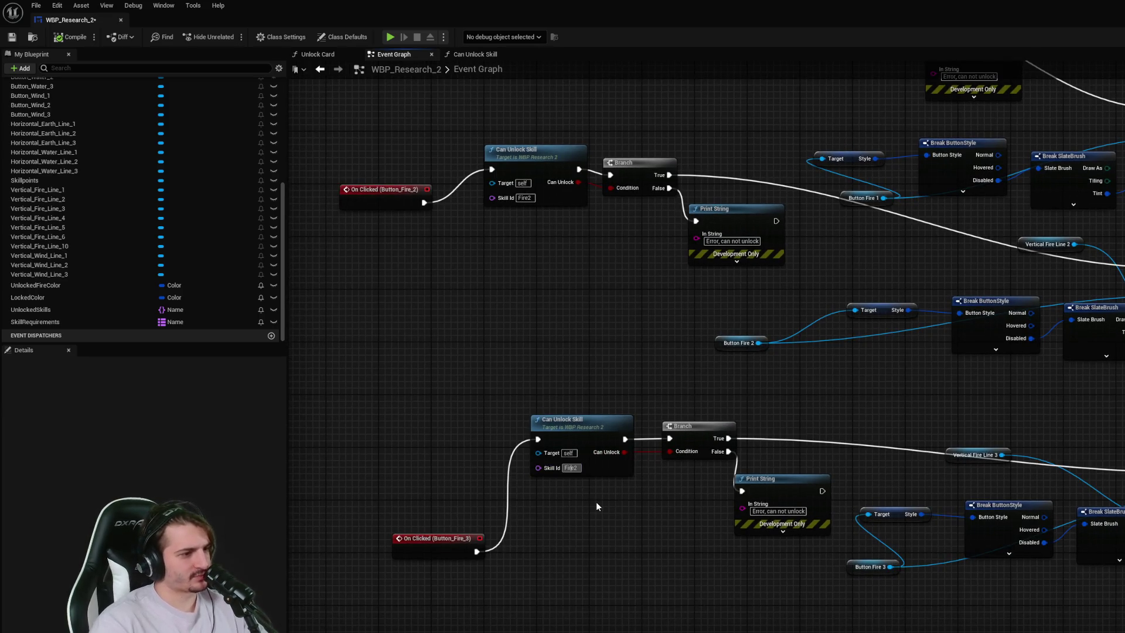
{"action": "key", "text": "ctrl+s"}
- Select the Unlocked Skills and ADD nodes following the first Unlock Card call
{"action": "left_click_drag", "start_coordinate": [707, 476], "coordinate": [473, 578]}
{"action": "left_click", "coordinate": [1053, 286]}
{"action": "left_click", "coordinate": [1068, 295]}
{"action": "left_click", "coordinate": [1052, 287]}
{"action": "left_click", "coordinate": [1067, 294]}
{"action": "left_click", "coordinate": [1052, 286]}
{"action": "left_click", "coordinate": [1067, 295]}
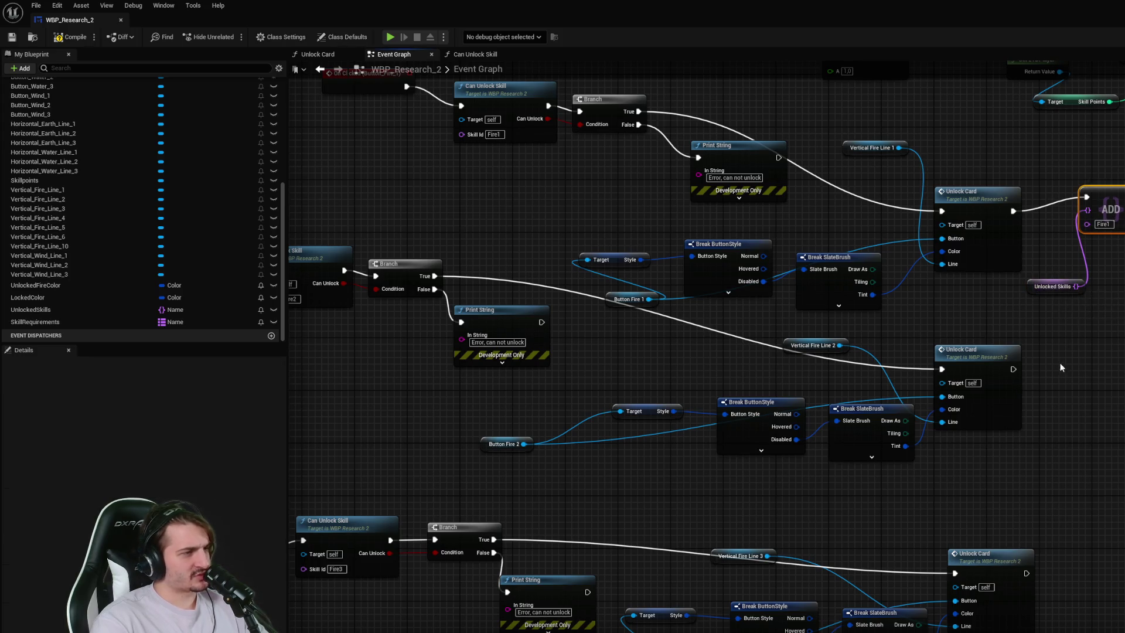
{"action": "left_click", "coordinate": [487, 55]}
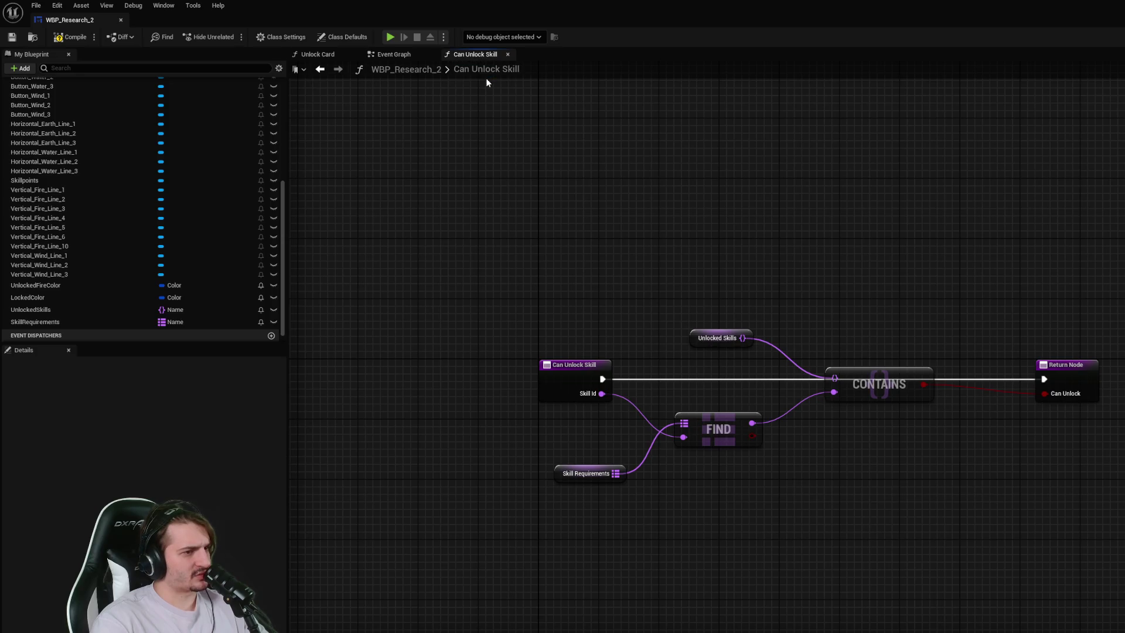
{"action": "left_click", "coordinate": [391, 54]}
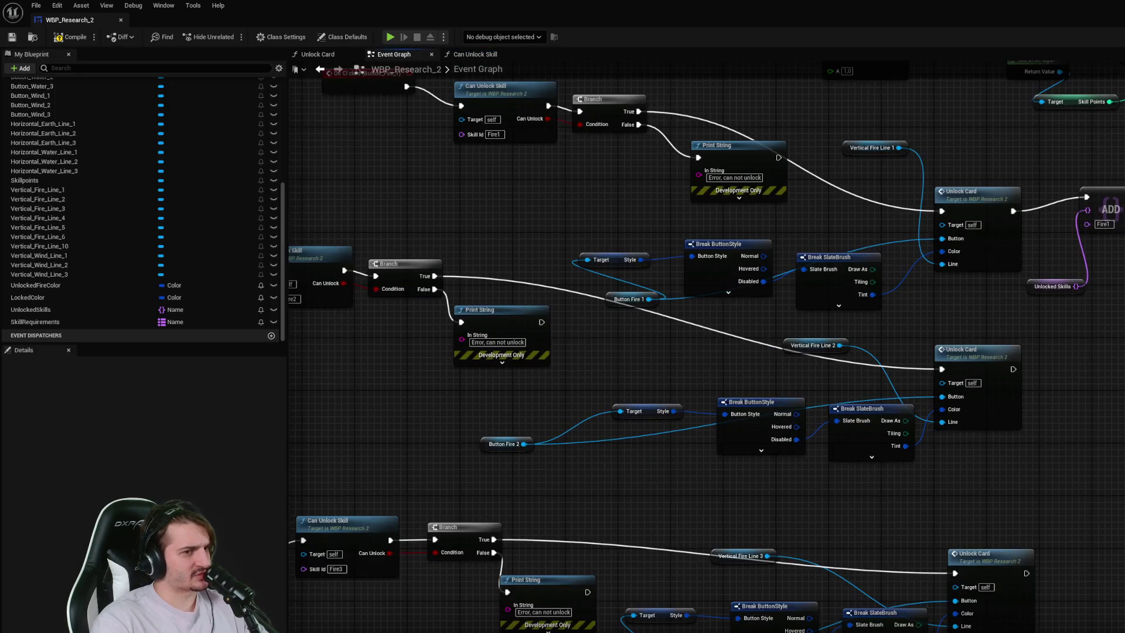
- Duplicate the Unlocked Skills/ADD pair after the second and third Unlock Card calls
{"action": "left_click_drag", "start_coordinate": [1099, 296], "coordinate": [1084, 199]}
{"action": "key", "text": "ctrl+c"}
{"action": "key", "text": "ctrl+v"}
{"action": "left_click_drag", "start_coordinate": [1014, 369], "coordinate": [1119, 350]}
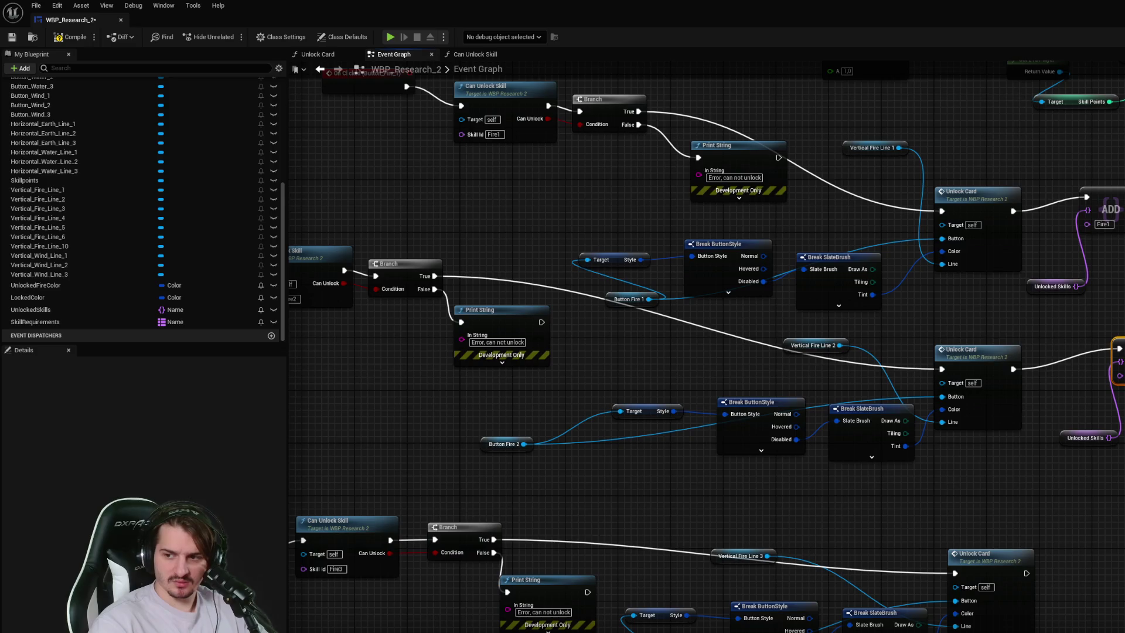
{"action": "scroll", "coordinate": [703, 346], "scroll_direction": "down", "scroll_amount": 3}
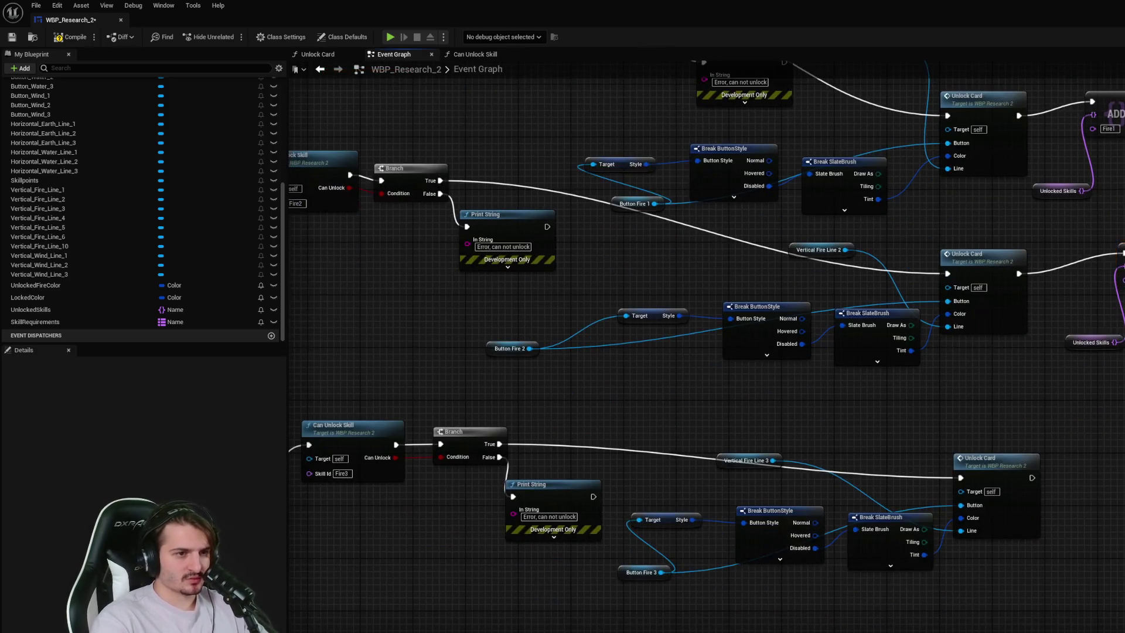
{"action": "key", "text": "ctrl+v"}
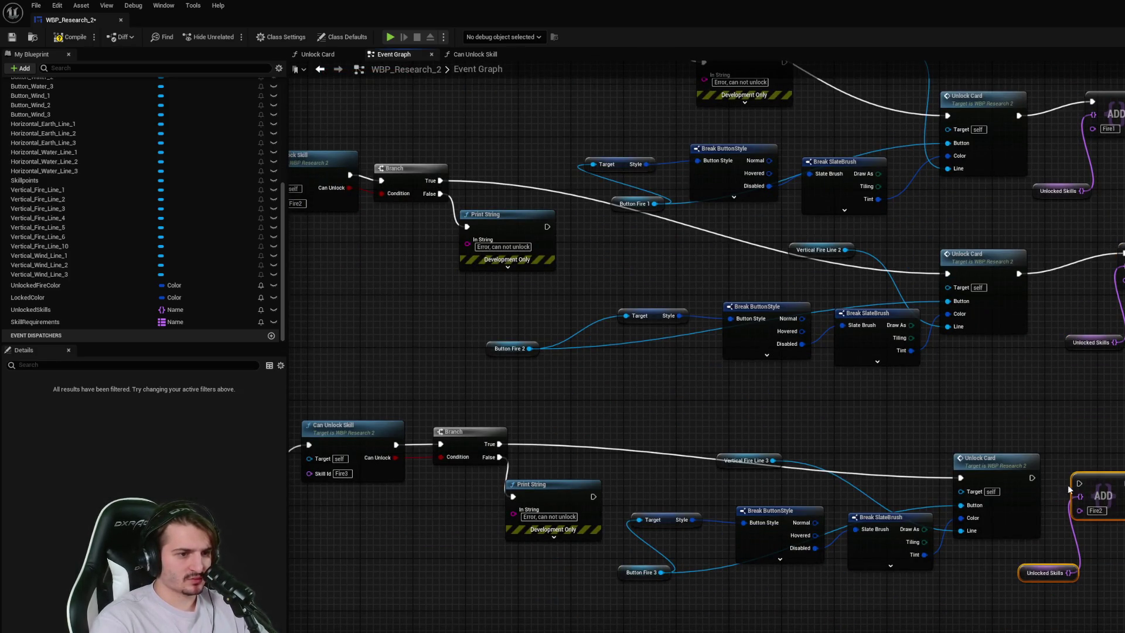
{"action": "left_click_drag", "start_coordinate": [1031, 482], "coordinate": [1124, 437]}
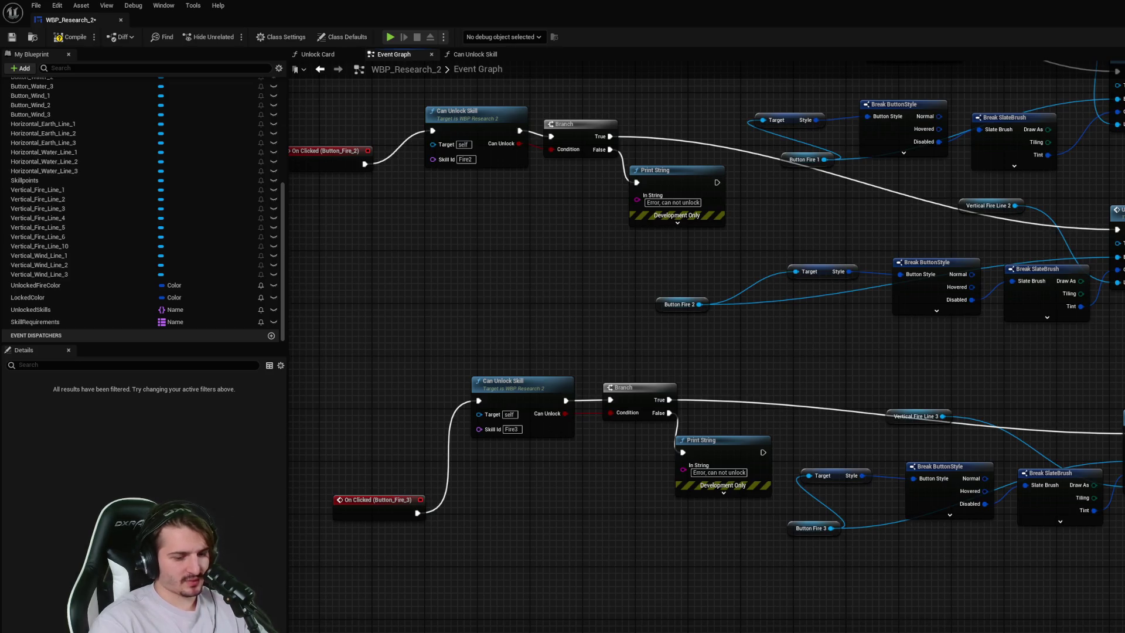
- Save WBP_Research_2 and start a play-in-editor test
{"action": "key", "text": "ctrl+s"}
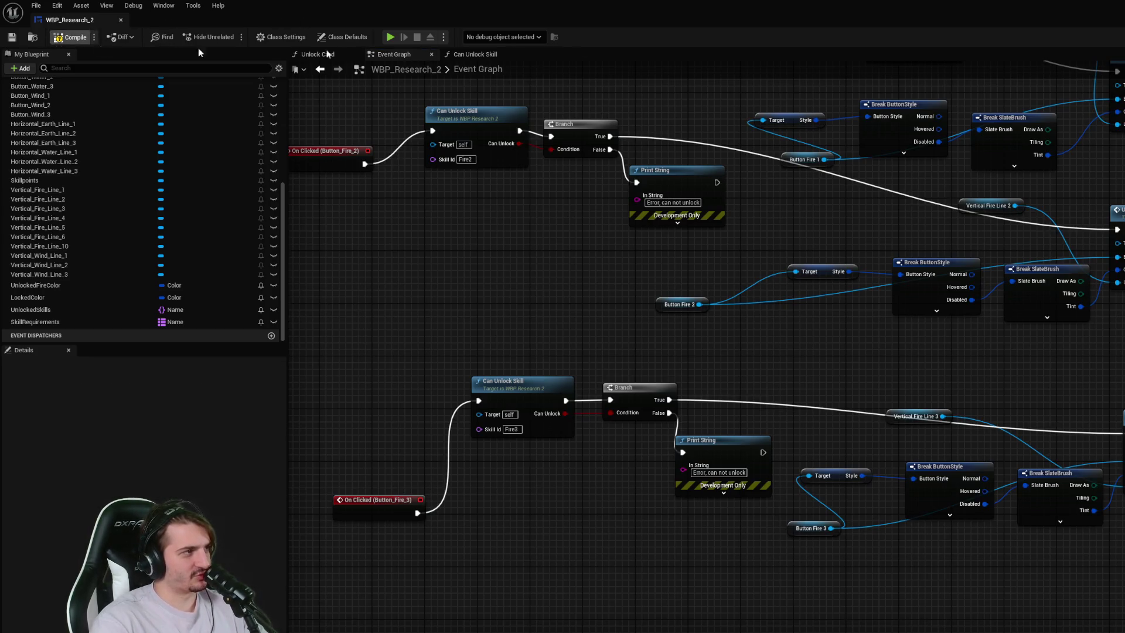
{"action": "key", "text": "alt+Tab"}
{"action": "left_click", "coordinate": [230, 37]}
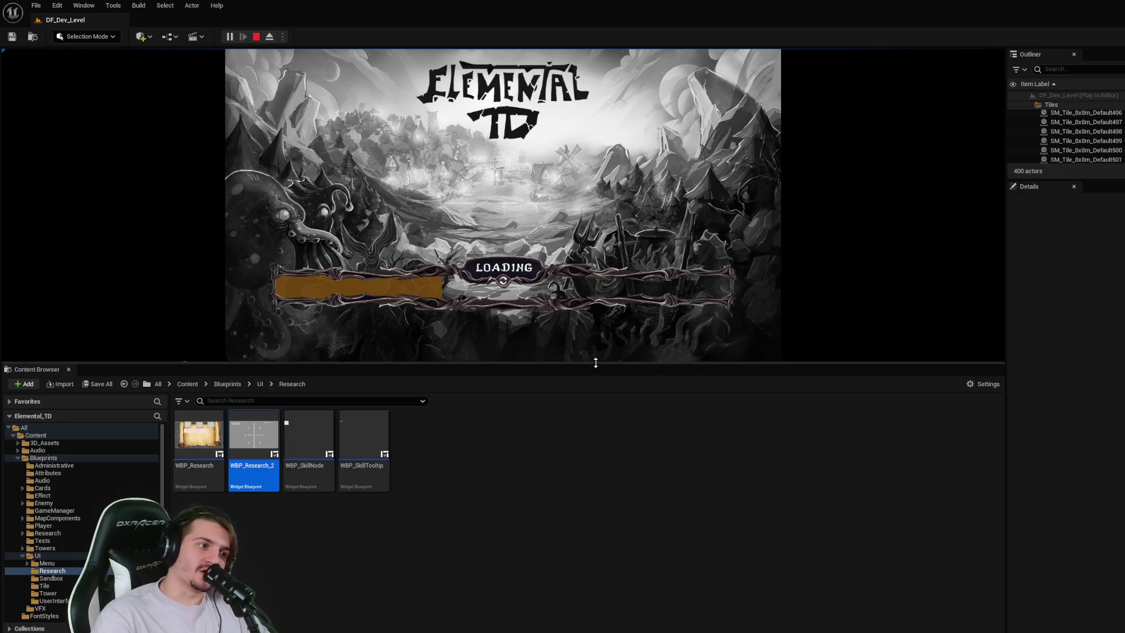
- In play, unlock Fire 1, Fire 2 and Fire 3 cards, leaving 7 skillpoints, then stop
{"action": "left_click_drag", "start_coordinate": [596, 362], "coordinate": [596, 452]}
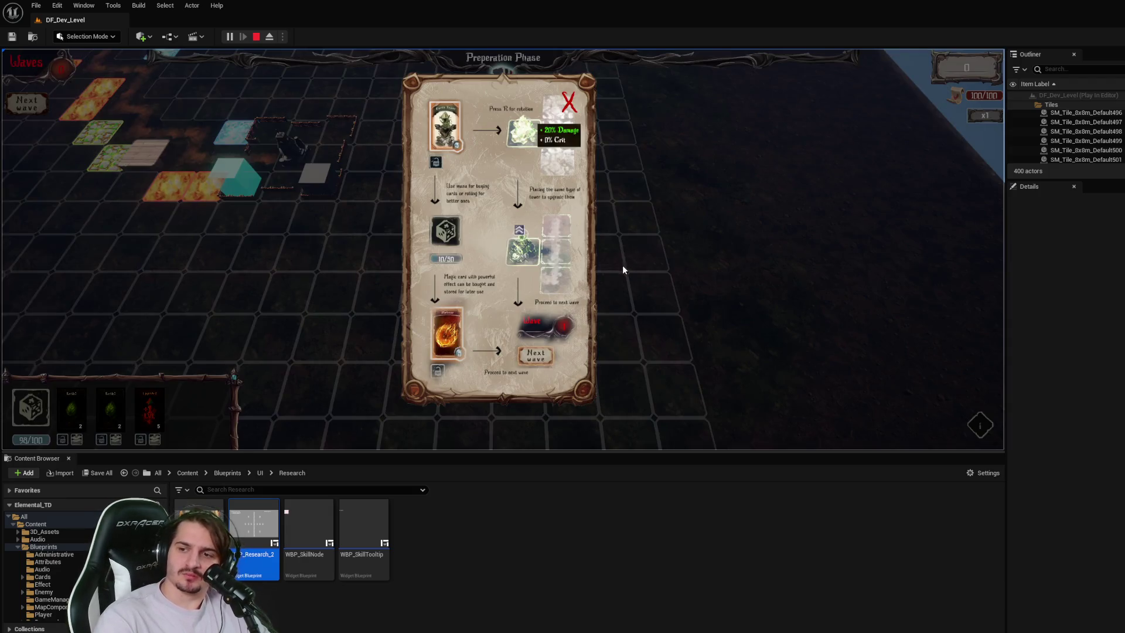
{"action": "left_click", "coordinate": [571, 104]}
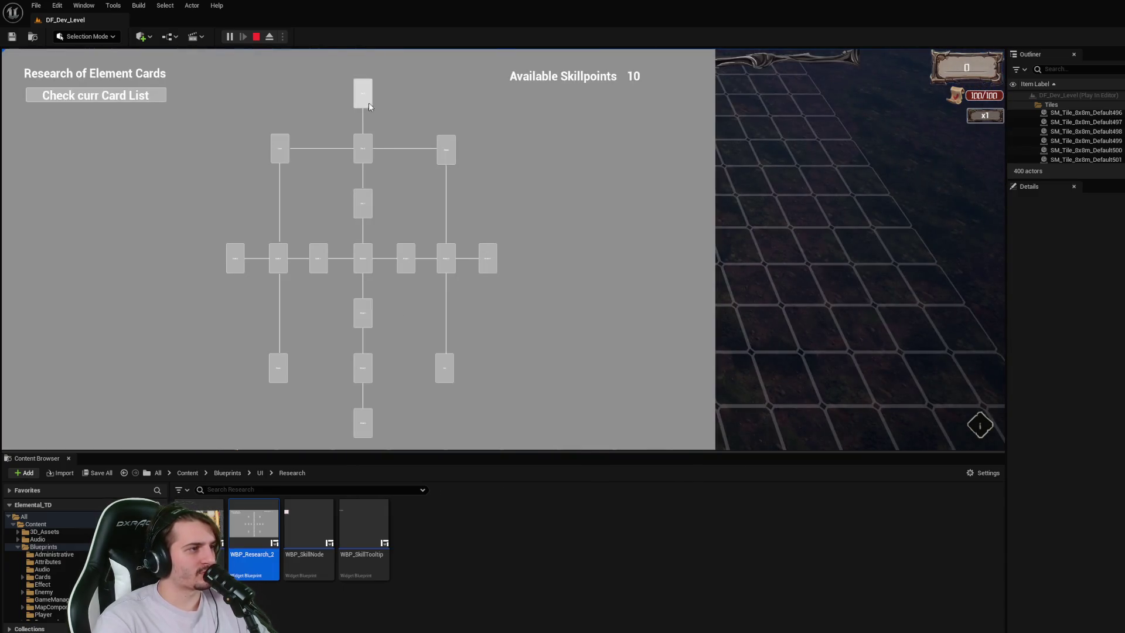
{"action": "left_click", "coordinate": [366, 98]}
{"action": "left_click", "coordinate": [364, 148]}
{"action": "left_click", "coordinate": [364, 204]}
{"action": "left_click", "coordinate": [370, 96]}
{"action": "left_click", "coordinate": [364, 148]}
{"action": "left_click", "coordinate": [364, 94]}
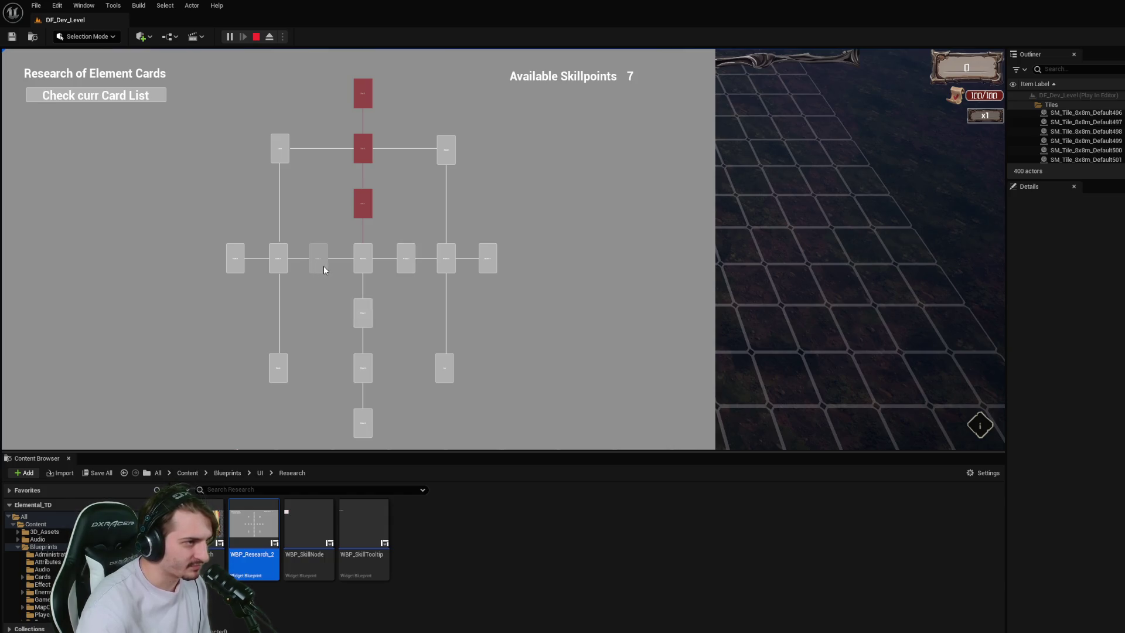
{"action": "left_click", "coordinate": [256, 37]}
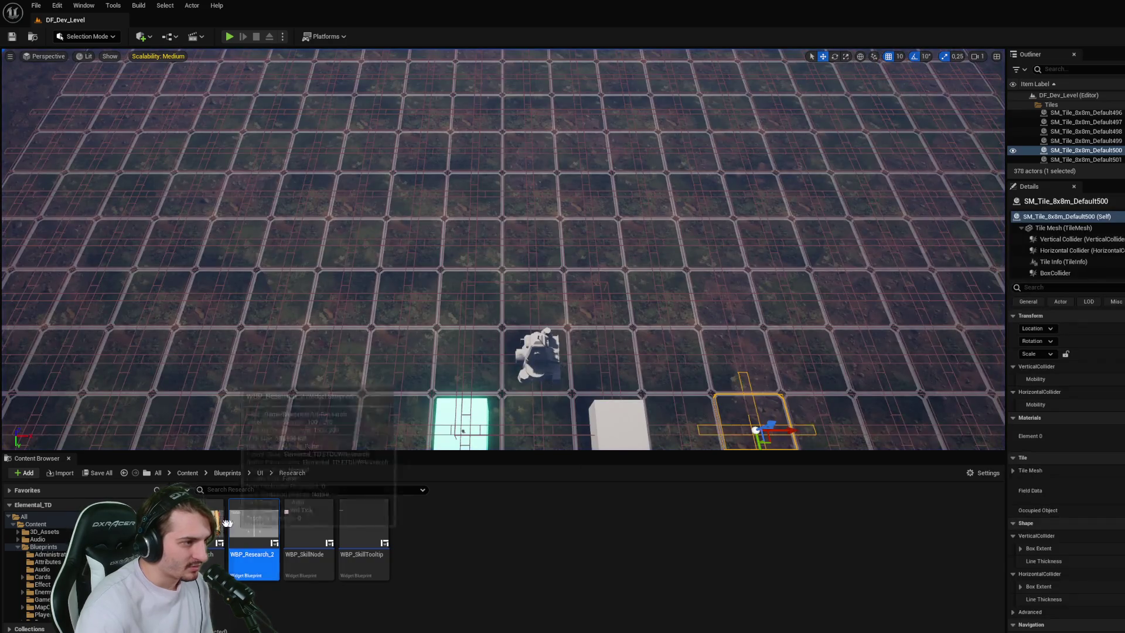
- Open WBP_Research_2 in the Designer to view its card tree layout
{"action": "double_click", "coordinate": [235, 524]}
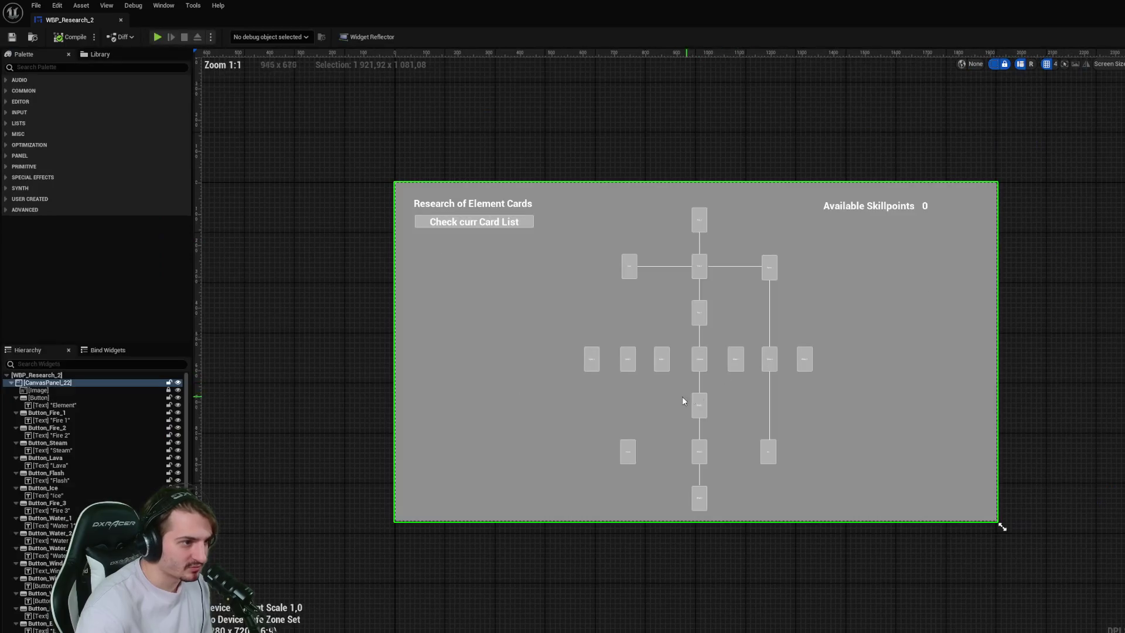
{"action": "left_click", "coordinate": [661, 369]}
{"action": "scroll", "coordinate": [663, 385], "scroll_direction": "up", "scroll_amount": 7}
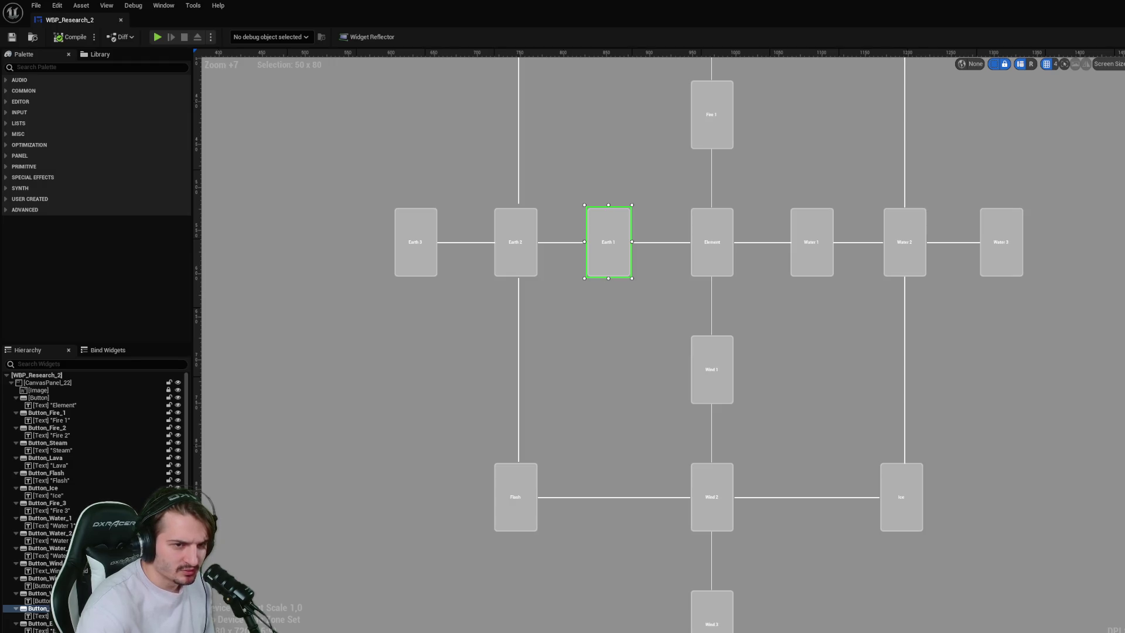
- Check the Earth 1–3, central Element and Water 1–3 card buttons in the layout
{"action": "left_click", "coordinate": [802, 375]}
{"action": "left_click", "coordinate": [614, 270]}
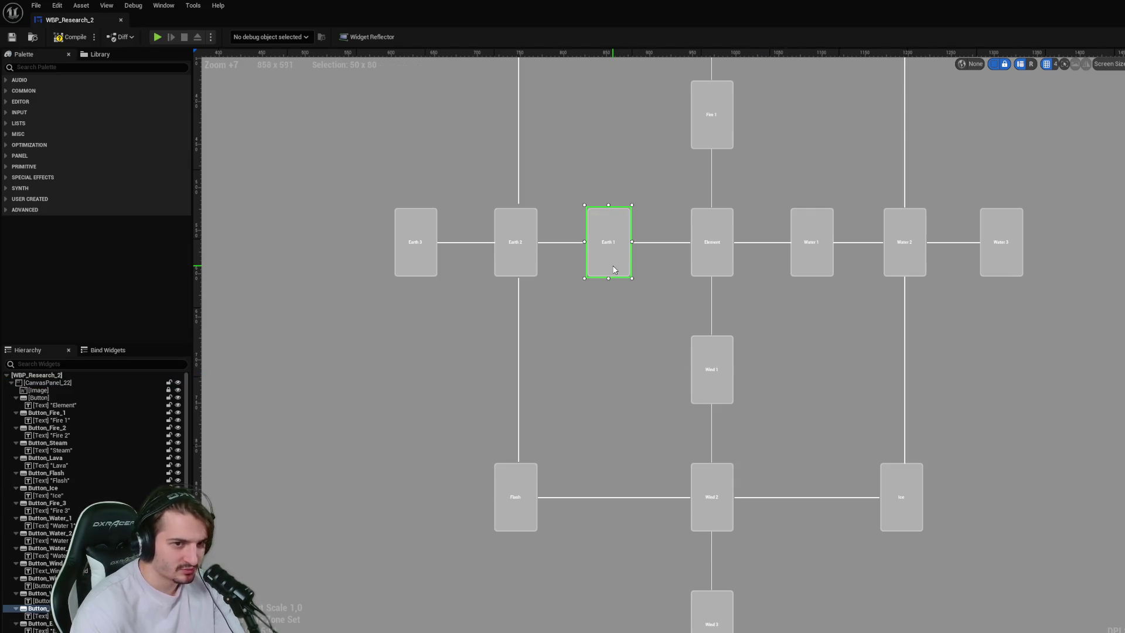
{"action": "left_click", "coordinate": [533, 262]}
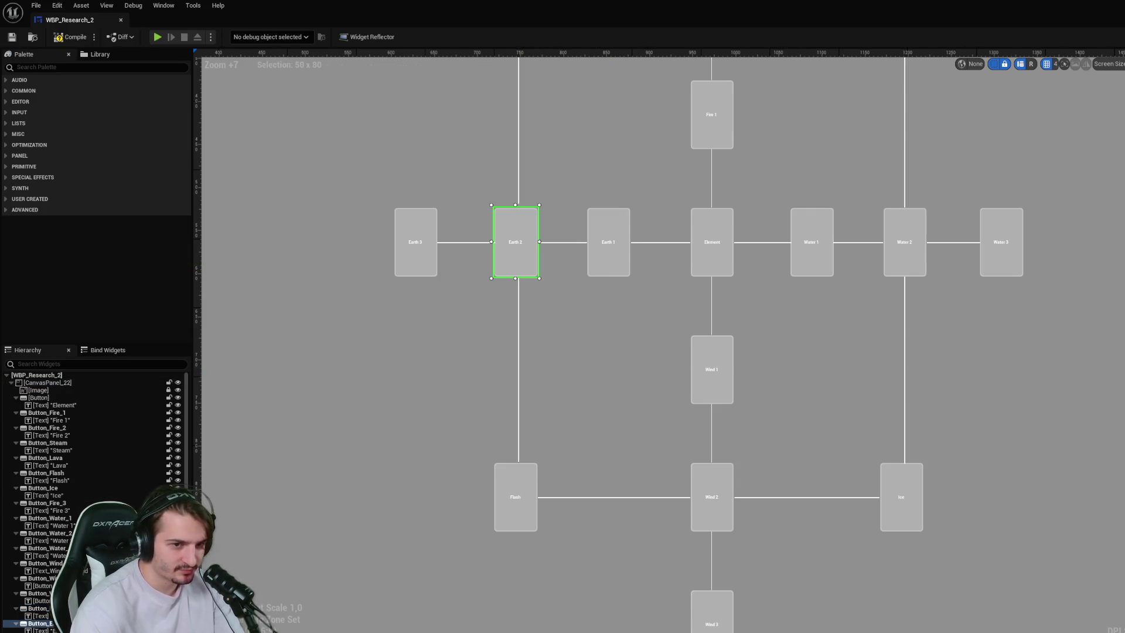
{"action": "left_click", "coordinate": [408, 265]}
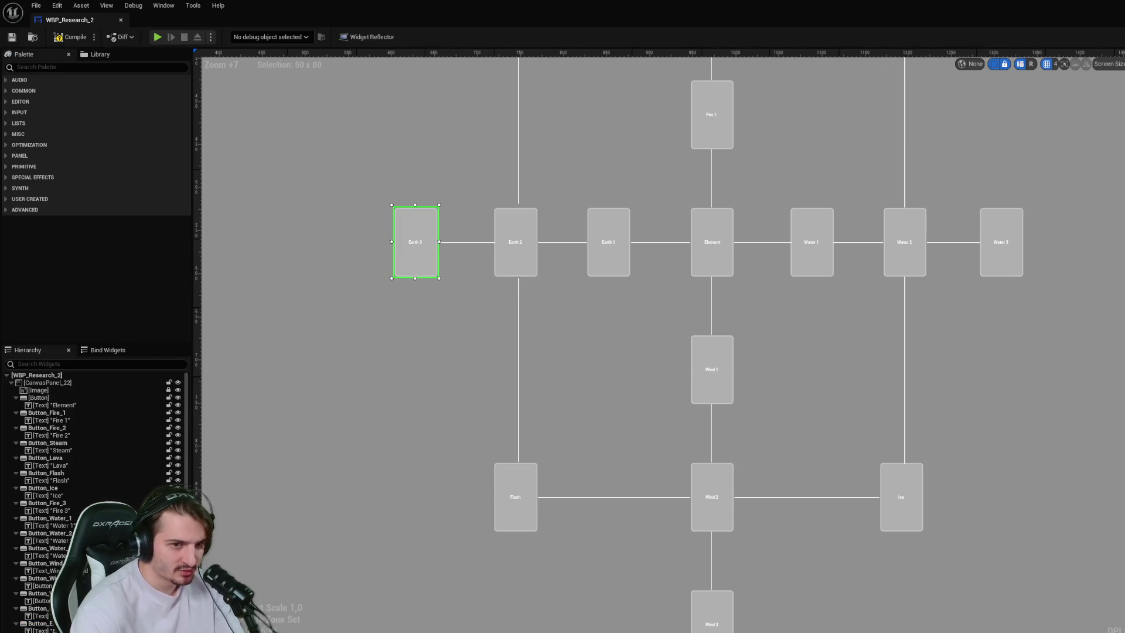
{"action": "left_click", "coordinate": [709, 258]}
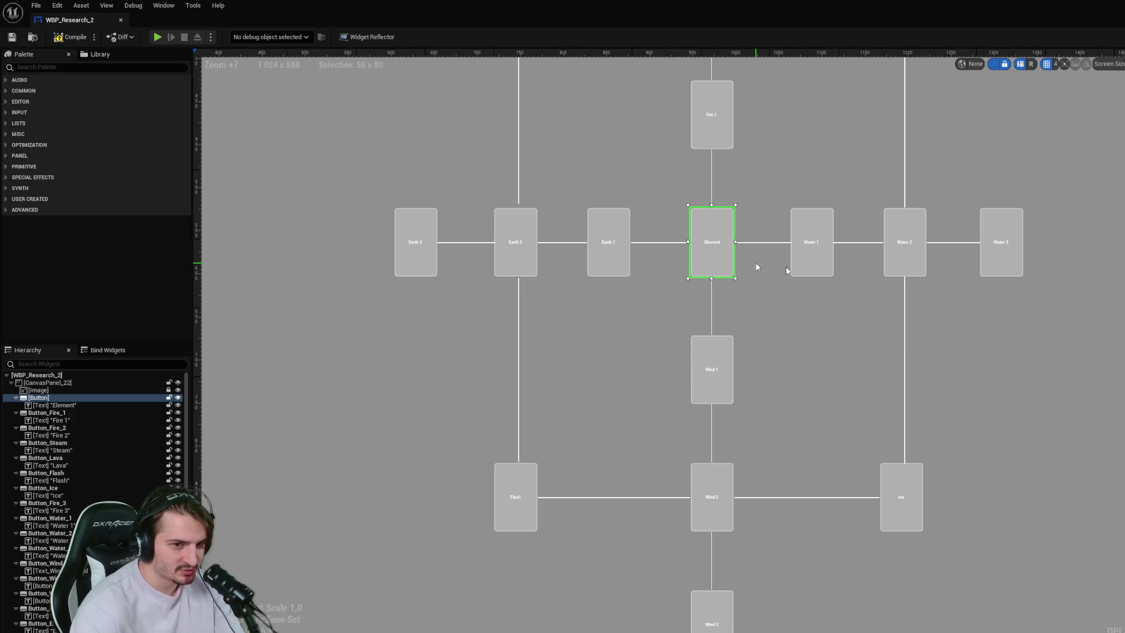
{"action": "left_click", "coordinate": [801, 262]}
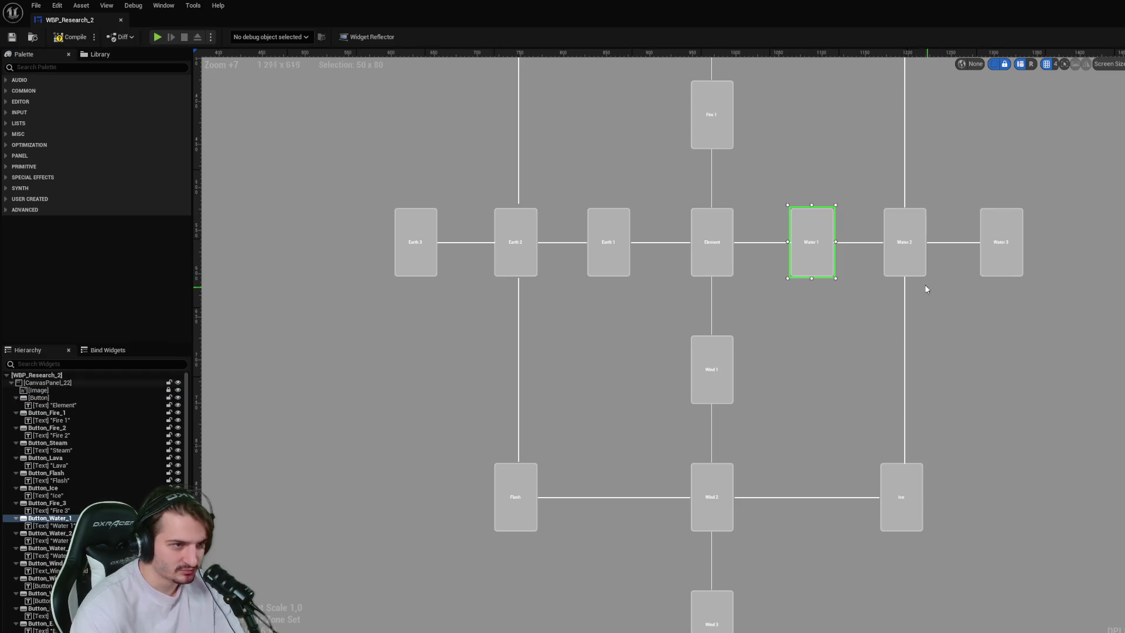
{"action": "left_click", "coordinate": [907, 267]}
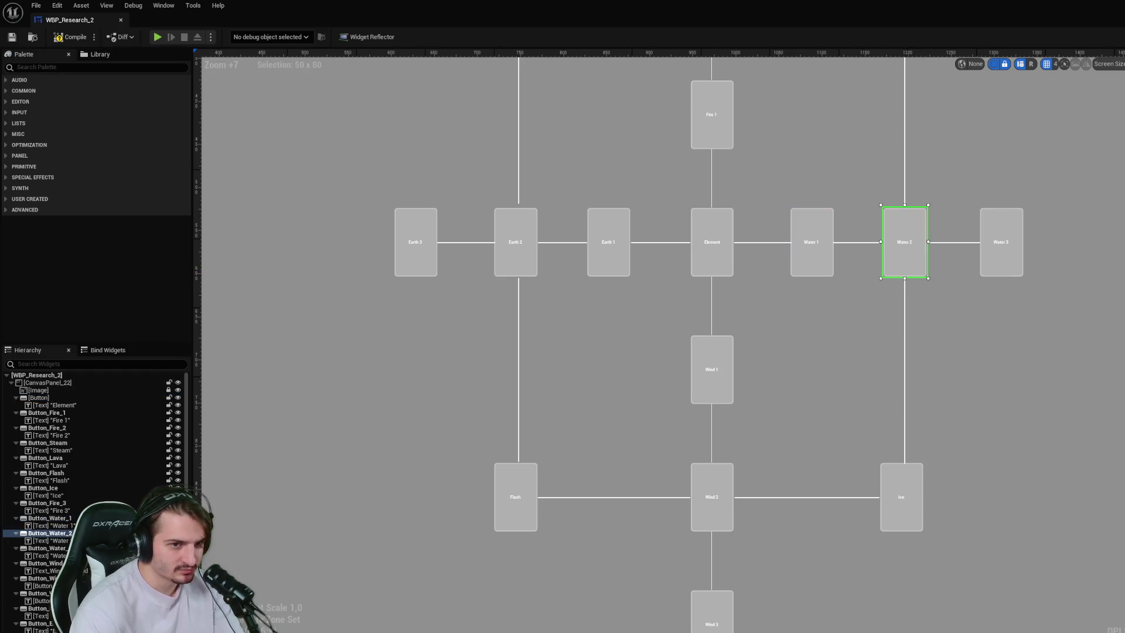
{"action": "left_click", "coordinate": [984, 266]}
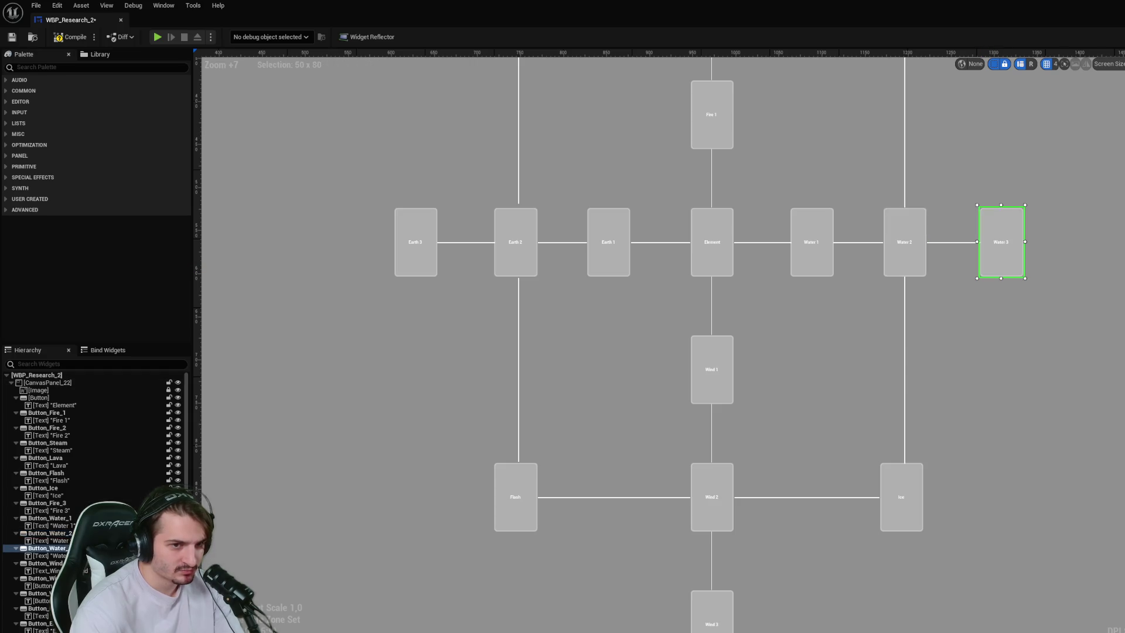
{"action": "left_click", "coordinate": [1079, 381]}
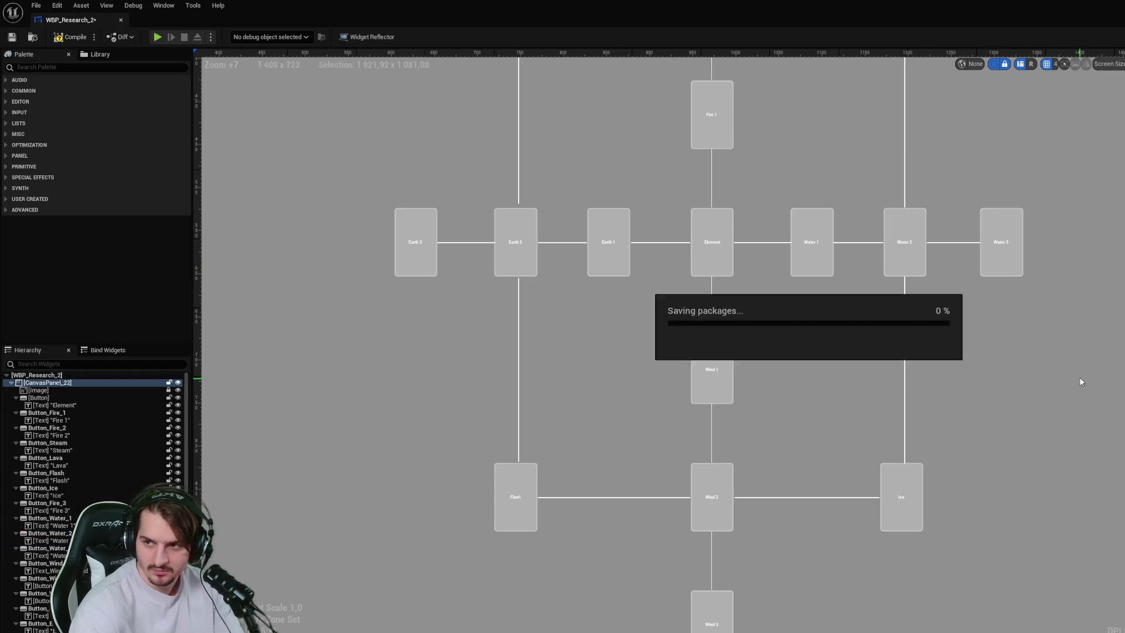
- Check the Wind 1, Wind 2 and Wind 3 card buttons
{"action": "left_click", "coordinate": [722, 390]}
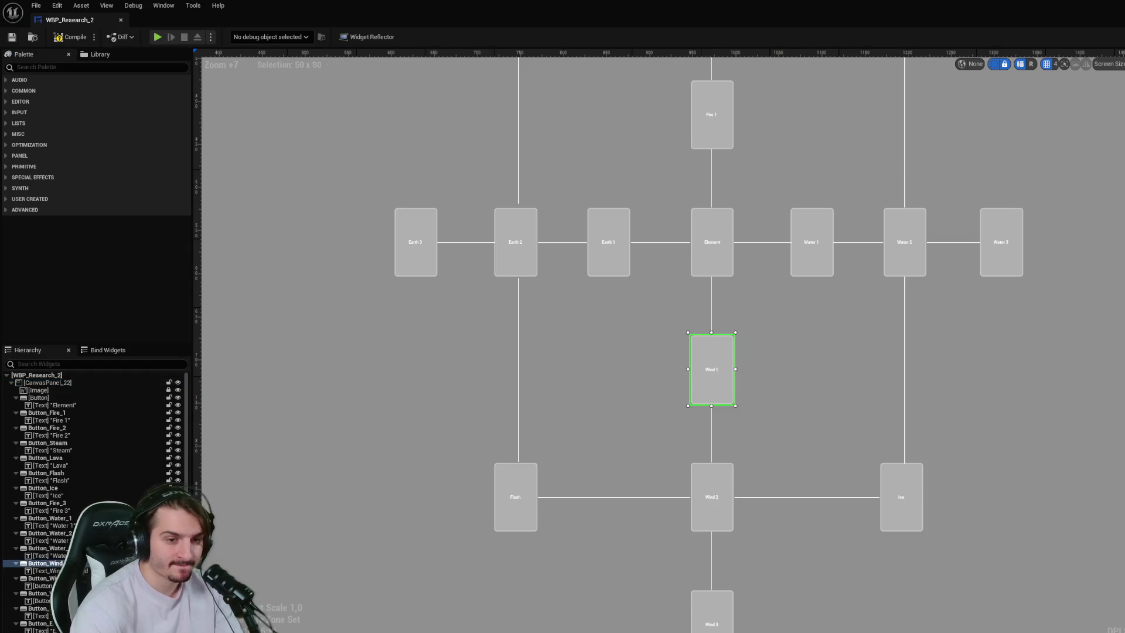
{"action": "left_click", "coordinate": [703, 434]}
{"action": "left_click", "coordinate": [714, 514]}
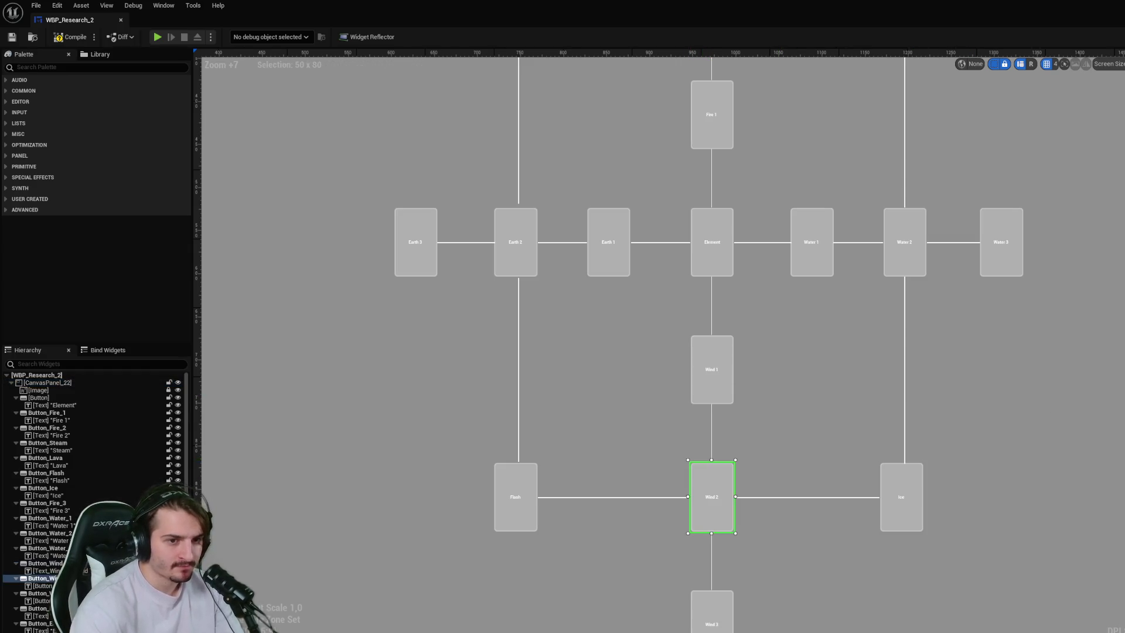
{"action": "left_click", "coordinate": [820, 522]}
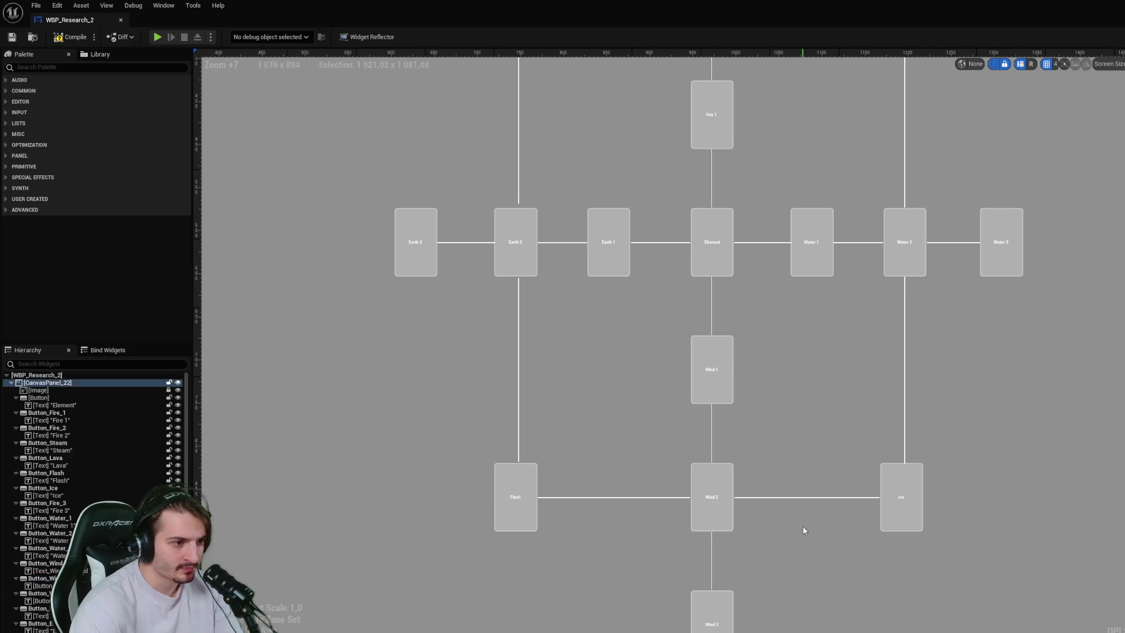
{"action": "left_click", "coordinate": [712, 615]}
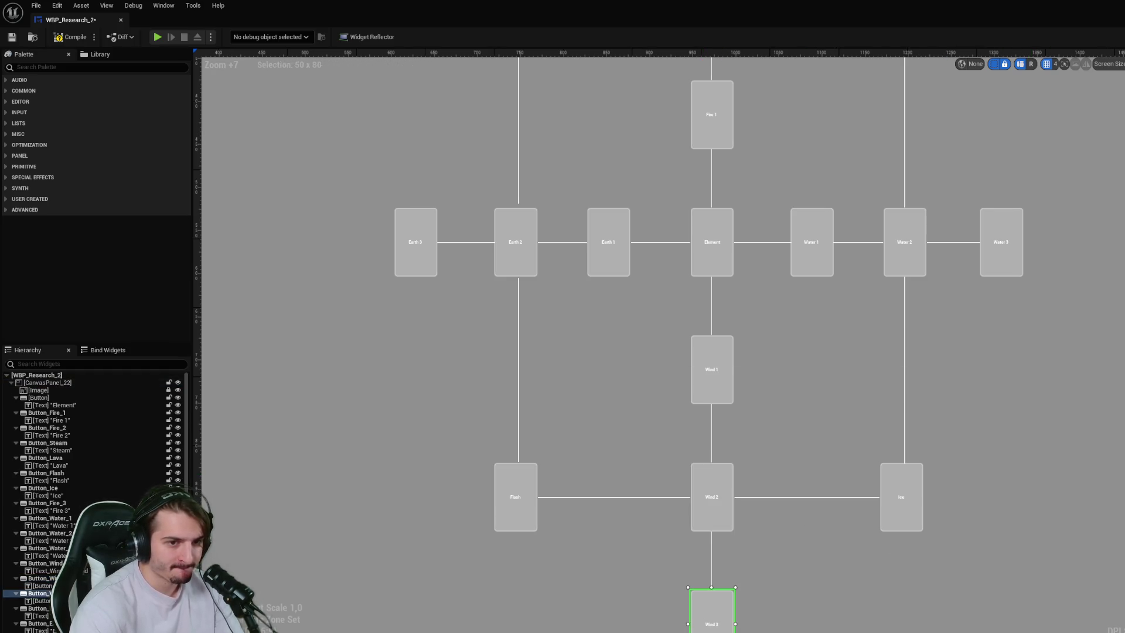
{"action": "left_click", "coordinate": [885, 409]}
- Save WBP_Research_2 and zoom out to show the full widget layout
{"action": "key", "text": "ctrl+s"}
{"action": "scroll", "coordinate": [888, 389], "scroll_direction": "down", "scroll_amount": 2}
{"action": "scroll", "coordinate": [820, 425], "scroll_direction": "down", "scroll_amount": 2}
{"action": "scroll", "coordinate": [809, 410], "scroll_direction": "up", "scroll_amount": 2}
{"action": "scroll", "coordinate": [818, 398], "scroll_direction": "down", "scroll_amount": 2}
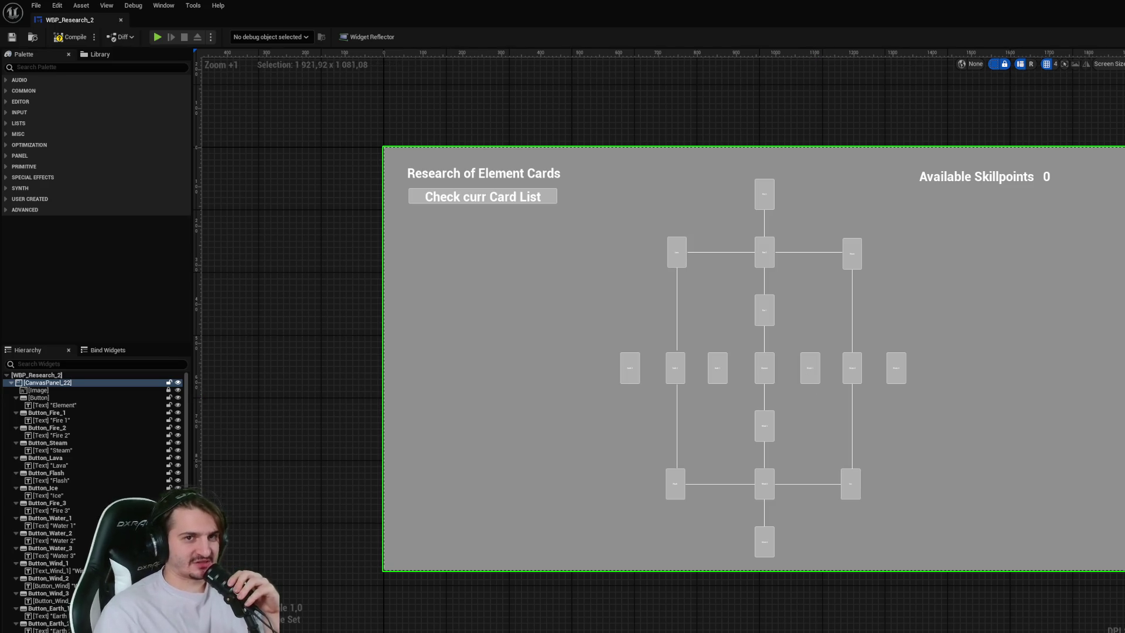
- Switch to the Graph view and review all nodes in the Can Unlock Skill function
{"action": "left_click", "coordinate": [1102, 37]}
{"action": "left_click", "coordinate": [404, 54]}
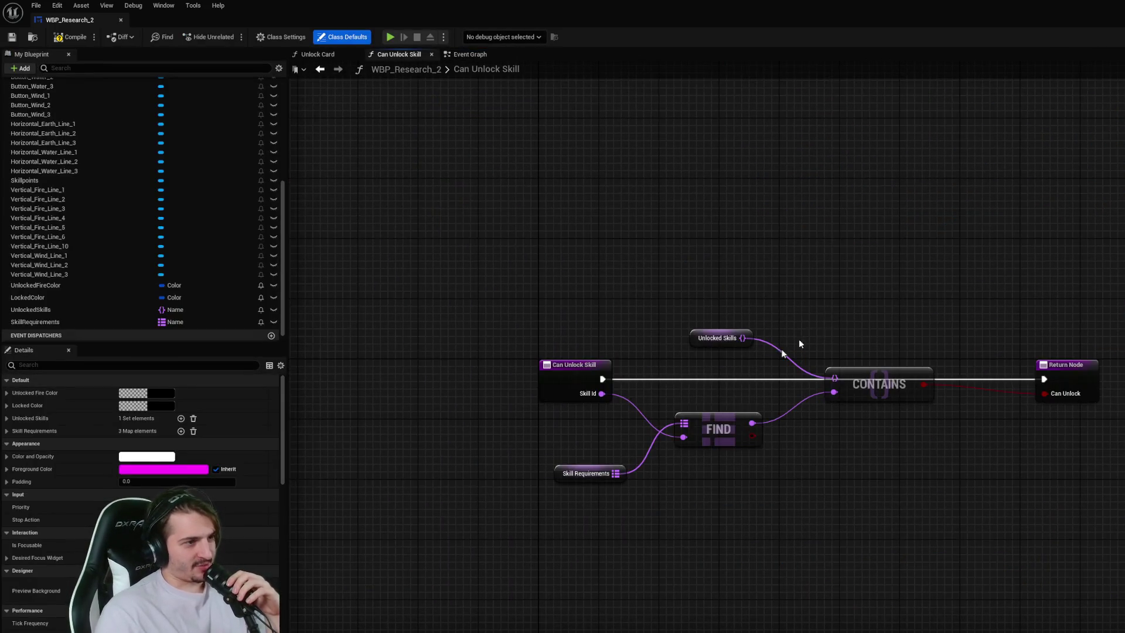
{"action": "left_click", "coordinate": [606, 317]}
{"action": "mouse_move", "coordinate": [1121, 572]}
{"action": "left_mouse_down"}
{"action": "mouse_move", "coordinate": [1025, 456]}
{"action": "mouse_move", "coordinate": [595, 227]}
{"action": "left_mouse_up"}
{"action": "left_click", "coordinate": [596, 224]}
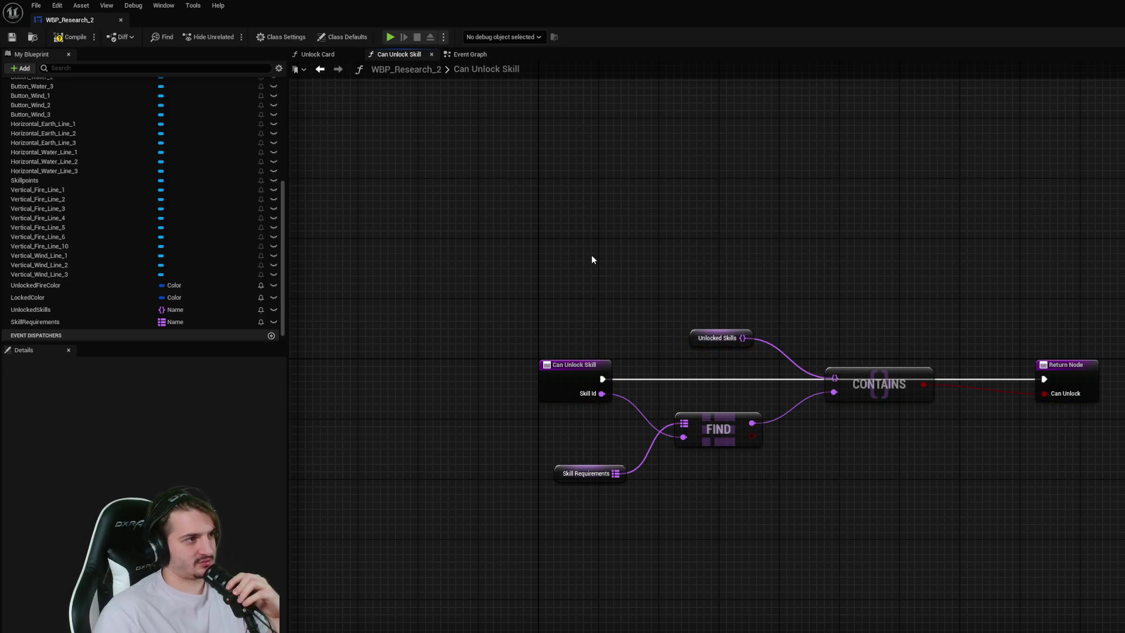
{"action": "mouse_move", "coordinate": [543, 241]}
{"action": "left_mouse_down"}
{"action": "mouse_move", "coordinate": [877, 455]}
{"action": "mouse_move", "coordinate": [1108, 486]}
{"action": "left_mouse_up"}
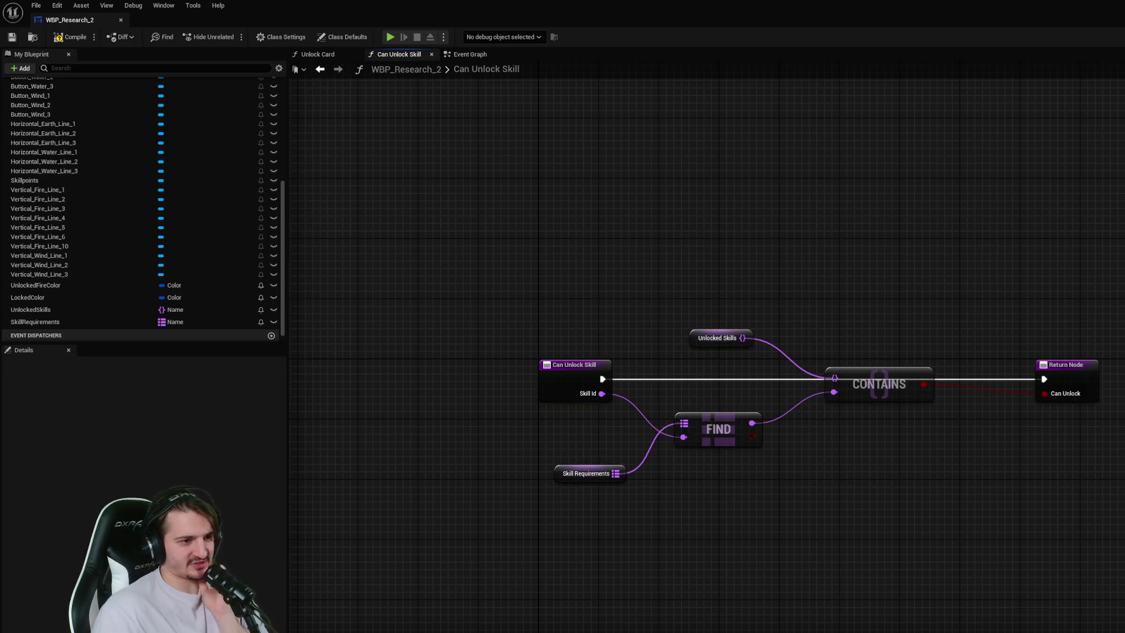
- Locate the Button_Fire_3 click handler and the Fire node rows in the Event Graph
{"action": "left_click", "coordinate": [470, 55]}
{"action": "scroll", "coordinate": [1105, 352], "scroll_direction": "down", "scroll_amount": 5}
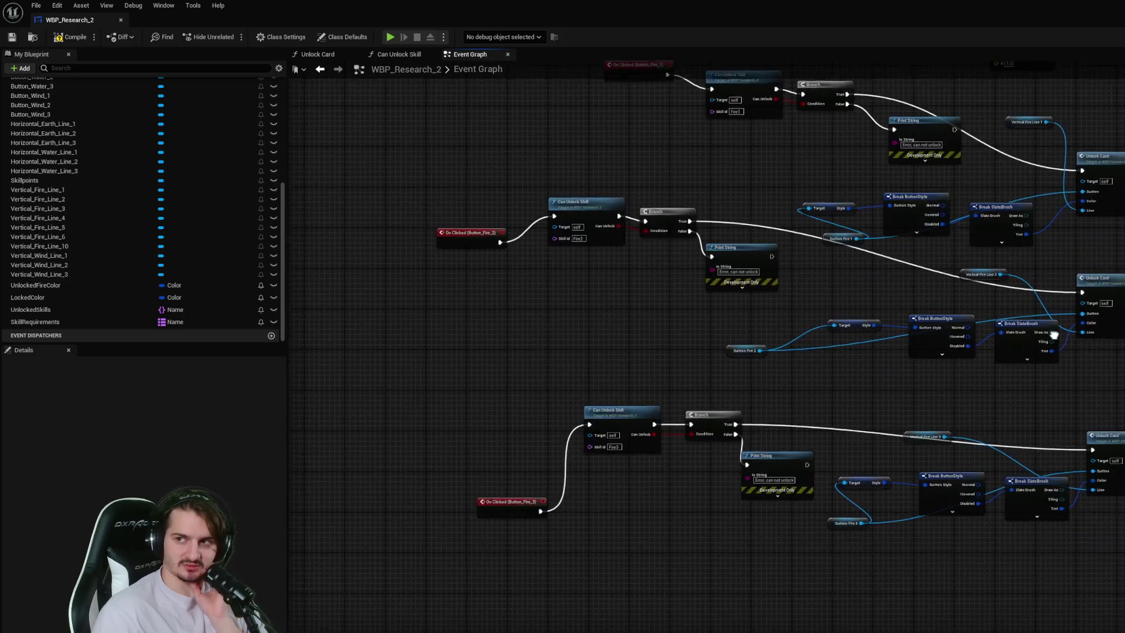
{"action": "left_click_drag", "start_coordinate": [1115, 382], "coordinate": [952, 351]}
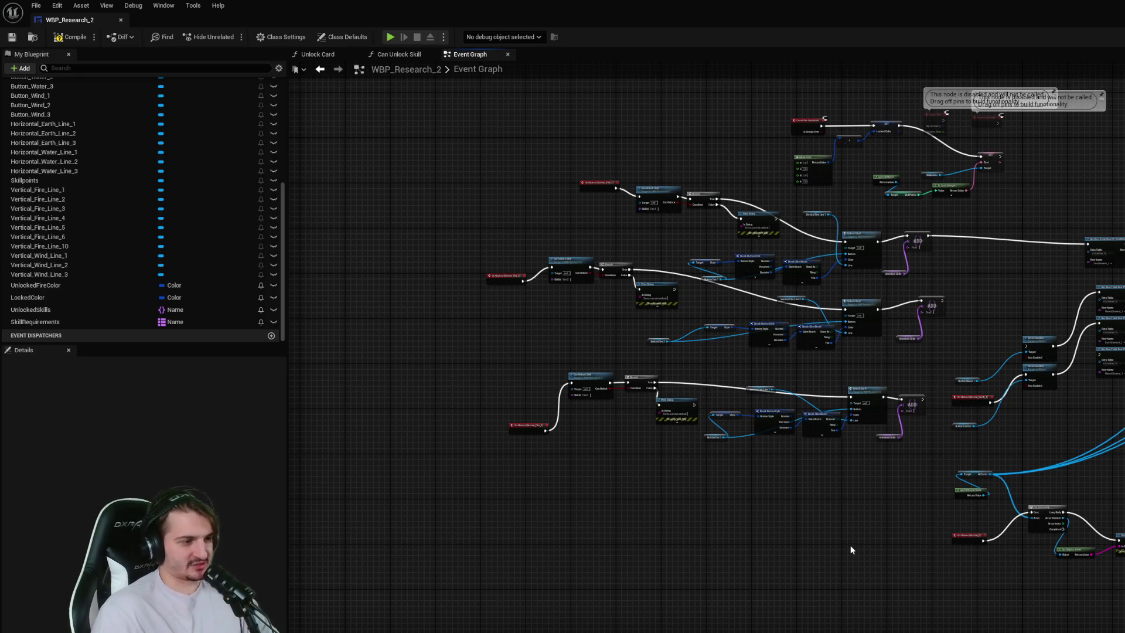
{"action": "scroll", "coordinate": [850, 545], "scroll_direction": "up", "scroll_amount": 2}
{"action": "left_click_drag", "start_coordinate": [913, 485], "coordinate": [974, 457]}
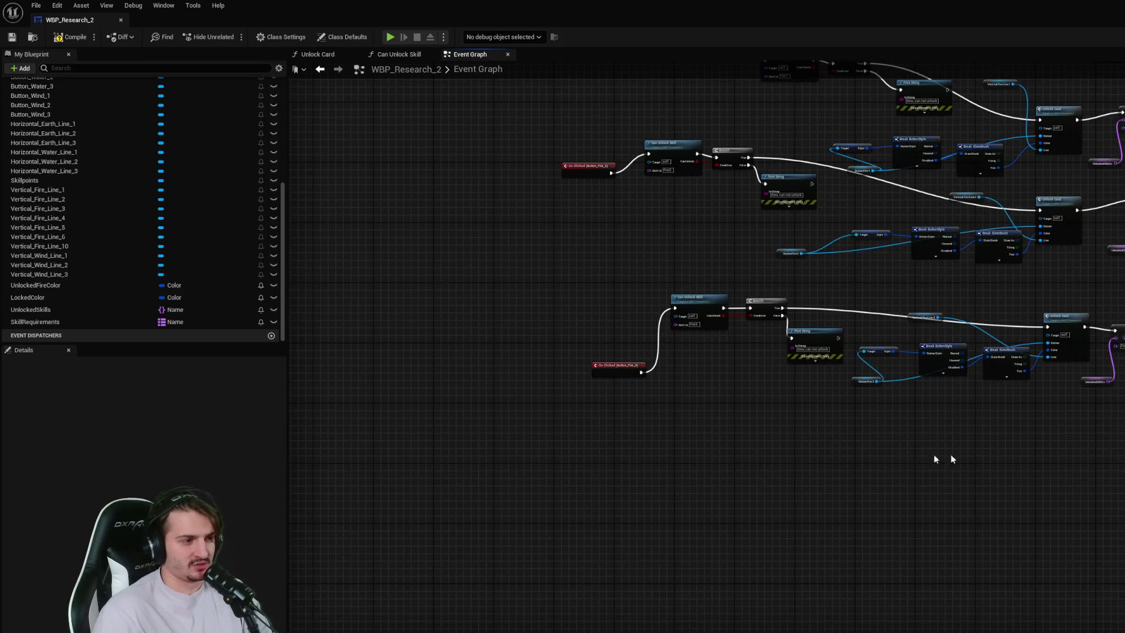
{"action": "scroll", "coordinate": [660, 431], "scroll_direction": "up", "scroll_amount": 3}
{"action": "scroll", "coordinate": [951, 623], "scroll_direction": "down", "scroll_amount": 3}
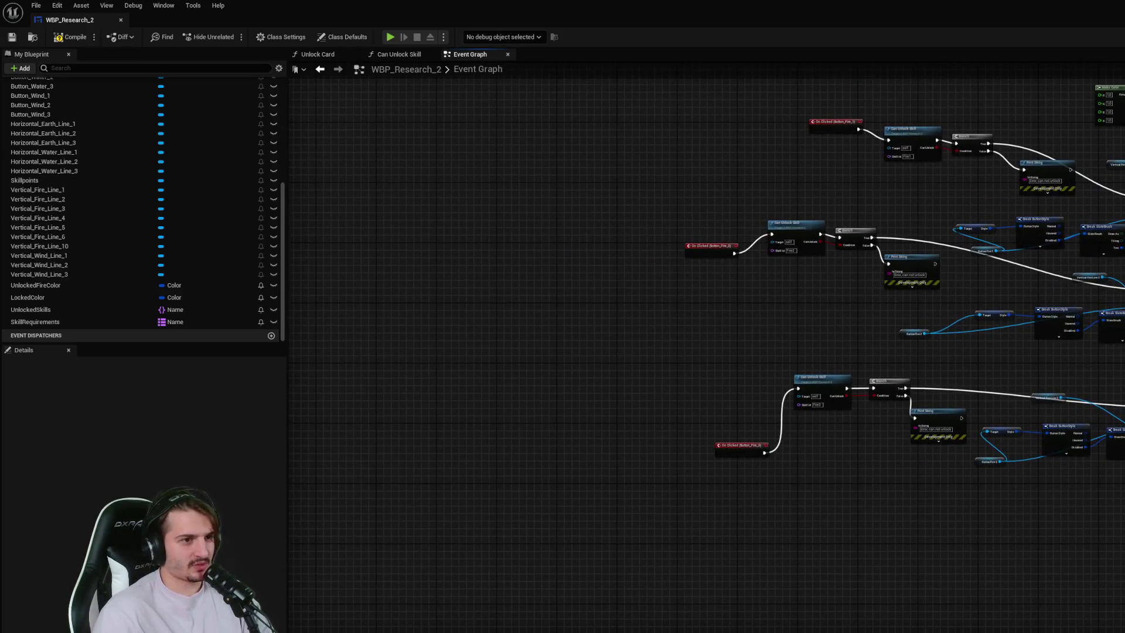
{"action": "scroll", "coordinate": [980, 274], "scroll_direction": "down", "scroll_amount": 1}
{"action": "left_click_drag", "start_coordinate": [980, 274], "coordinate": [1118, 368]}
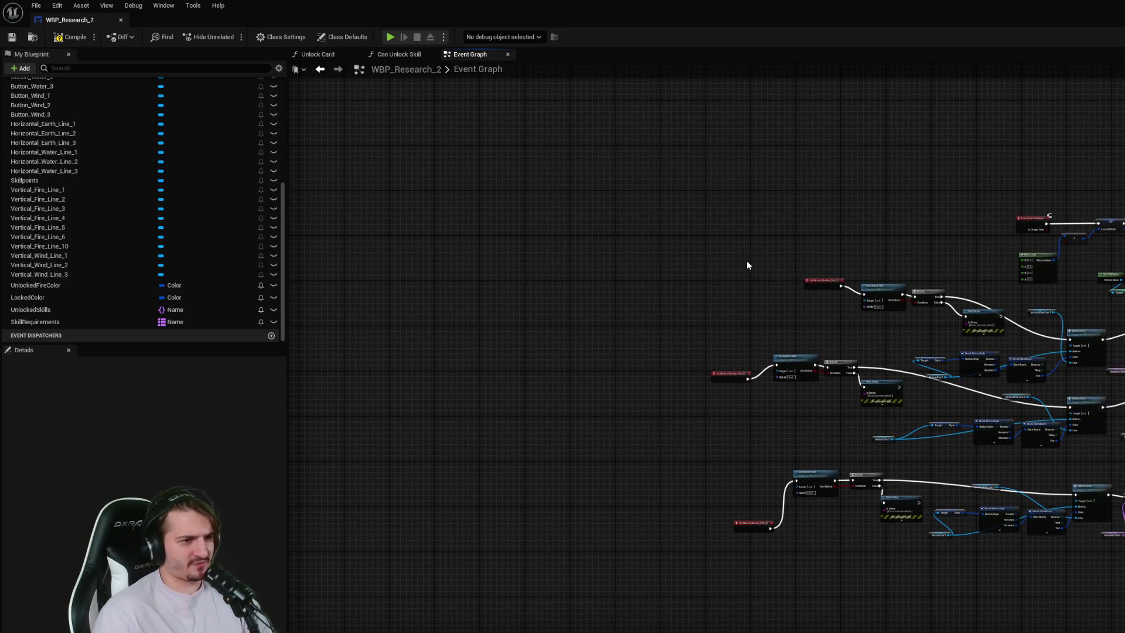
{"action": "scroll", "coordinate": [1107, 381], "scroll_direction": "up", "scroll_amount": 3}
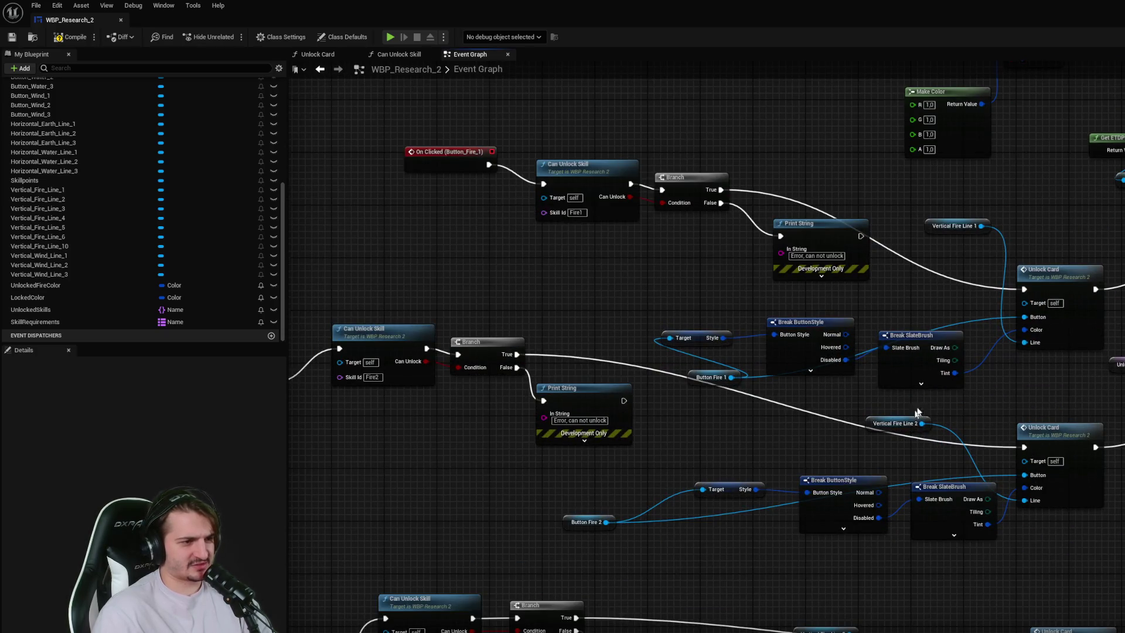
- Move the Button Fire 1 getter, style target and Break ButtonStyle/SlateBrush nodes upward
{"action": "left_click_drag", "start_coordinate": [712, 378], "coordinate": [607, 292]}
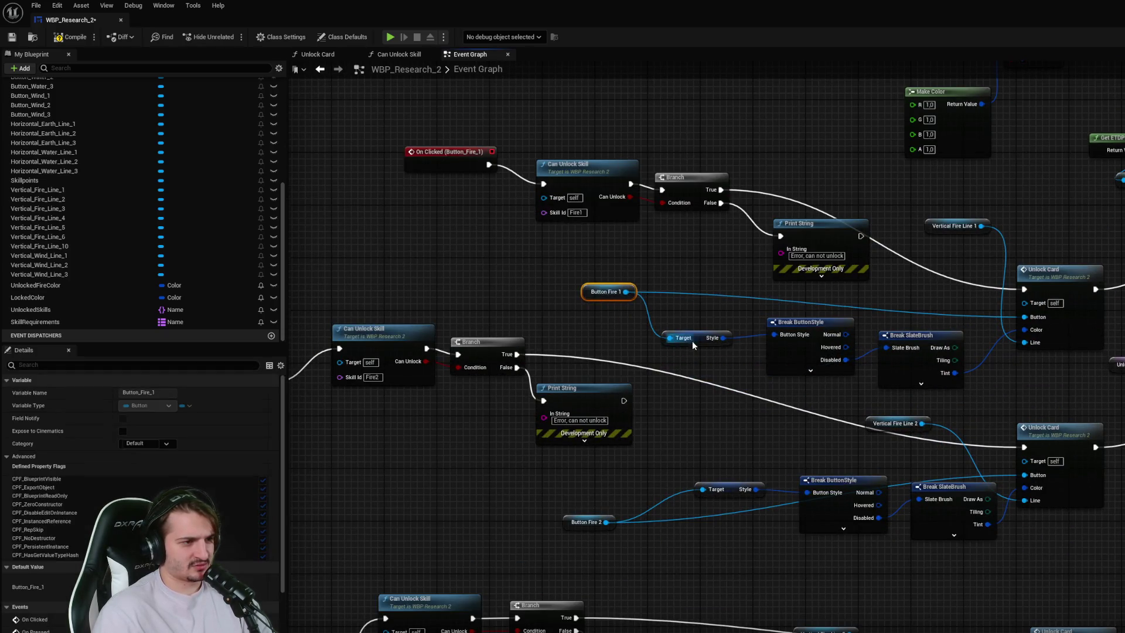
{"action": "left_click_drag", "start_coordinate": [696, 338], "coordinate": [683, 286]}
{"action": "mouse_move", "coordinate": [938, 399]}
{"action": "left_mouse_down"}
{"action": "mouse_move", "coordinate": [820, 358]}
{"action": "mouse_move", "coordinate": [796, 310]}
{"action": "left_mouse_up"}
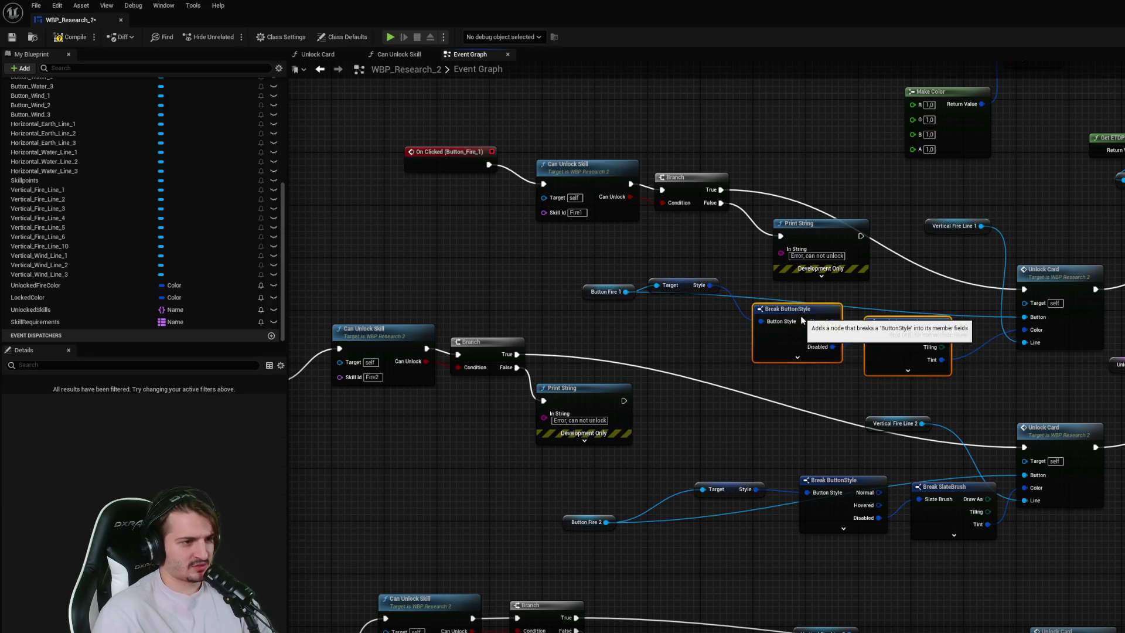
{"action": "left_click", "coordinate": [1116, 365]}
{"action": "scroll", "coordinate": [704, 351], "scroll_direction": "down", "scroll_amount": 1}
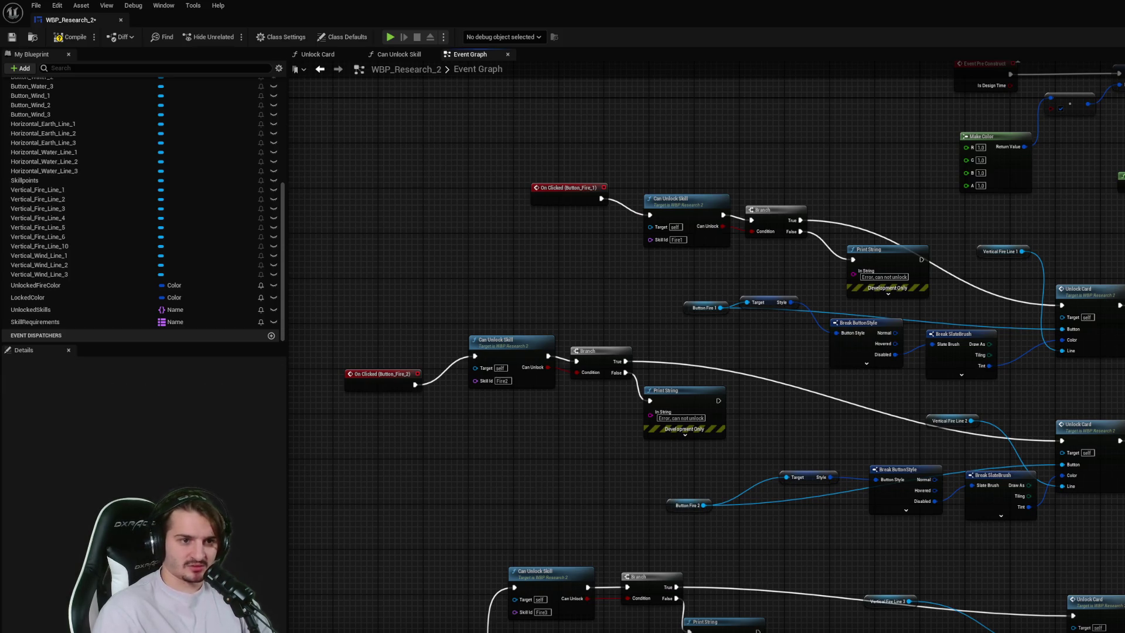
- Open the Unlock Card function graph and reposition its entry node
{"action": "left_click", "coordinate": [399, 54]}
{"action": "left_click", "coordinate": [319, 54]}
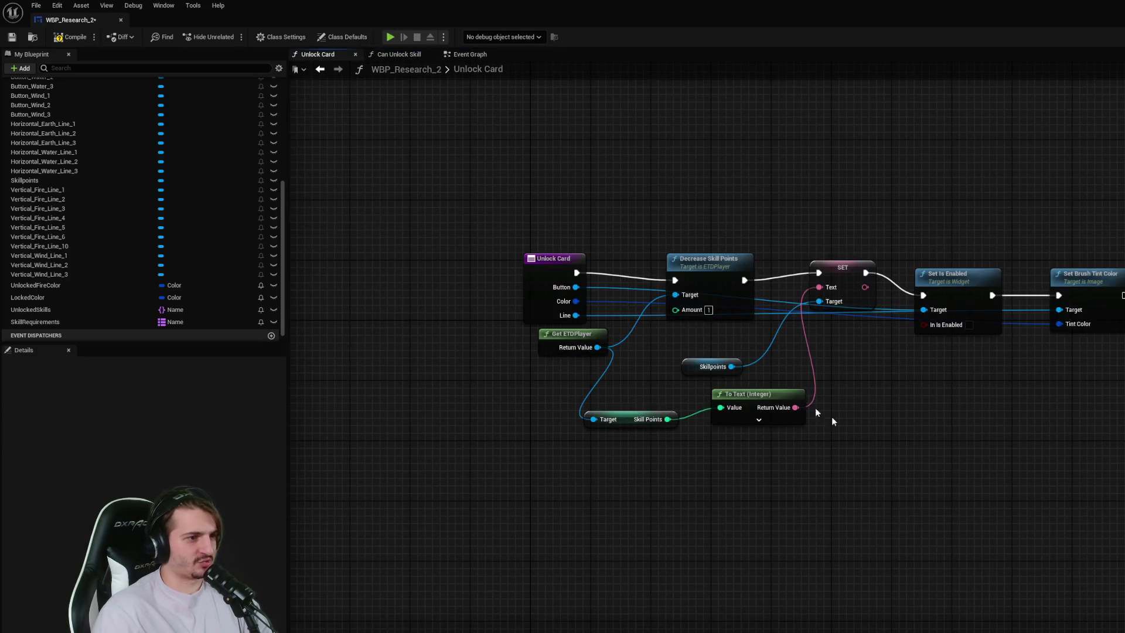
{"action": "left_click", "coordinate": [469, 53]}
{"action": "scroll", "coordinate": [931, 377], "scroll_direction": "up", "scroll_amount": 4}
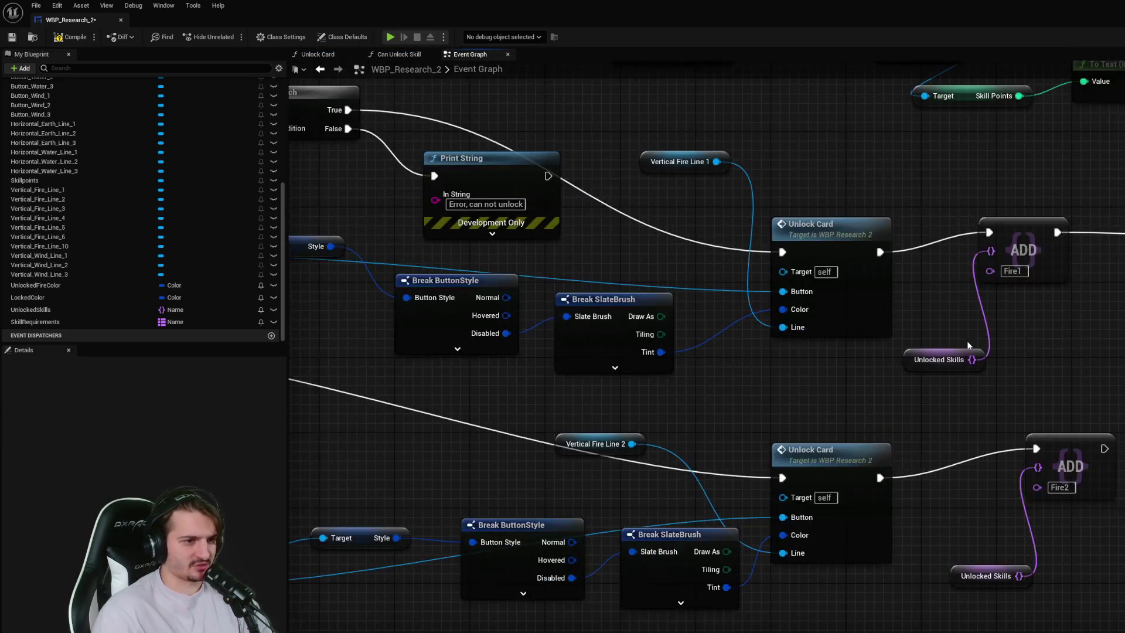
{"action": "scroll", "coordinate": [932, 377], "scroll_direction": "down", "scroll_amount": 4}
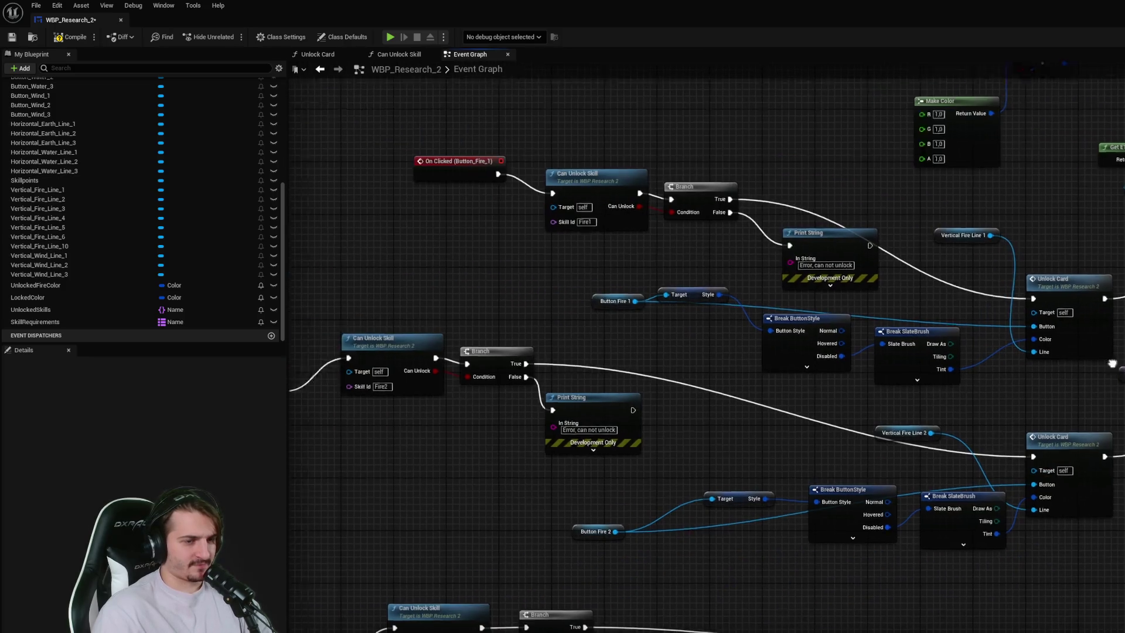
{"action": "left_click", "coordinate": [404, 54]}
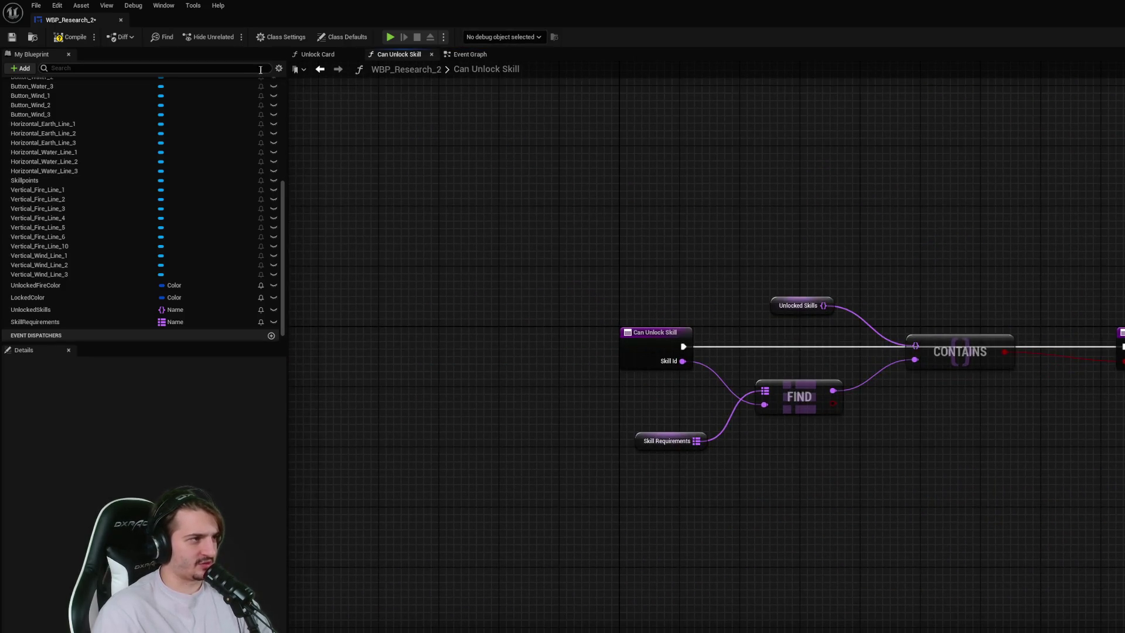
{"action": "left_click", "coordinate": [319, 54]}
{"action": "left_click_drag", "start_coordinate": [575, 300], "coordinate": [567, 254]}
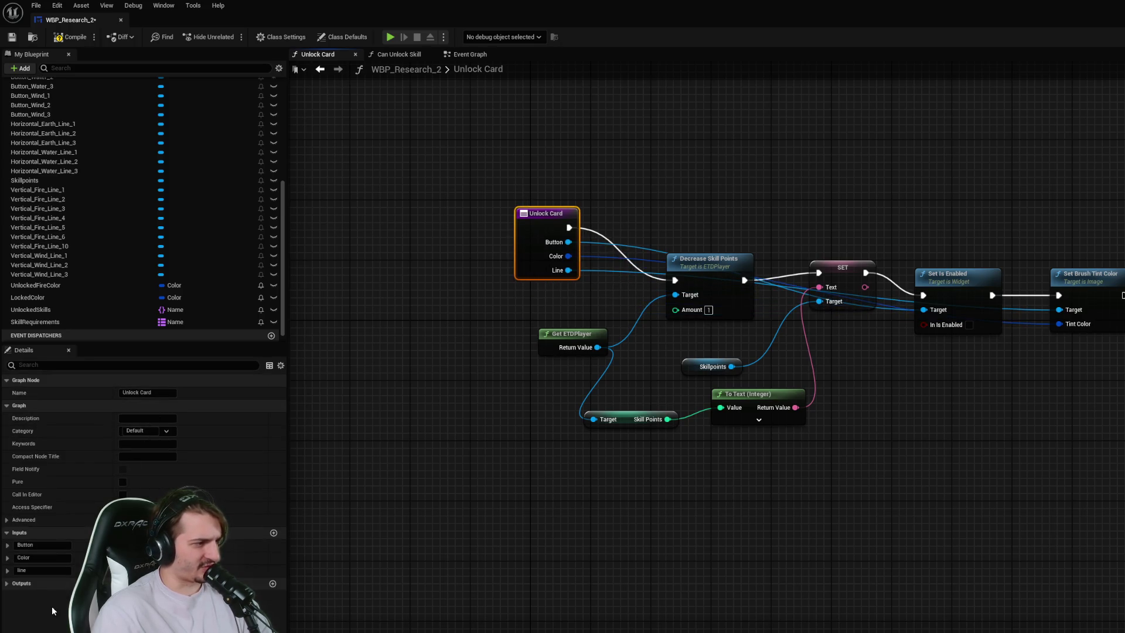
- Add a fourth Unlock Card input named Type, now shown as None on Event Graph calls
{"action": "left_click", "coordinate": [273, 533]}
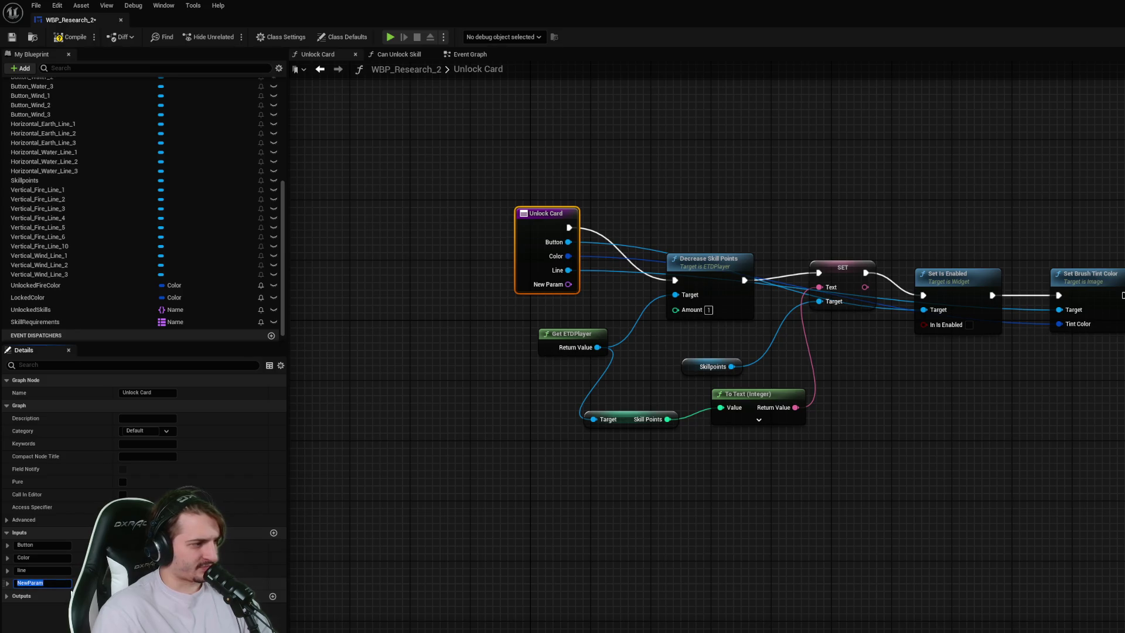
{"action": "key", "text": "BackSpace"}
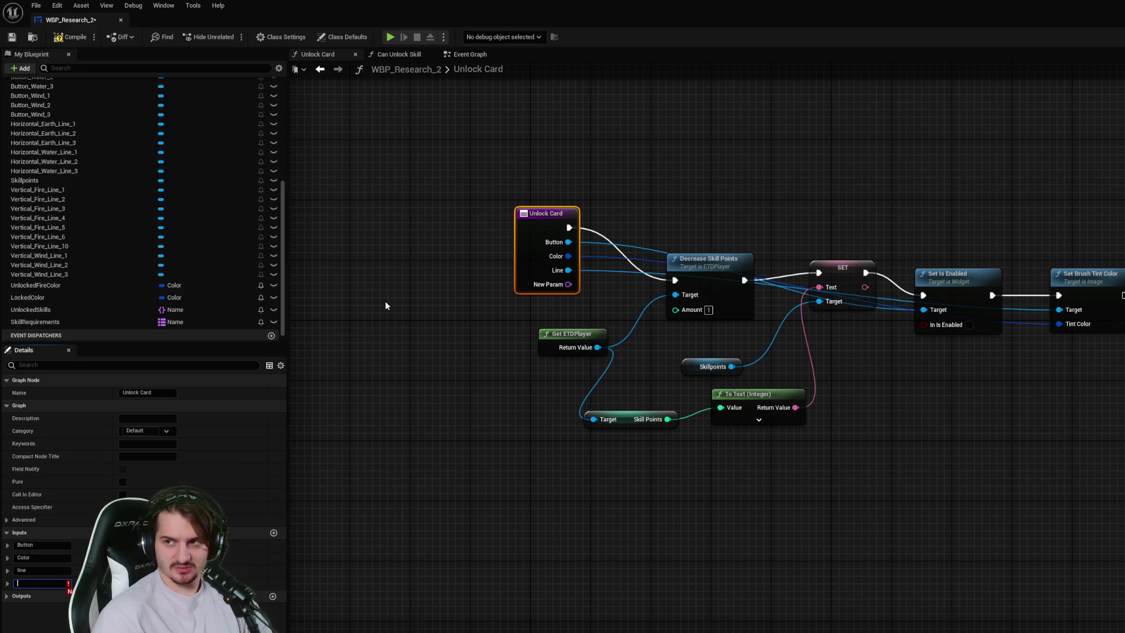
{"action": "type", "text": "type"}
{"action": "key", "text": "Return"}
{"action": "left_click", "coordinate": [462, 374]}
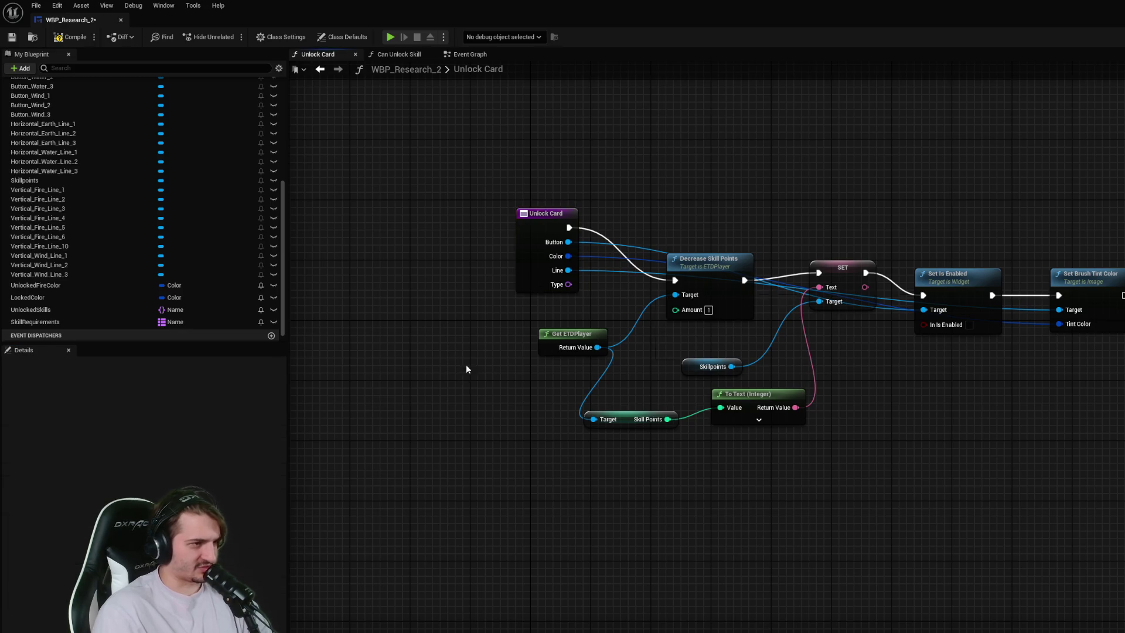
{"action": "left_click", "coordinate": [466, 54]}
{"action": "left_click_drag", "start_coordinate": [1117, 397], "coordinate": [1068, 278]}
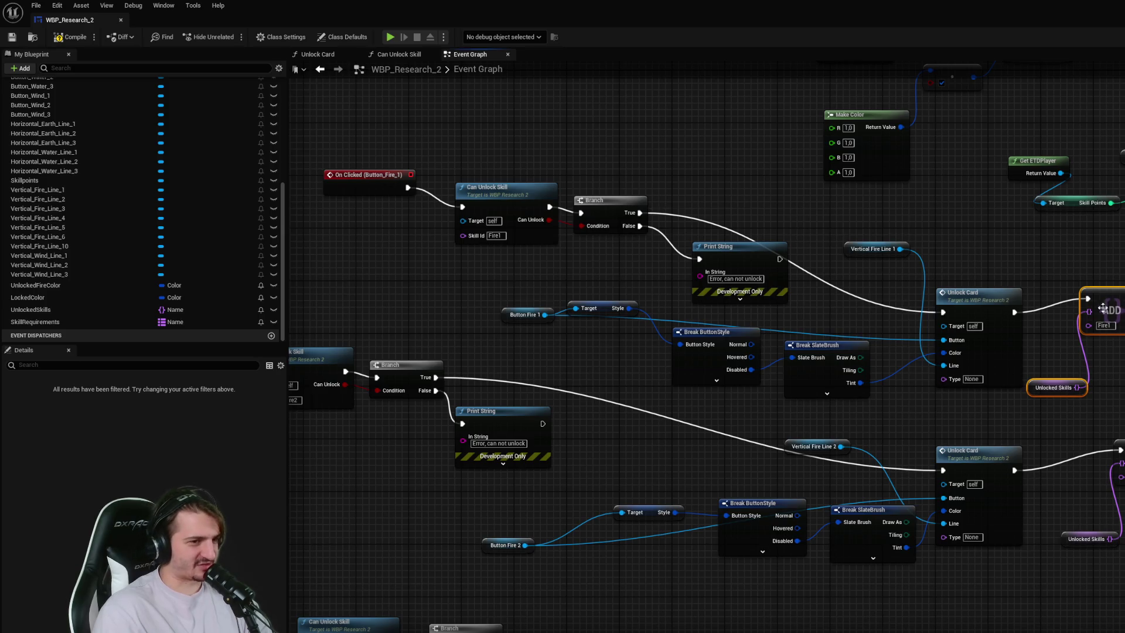
- Wire Unlock Card's Type input into its ADD node
{"action": "left_click", "coordinate": [398, 54]}
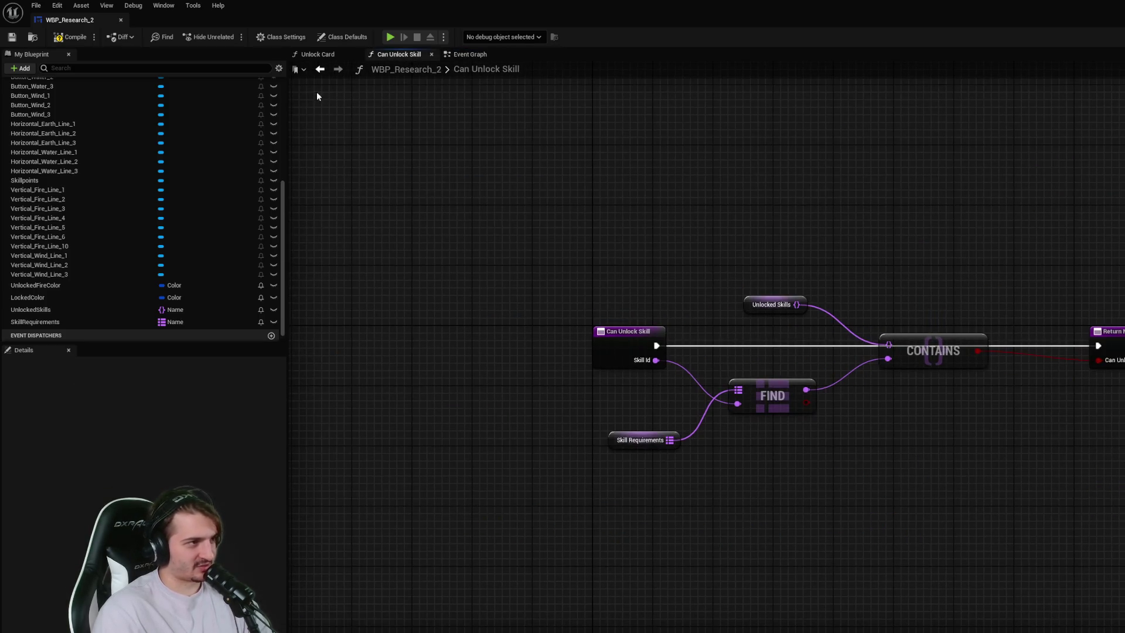
{"action": "left_click", "coordinate": [321, 55]}
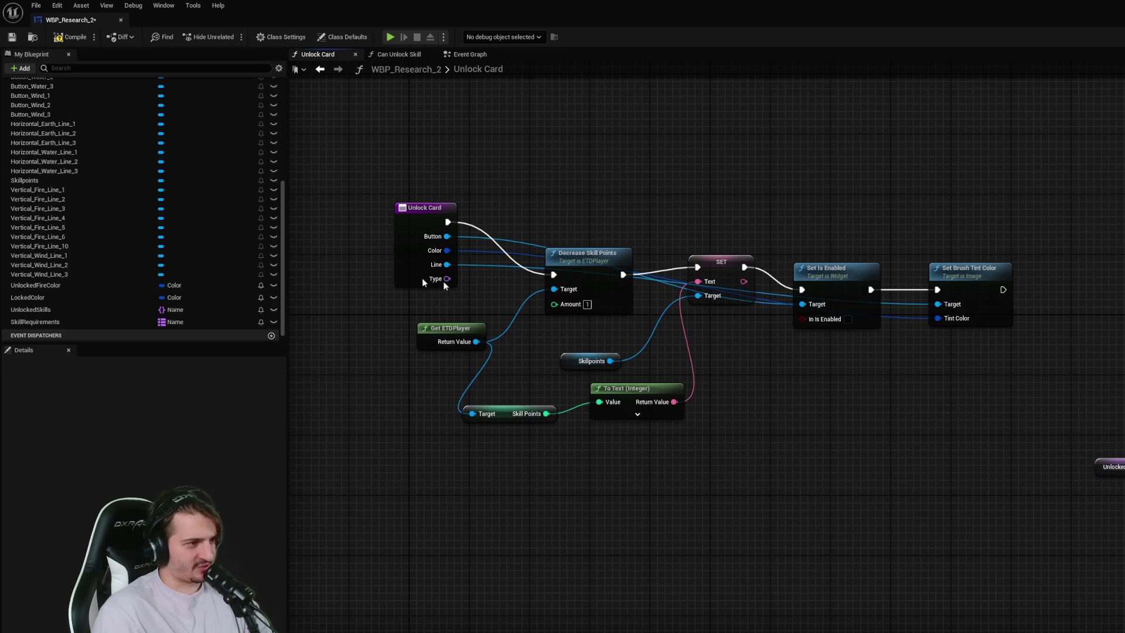
{"action": "mouse_move", "coordinate": [456, 280]}
{"action": "left_mouse_down"}
{"action": "mouse_move", "coordinate": [1117, 472]}
{"action": "mouse_move", "coordinate": [1076, 311]}
{"action": "left_mouse_up"}
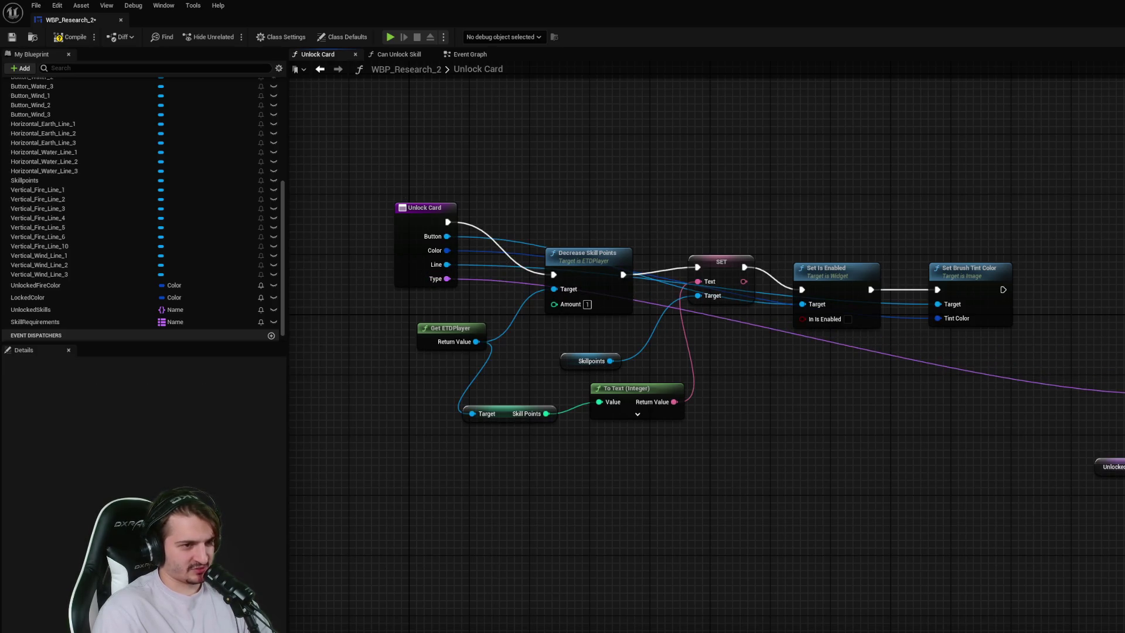
{"action": "left_click", "coordinate": [913, 437]}
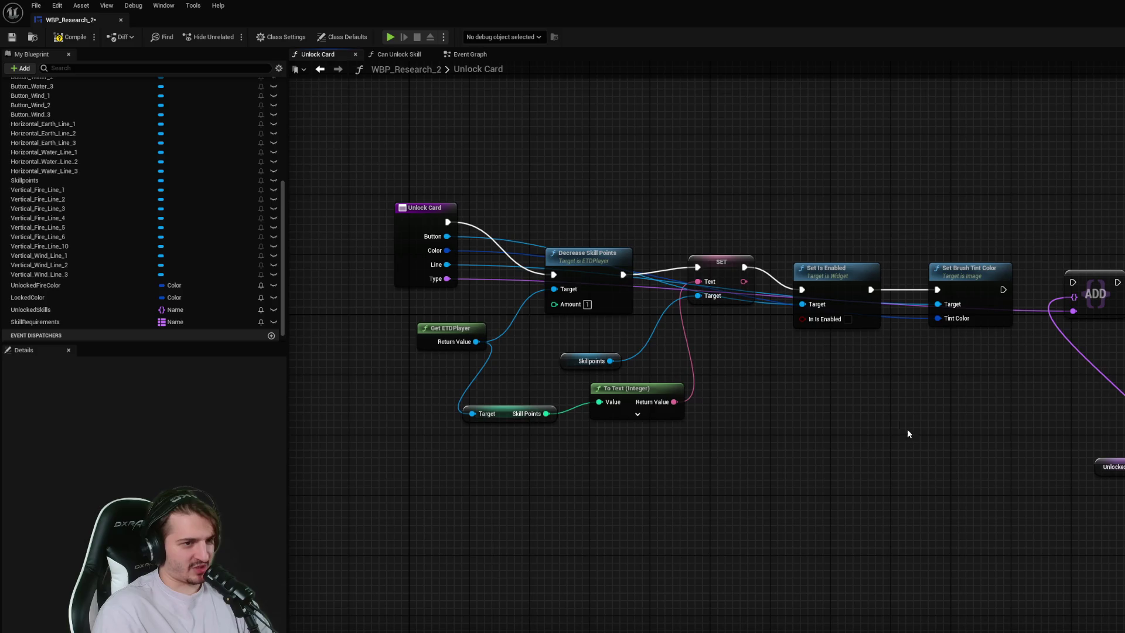
- Delete Button_Fire_1's Can Unlock Skill, Branch and Print String nodes and save
{"action": "left_click", "coordinate": [455, 58]}
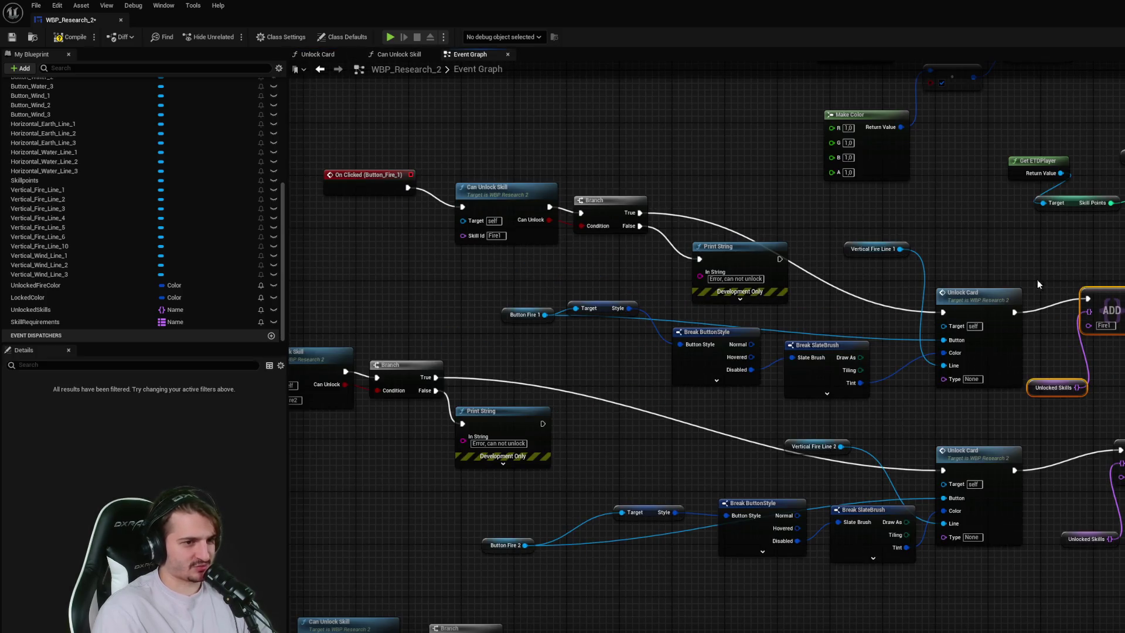
{"action": "left_click_drag", "start_coordinate": [586, 129], "coordinate": [648, 142]}
{"action": "left_click_drag", "start_coordinate": [1071, 360], "coordinate": [1078, 320]}
{"action": "left_click", "coordinate": [1077, 375]}
{"action": "left_click_drag", "start_coordinate": [1078, 375], "coordinate": [1118, 387]}
{"action": "left_click_drag", "start_coordinate": [680, 252], "coordinate": [703, 265]}
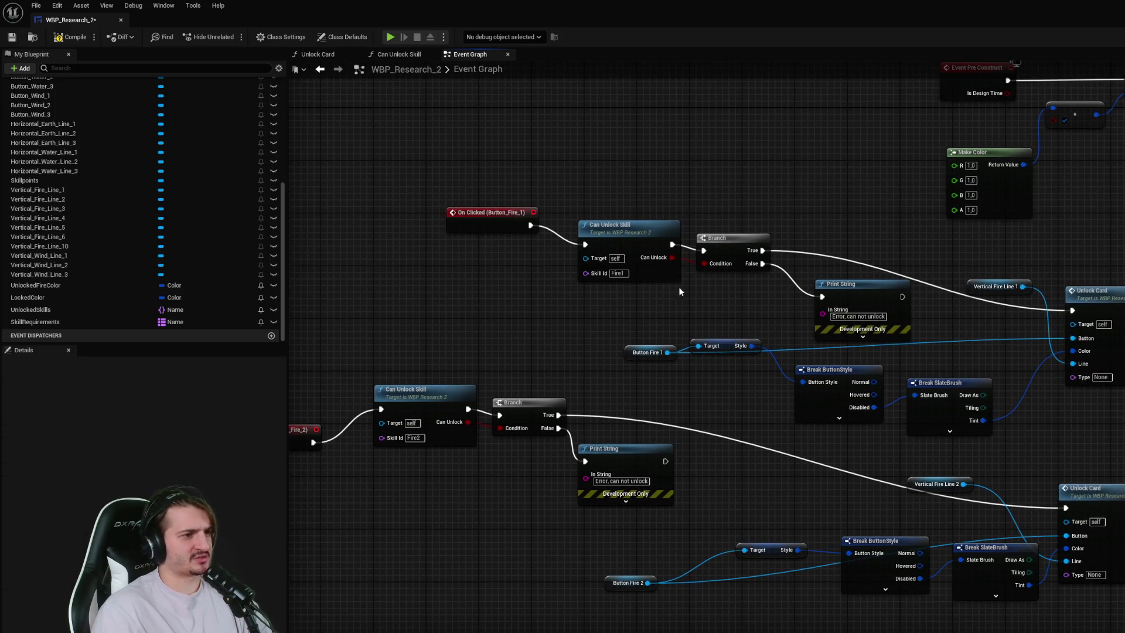
{"action": "left_click", "coordinate": [637, 236]}
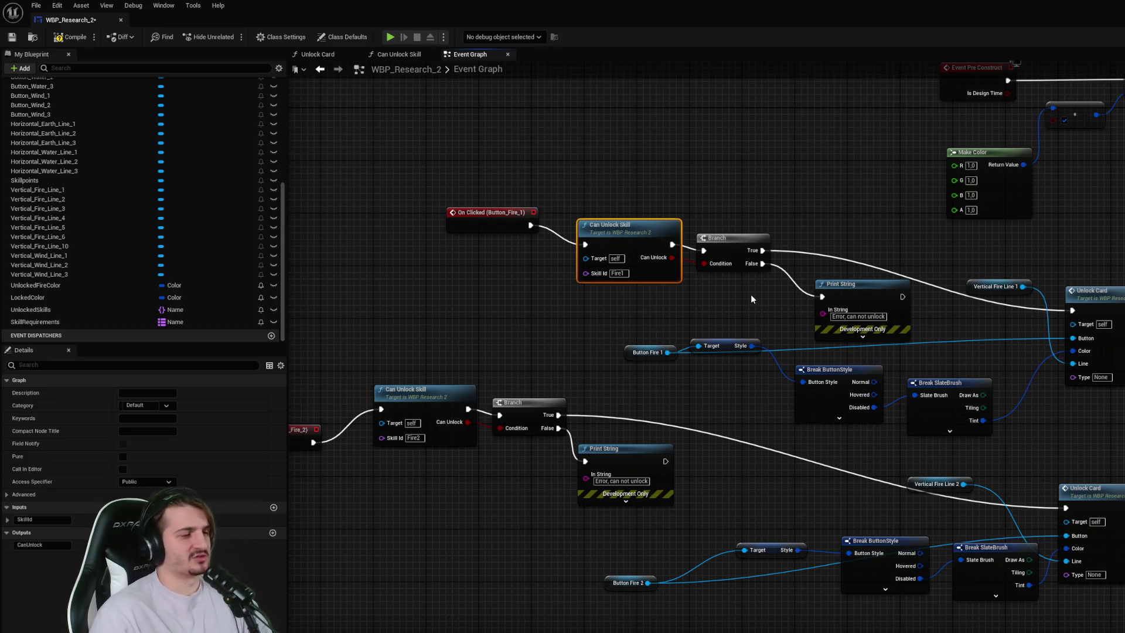
{"action": "mouse_move", "coordinate": [937, 335]}
{"action": "left_mouse_down"}
{"action": "mouse_move", "coordinate": [574, 211]}
{"action": "mouse_move", "coordinate": [591, 211]}
{"action": "left_mouse_up"}
{"action": "key", "text": "Delete"}
{"action": "key", "text": "ctrl+s"}
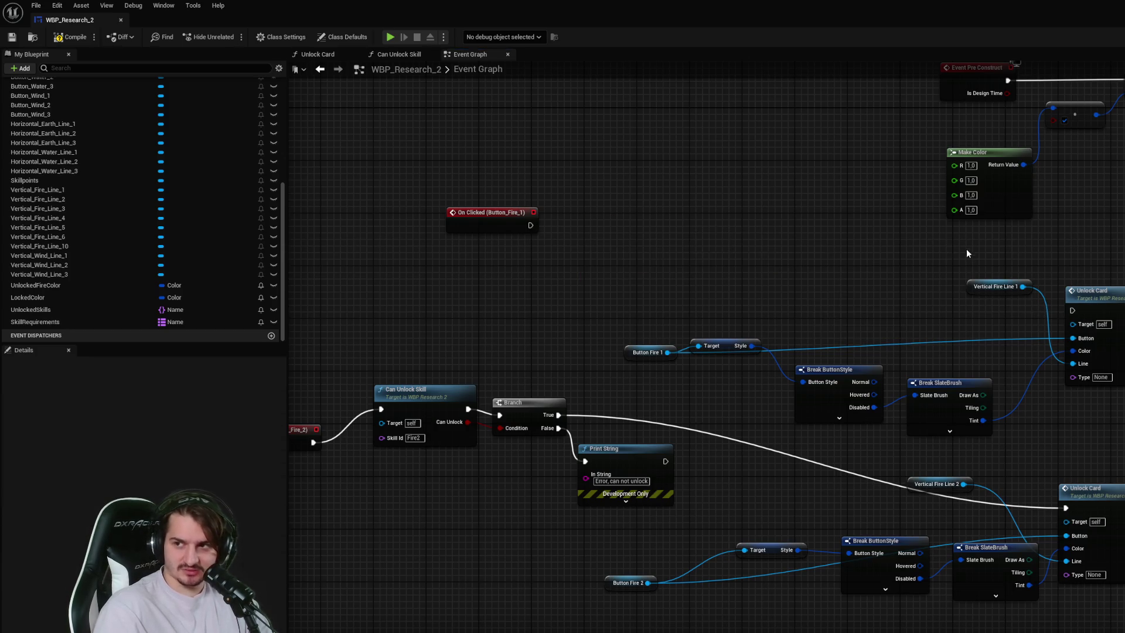
- Paste the Can Unlock Skill check nodes into Unlock Card and arrange them above its chain
{"action": "left_click", "coordinate": [399, 54]}
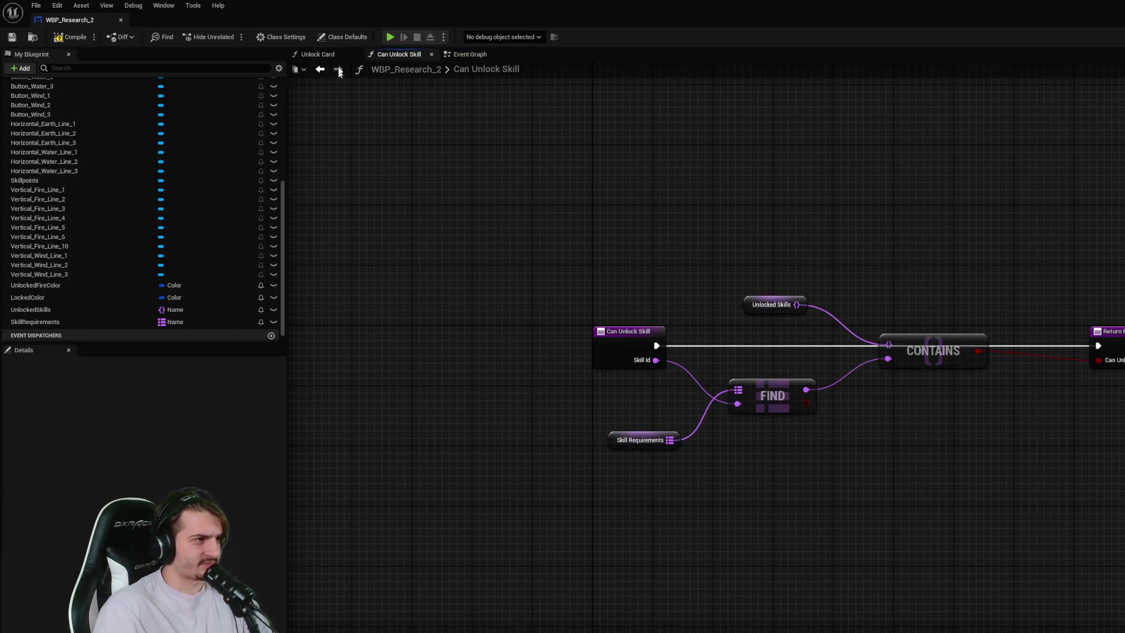
{"action": "left_click", "coordinate": [318, 54]}
{"action": "key", "text": "ctrl+v"}
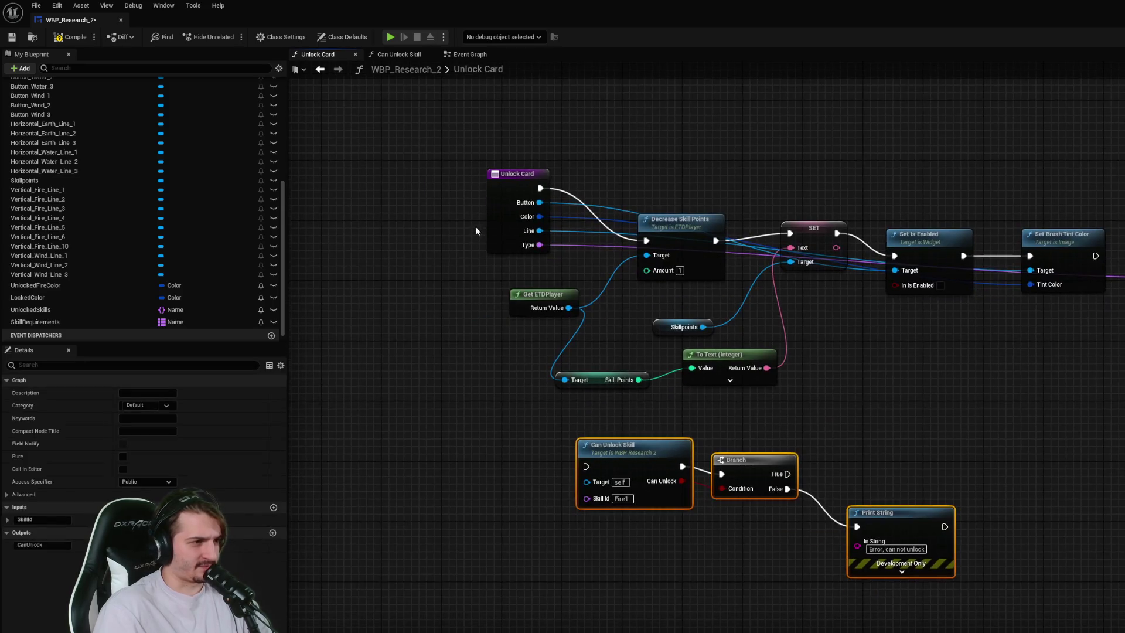
{"action": "left_click_drag", "start_coordinate": [477, 227], "coordinate": [314, 221]}
{"action": "left_click_drag", "start_coordinate": [551, 235], "coordinate": [364, 235]}
{"action": "mouse_move", "coordinate": [1102, 580]}
{"action": "left_mouse_down"}
{"action": "mouse_move", "coordinate": [909, 464]}
{"action": "mouse_move", "coordinate": [569, 222]}
{"action": "mouse_move", "coordinate": [562, 116]}
{"action": "left_mouse_up"}
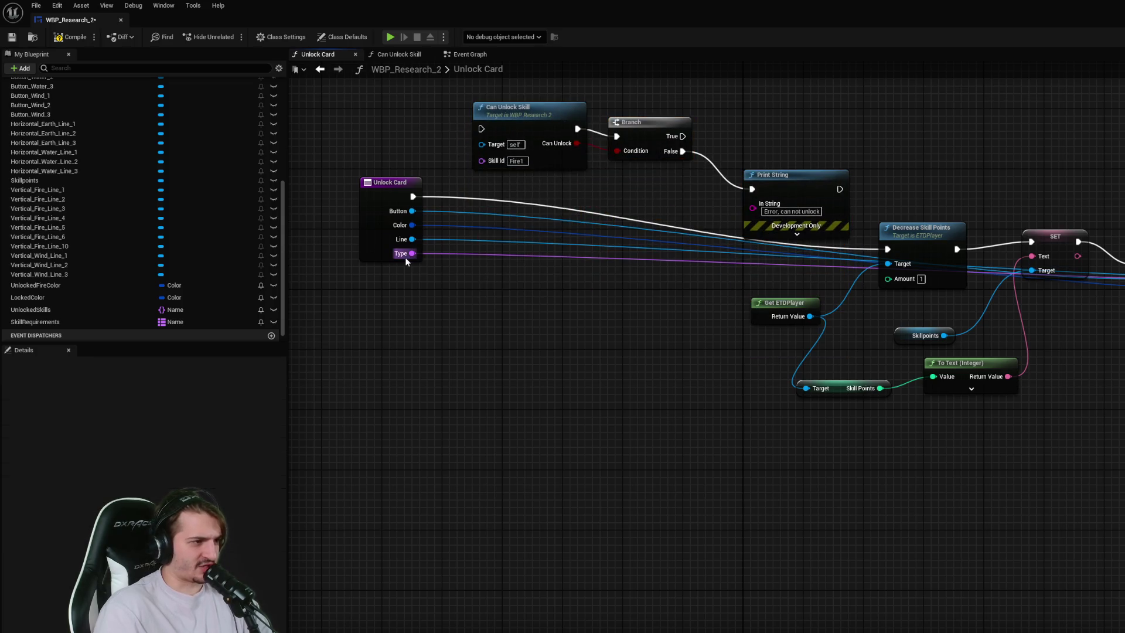
{"action": "left_click_drag", "start_coordinate": [422, 144], "coordinate": [508, 223]}
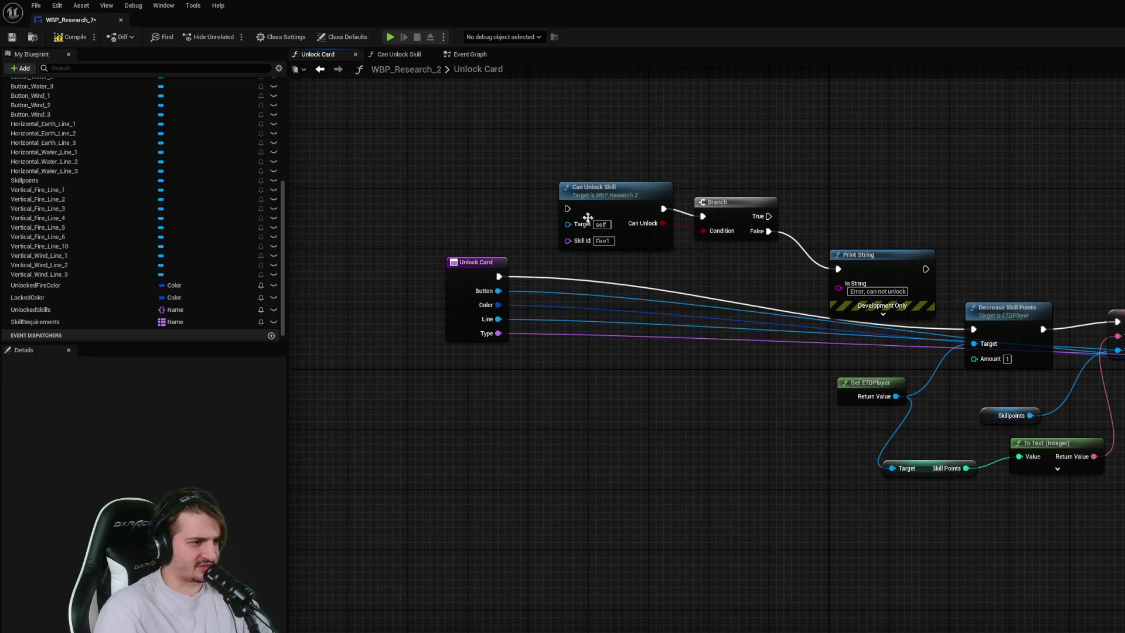
- Wire Unlock Card's Type input into Skill Id and its exec pin into Can Unlock Skill
{"action": "left_click", "coordinate": [466, 54]}
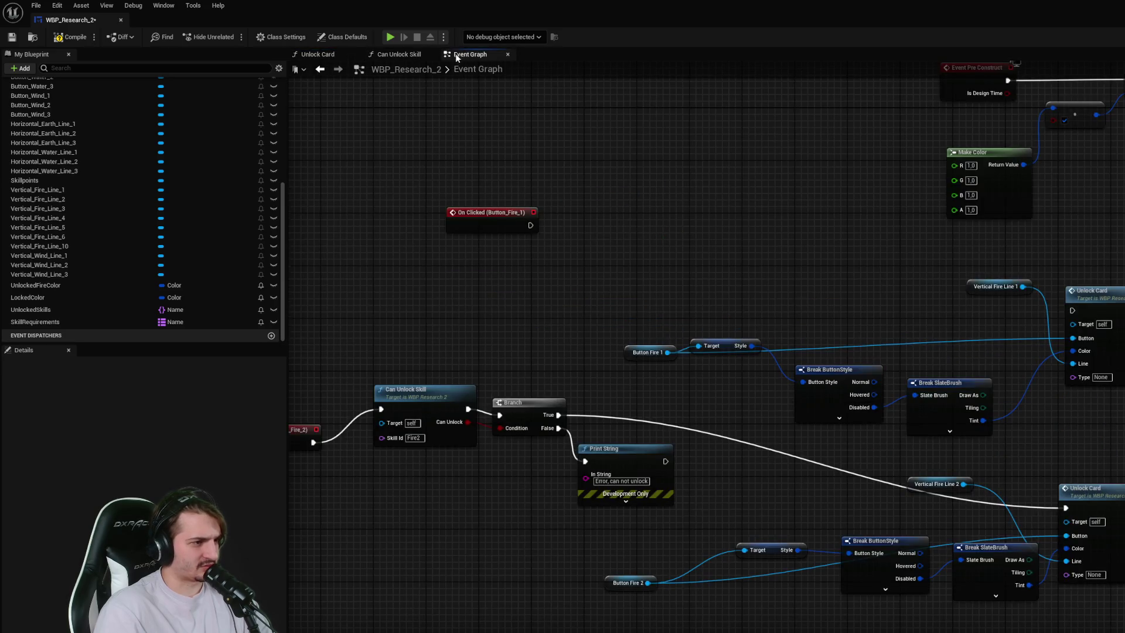
{"action": "scroll", "coordinate": [658, 296], "scroll_direction": "down", "scroll_amount": 3}
{"action": "scroll", "coordinate": [910, 384], "scroll_direction": "up", "scroll_amount": 5}
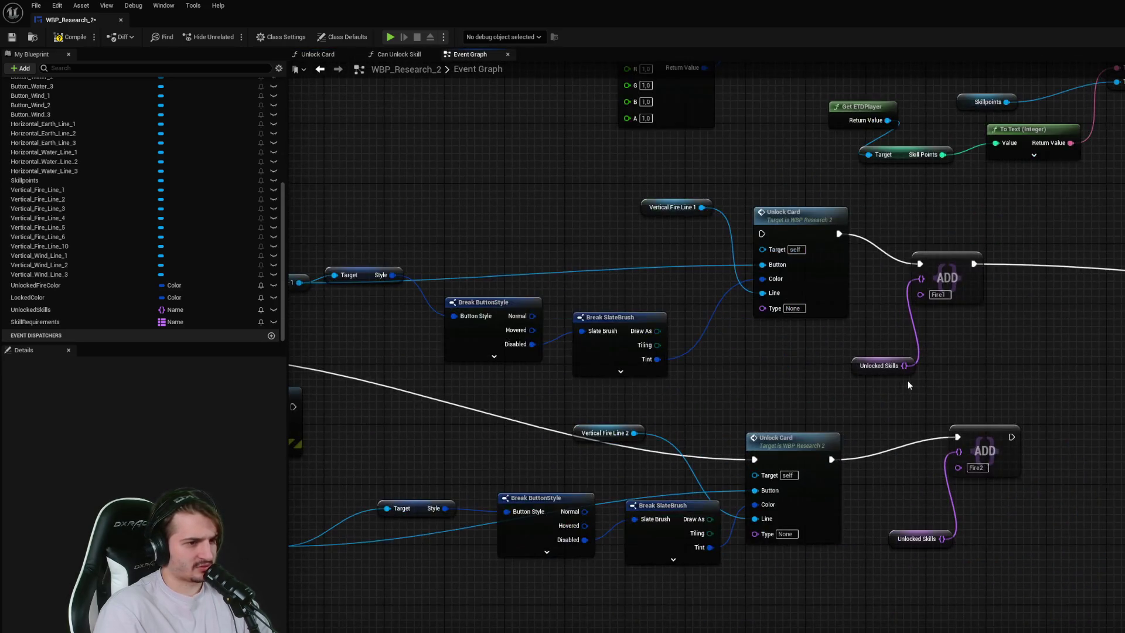
{"action": "mouse_move", "coordinate": [537, 149]}
{"action": "left_mouse_down"}
{"action": "mouse_move", "coordinate": [665, 178]}
{"action": "mouse_move", "coordinate": [756, 179]}
{"action": "left_mouse_up"}
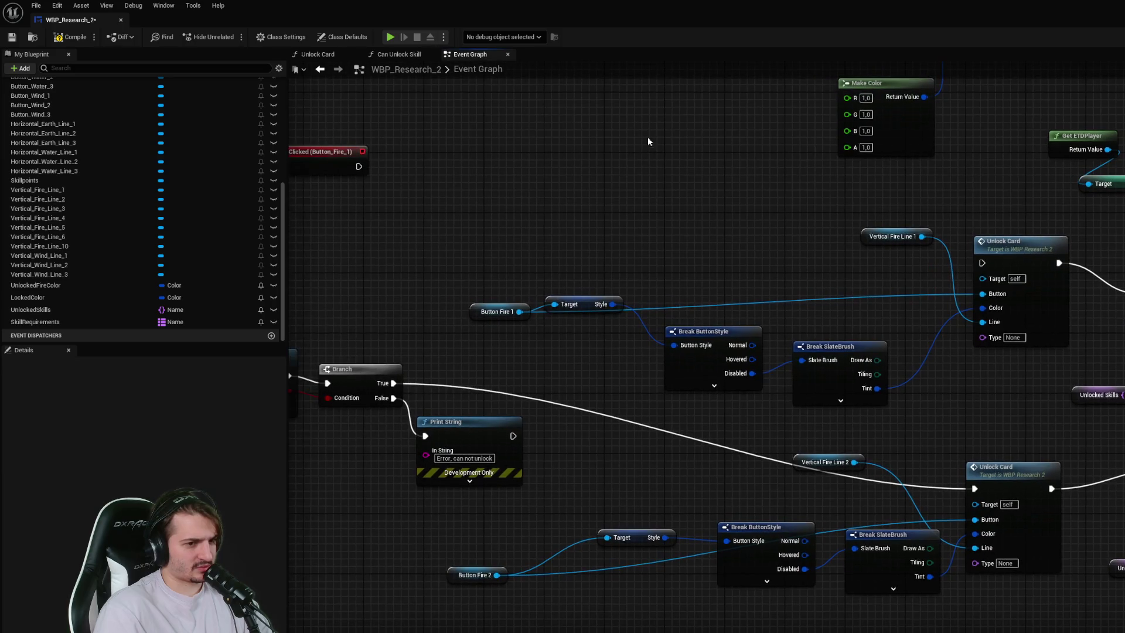
{"action": "left_click", "coordinate": [319, 54]}
{"action": "left_click_drag", "start_coordinate": [498, 333], "coordinate": [568, 240]}
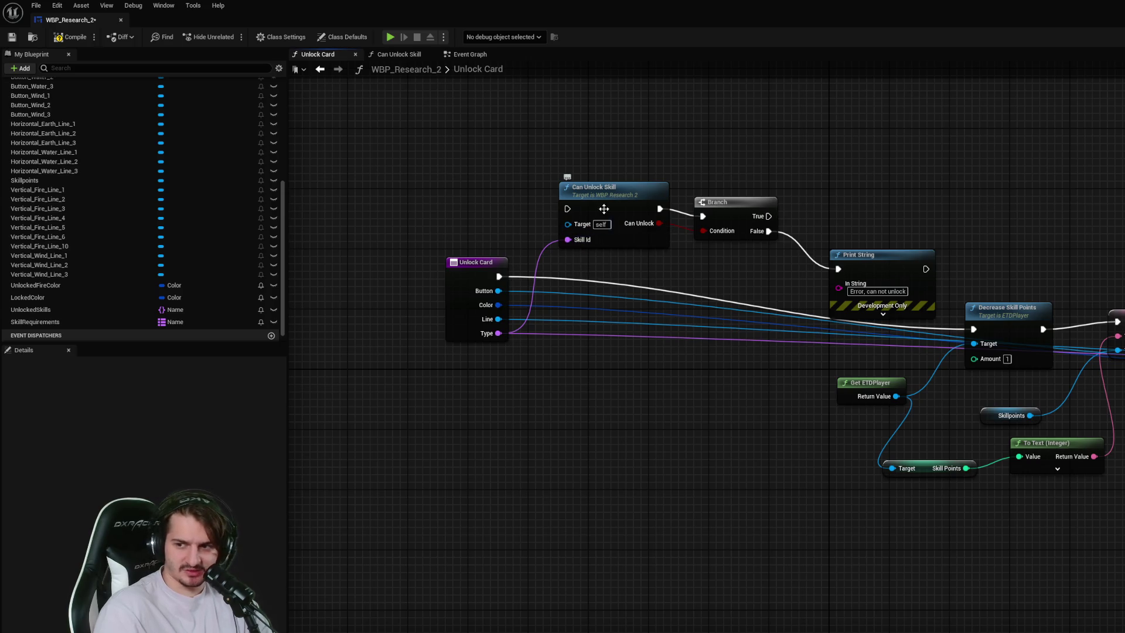
{"action": "mouse_move", "coordinate": [499, 277]}
{"action": "left_mouse_down"}
{"action": "mouse_move", "coordinate": [562, 278]}
{"action": "mouse_move", "coordinate": [575, 212]}
{"action": "mouse_move", "coordinate": [611, 257]}
{"action": "mouse_move", "coordinate": [611, 238]}
{"action": "left_mouse_up"}
- Look over the Event Graph and Can Unlock Skill graph, then return to Unlock Card
{"action": "left_click", "coordinate": [462, 57]}
{"action": "scroll", "coordinate": [479, 165], "scroll_direction": "down", "scroll_amount": 3}
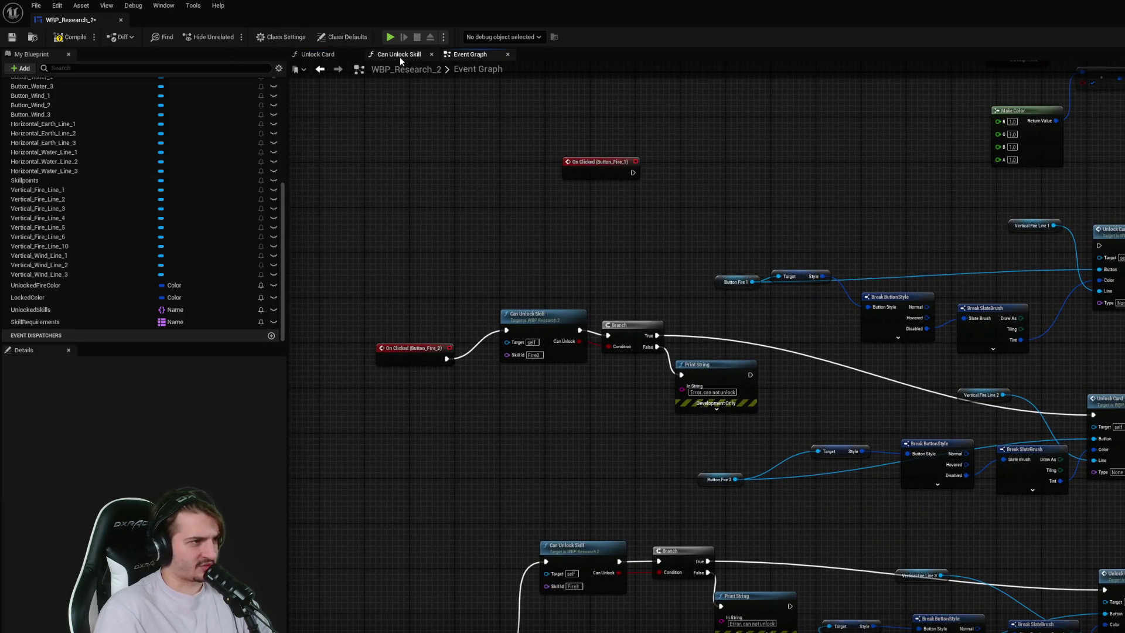
{"action": "left_click", "coordinate": [402, 56]}
{"action": "left_click", "coordinate": [481, 54]}
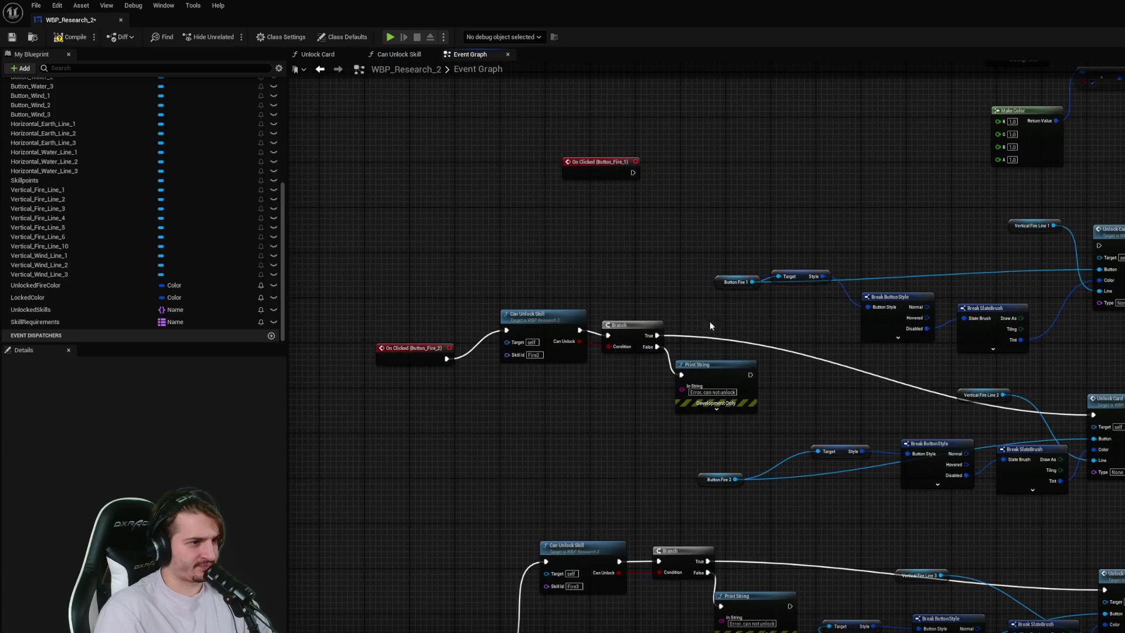
{"action": "left_click", "coordinate": [318, 54]}
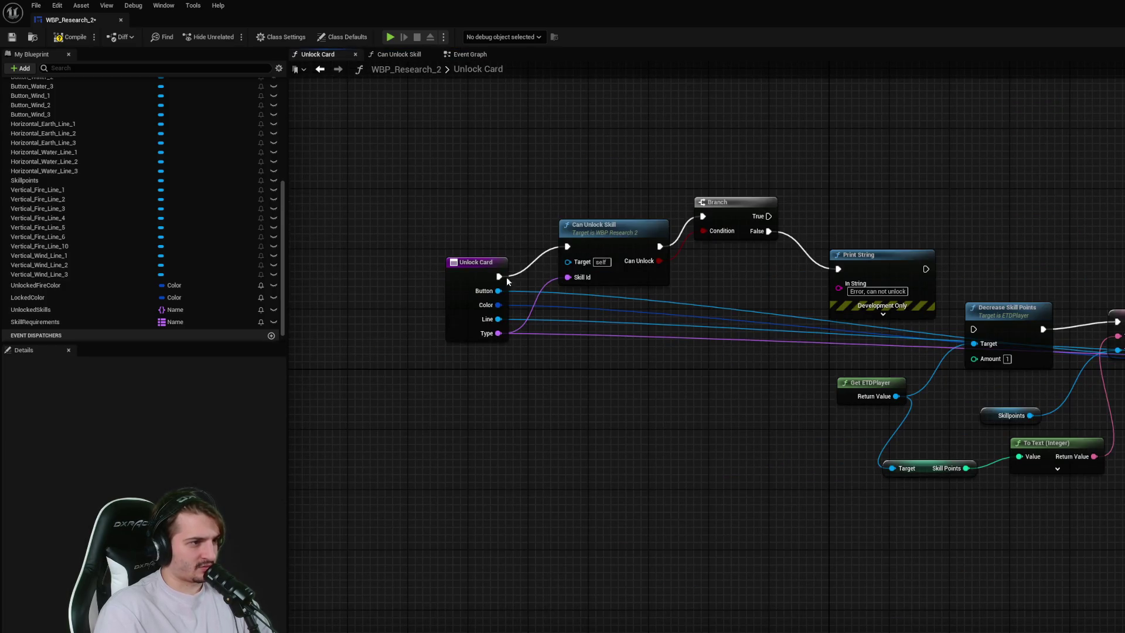
- Reposition Unlock Card, Can Unlock Skill, the Branch and Print String below it
{"action": "left_click_drag", "start_coordinate": [458, 270], "coordinate": [398, 217]}
{"action": "left_click_drag", "start_coordinate": [586, 225], "coordinate": [533, 203]}
{"action": "left_click", "coordinate": [734, 215]}
{"action": "left_click_drag", "start_coordinate": [733, 215], "coordinate": [690, 223]}
{"action": "mouse_move", "coordinate": [885, 264]}
{"action": "left_mouse_down"}
{"action": "mouse_move", "coordinate": [665, 316]}
{"action": "mouse_move", "coordinate": [689, 319]}
{"action": "left_mouse_up"}
{"action": "left_click", "coordinate": [622, 272]}
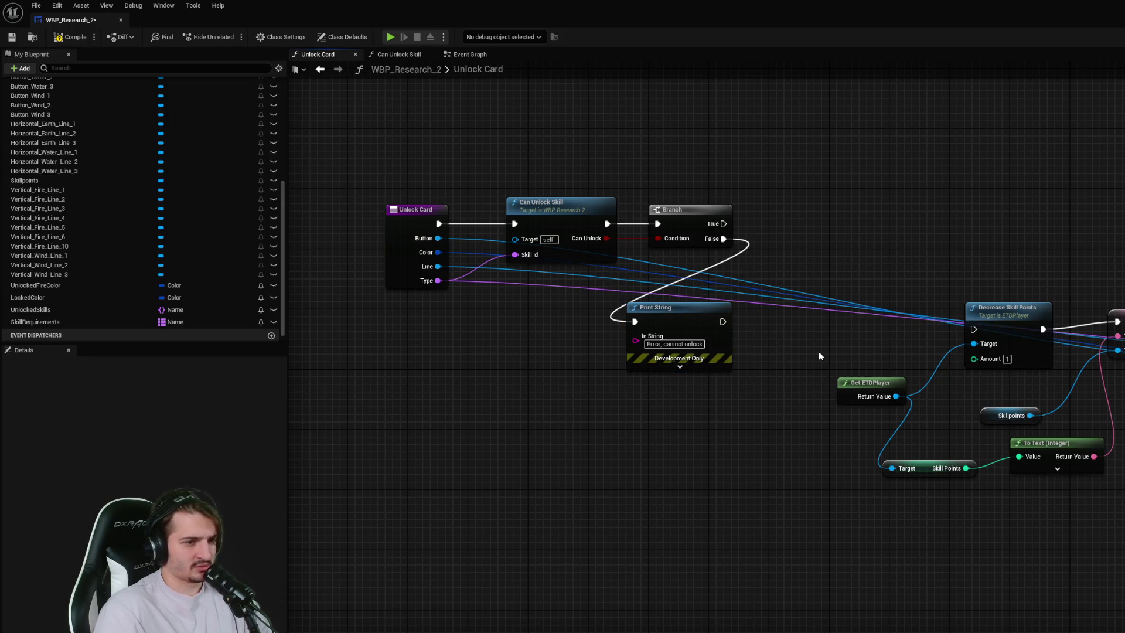
- Connect Branch True to Decrease Skill Points and line up Skill Points, SET and Skillpoints beside it
{"action": "mouse_move", "coordinate": [724, 224]}
{"action": "left_mouse_down"}
{"action": "mouse_move", "coordinate": [967, 316]}
{"action": "mouse_move", "coordinate": [978, 332]}
{"action": "mouse_move", "coordinate": [831, 204]}
{"action": "left_mouse_up"}
{"action": "mouse_move", "coordinate": [858, 391]}
{"action": "left_mouse_down"}
{"action": "mouse_move", "coordinate": [812, 315]}
{"action": "mouse_move", "coordinate": [744, 282]}
{"action": "mouse_move", "coordinate": [775, 345]}
{"action": "left_mouse_up"}
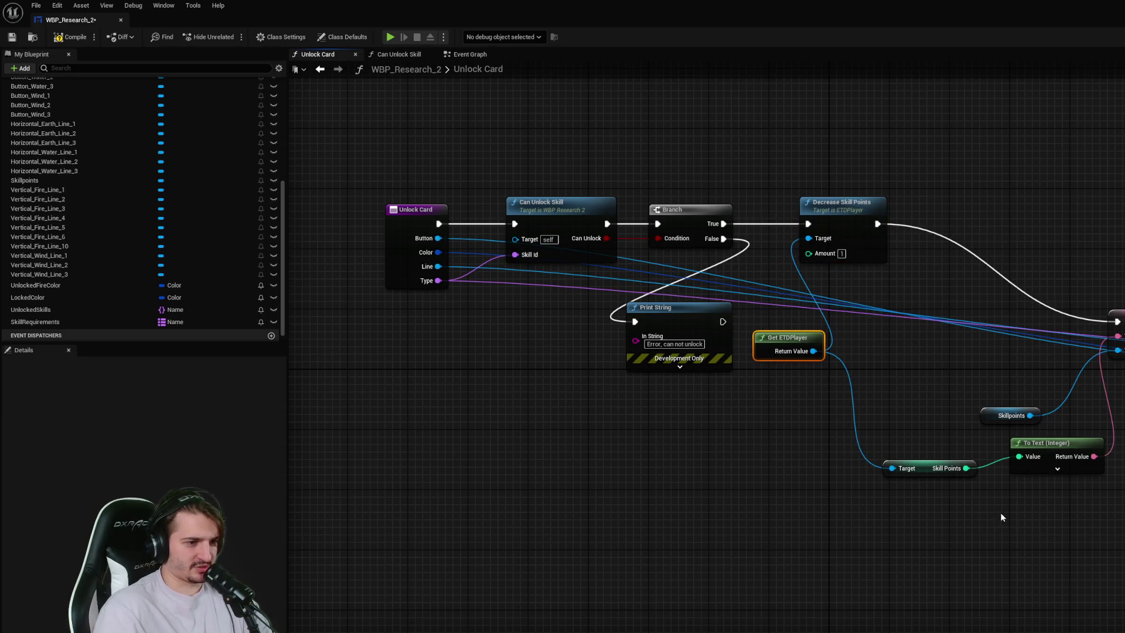
{"action": "left_click_drag", "start_coordinate": [937, 471], "coordinate": [816, 395]}
{"action": "mouse_move", "coordinate": [1118, 321]}
{"action": "left_mouse_down"}
{"action": "mouse_move", "coordinate": [1038, 273]}
{"action": "mouse_move", "coordinate": [997, 214]}
{"action": "left_mouse_up"}
{"action": "key", "text": "Escape"}
{"action": "mouse_move", "coordinate": [1116, 316]}
{"action": "left_mouse_down"}
{"action": "mouse_move", "coordinate": [863, 189]}
{"action": "mouse_move", "coordinate": [962, 225]}
{"action": "left_mouse_up"}
{"action": "mouse_move", "coordinate": [997, 416]}
{"action": "left_mouse_down"}
{"action": "mouse_move", "coordinate": [878, 323]}
{"action": "mouse_move", "coordinate": [876, 295]}
{"action": "left_mouse_up"}
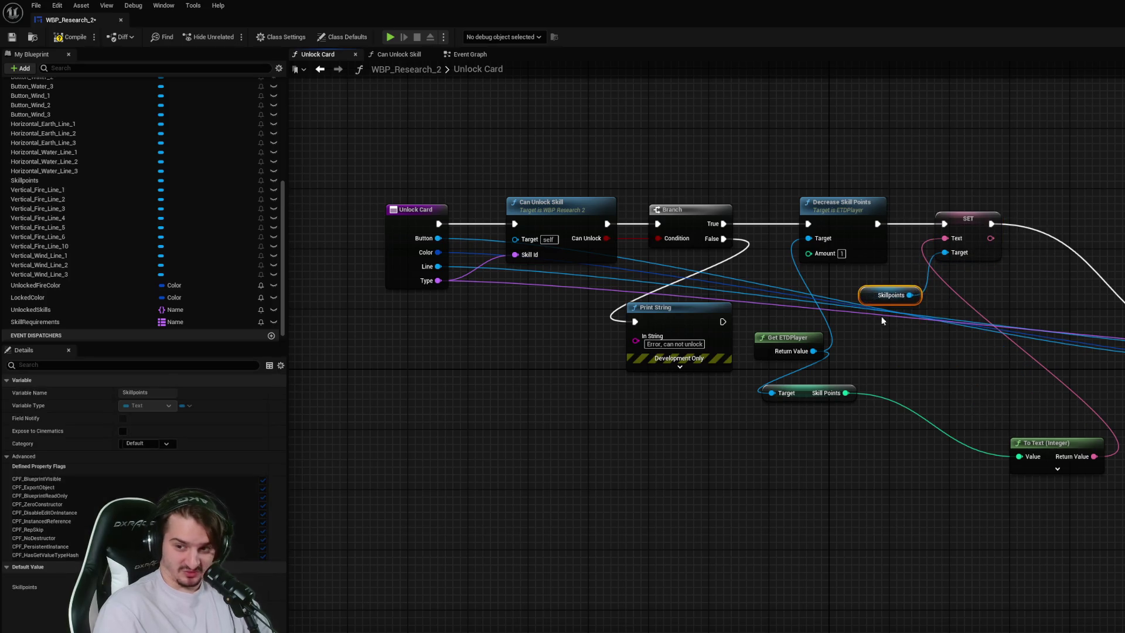
{"action": "left_click", "coordinate": [986, 438]}
- Move To Text (Integer) and Set Is Enabled into the row and straighten the wires
{"action": "left_click_drag", "start_coordinate": [1096, 475], "coordinate": [969, 369]}
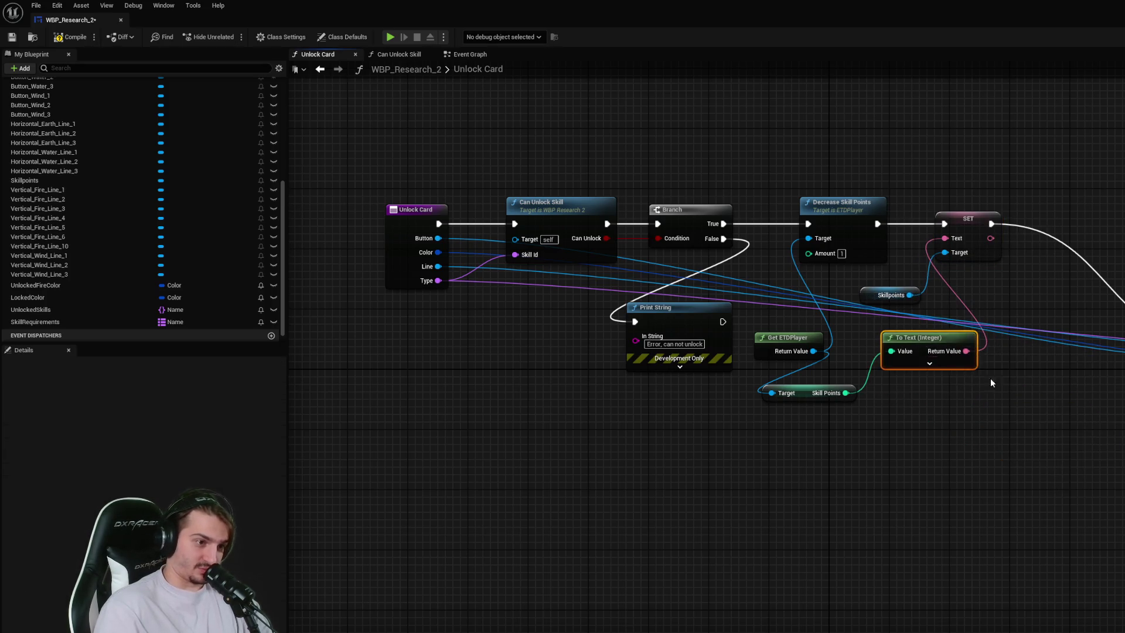
{"action": "mouse_move", "coordinate": [1122, 212]}
{"action": "left_mouse_down"}
{"action": "mouse_move", "coordinate": [1029, 212]}
{"action": "mouse_move", "coordinate": [1084, 202]}
{"action": "left_mouse_up"}
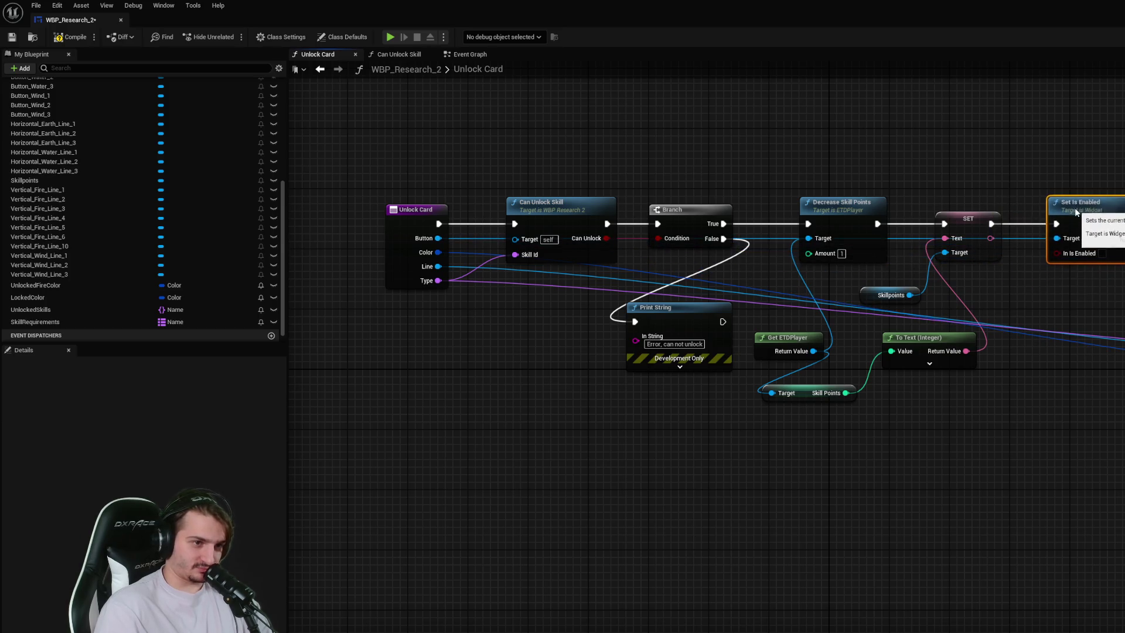
{"action": "left_click_drag", "start_coordinate": [1122, 340], "coordinate": [1123, 249]}
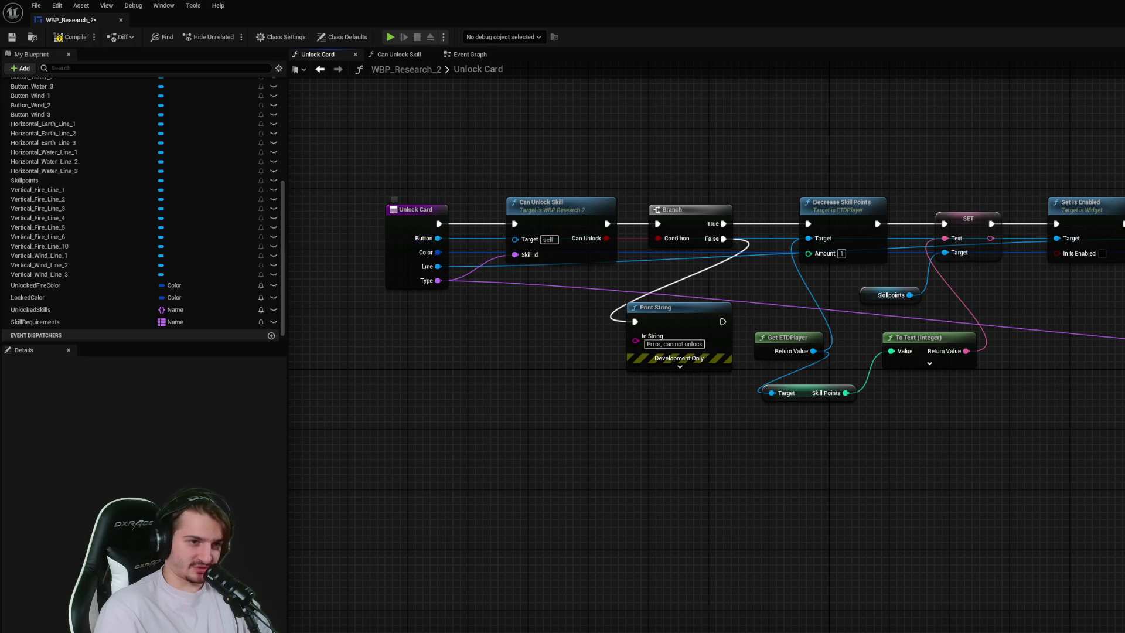
{"action": "mouse_move", "coordinate": [1122, 337]}
{"action": "left_mouse_down"}
{"action": "mouse_move", "coordinate": [1122, 279]}
{"action": "mouse_move", "coordinate": [1122, 325]}
{"action": "left_mouse_up"}
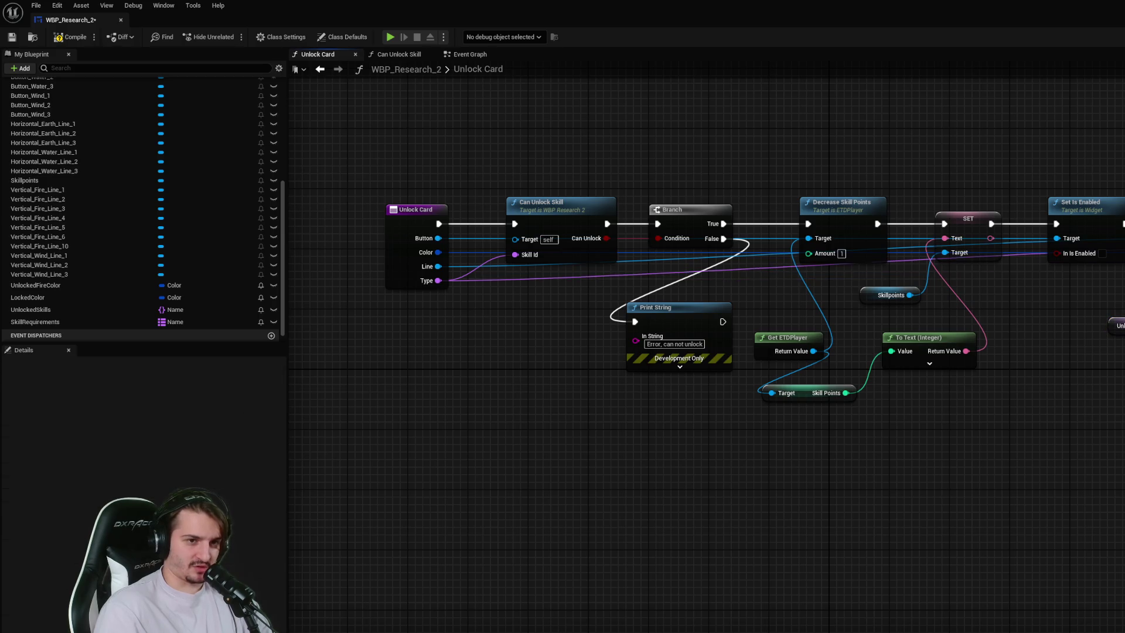
{"action": "left_click_drag", "start_coordinate": [1121, 332], "coordinate": [1124, 328]}
{"action": "left_click_drag", "start_coordinate": [550, 180], "coordinate": [996, 410]}
{"action": "left_click", "coordinate": [462, 81]}
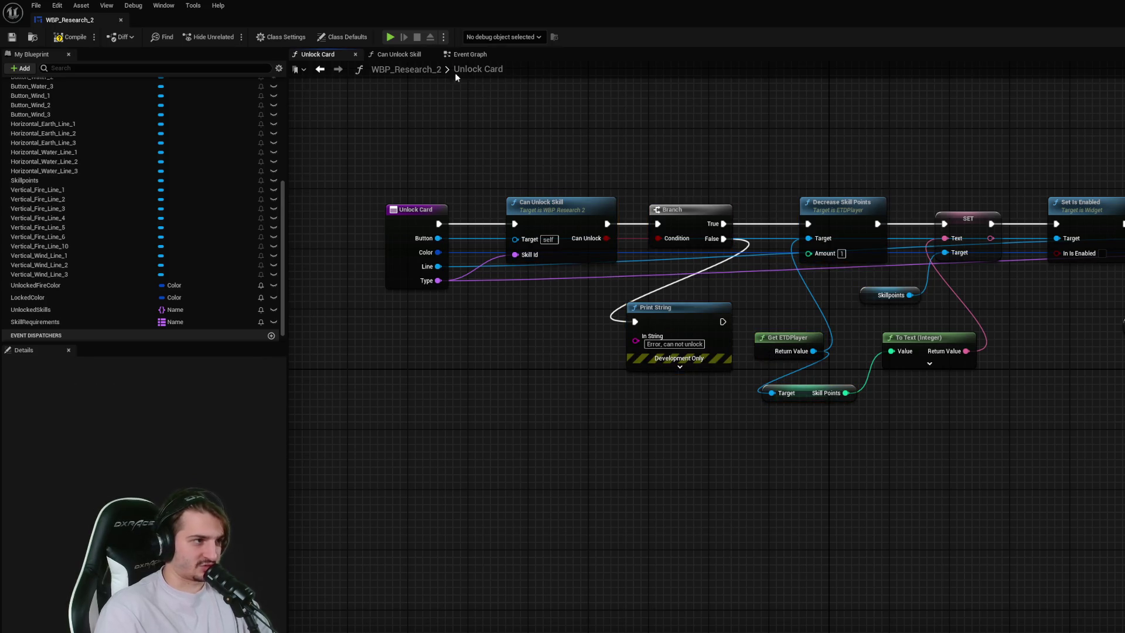
- Bring the Fire button nodes into view in the Event Graph
{"action": "left_click", "coordinate": [404, 56]}
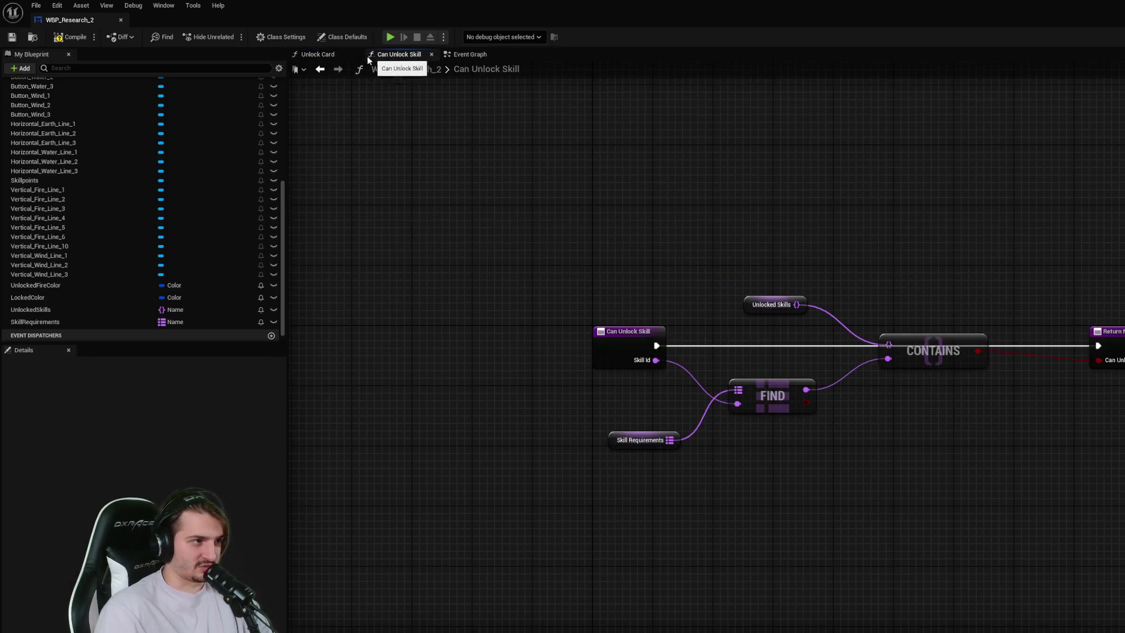
{"action": "left_click", "coordinate": [332, 58]}
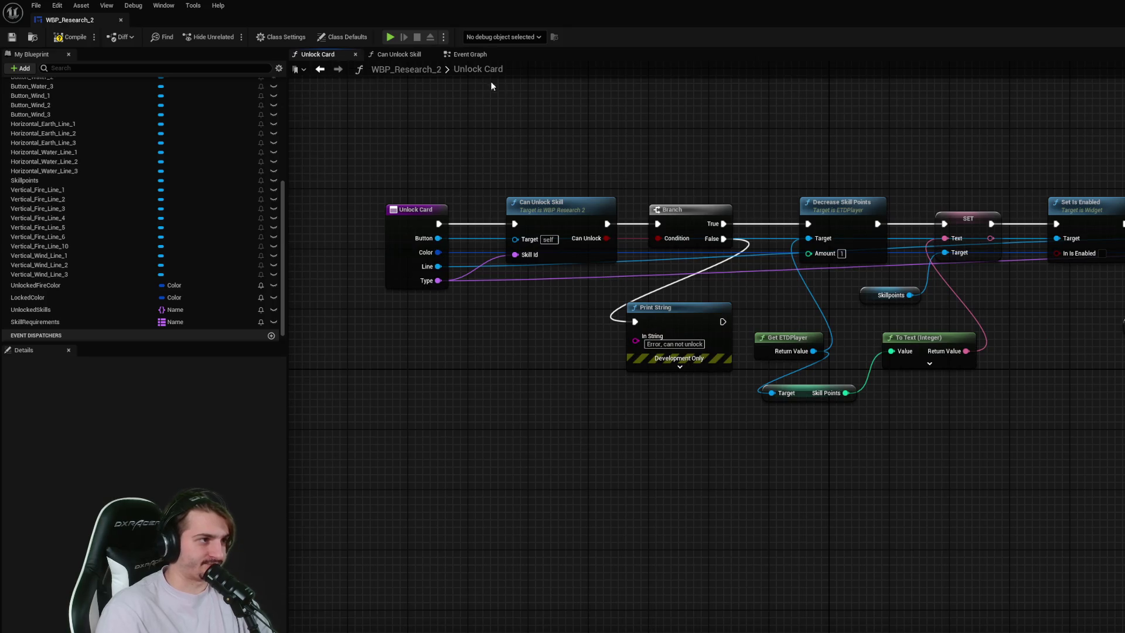
{"action": "left_click", "coordinate": [469, 56]}
{"action": "left_click_drag", "start_coordinate": [704, 293], "coordinate": [607, 334]}
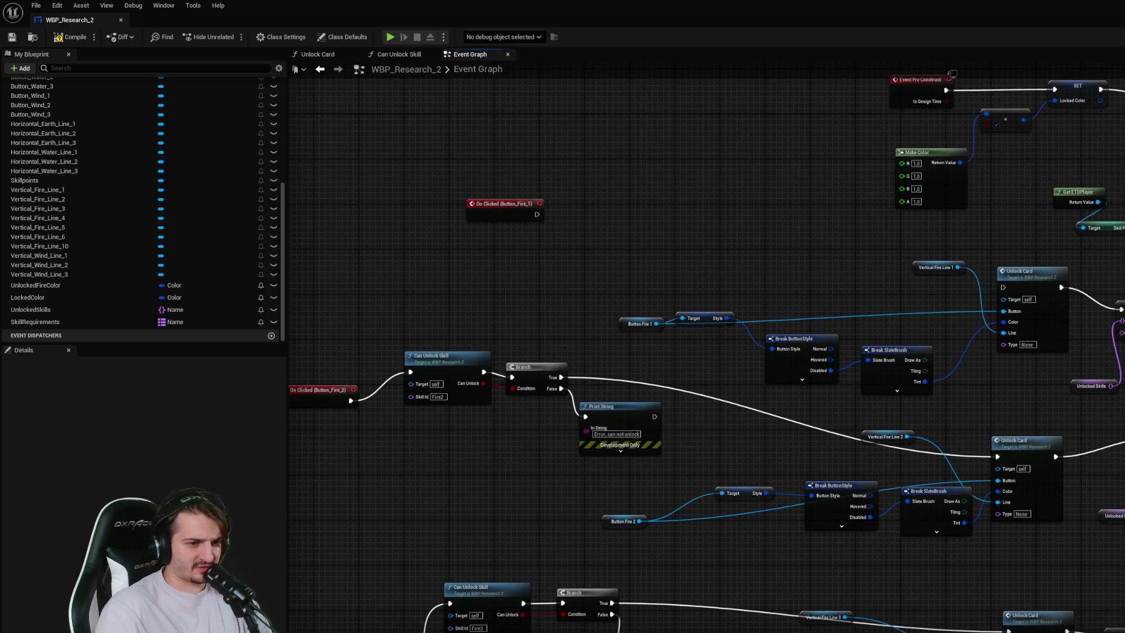
- Disconnect the Unlock Card call's exec link and move it right in the Event Graph
{"action": "left_click", "coordinate": [1120, 310], "text": "alt"}
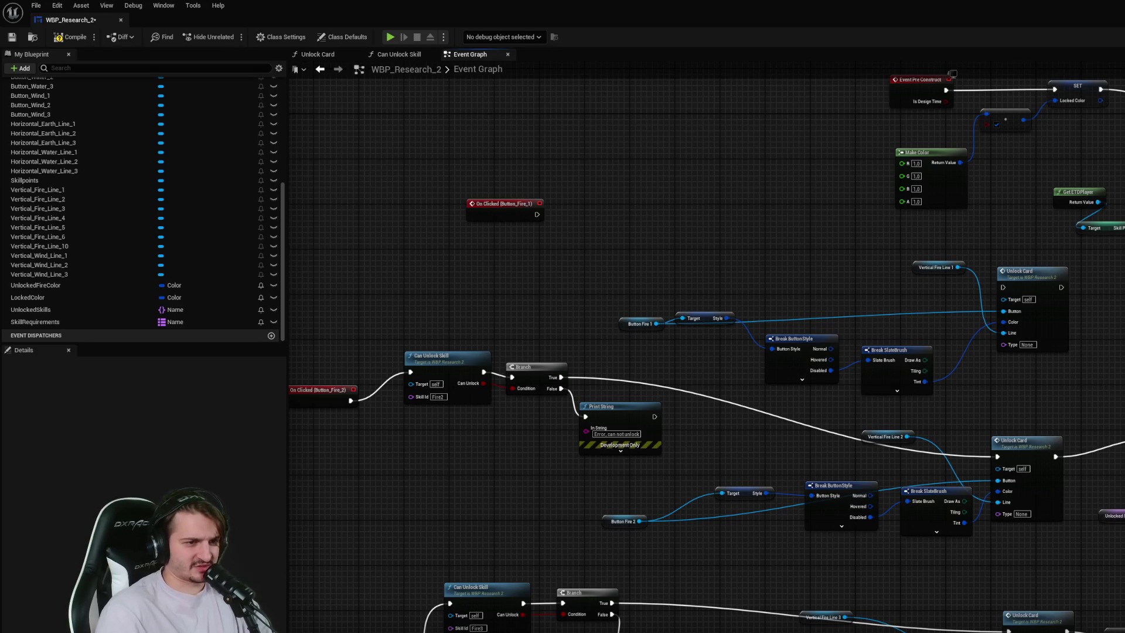
{"action": "left_click_drag", "start_coordinate": [1052, 333], "coordinate": [1124, 339]}
{"action": "left_click", "coordinate": [1100, 350]}
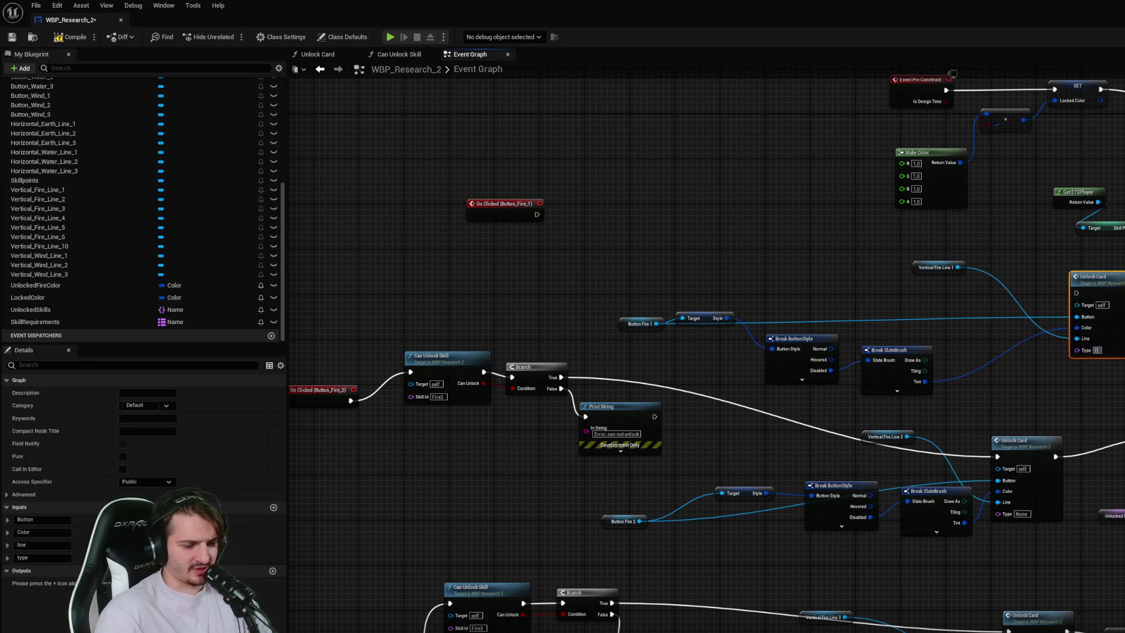
{"action": "type", "text": "Fire1"}
{"action": "left_click", "coordinate": [1031, 309]}
- Rearrange the Break ButtonStyle, Break SlateBrush and style getter nodes higher in the Event Graph
{"action": "mouse_move", "coordinate": [958, 268]}
{"action": "left_mouse_down"}
{"action": "mouse_move", "coordinate": [1029, 469]}
{"action": "mouse_move", "coordinate": [878, 378]}
{"action": "mouse_move", "coordinate": [890, 344]}
{"action": "left_mouse_up"}
{"action": "left_click", "coordinate": [714, 300]}
{"action": "left_click_drag", "start_coordinate": [704, 322], "coordinate": [725, 284]}
{"action": "scroll", "coordinate": [884, 377], "scroll_direction": "up", "scroll_amount": 4}
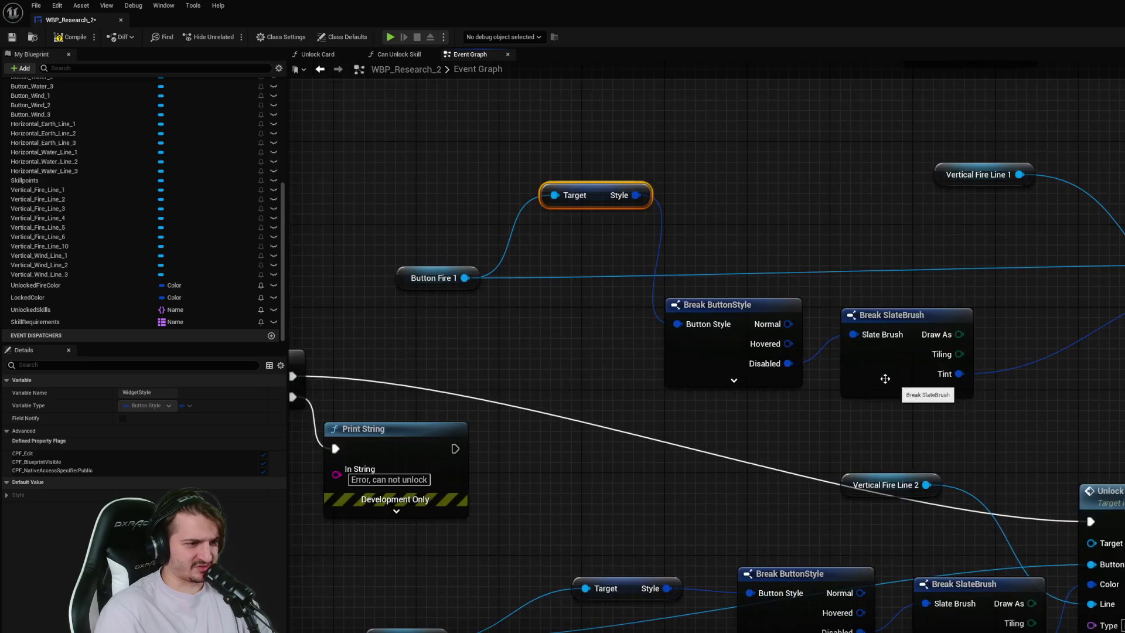
{"action": "left_click_drag", "start_coordinate": [741, 358], "coordinate": [741, 217]}
{"action": "left_click_drag", "start_coordinate": [879, 356], "coordinate": [879, 303]}
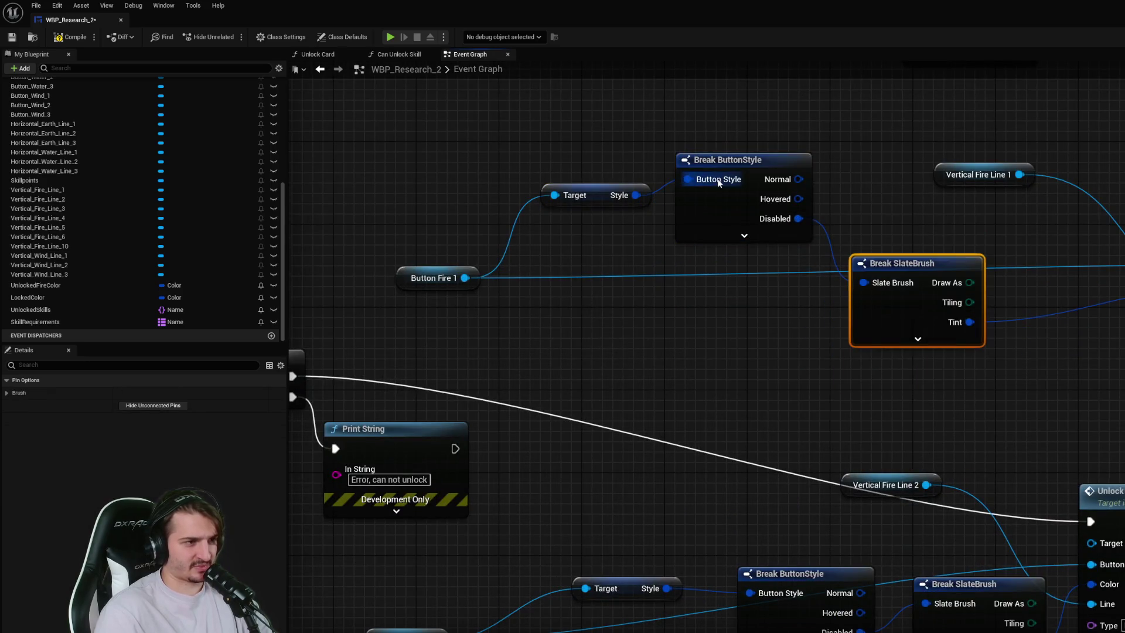
{"action": "left_click_drag", "start_coordinate": [745, 161], "coordinate": [772, 123]}
{"action": "scroll", "coordinate": [898, 276], "scroll_direction": "down", "scroll_amount": 2}
{"action": "left_click_drag", "start_coordinate": [877, 231], "coordinate": [895, 307]}
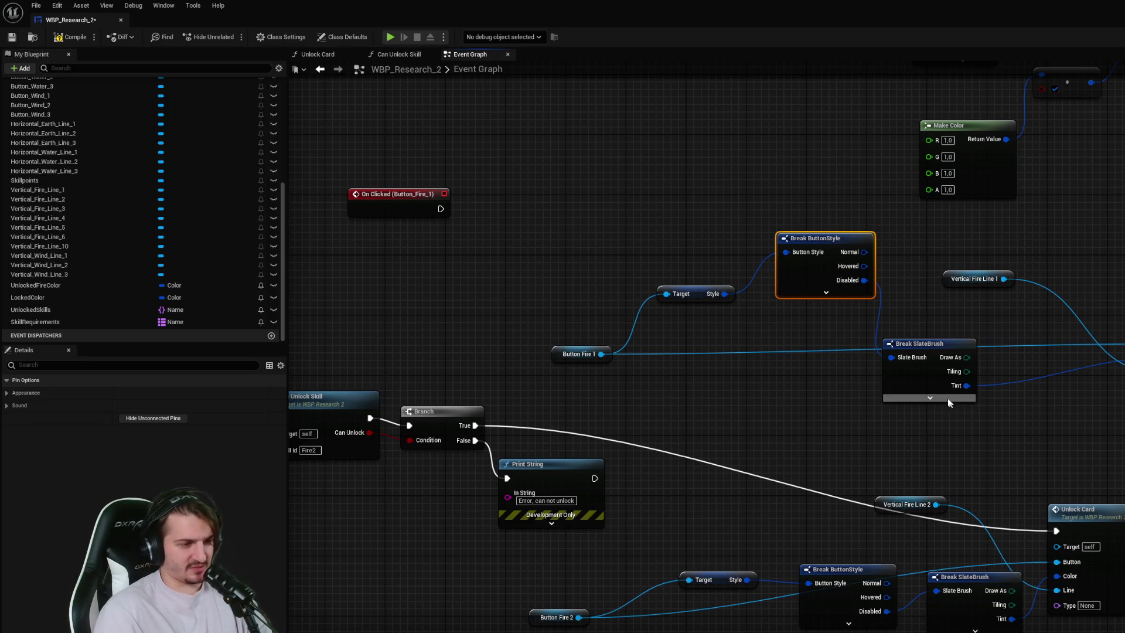
- Remove the style getter and Break nodes from the Event Graph and try bringing them into Unlock Card
{"action": "mouse_move", "coordinate": [842, 297]}
{"action": "left_mouse_down"}
{"action": "mouse_move", "coordinate": [1017, 452]}
{"action": "mouse_move", "coordinate": [997, 452]}
{"action": "left_mouse_up"}
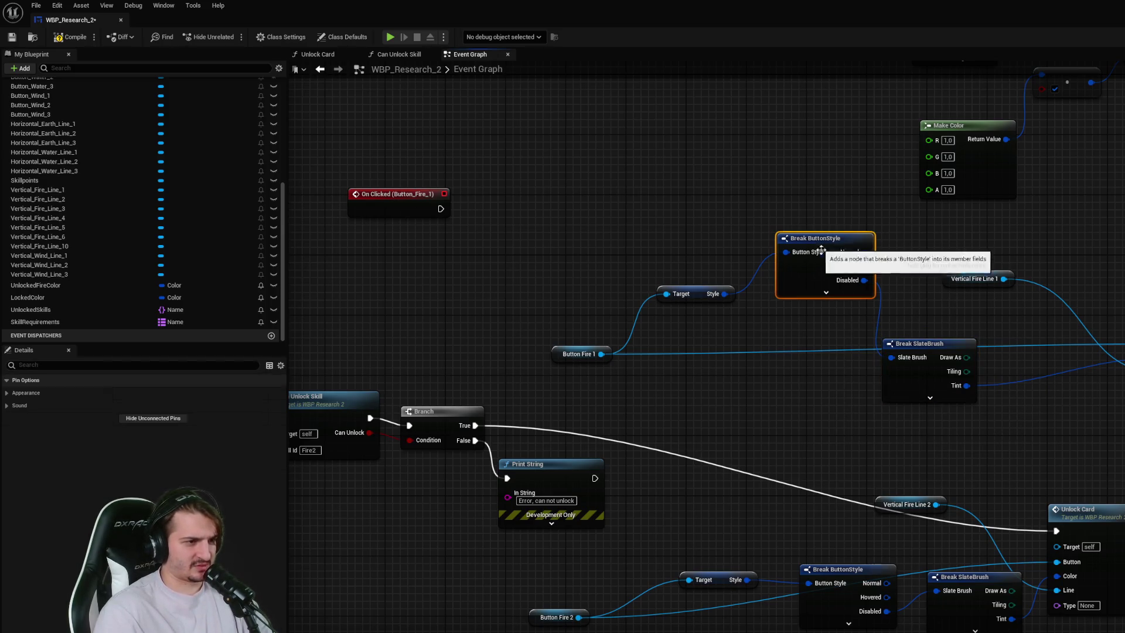
{"action": "left_click", "coordinate": [704, 296], "text": "ctrl"}
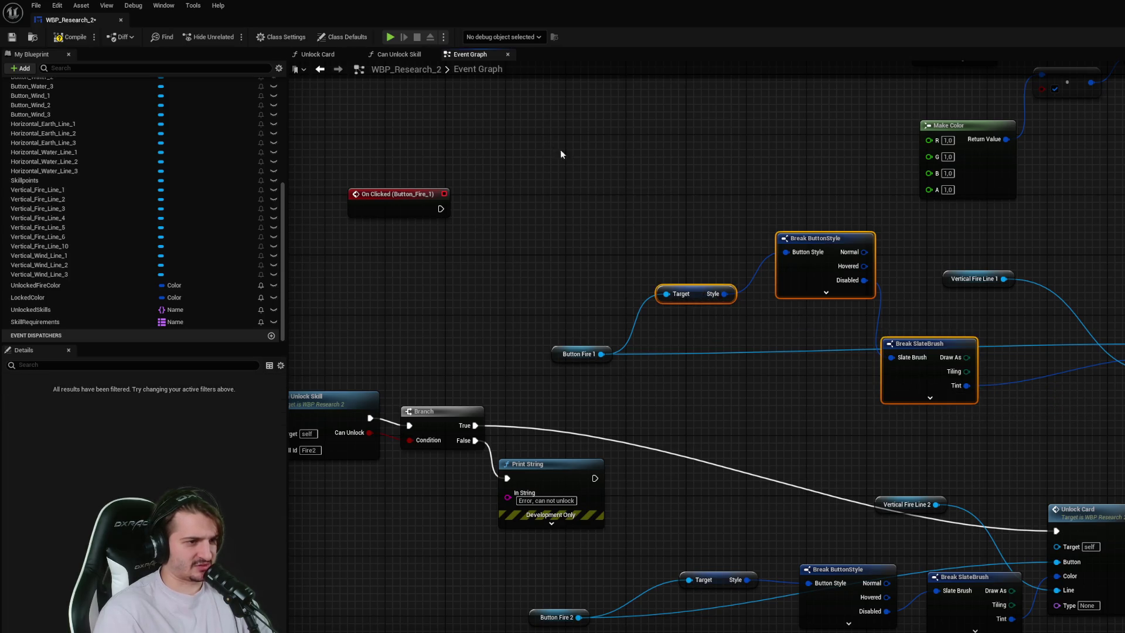
{"action": "key", "text": "Delete"}
{"action": "left_click", "coordinate": [408, 58]}
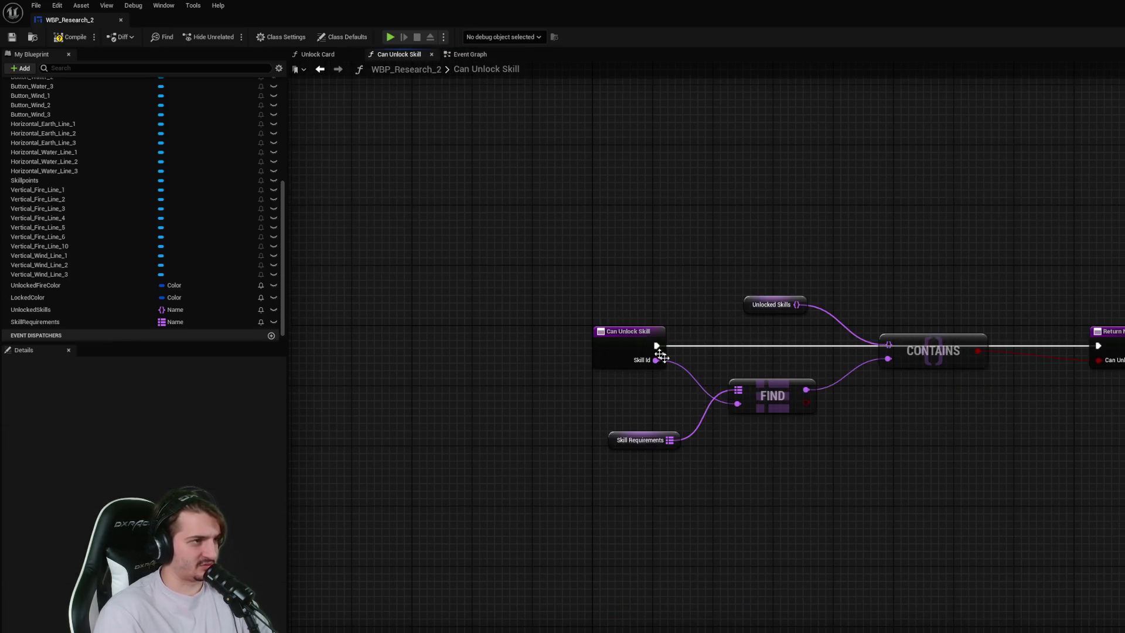
{"action": "left_click", "coordinate": [302, 52]}
{"action": "key", "text": "ctrl+z"}
- Search 'break' actions from Unlock Card's Button input, then cancel without adding anything
{"action": "left_click_drag", "start_coordinate": [426, 186], "coordinate": [638, 423]}
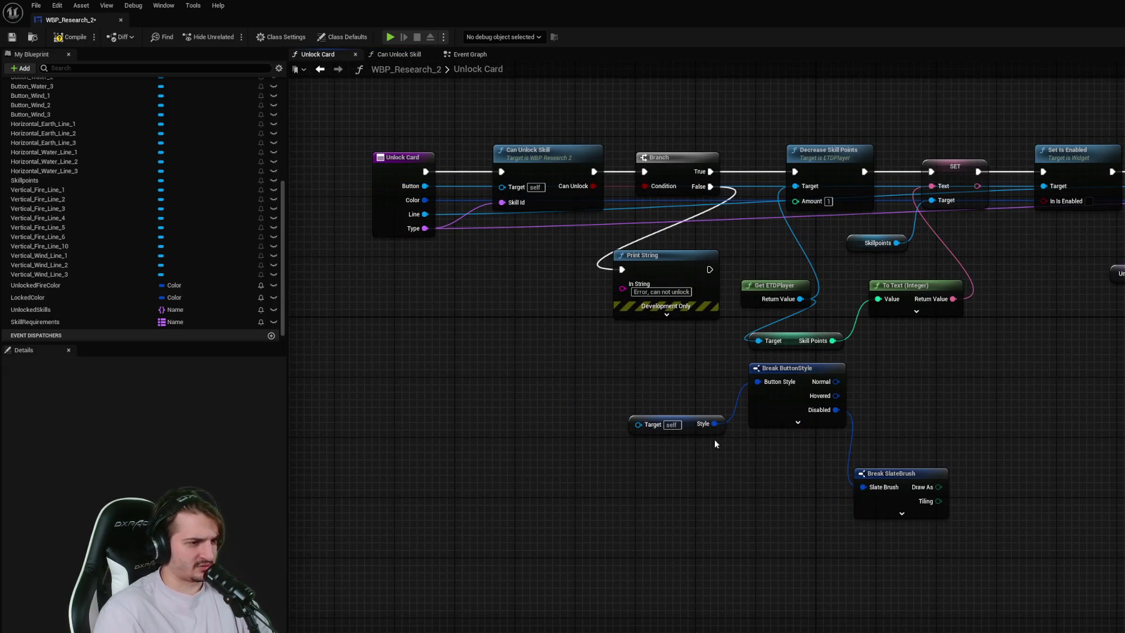
{"action": "left_click_drag", "start_coordinate": [426, 186], "coordinate": [516, 350]}
{"action": "type", "text": "break"}
{"action": "key", "text": "Escape"}
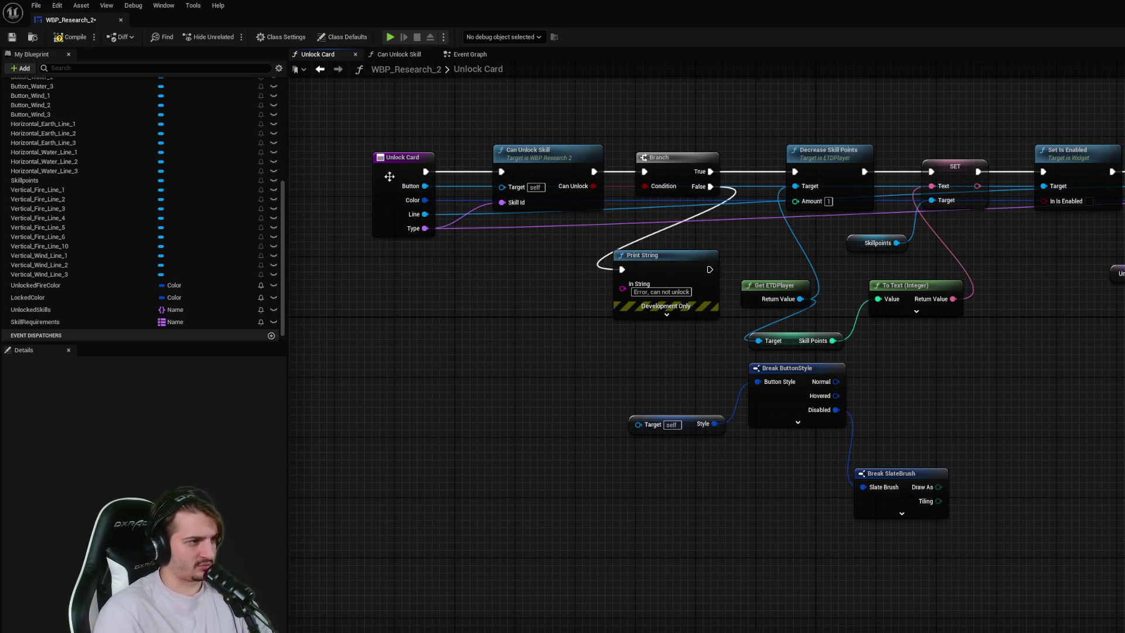
- Undo in the Event Graph to restore the Break nodes, then reopen Unlock Card
{"action": "left_click", "coordinate": [467, 57]}
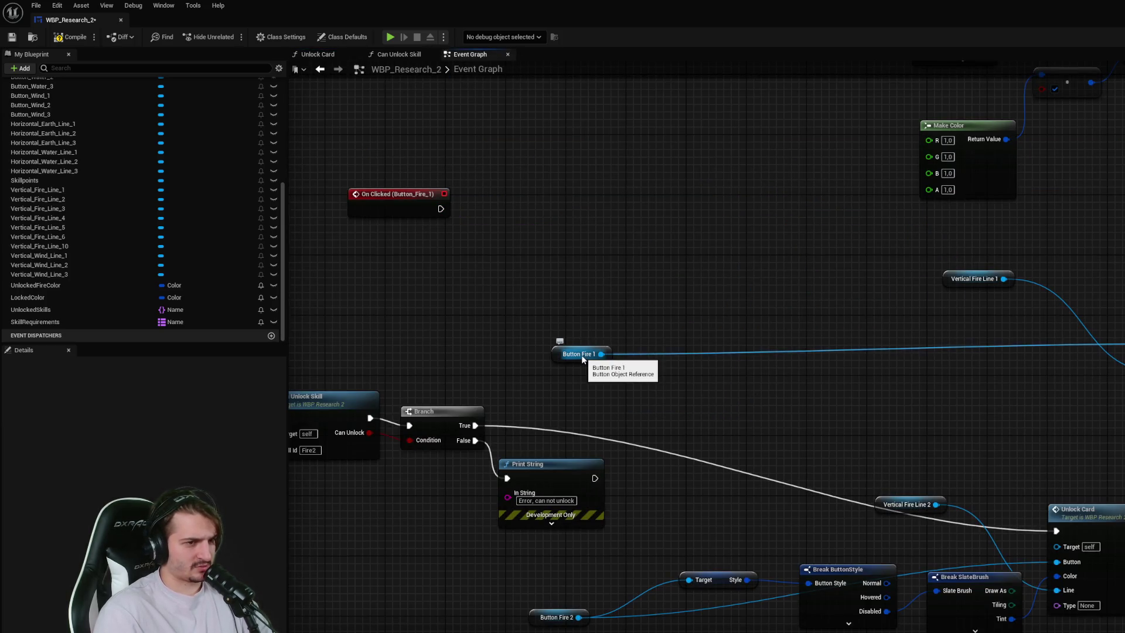
{"action": "key", "text": "ctrl+z"}
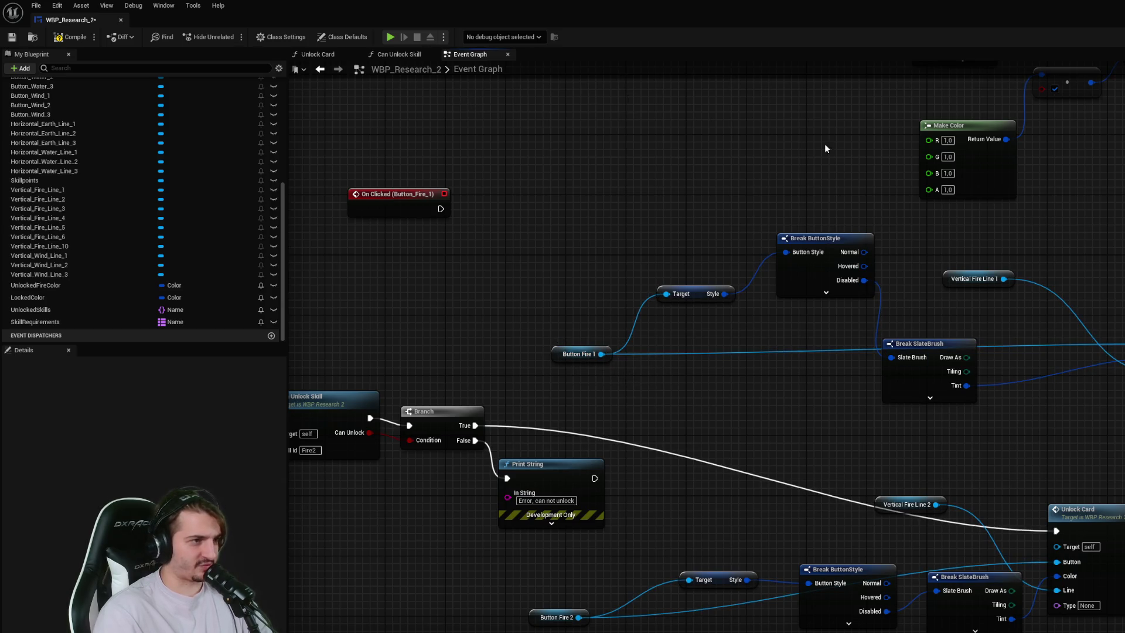
{"action": "left_click", "coordinate": [411, 54]}
{"action": "left_click", "coordinate": [331, 56]}
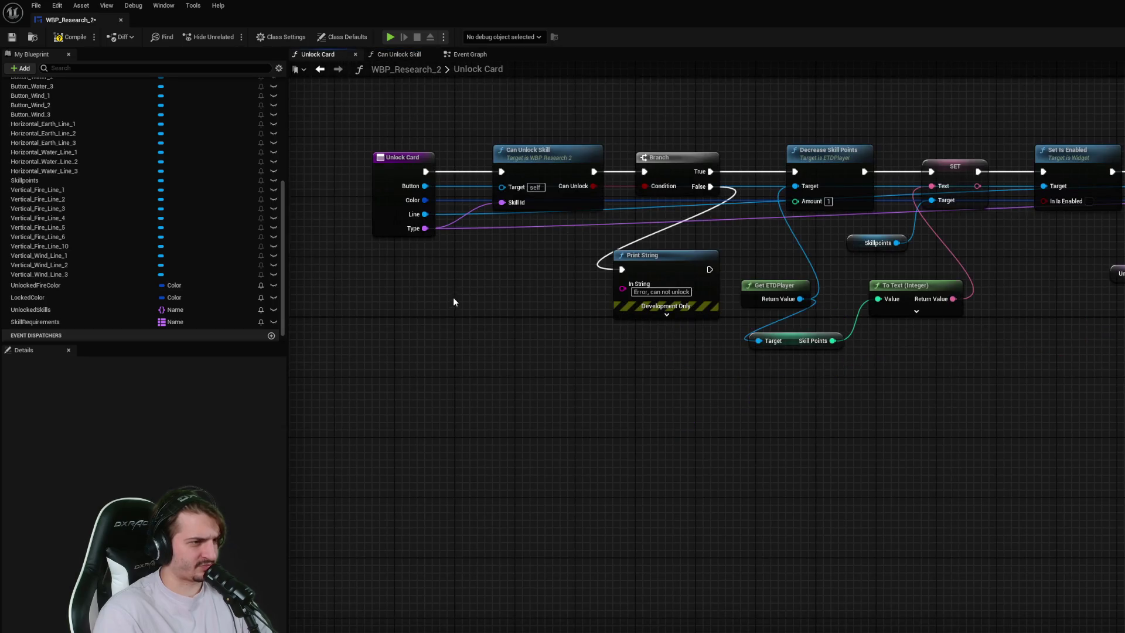
- Browse Button pin types and 'brea' actions for the Unlock Card entry without changing anything
{"action": "left_click_drag", "start_coordinate": [425, 185], "coordinate": [587, 259]}
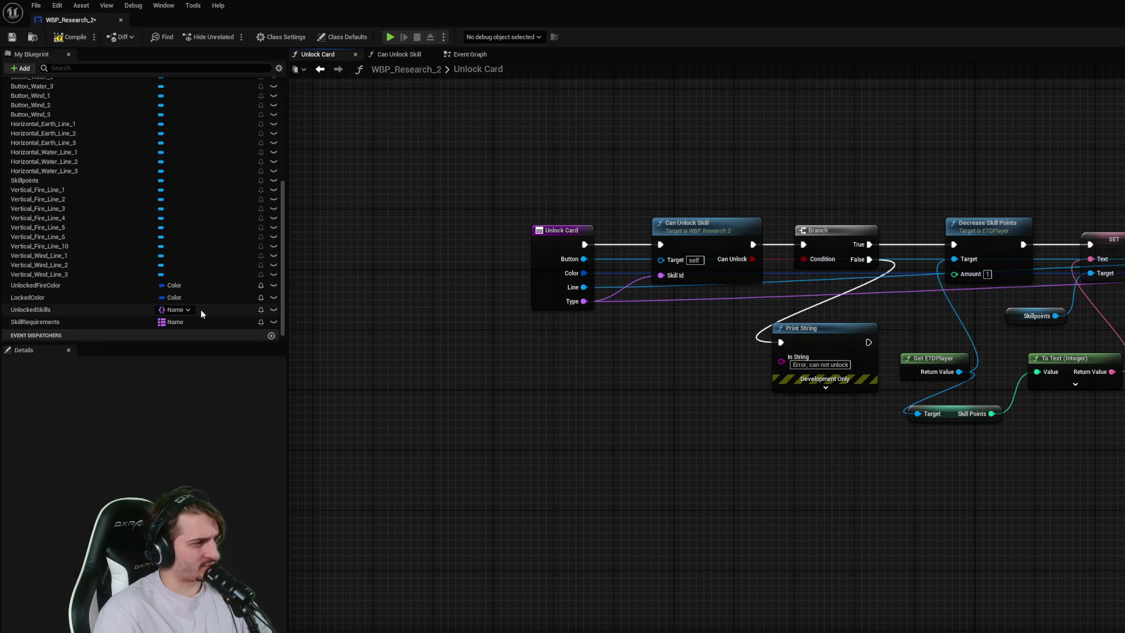
{"action": "left_click", "coordinate": [554, 269]}
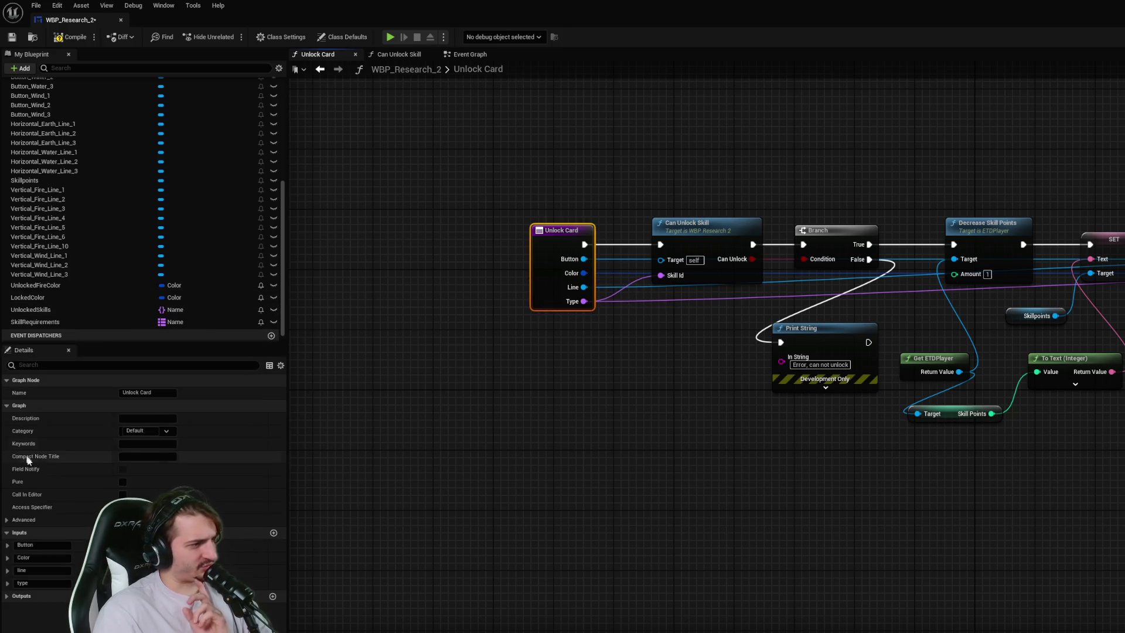
{"action": "left_click", "coordinate": [175, 297]}
{"action": "type", "text": "B"}
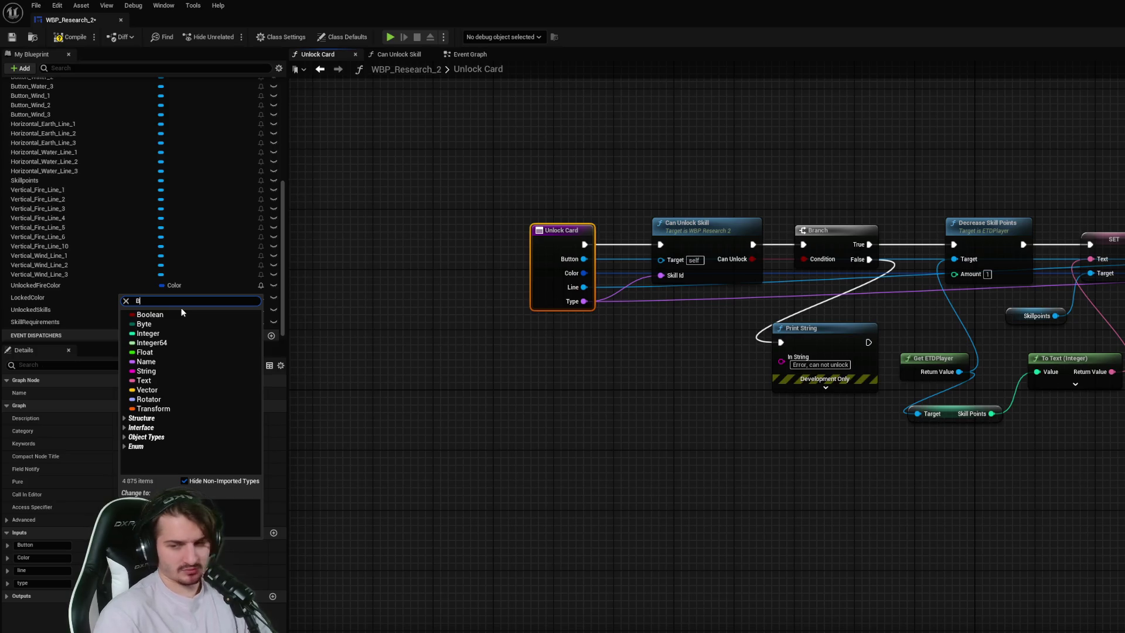
{"action": "type", "text": "utton"}
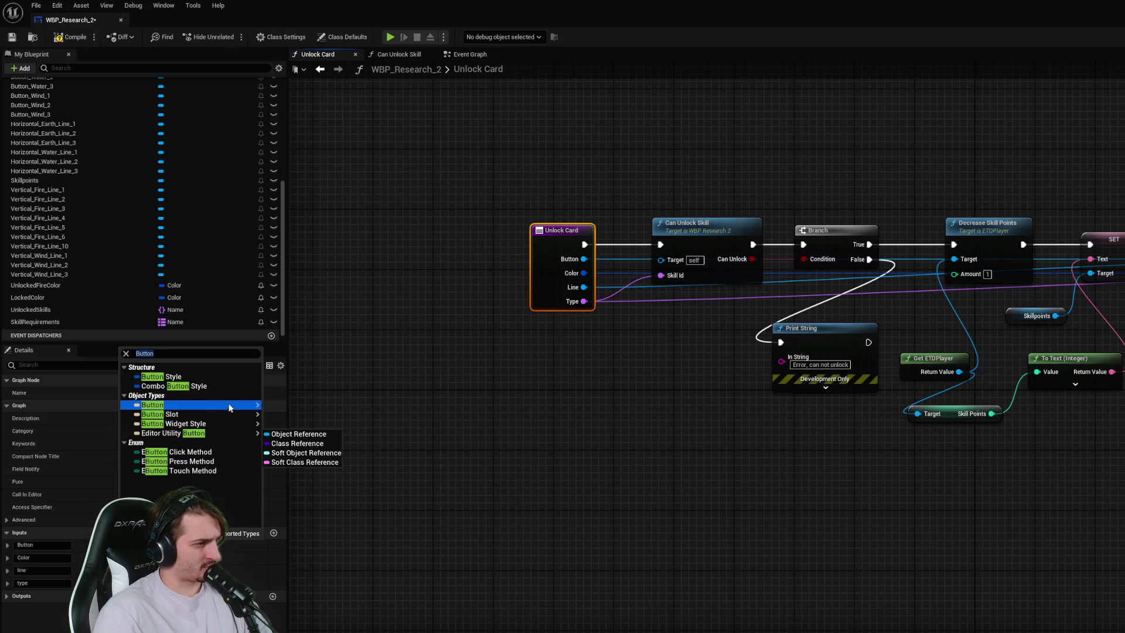
{"action": "left_click", "coordinate": [293, 411]}
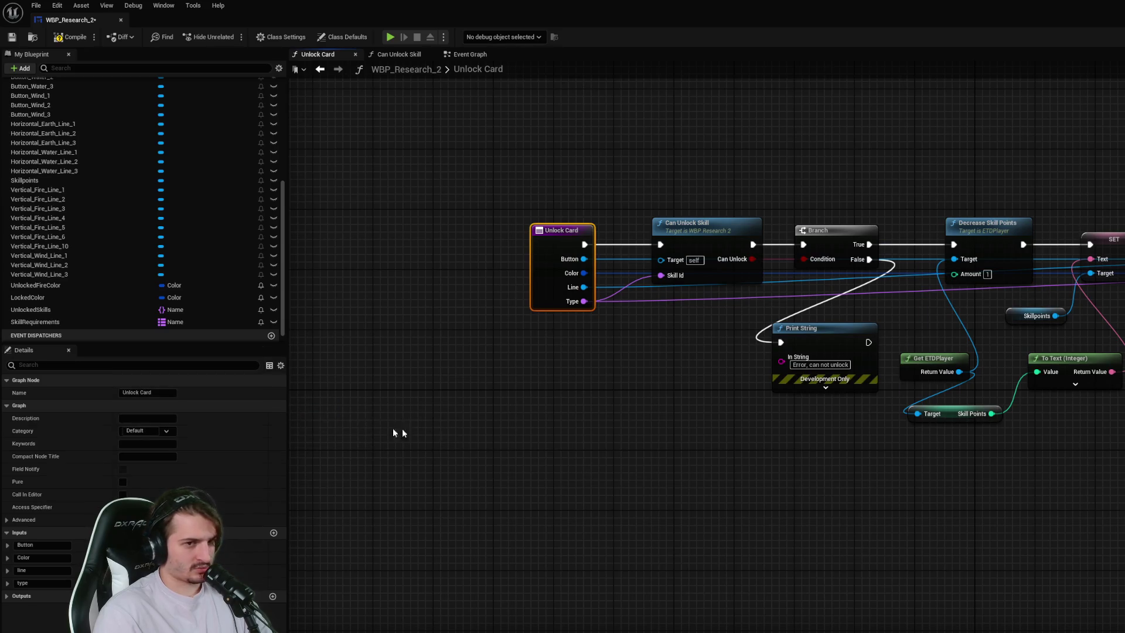
{"action": "left_click", "coordinate": [719, 447]}
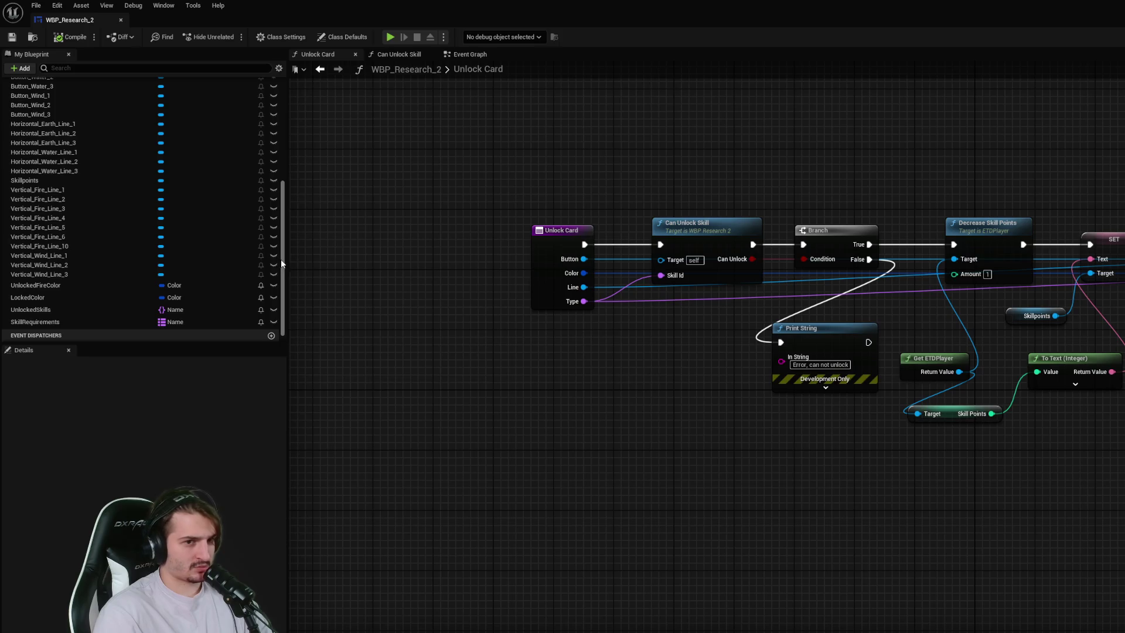
{"action": "left_click_drag", "start_coordinate": [585, 261], "coordinate": [647, 380]}
{"action": "type", "text": "brea"}
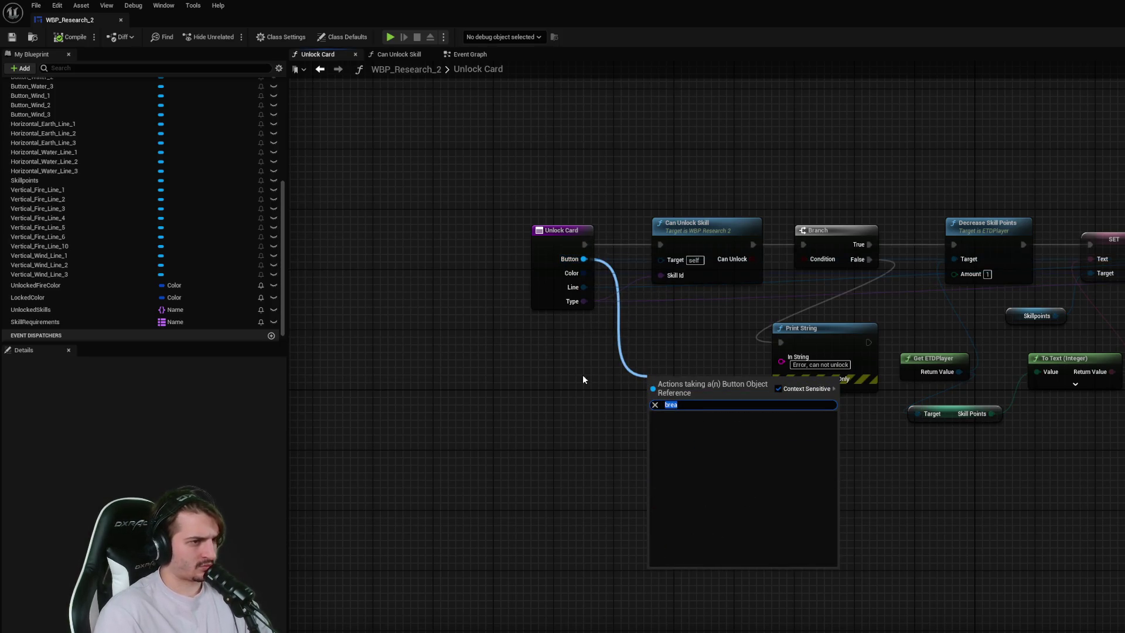
{"action": "key", "text": "Escape"}
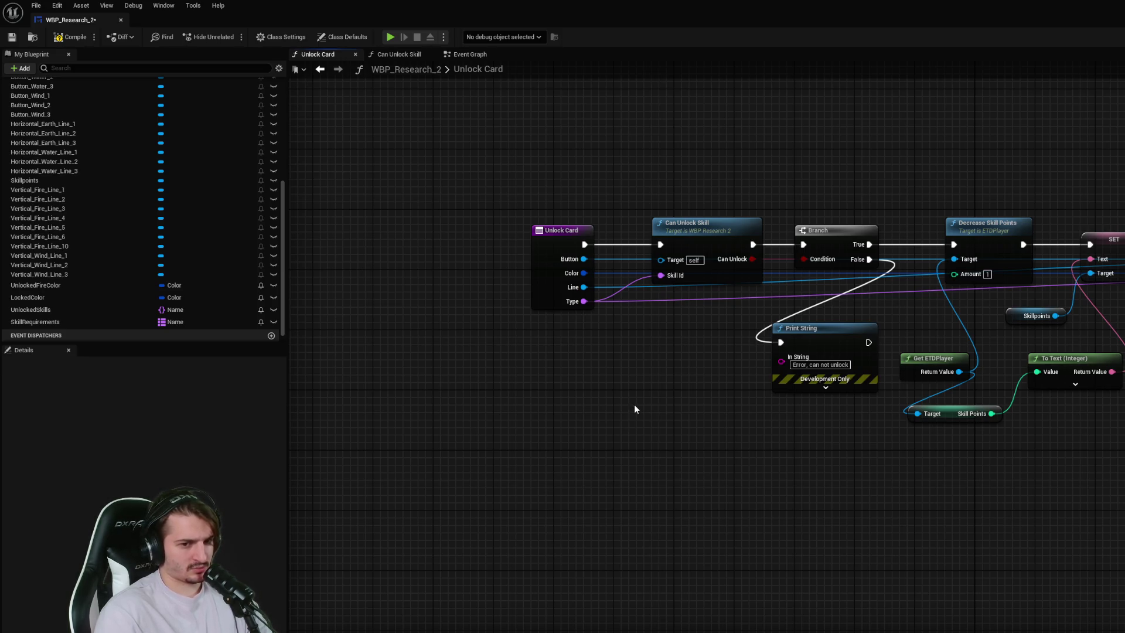
- Set an Unlock Card input to Button object reference, then save and compile WBP_Research_2
{"action": "left_click", "coordinate": [528, 274]}
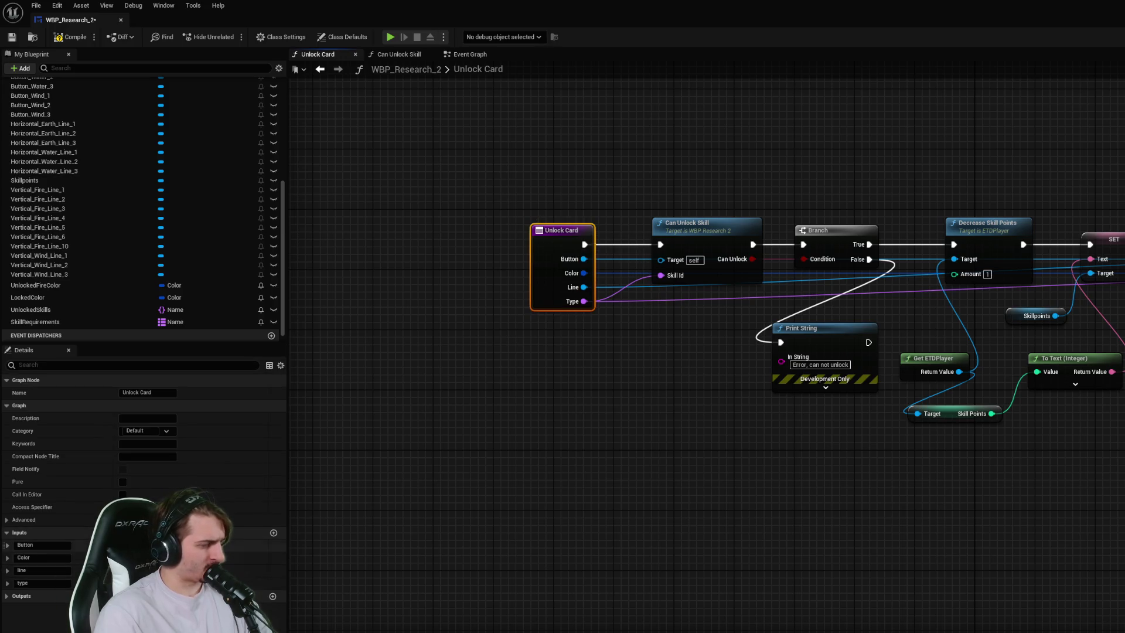
{"action": "left_click", "coordinate": [223, 545]}
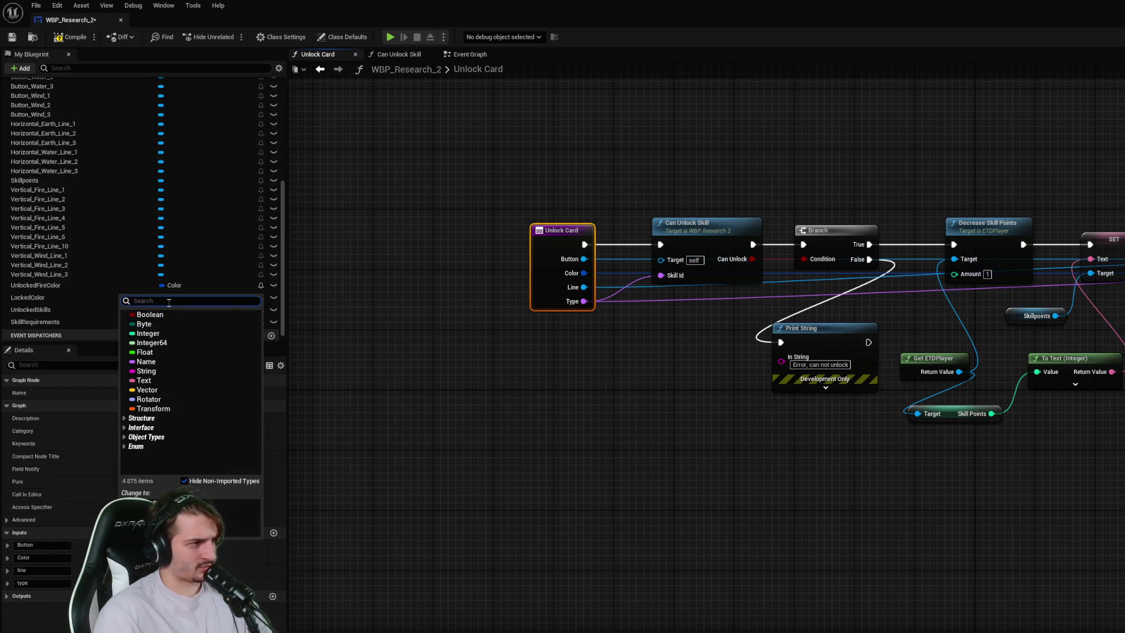
{"action": "type", "text": "buto"}
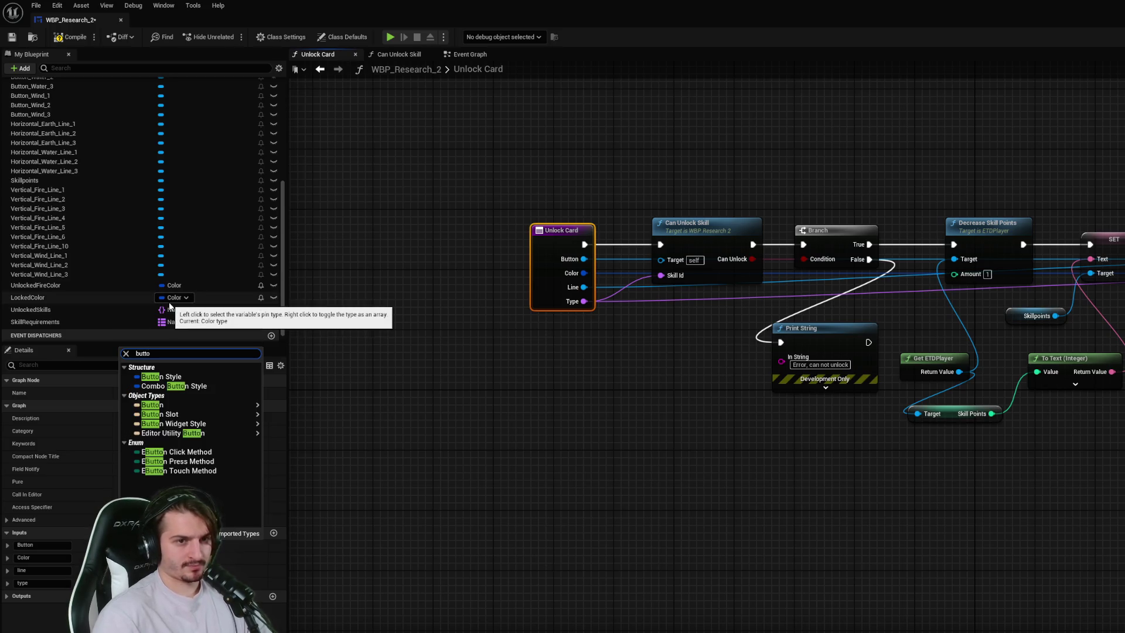
{"action": "mouse_move", "coordinate": [176, 405]}
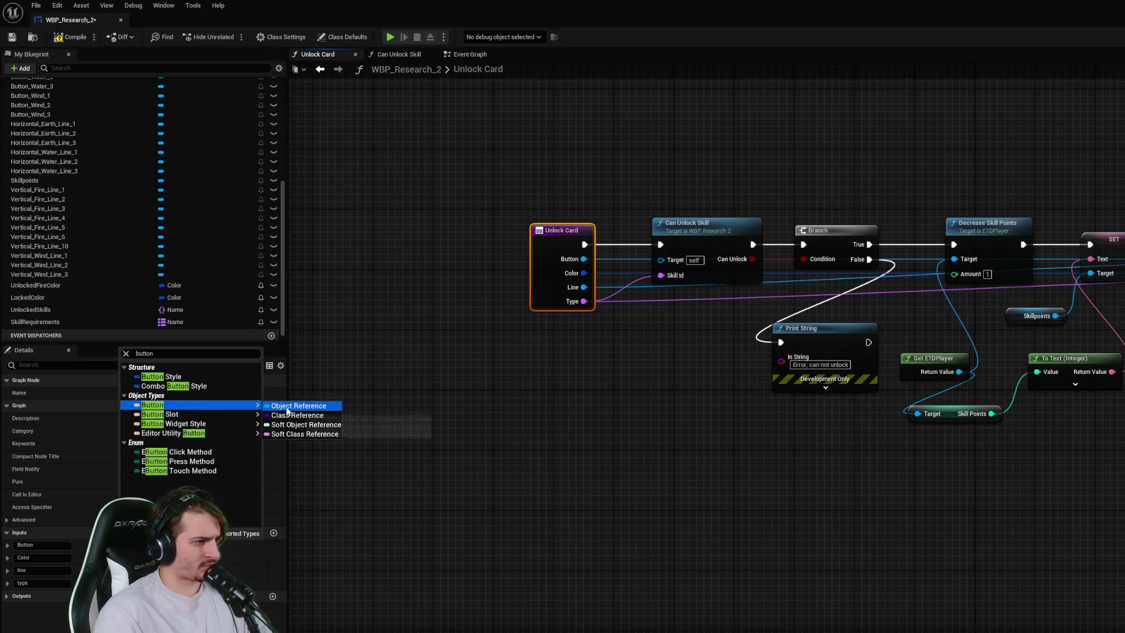
{"action": "left_click", "coordinate": [246, 409]}
{"action": "left_click", "coordinate": [615, 397]}
{"action": "key", "text": "ctrl+s"}
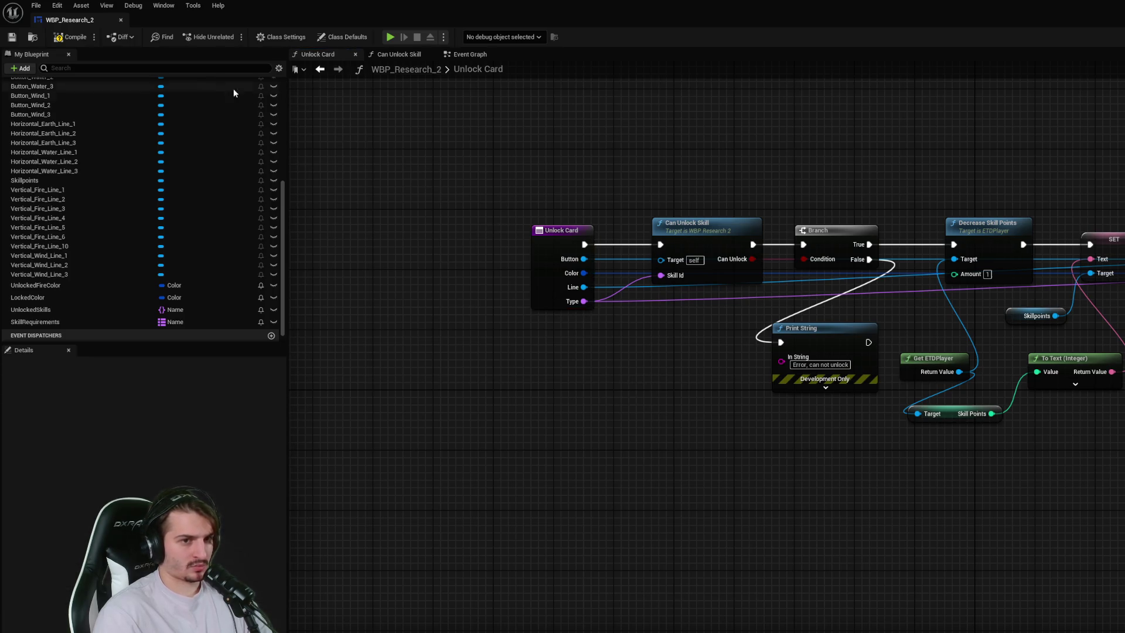
{"action": "left_click", "coordinate": [66, 38]}
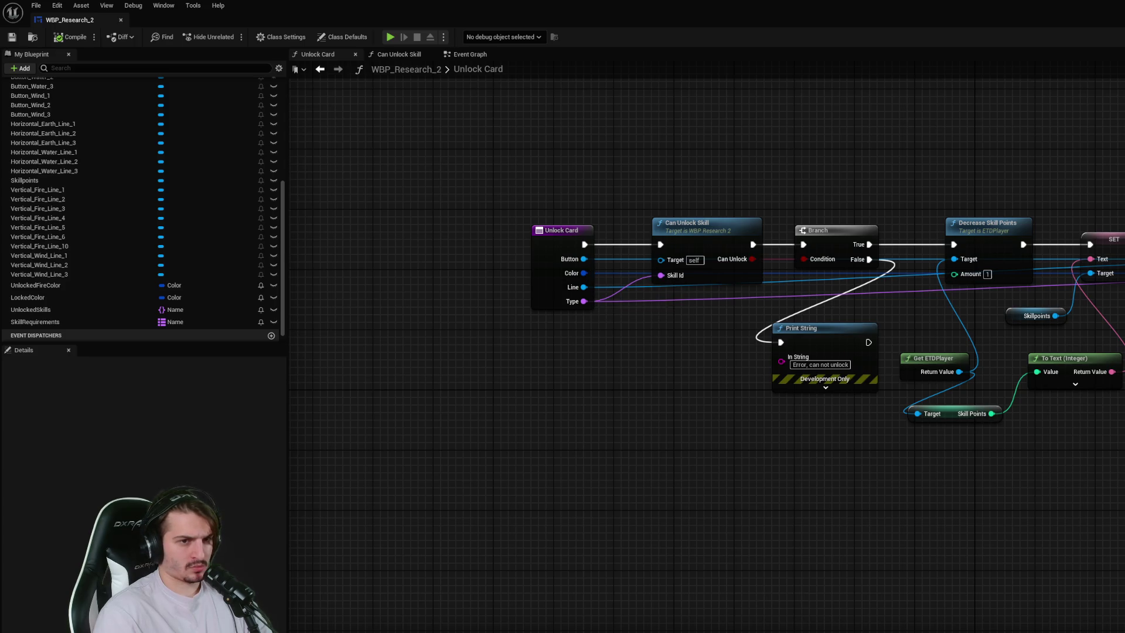
- Start a 'brea' action search from Unlock Card's Button input, then dismiss it
{"action": "left_click_drag", "start_coordinate": [585, 258], "coordinate": [604, 425]}
{"action": "type", "text": "brea"}
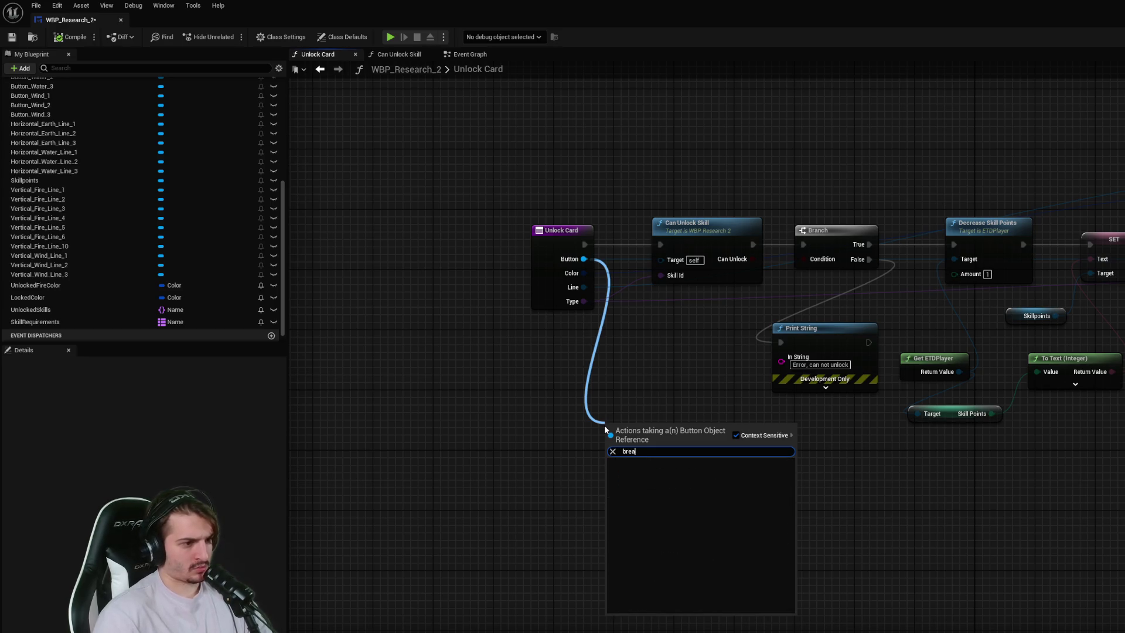
{"action": "key", "text": "BackSpace"}
{"action": "key", "text": "BackSpace"}
{"action": "key", "text": "BackSpace"}
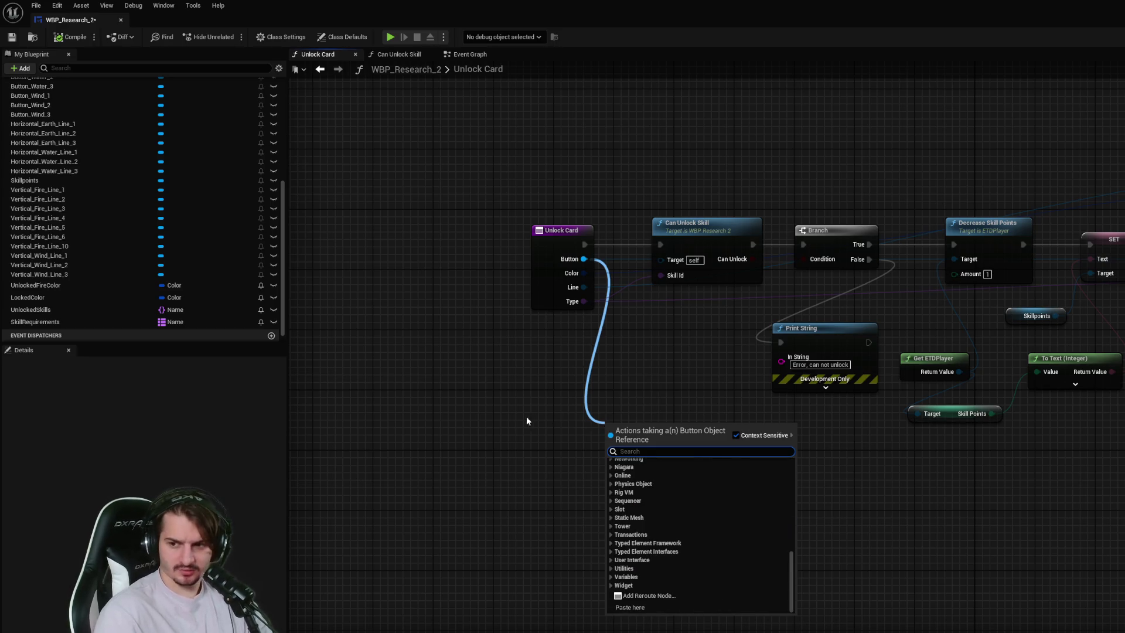
{"action": "left_click", "coordinate": [500, 414]}
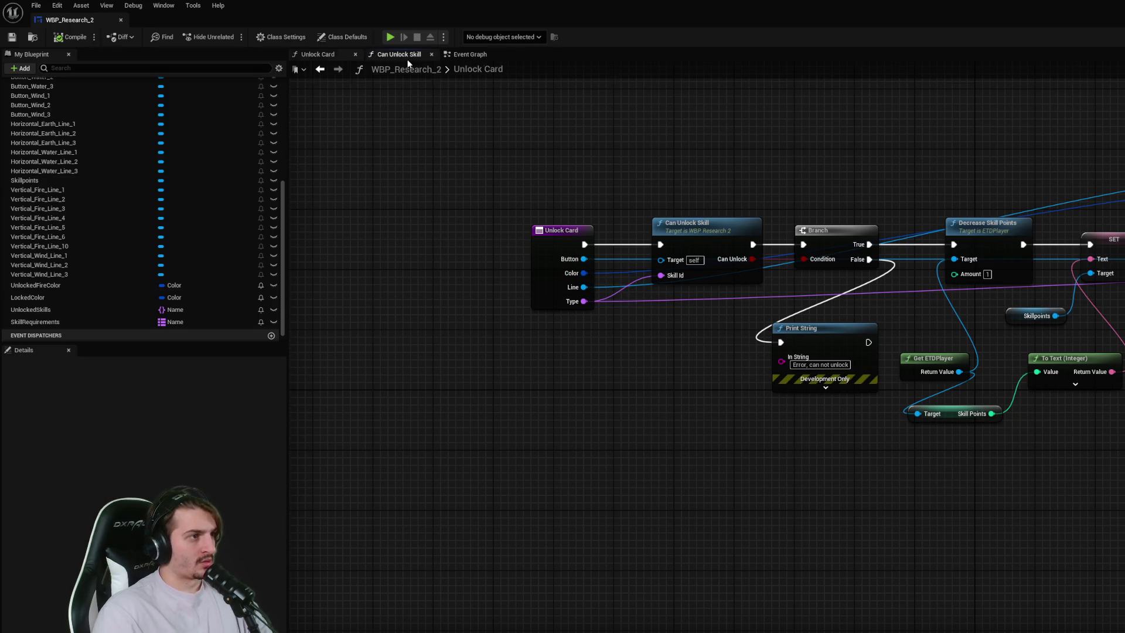
- Add a Style getter for Button Fire 1 in the Event Graph and place it above
{"action": "left_click", "coordinate": [468, 54]}
{"action": "mouse_move", "coordinate": [575, 358]}
{"action": "left_mouse_down"}
{"action": "mouse_move", "coordinate": [470, 359]}
{"action": "mouse_move", "coordinate": [561, 267]}
{"action": "left_mouse_up"}
{"action": "type", "text": "brea"}
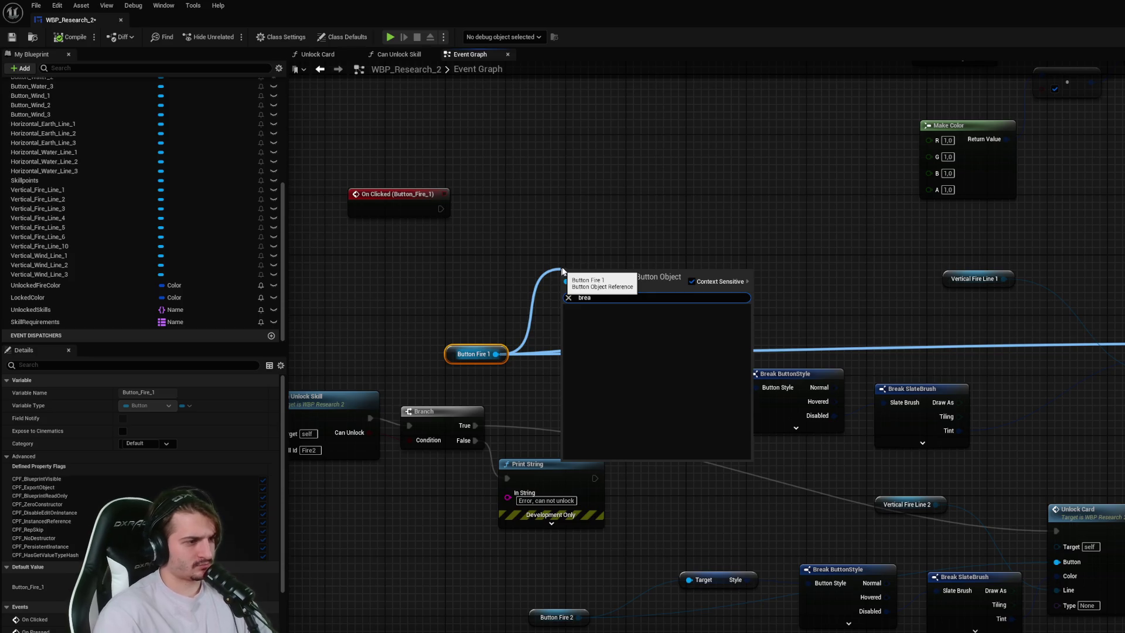
{"action": "key", "text": "Return"}
{"action": "left_click_drag", "start_coordinate": [673, 340], "coordinate": [635, 259]}
{"action": "left_click", "coordinate": [636, 256]}
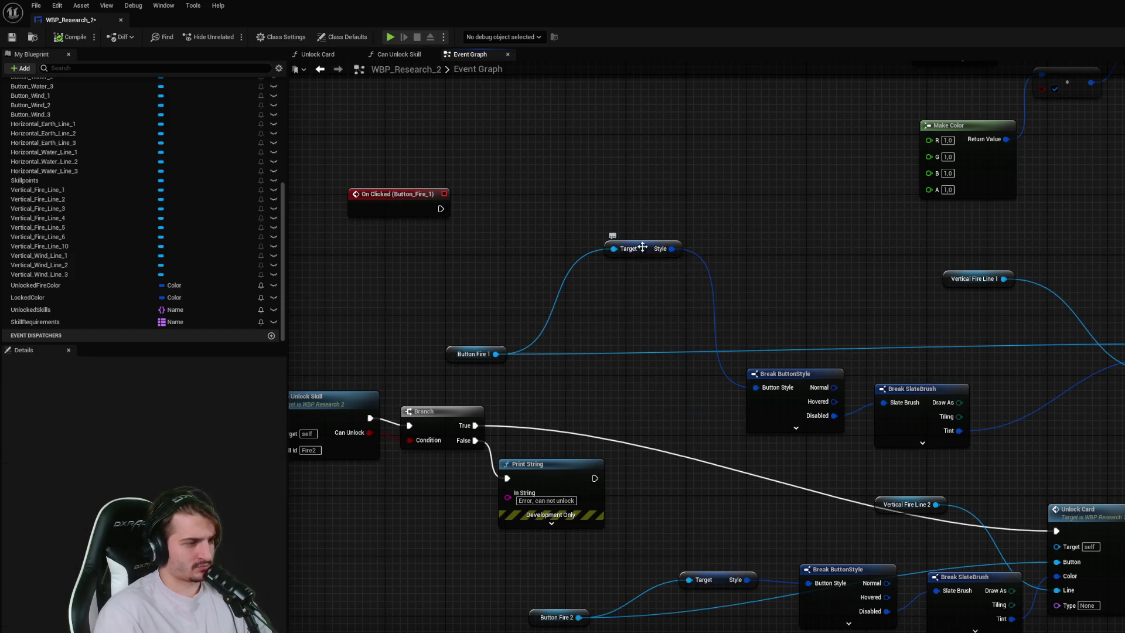
- In Unlock Card, add a Get Style node for the Button input and break its style
{"action": "left_click", "coordinate": [412, 56]}
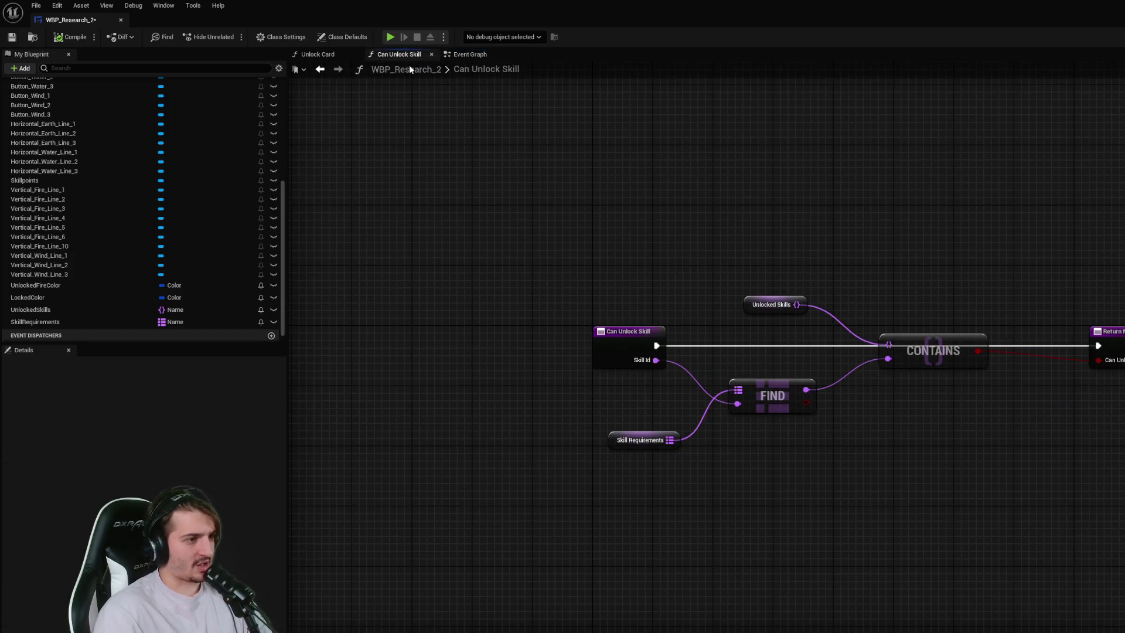
{"action": "left_click", "coordinate": [332, 53]}
{"action": "left_click_drag", "start_coordinate": [584, 258], "coordinate": [622, 391]}
{"action": "type", "text": "sty"}
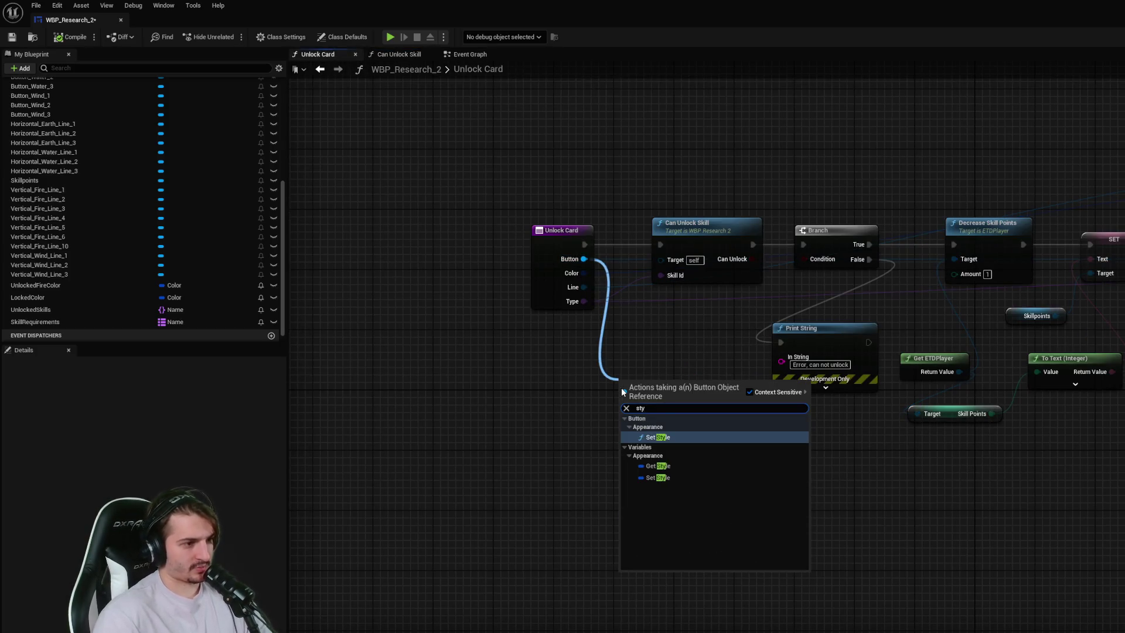
{"action": "key", "text": "Return"}
{"action": "key", "text": "ctrl+z"}
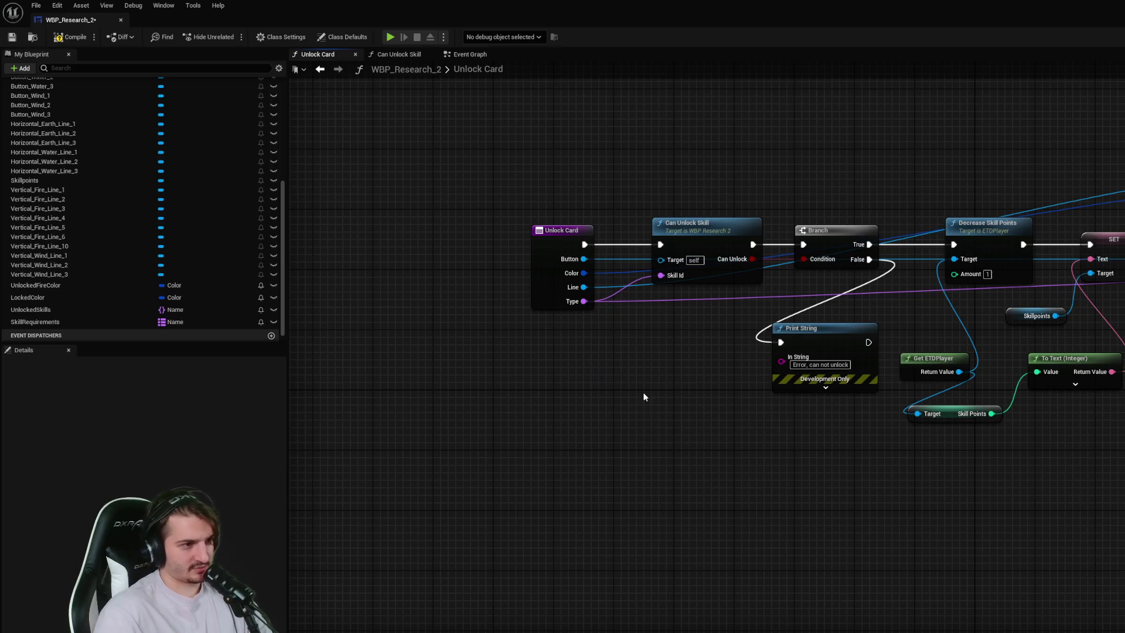
{"action": "left_click_drag", "start_coordinate": [584, 259], "coordinate": [626, 394]}
{"action": "type", "text": "style"}
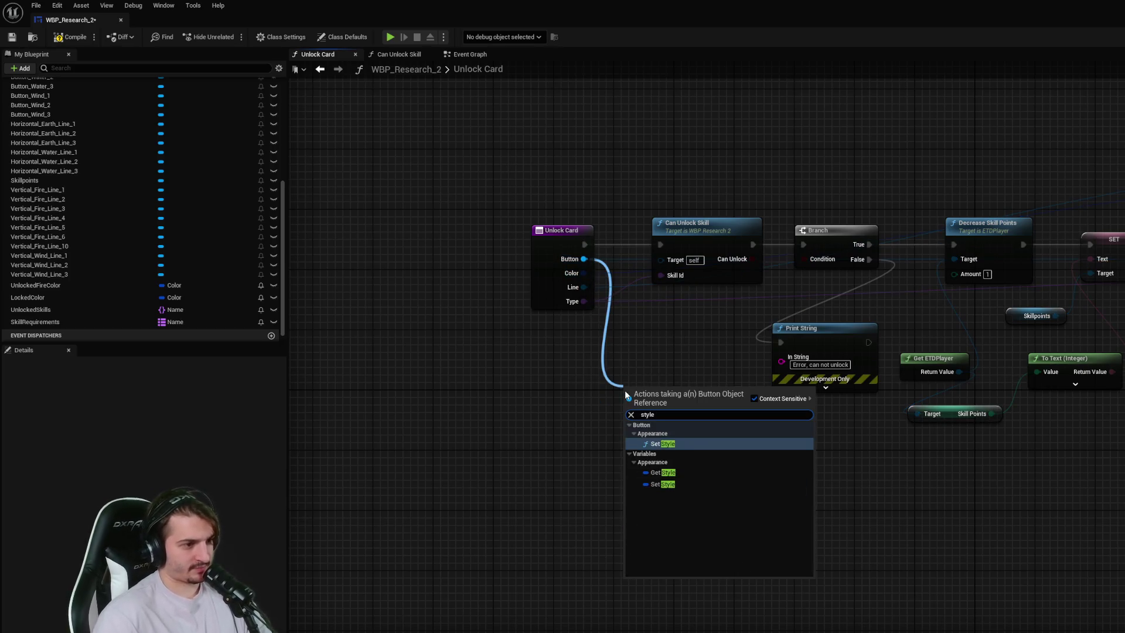
{"action": "key", "text": "Up"}
{"action": "key", "text": "Return"}
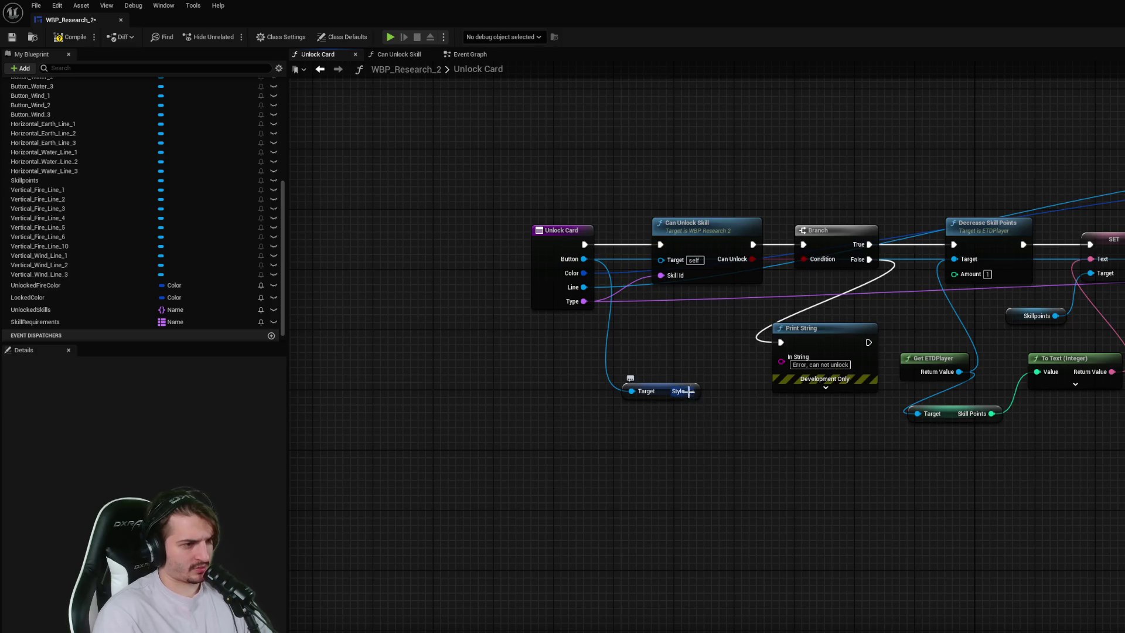
{"action": "left_click_drag", "start_coordinate": [690, 391], "coordinate": [712, 437]}
{"action": "left_click", "coordinate": [756, 550]}
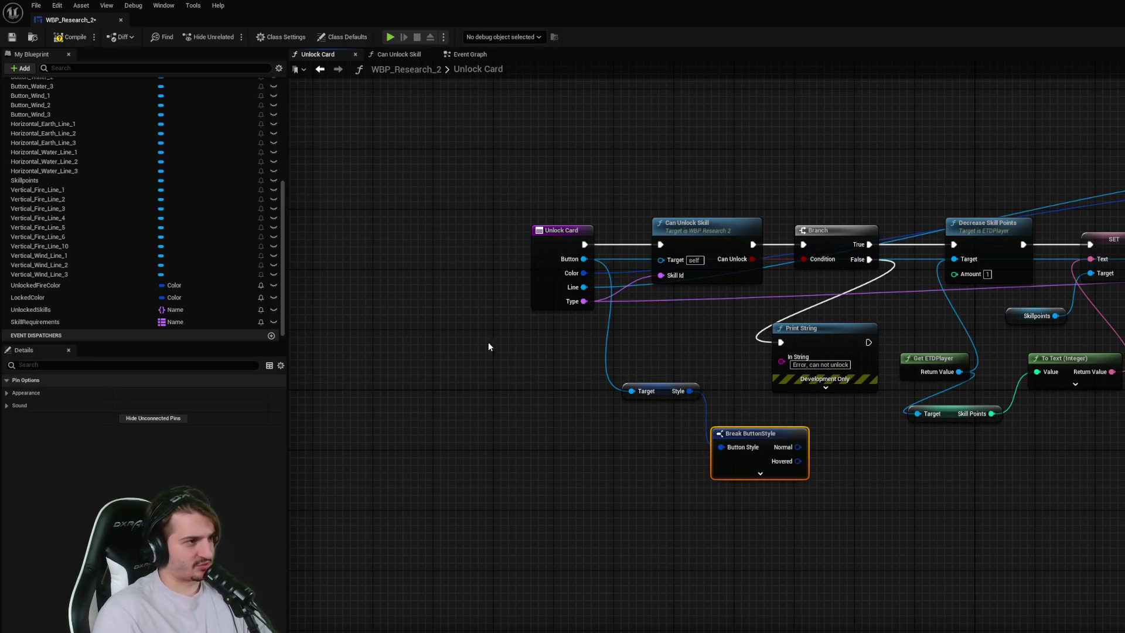
- Paste the Event Graph's Break ButtonStyle and Break SlateBrush nodes into Unlock Card
{"action": "left_click", "coordinate": [469, 54]}
{"action": "left_click", "coordinate": [881, 389], "text": "ctrl"}
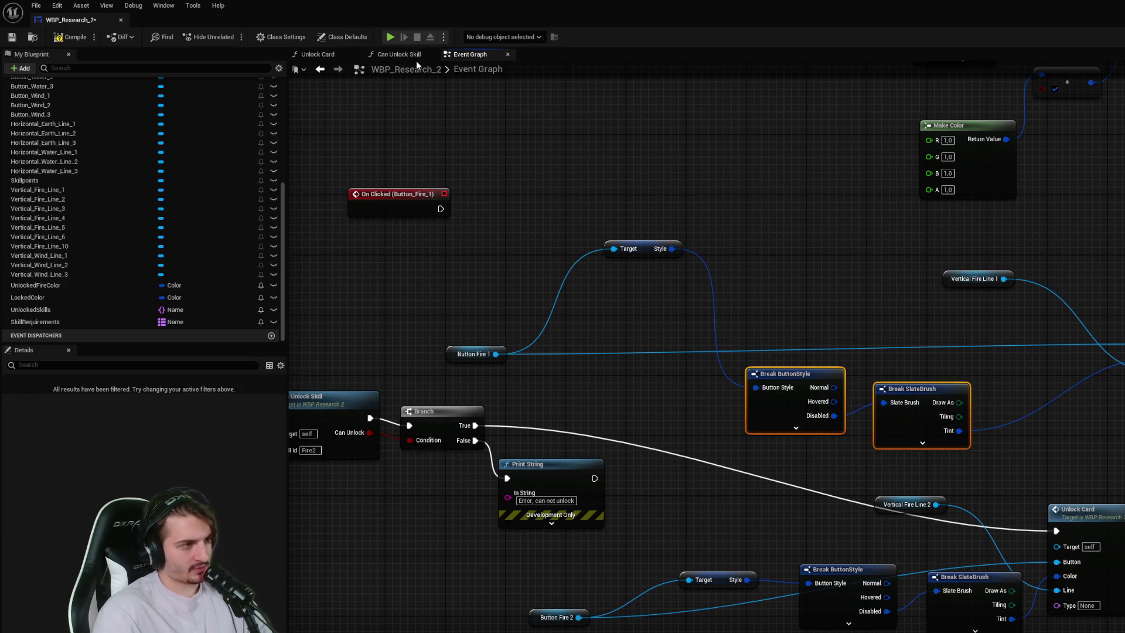
{"action": "left_click", "coordinate": [402, 54]}
{"action": "left_click", "coordinate": [328, 57]}
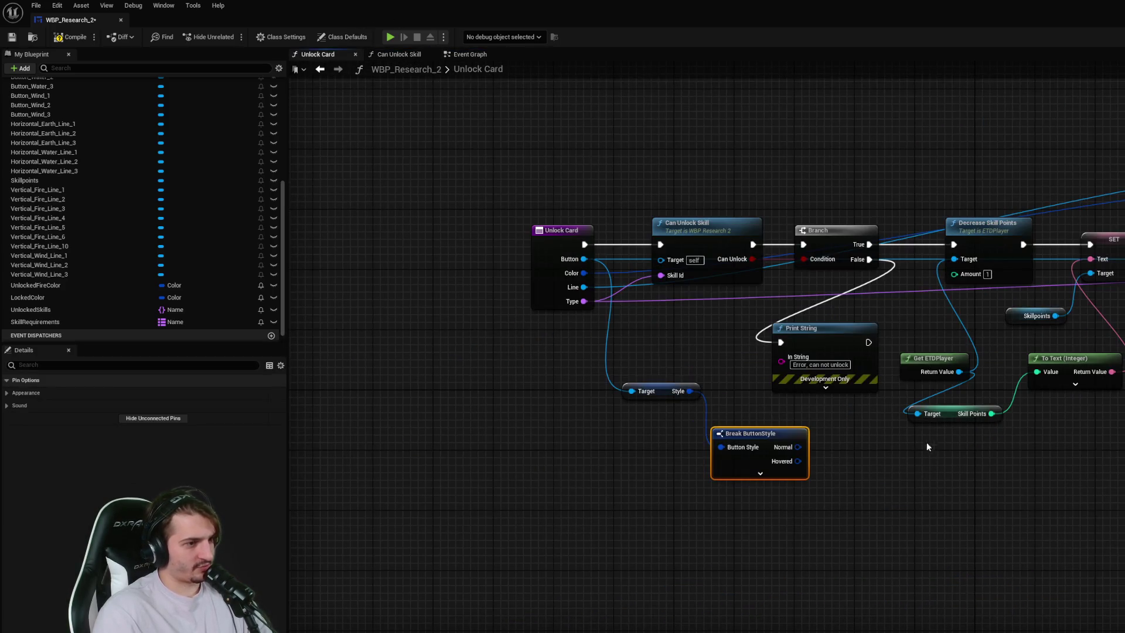
{"action": "key", "text": "ctrl+v"}
{"action": "left_click", "coordinate": [776, 488]}
{"action": "mouse_move", "coordinate": [830, 489]}
{"action": "left_mouse_down"}
{"action": "mouse_move", "coordinate": [885, 522]}
{"action": "mouse_move", "coordinate": [877, 515]}
{"action": "mouse_move", "coordinate": [943, 586]}
{"action": "mouse_move", "coordinate": [843, 492]}
{"action": "left_mouse_up"}
- Feed Break SlateBrush from the Disabled field and wire its Tint to the colour setter
{"action": "left_click", "coordinate": [891, 410]}
{"action": "mouse_move", "coordinate": [948, 440]}
{"action": "left_mouse_down"}
{"action": "mouse_move", "coordinate": [772, 383]}
{"action": "mouse_move", "coordinate": [773, 397]}
{"action": "left_mouse_up"}
{"action": "left_click_drag", "start_coordinate": [940, 435], "coordinate": [940, 437]}
{"action": "left_click", "coordinate": [860, 431]}
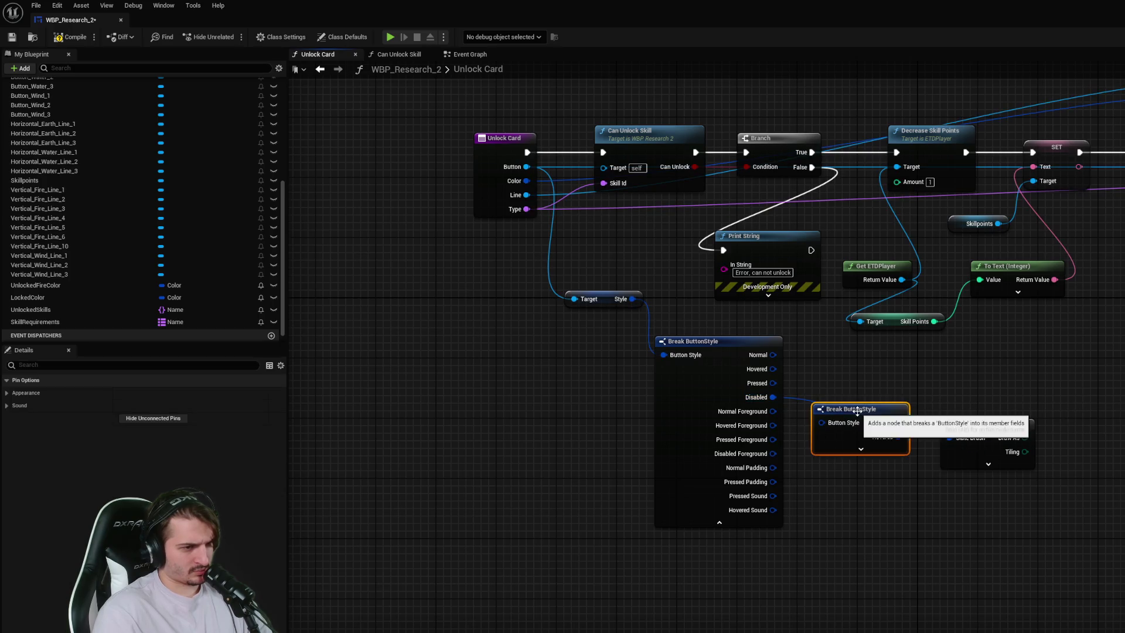
{"action": "left_click", "coordinate": [988, 464]}
{"action": "mouse_move", "coordinate": [1044, 508]}
{"action": "left_mouse_down"}
{"action": "mouse_move", "coordinate": [1077, 487]}
{"action": "mouse_move", "coordinate": [1039, 409]}
{"action": "left_mouse_up"}
{"action": "left_click", "coordinate": [1017, 425]}
{"action": "key", "text": "Delete"}
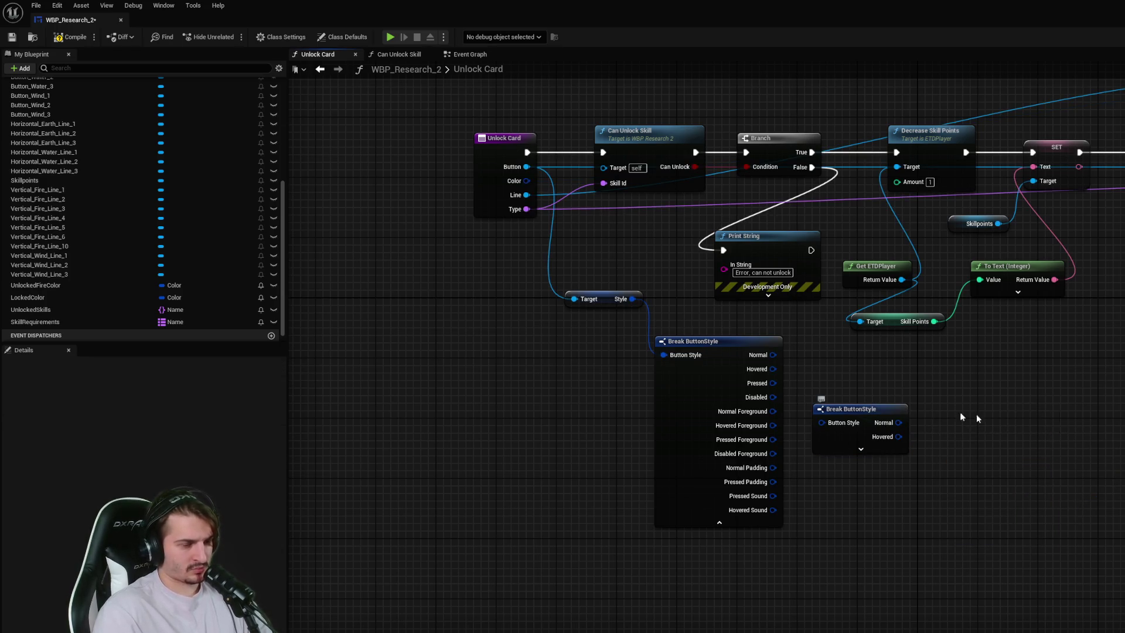
{"action": "key", "text": "ctrl+z"}
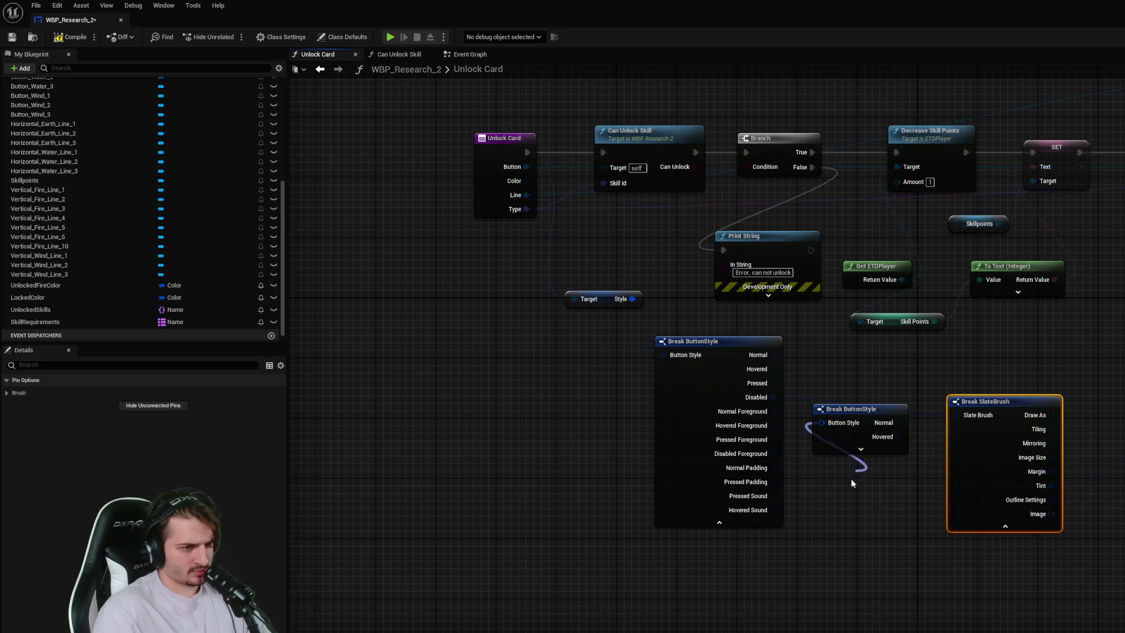
- Delete the duplicate Break ButtonStyle node and remove Unlock Card's Color input
{"action": "left_click", "coordinate": [861, 449]}
{"action": "left_click", "coordinate": [880, 424]}
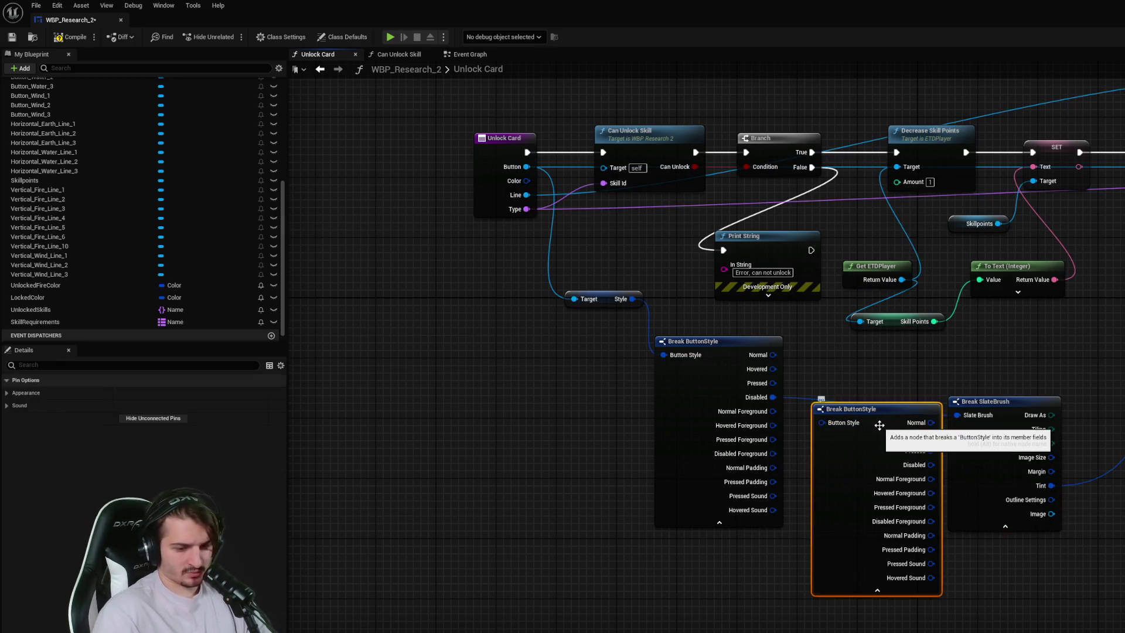
{"action": "key", "text": "Delete"}
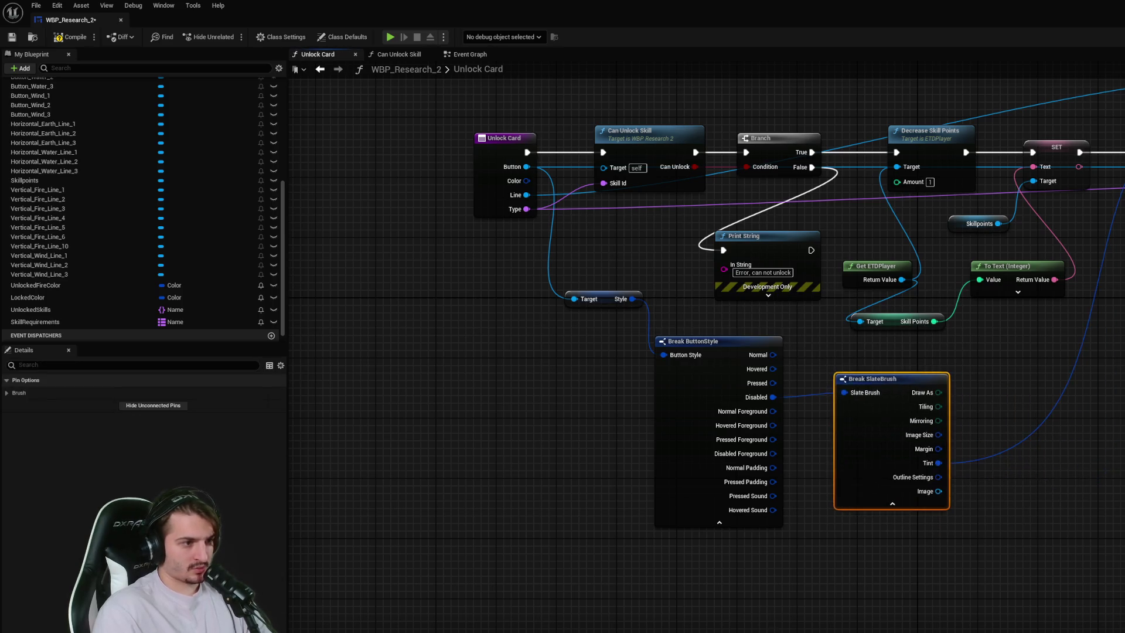
{"action": "left_click_drag", "start_coordinate": [544, 207], "coordinate": [516, 283]}
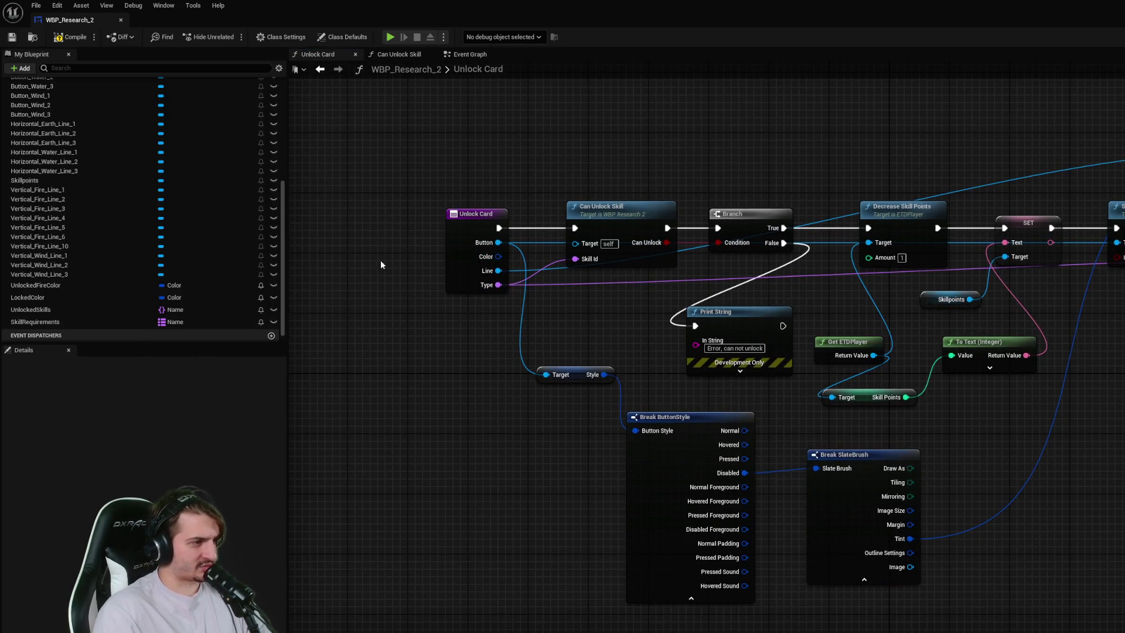
{"action": "left_click", "coordinate": [461, 257]}
{"action": "left_click", "coordinate": [273, 558]}
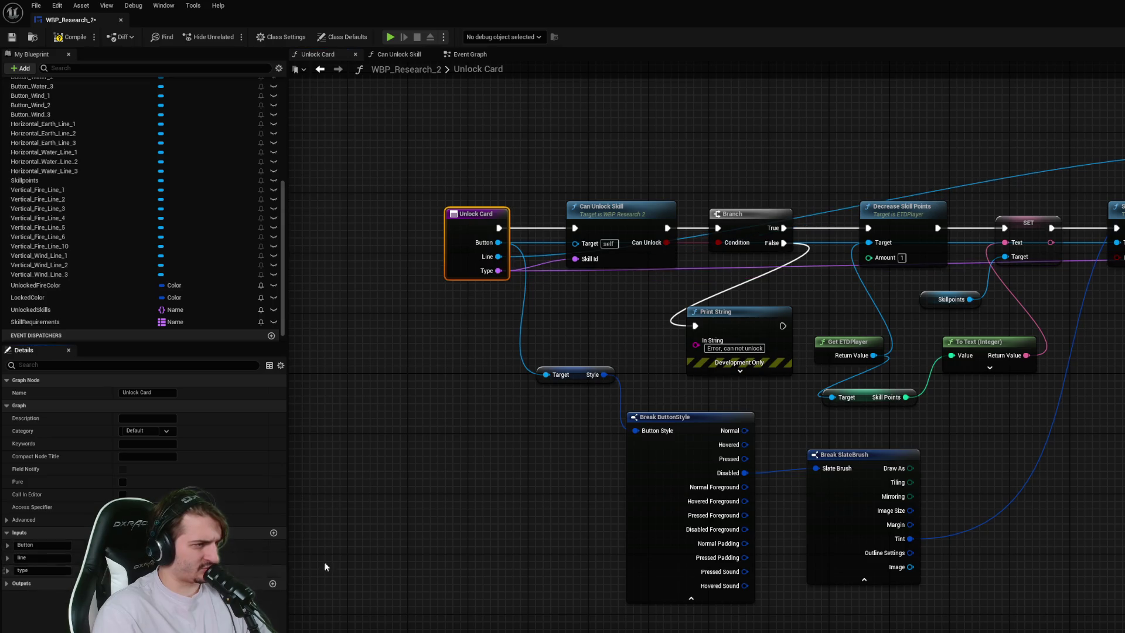
- Compile to reveal 2 Color pin errors, then delete Fire 1's Break ButtonStyle and Break SlateBrush nodes
{"action": "left_click", "coordinate": [70, 37]}
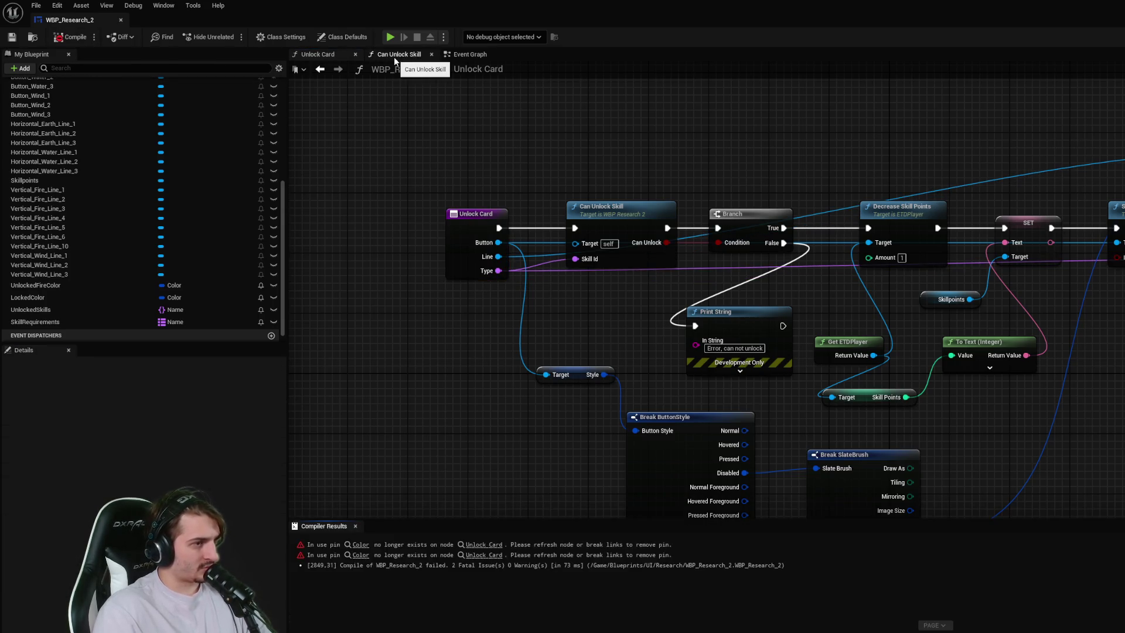
{"action": "left_click_drag", "start_coordinate": [1117, 314], "coordinate": [1090, 243]}
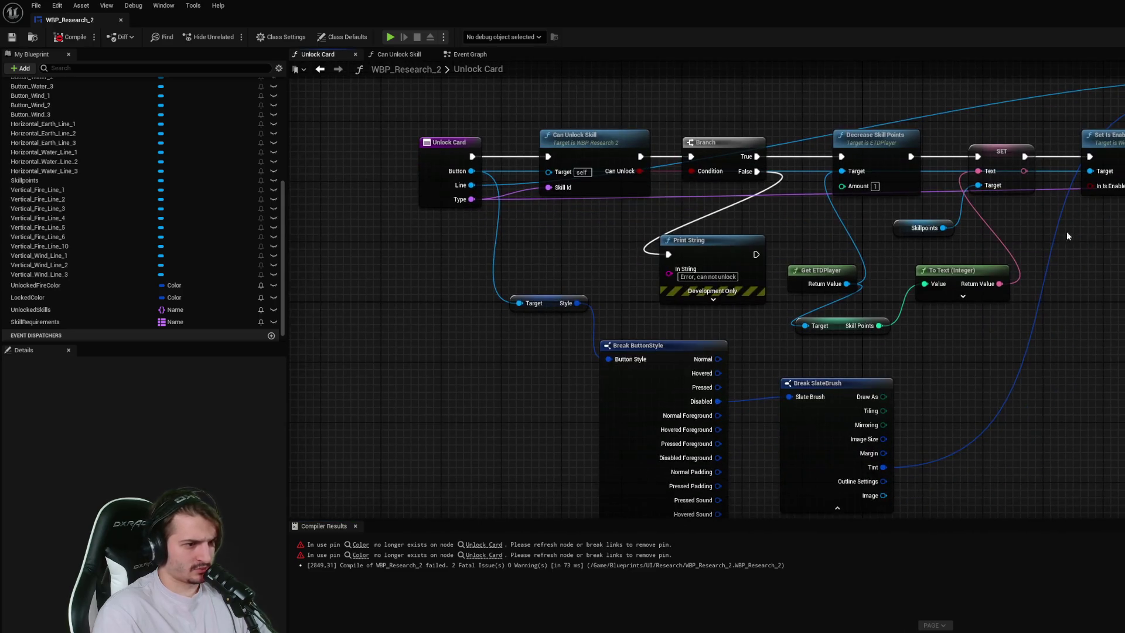
{"action": "left_click", "coordinate": [404, 54]}
{"action": "left_click", "coordinate": [469, 53]}
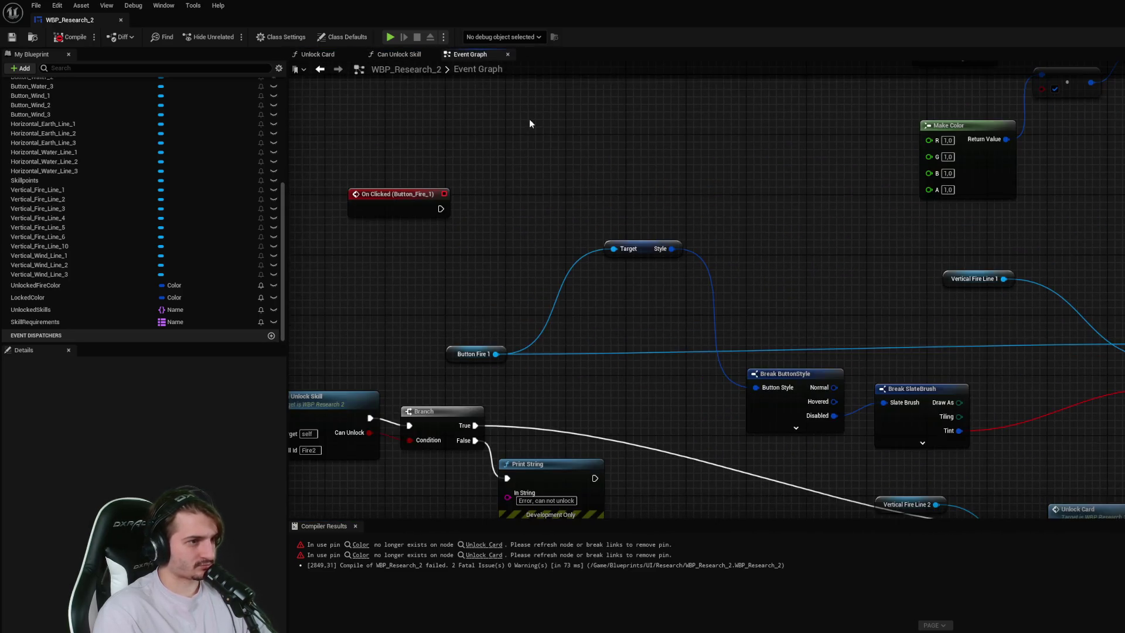
{"action": "left_click_drag", "start_coordinate": [922, 375], "coordinate": [726, 311]}
{"action": "key", "text": "Delete"}
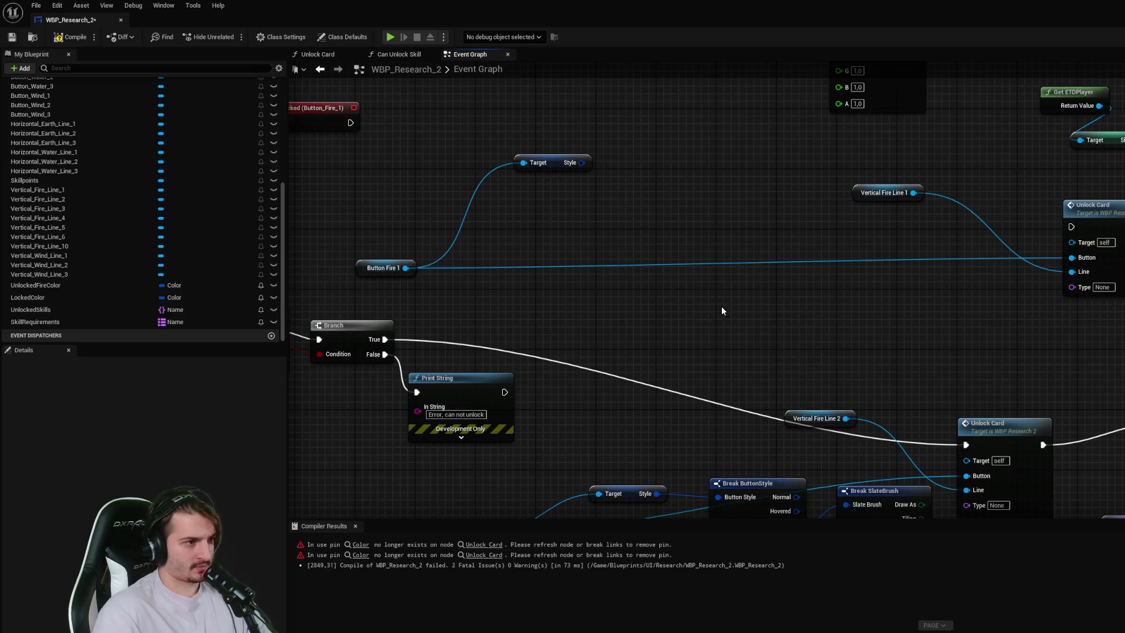
- Delete the Target/Style node and place Button Fire 1 and Vertical Fire Line 1 beside Unlock Card
{"action": "left_click", "coordinate": [554, 164]}
{"action": "key", "text": "Delete"}
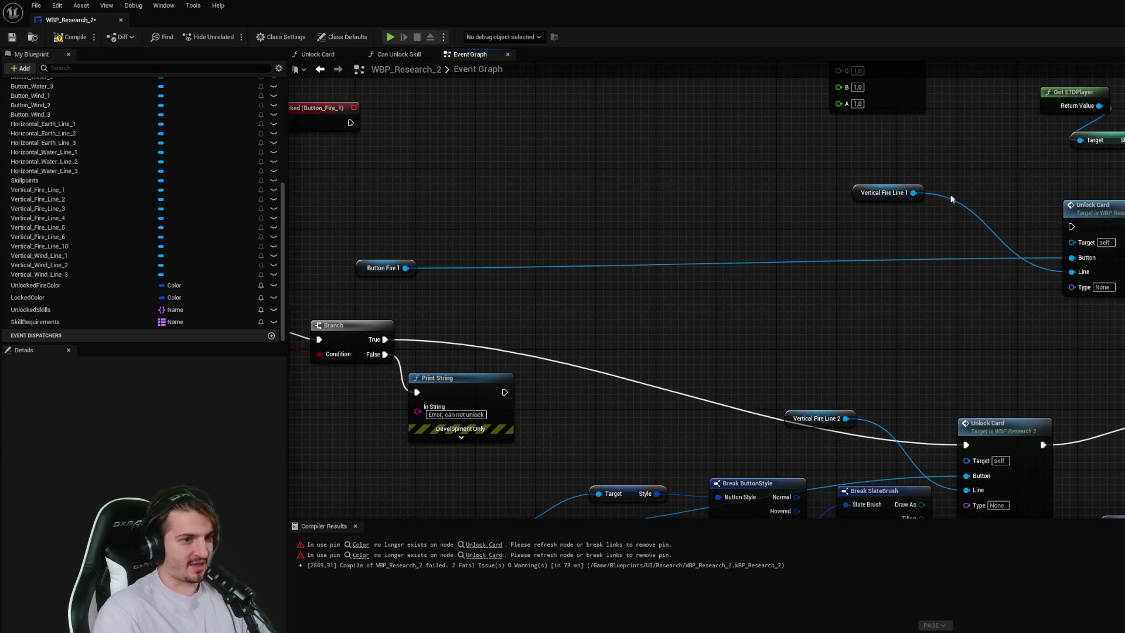
{"action": "mouse_move", "coordinate": [867, 192]}
{"action": "left_mouse_down"}
{"action": "mouse_move", "coordinate": [762, 320]}
{"action": "mouse_move", "coordinate": [806, 305]}
{"action": "left_mouse_up"}
{"action": "mouse_move", "coordinate": [1064, 212]}
{"action": "left_mouse_down"}
{"action": "mouse_move", "coordinate": [858, 206]}
{"action": "mouse_move", "coordinate": [531, 147]}
{"action": "left_mouse_up"}
{"action": "left_click_drag", "start_coordinate": [670, 171], "coordinate": [829, 230]}
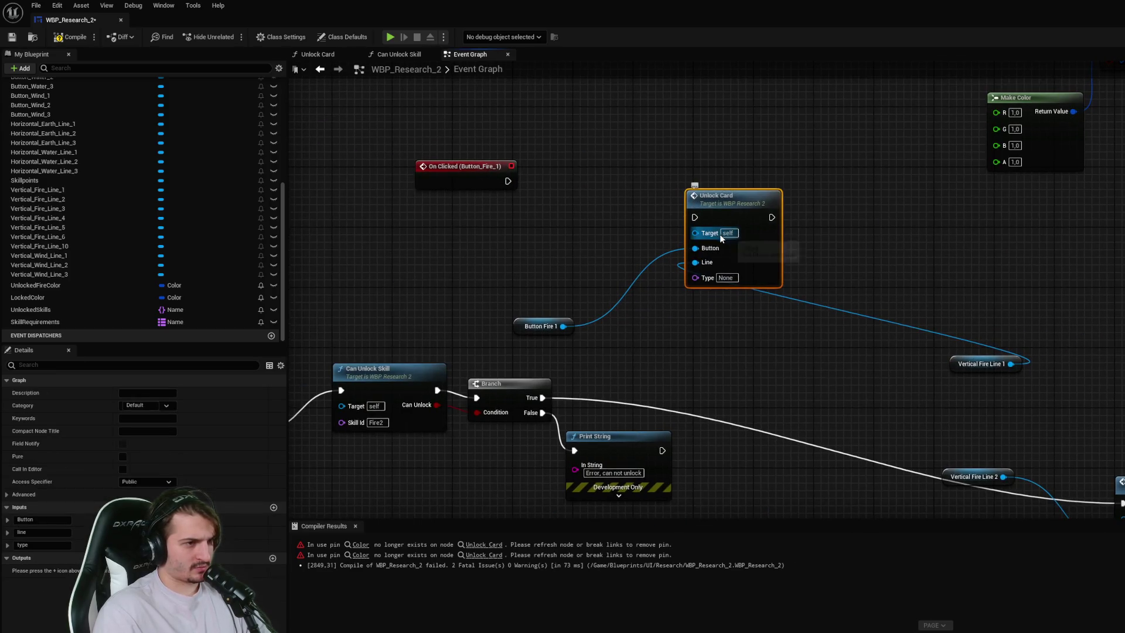
{"action": "left_click", "coordinate": [725, 277]}
{"action": "type", "text": "Fire"}
{"action": "mouse_move", "coordinate": [981, 369]}
{"action": "left_mouse_down"}
{"action": "mouse_move", "coordinate": [551, 293]}
{"action": "mouse_move", "coordinate": [609, 264]}
{"action": "mouse_move", "coordinate": [603, 234]}
{"action": "left_mouse_up"}
{"action": "left_click", "coordinate": [555, 254]}
{"action": "key", "text": "Escape"}
{"action": "left_click_drag", "start_coordinate": [528, 327], "coordinate": [596, 251]}
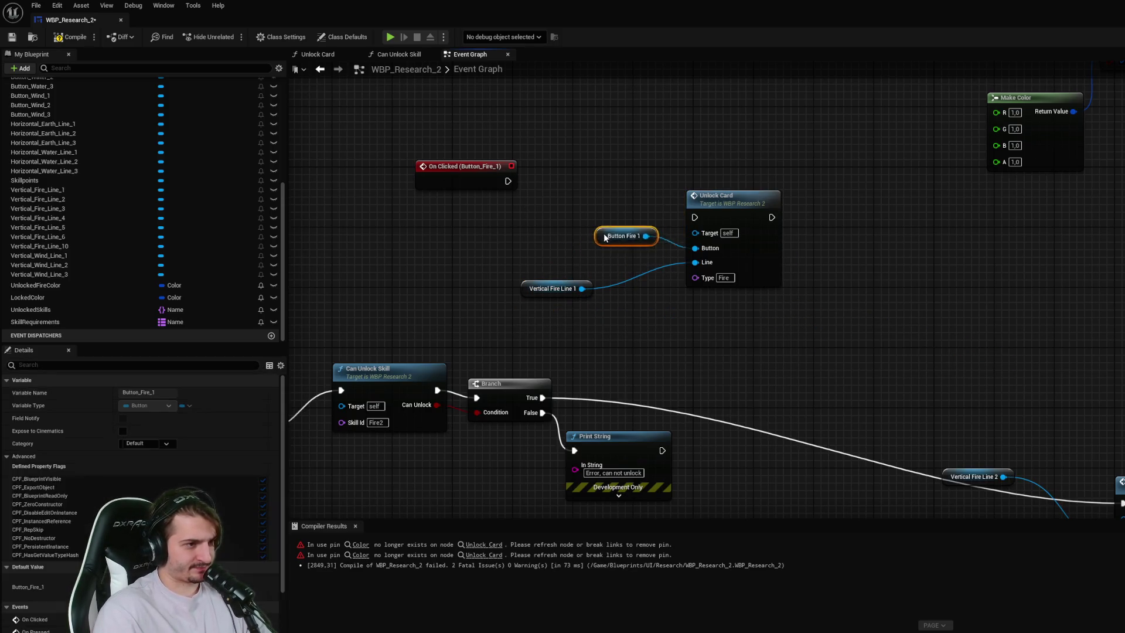
{"action": "mouse_move", "coordinate": [527, 291]}
{"action": "left_mouse_down"}
{"action": "mouse_move", "coordinate": [580, 276]}
{"action": "mouse_move", "coordinate": [579, 292]}
{"action": "left_mouse_up"}
{"action": "left_click", "coordinate": [681, 326]}
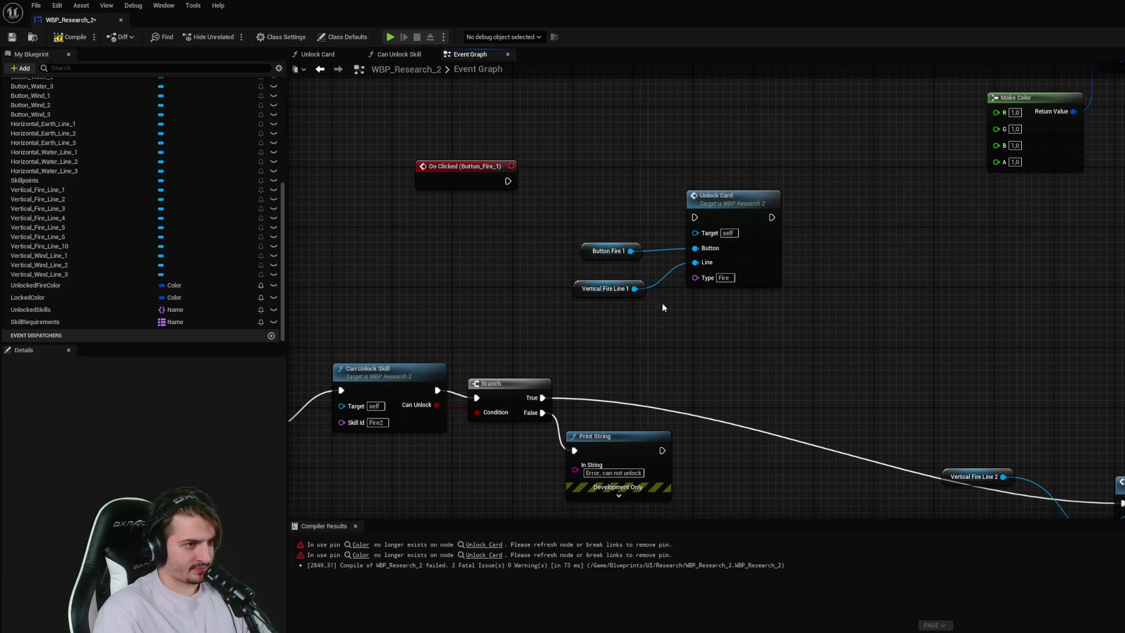
- Wire On Clicked (Button_Fire_1) into Unlock Card and continue its execution to the following logic
{"action": "left_click_drag", "start_coordinate": [508, 182], "coordinate": [695, 218]}
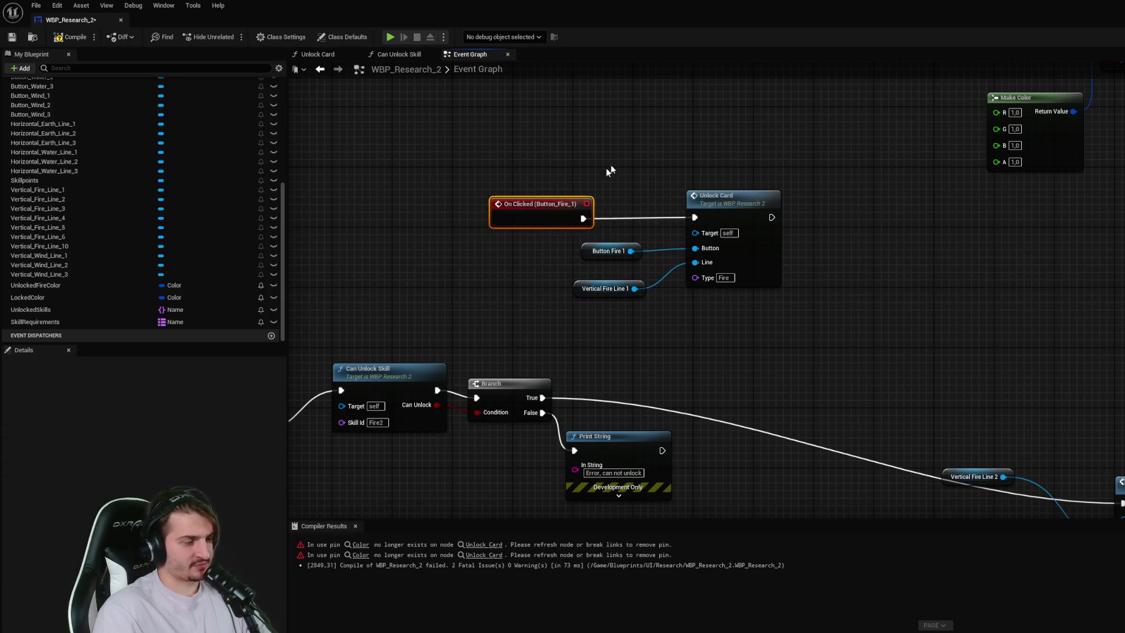
{"action": "scroll", "coordinate": [765, 171], "scroll_direction": "down", "scroll_amount": 4}
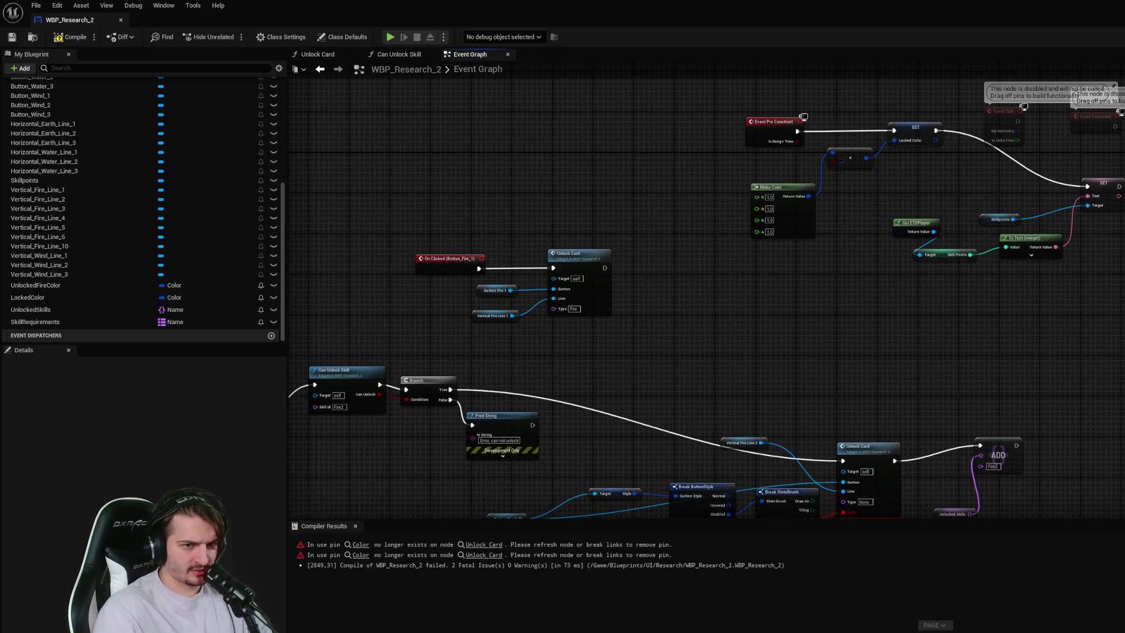
{"action": "mouse_move", "coordinate": [604, 267]}
{"action": "left_mouse_down"}
{"action": "mouse_move", "coordinate": [1122, 305]}
{"action": "mouse_move", "coordinate": [1122, 331]}
{"action": "left_mouse_up"}
{"action": "left_click", "coordinate": [318, 54]}
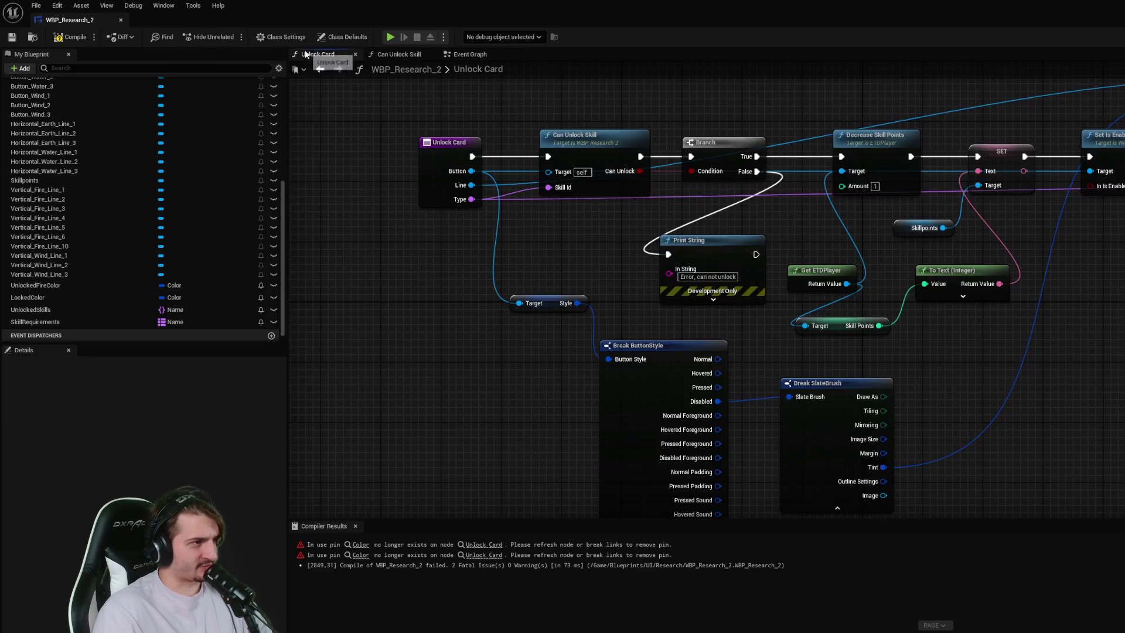
{"action": "left_click", "coordinate": [469, 54]}
- Delete Fire 2's old Break ButtonStyle, Break SlateBrush and Unlock Card nodes
{"action": "left_click_drag", "start_coordinate": [766, 403], "coordinate": [815, 263]}
{"action": "left_click_drag", "start_coordinate": [953, 372], "coordinate": [1058, 388]}
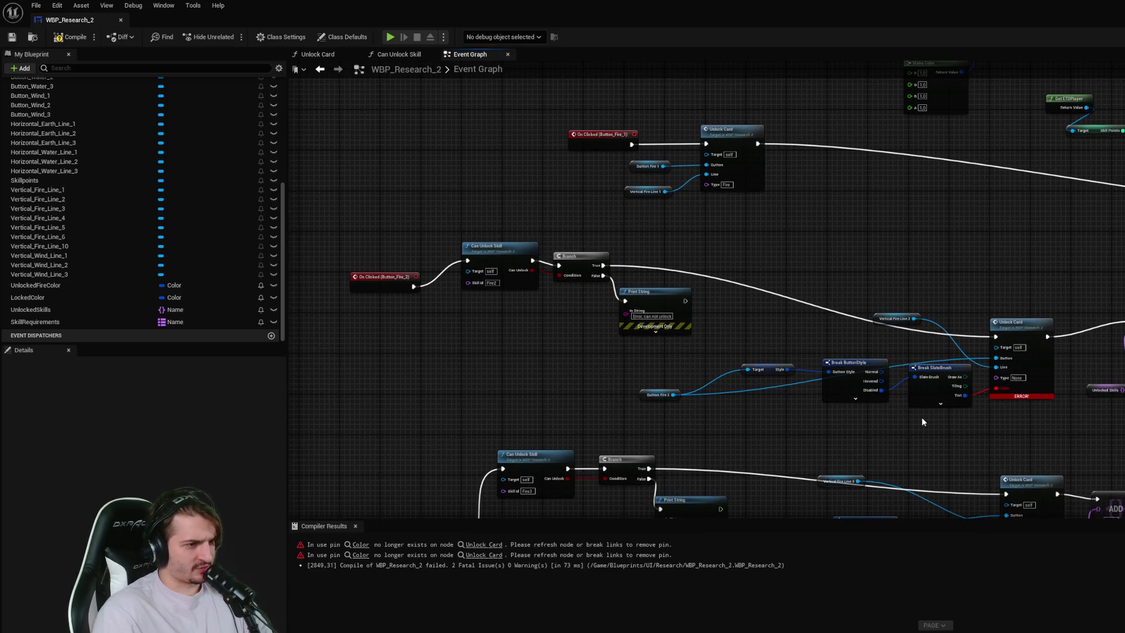
{"action": "mouse_move", "coordinate": [1049, 433]}
{"action": "left_mouse_down"}
{"action": "mouse_move", "coordinate": [800, 322]}
{"action": "mouse_move", "coordinate": [824, 353]}
{"action": "left_mouse_up"}
{"action": "key", "text": "Delete"}
{"action": "left_click_drag", "start_coordinate": [1081, 429], "coordinate": [1092, 321]}
{"action": "left_click_drag", "start_coordinate": [1123, 473], "coordinate": [1029, 377]}
{"action": "key", "text": "Delete"}
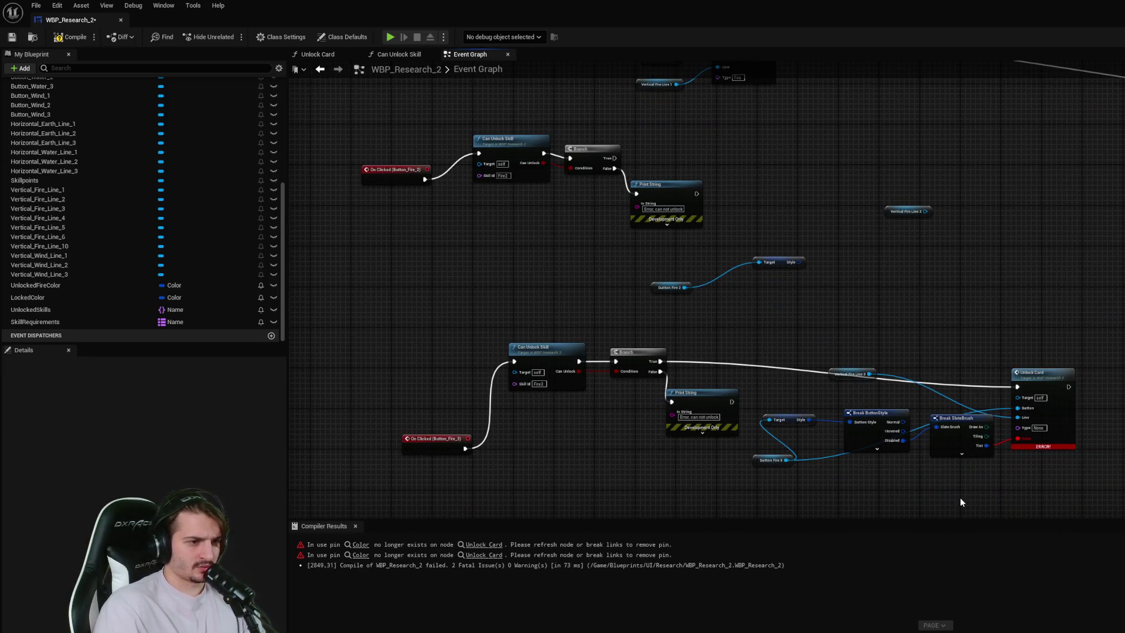
- Delete the leftover Target/Style, Branch, Print String and both Can Unlock Skill nodes
{"action": "key", "text": "Delete"}
{"action": "left_click", "coordinate": [781, 421]}
{"action": "key", "text": "Delete"}
{"action": "left_click_drag", "start_coordinate": [756, 441], "coordinate": [603, 341]}
{"action": "key", "text": "Delete"}
{"action": "left_click", "coordinate": [532, 352]}
{"action": "left_click_drag", "start_coordinate": [527, 251], "coordinate": [572, 360]}
{"action": "key", "text": "Delete"}
{"action": "left_click", "coordinate": [565, 278]}
{"action": "key", "text": "Delete"}
- Move the Fire 2 and Fire 3 On Clicked events up and delete the remaining Branch and Print String nodes
{"action": "left_click_drag", "start_coordinate": [628, 407], "coordinate": [654, 317]}
{"action": "left_click_drag", "start_coordinate": [493, 220], "coordinate": [681, 170]}
{"action": "left_click_drag", "start_coordinate": [826, 262], "coordinate": [630, 204]}
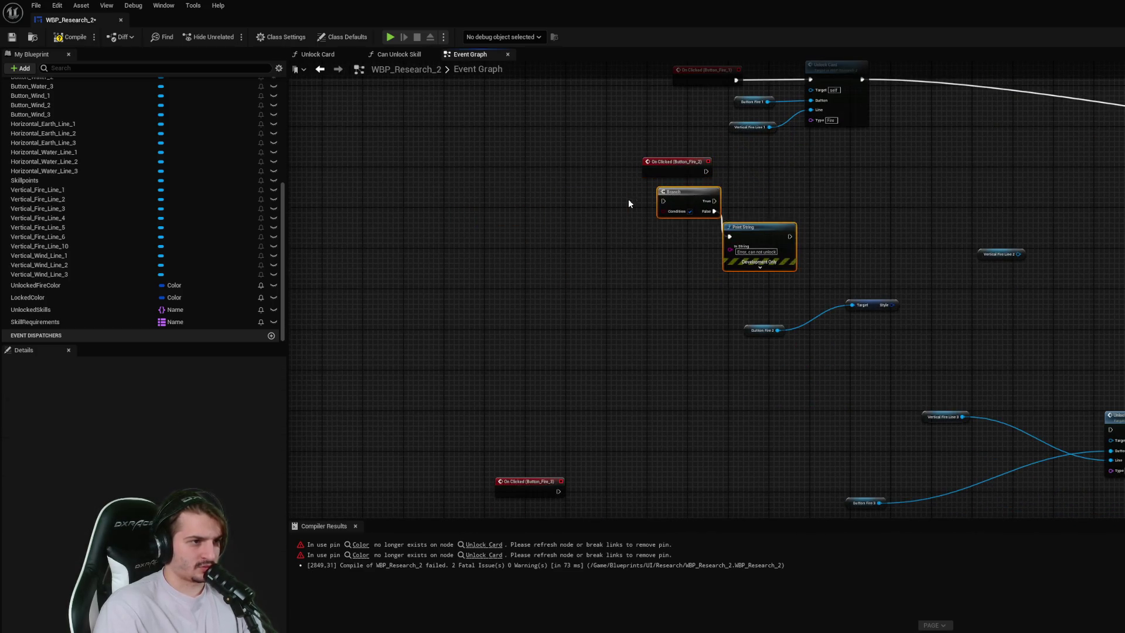
{"action": "key", "text": "Delete"}
{"action": "mouse_move", "coordinate": [512, 490]}
{"action": "left_mouse_down"}
{"action": "mouse_move", "coordinate": [725, 440]}
{"action": "mouse_move", "coordinate": [1111, 429]}
{"action": "left_mouse_up"}
- Copy Fire 1's Unlock Card node and wire On Clicked (Button_Fire_2) into the copy
{"action": "right_click", "coordinate": [789, 461]}
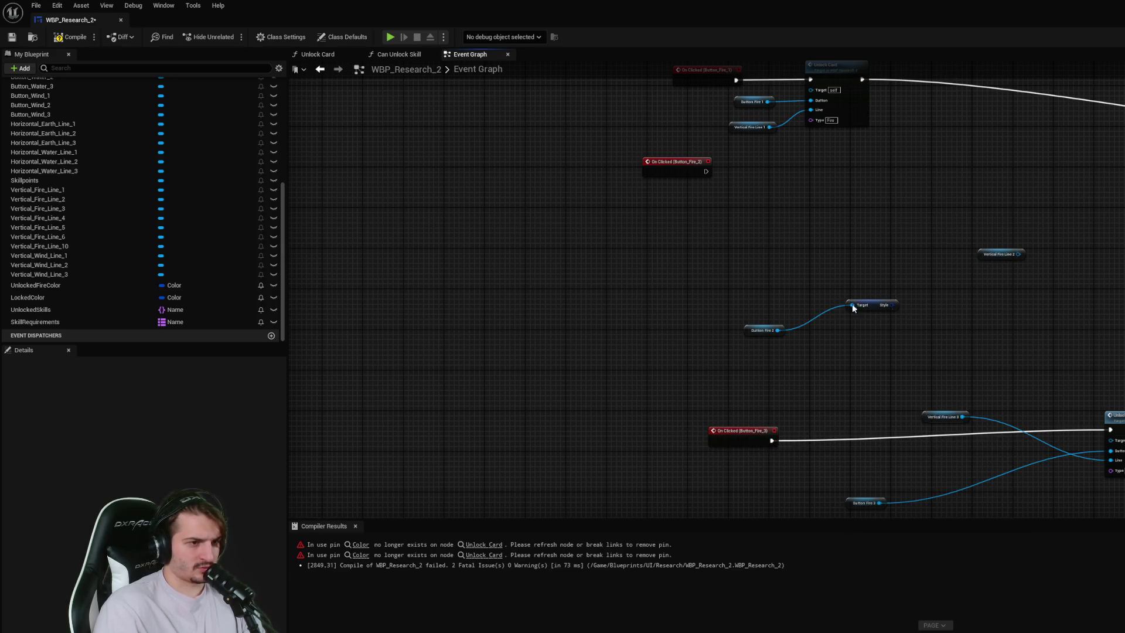
{"action": "left_click", "coordinate": [842, 142]}
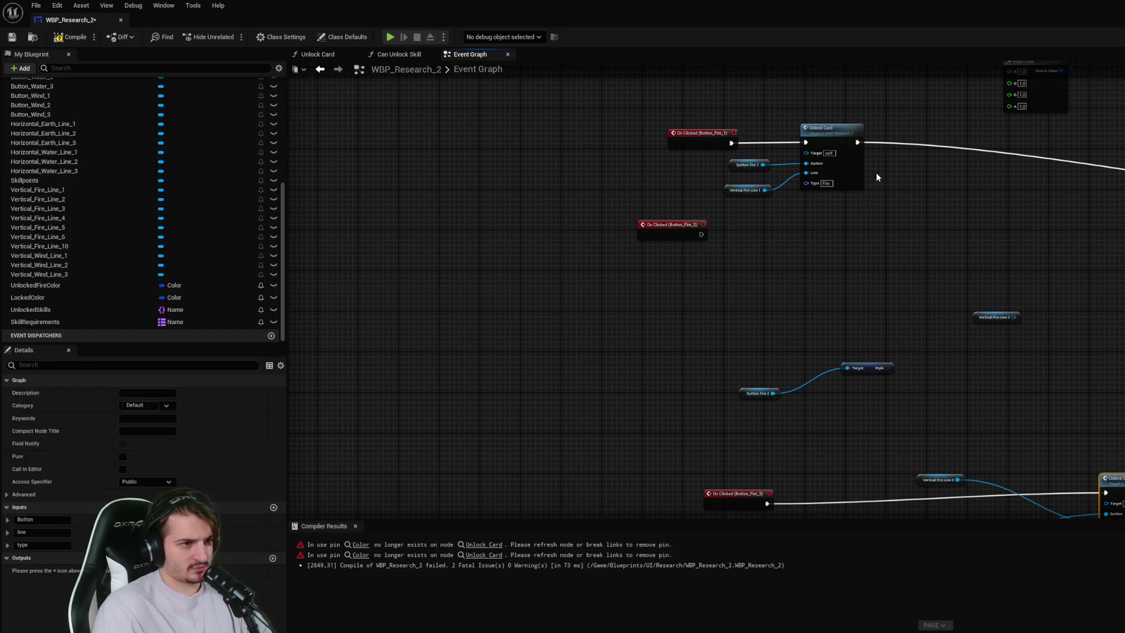
{"action": "key", "text": "ctrl+c"}
{"action": "key", "text": "ctrl+v"}
{"action": "mouse_move", "coordinate": [871, 176]}
{"action": "left_mouse_down"}
{"action": "mouse_move", "coordinate": [952, 269]}
{"action": "mouse_move", "coordinate": [863, 239]}
{"action": "left_mouse_up"}
{"action": "mouse_move", "coordinate": [713, 239]}
{"action": "left_mouse_down"}
{"action": "mouse_move", "coordinate": [730, 269]}
{"action": "mouse_move", "coordinate": [852, 254]}
{"action": "left_mouse_up"}
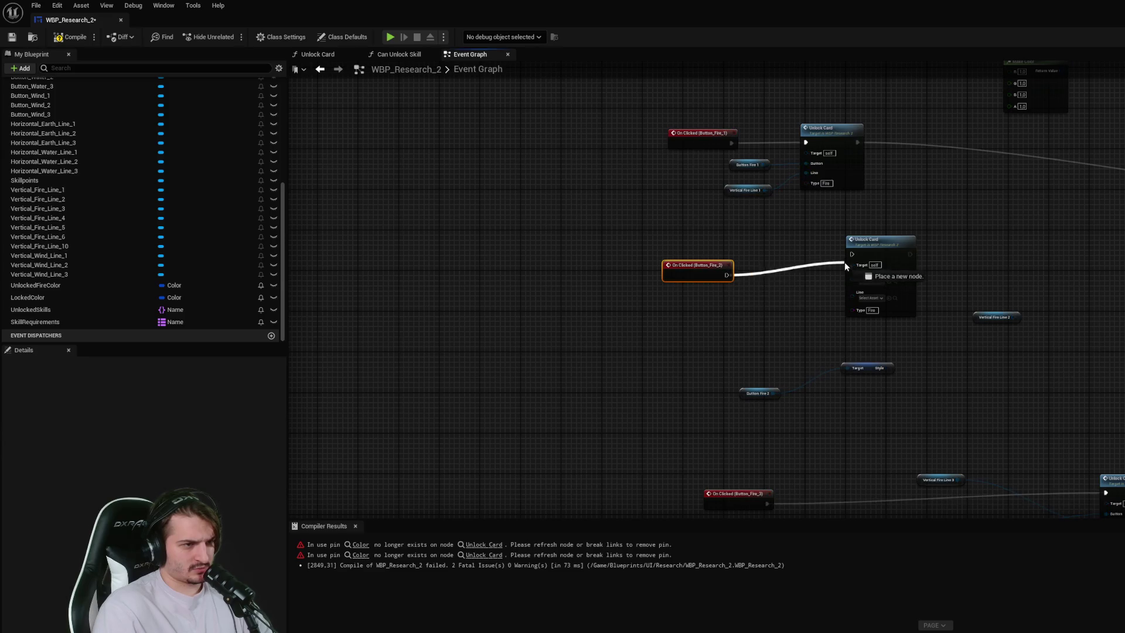
- Remove the Target/Style node and connect Button Fire 2 and Vertical Fire Line 2 to the copy
{"action": "scroll", "coordinate": [957, 376], "scroll_direction": "up", "scroll_amount": 2}
{"action": "left_click_drag", "start_coordinate": [864, 317], "coordinate": [841, 247]}
{"action": "left_click_drag", "start_coordinate": [916, 389], "coordinate": [815, 344]}
{"action": "key", "text": "Delete"}
{"action": "mouse_move", "coordinate": [733, 409]}
{"action": "left_mouse_down"}
{"action": "mouse_move", "coordinate": [832, 280]}
{"action": "mouse_move", "coordinate": [836, 256]}
{"action": "left_mouse_up"}
{"action": "mouse_move", "coordinate": [1020, 315]}
{"action": "left_mouse_down"}
{"action": "mouse_move", "coordinate": [694, 331]}
{"action": "mouse_move", "coordinate": [836, 275]}
{"action": "left_mouse_up"}
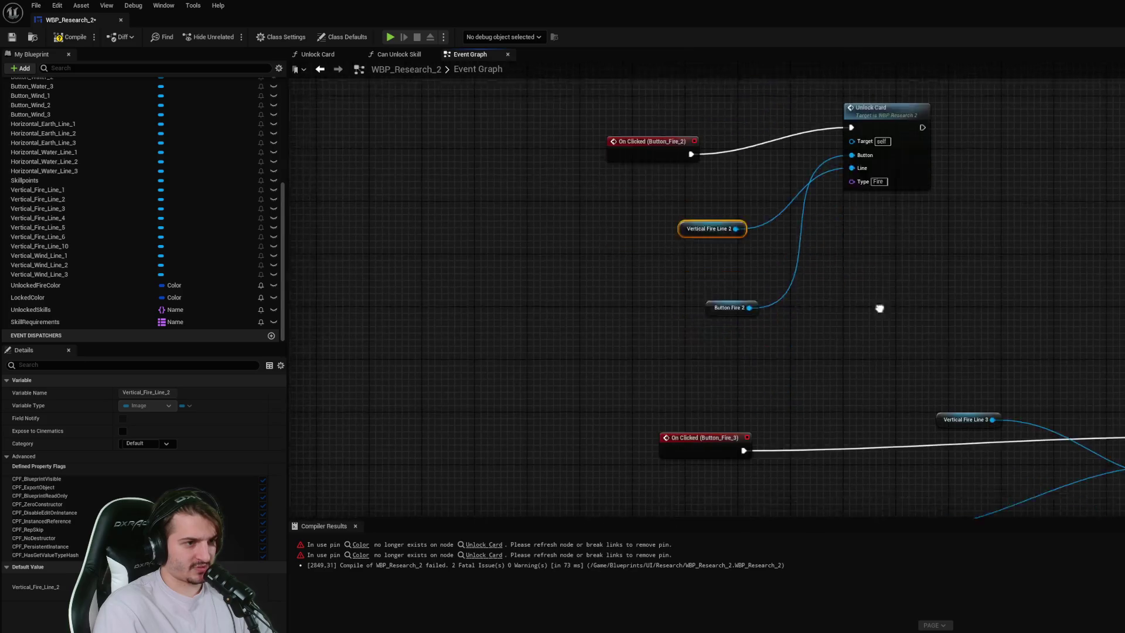
- Arrange On Clicked (Button_Fire_3), Button Fire 3 and Vertical Fire Line 3 beside their Unlock Card
{"action": "left_click_drag", "start_coordinate": [972, 374], "coordinate": [1010, 439]}
{"action": "mouse_move", "coordinate": [865, 488]}
{"action": "left_mouse_down"}
{"action": "mouse_move", "coordinate": [973, 434]}
{"action": "mouse_move", "coordinate": [968, 358]}
{"action": "left_mouse_up"}
{"action": "left_click_drag", "start_coordinate": [721, 315], "coordinate": [973, 270]}
{"action": "left_click_drag", "start_coordinate": [1122, 447], "coordinate": [927, 240]}
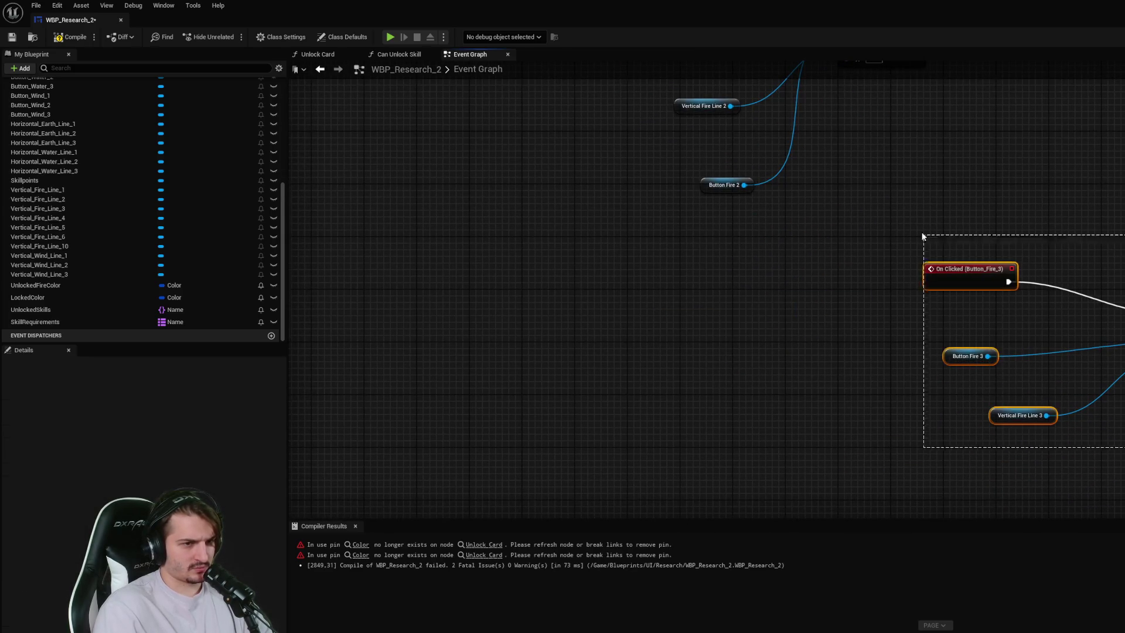
{"action": "left_click_drag", "start_coordinate": [965, 199], "coordinate": [981, 331]}
{"action": "left_click_drag", "start_coordinate": [967, 400], "coordinate": [621, 376]}
{"action": "scroll", "coordinate": [926, 287], "scroll_direction": "down", "scroll_amount": 3}
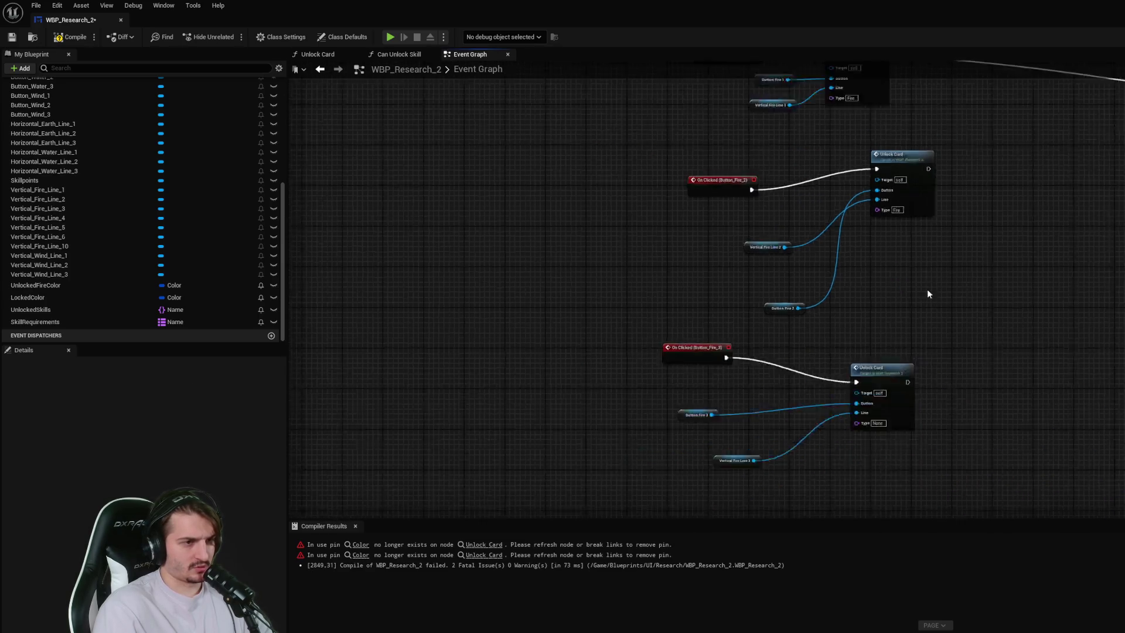
{"action": "scroll", "coordinate": [885, 369], "scroll_direction": "up", "scroll_amount": 2}
{"action": "left_click_drag", "start_coordinate": [895, 332], "coordinate": [664, 353]}
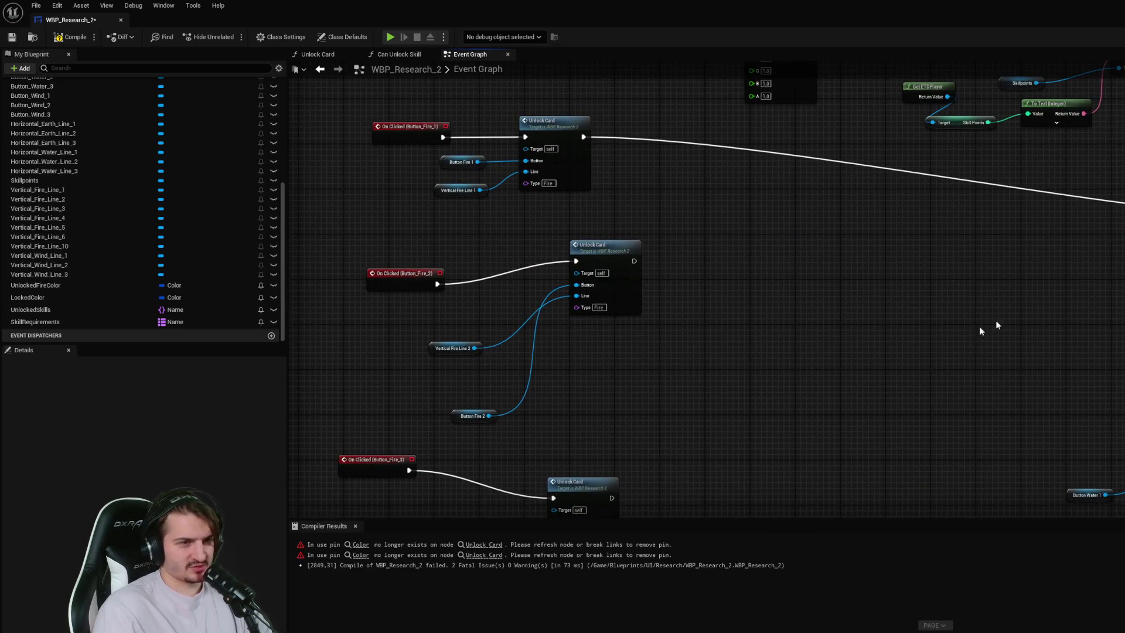
- Compile the blueprint and start a test play of the level
{"action": "left_click", "coordinate": [70, 37]}
{"action": "scroll", "coordinate": [807, 339], "scroll_direction": "down", "scroll_amount": 3}
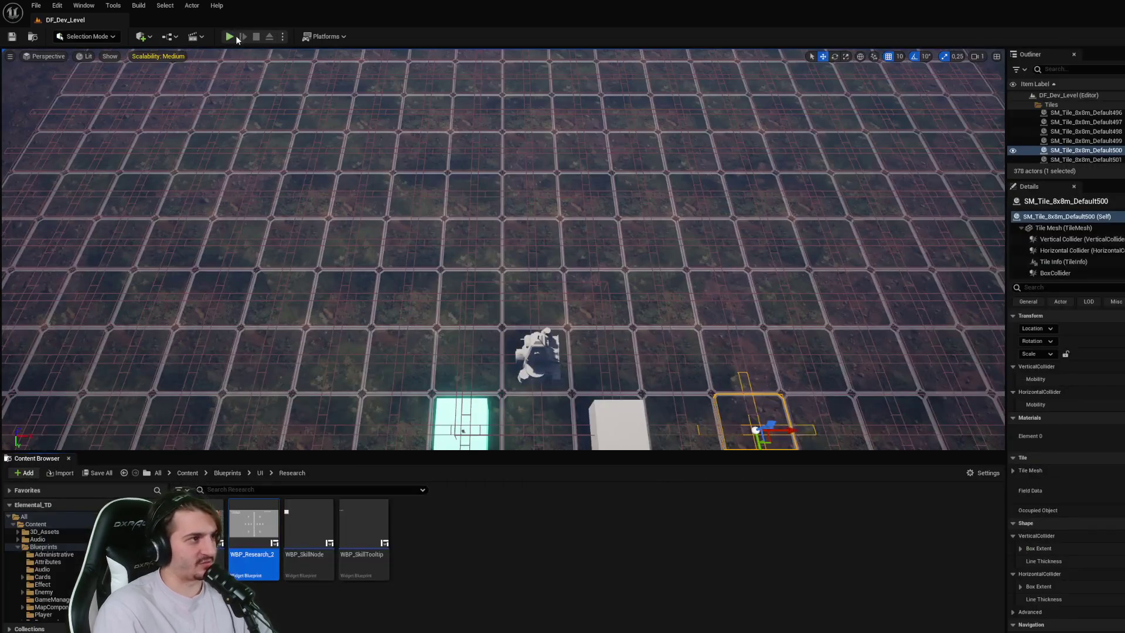
{"action": "left_click", "coordinate": [229, 37]}
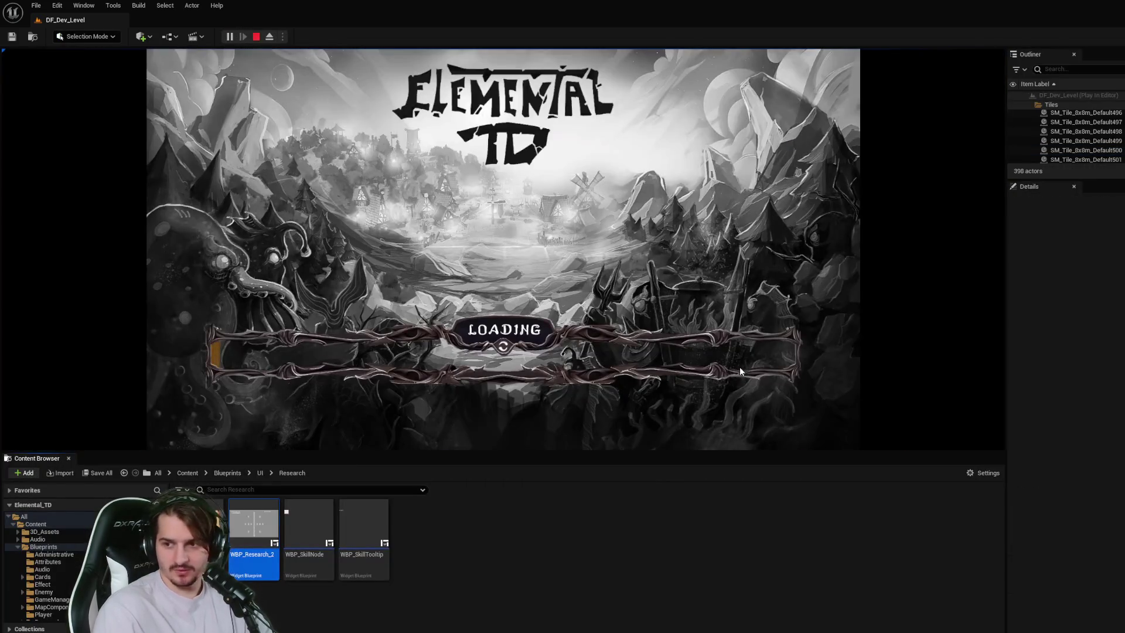
- View the research screen in play, showing 10 skillpoints, then stop the session
{"action": "left_click_drag", "start_coordinate": [665, 459], "coordinate": [671, 500]}
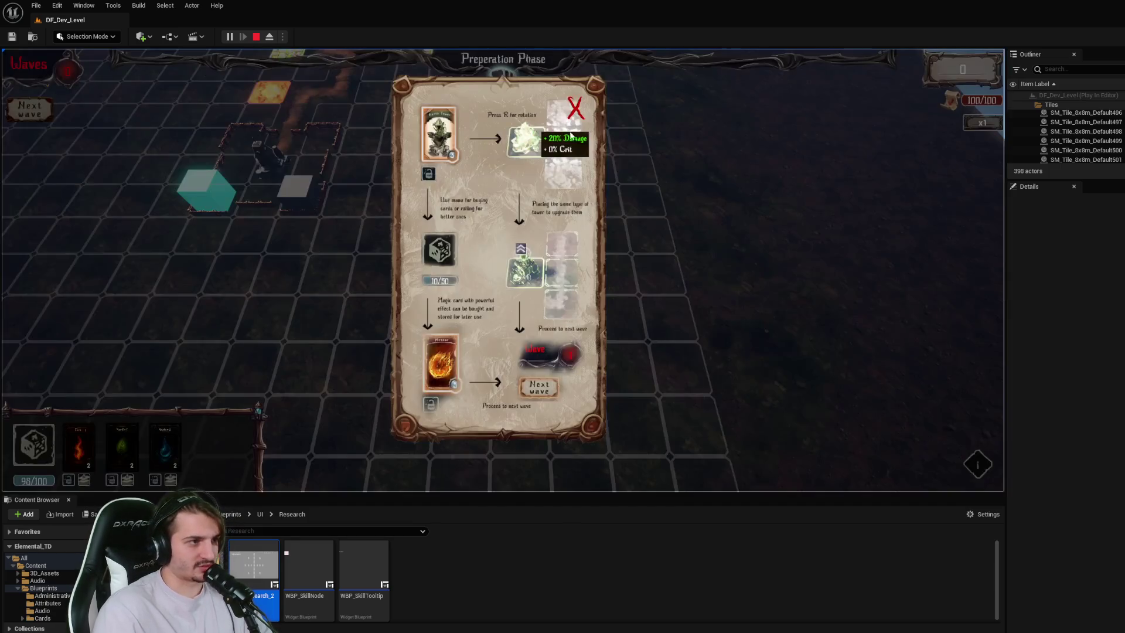
{"action": "left_click", "coordinate": [575, 109]}
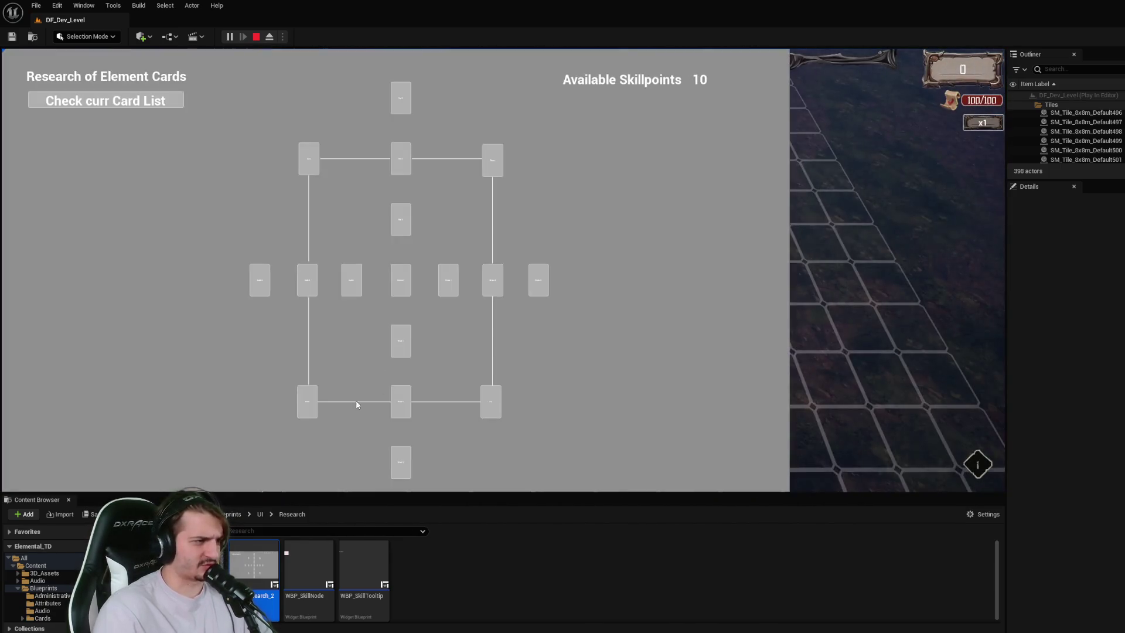
{"action": "key", "text": "Escape"}
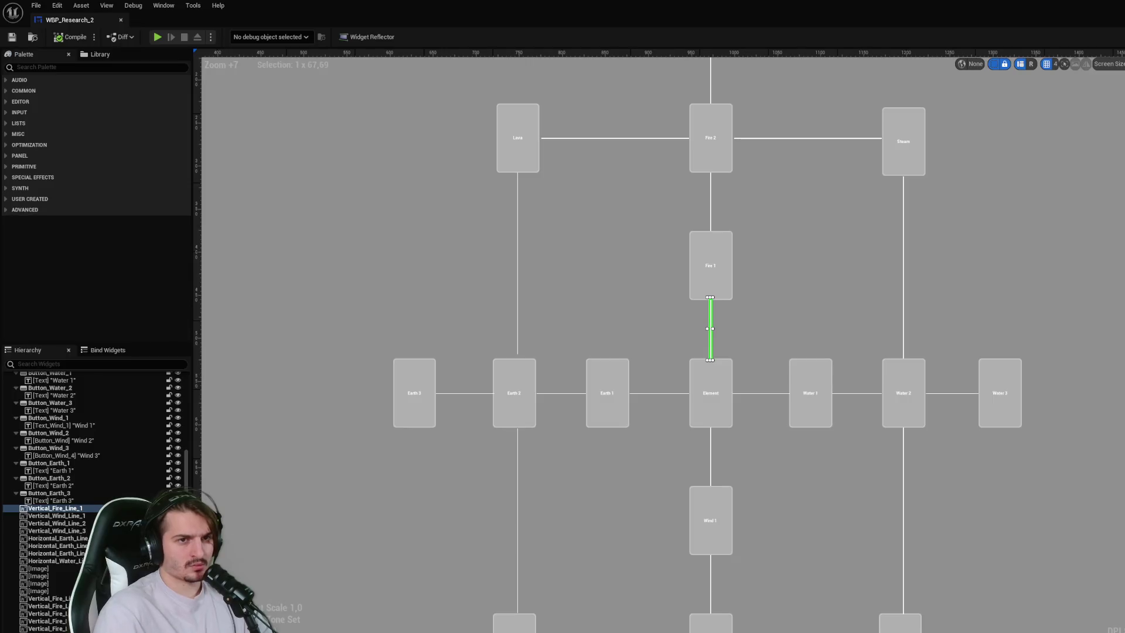
- Select Vertical_Fire_Line_1 in the Designer and switch to the graph view
{"action": "left_click", "coordinate": [774, 327]}
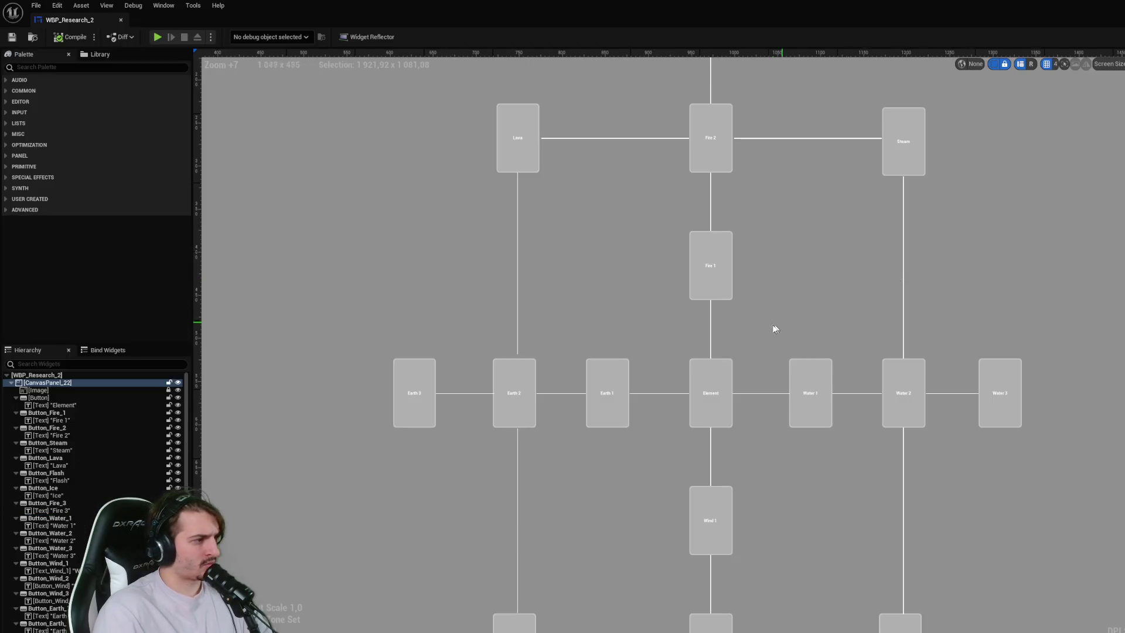
{"action": "left_click", "coordinate": [710, 340]}
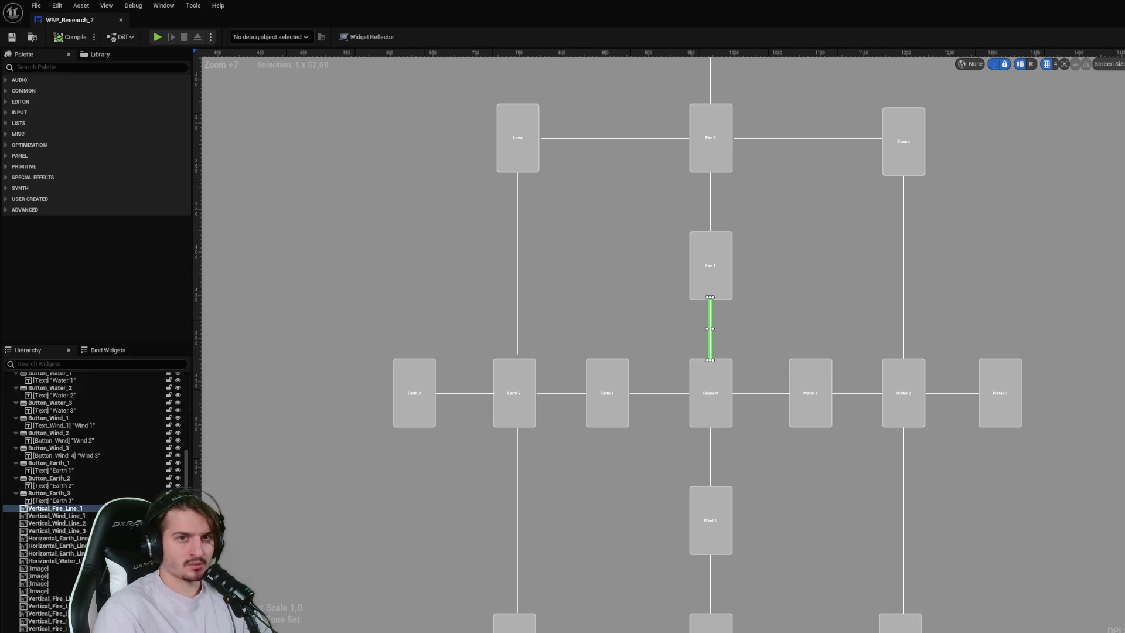
{"action": "key", "text": "ctrl+shift+alt+g"}
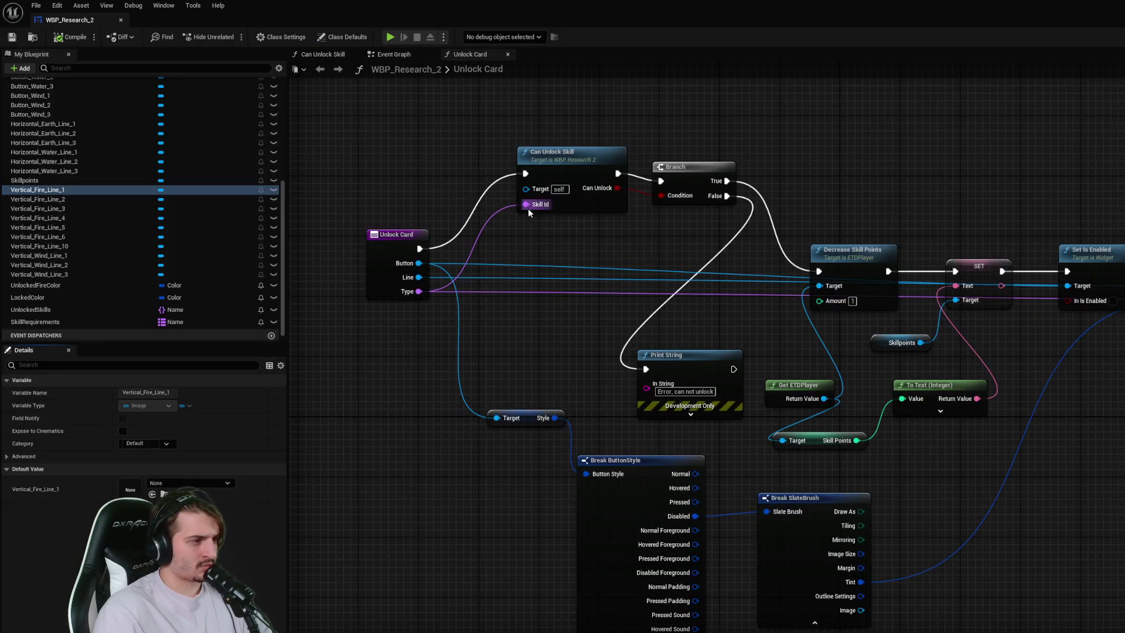
- Tidy the Fire 1 nodes in the Event Graph and set its Unlock Card Type to Fire1
{"action": "left_click", "coordinate": [390, 54]}
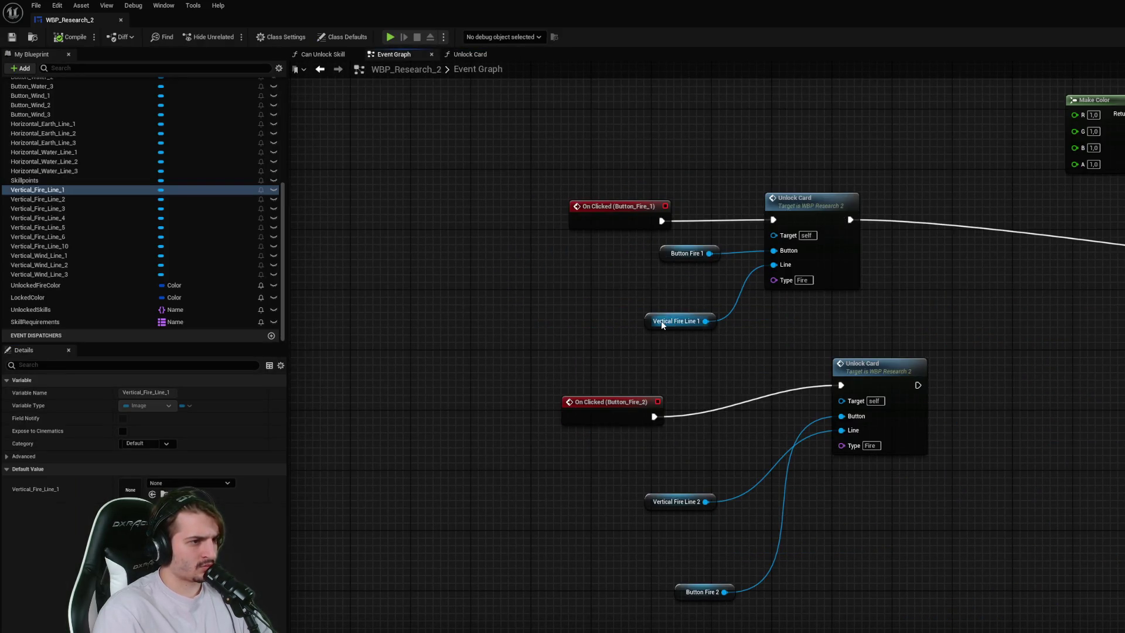
{"action": "left_click_drag", "start_coordinate": [661, 321], "coordinate": [661, 306]}
{"action": "left_click", "coordinate": [740, 312]}
{"action": "left_click_drag", "start_coordinate": [673, 259], "coordinate": [642, 267]}
{"action": "left_click", "coordinate": [663, 285]}
{"action": "left_click", "coordinate": [782, 286]}
{"action": "left_click", "coordinate": [781, 292]}
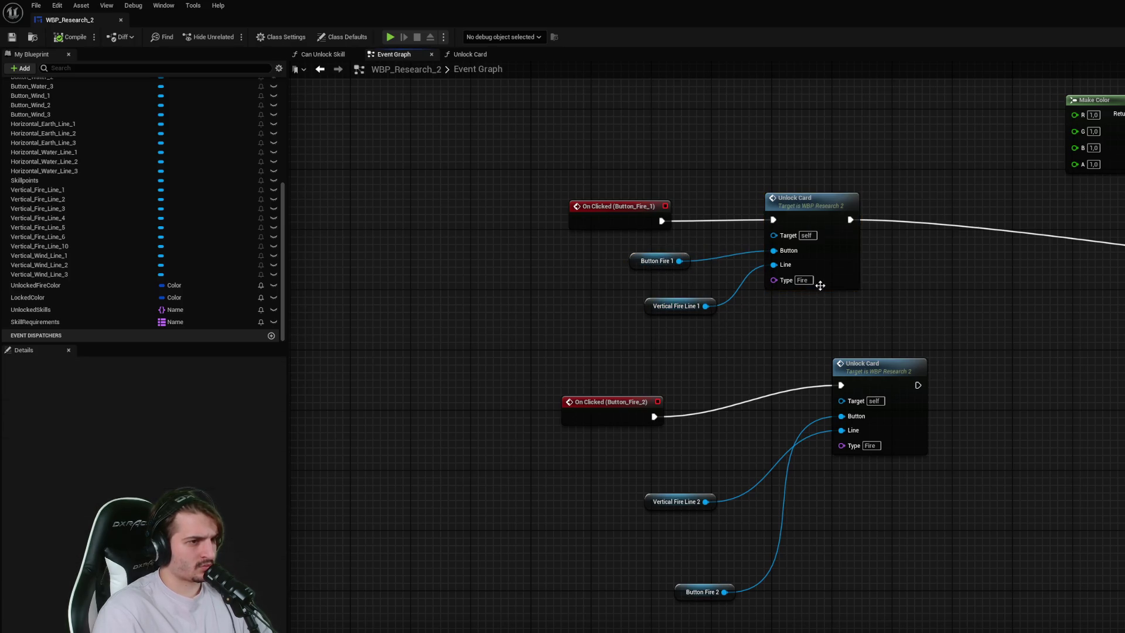
{"action": "left_click", "coordinate": [809, 279]}
{"action": "type", "text": "1"}
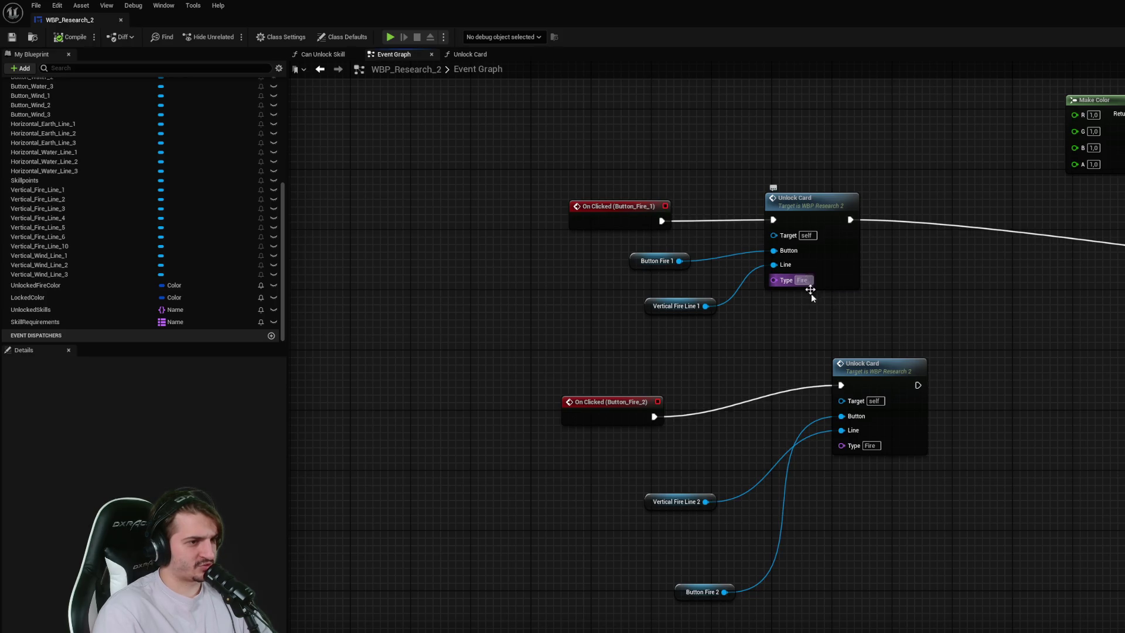
{"action": "key", "text": "Return"}
- Set the second and third Unlock Card Types to Fire2 and Fire3, then save the blueprint
{"action": "left_click", "coordinate": [875, 446]}
{"action": "type", "text": "2"}
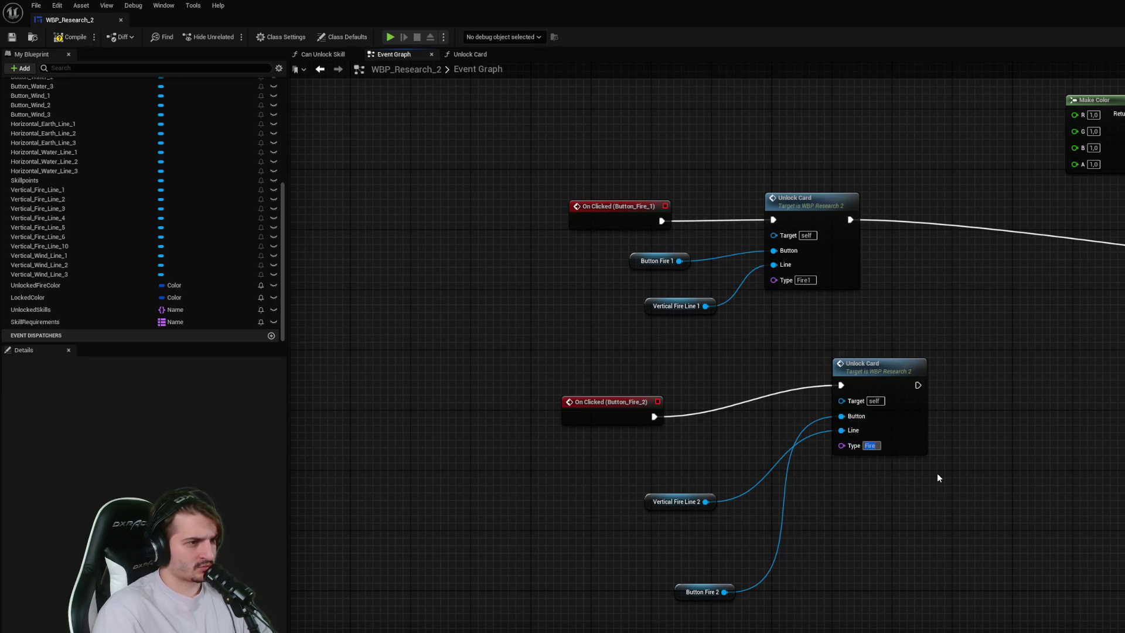
{"action": "key", "text": "Return"}
{"action": "left_click_drag", "start_coordinate": [939, 476], "coordinate": [883, 289]}
{"action": "left_click", "coordinate": [786, 575]}
{"action": "type", "text": "Fire2"}
{"action": "key", "text": "Return"}
{"action": "key", "text": "BackSpace"}
{"action": "type", "text": "3"}
{"action": "key", "text": "Return"}
{"action": "key", "text": "ctrl+s"}
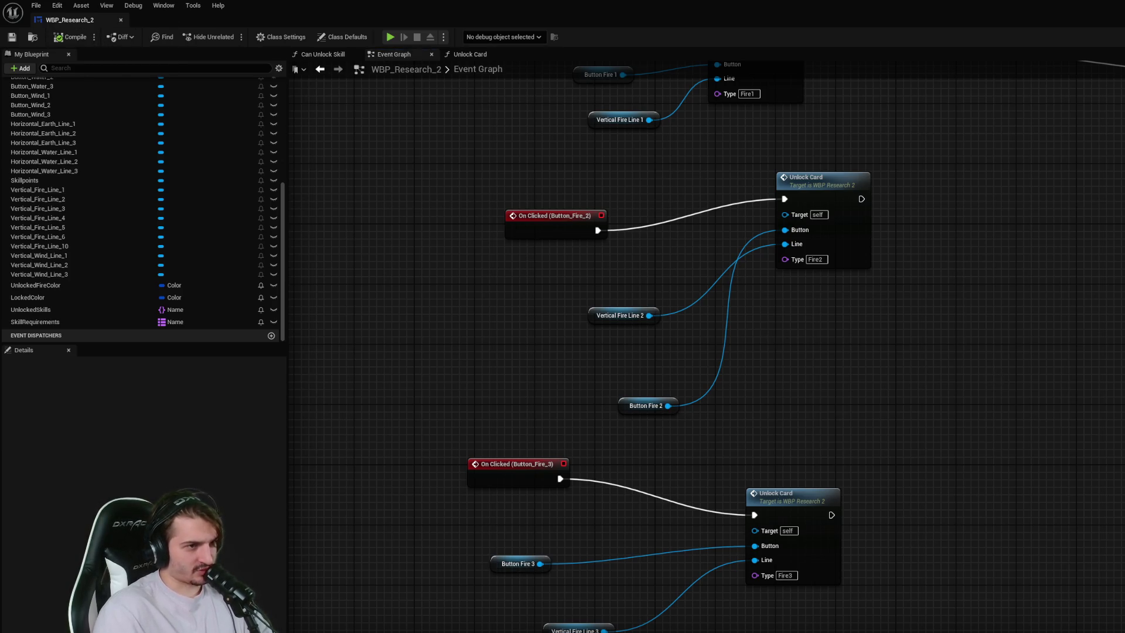
{"action": "key", "text": "alt+Tab"}
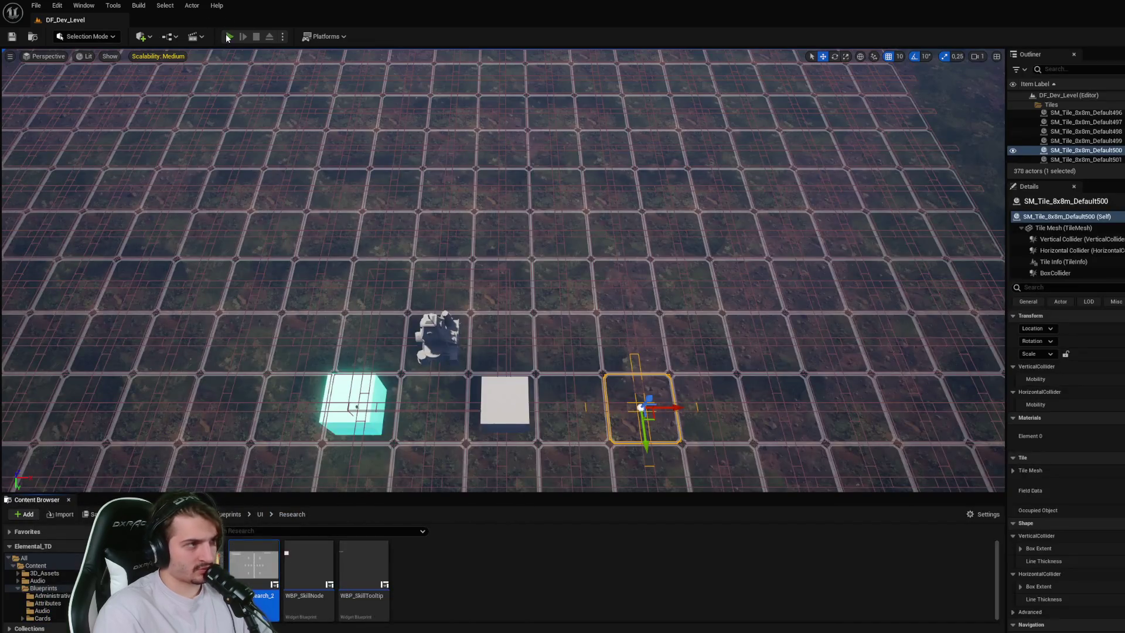
- In a test play, unlock the three Fire cards and the Earth 1 card on the research screen
{"action": "left_click", "coordinate": [229, 37]}
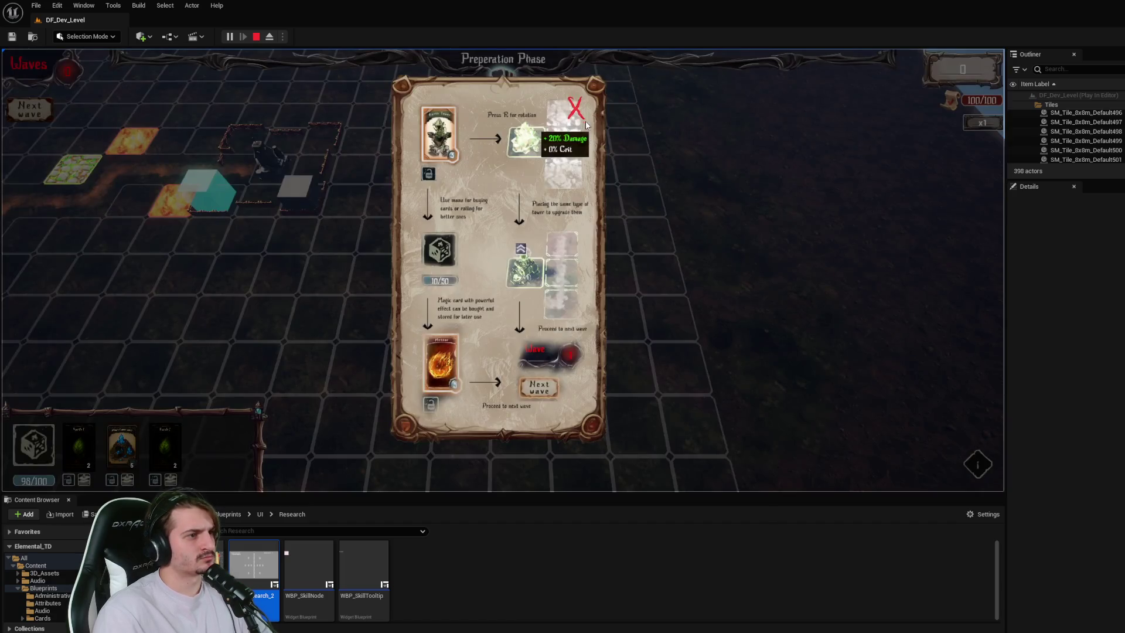
{"action": "left_click", "coordinate": [577, 111]}
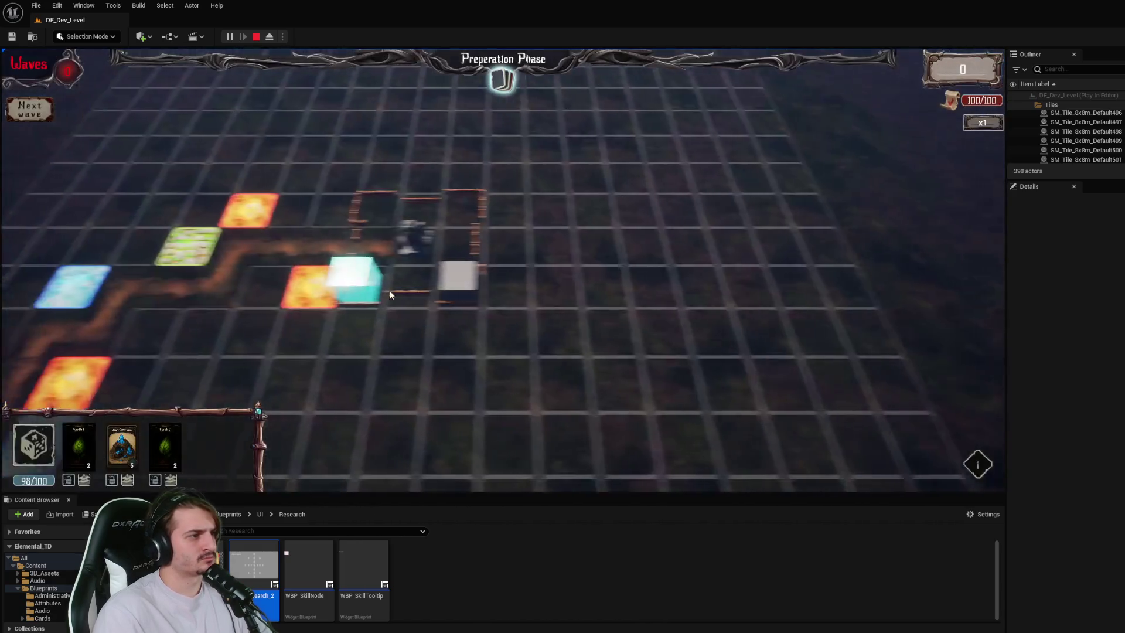
{"action": "left_click", "coordinate": [502, 76]}
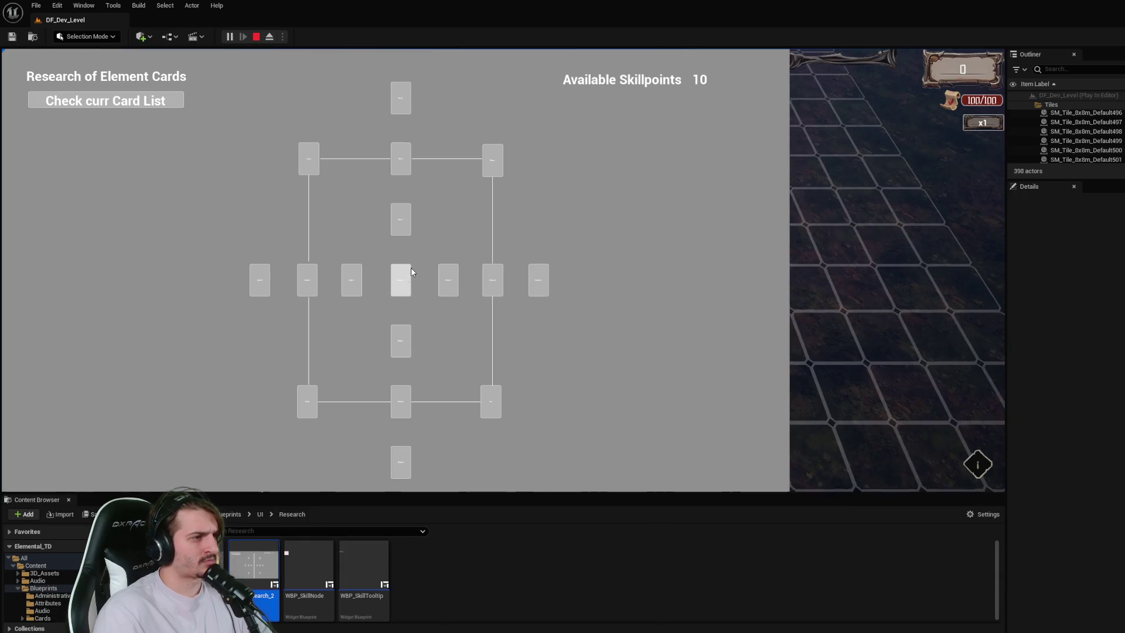
{"action": "left_click", "coordinate": [400, 221]}
{"action": "left_click", "coordinate": [397, 171]}
{"action": "left_click", "coordinate": [401, 99]}
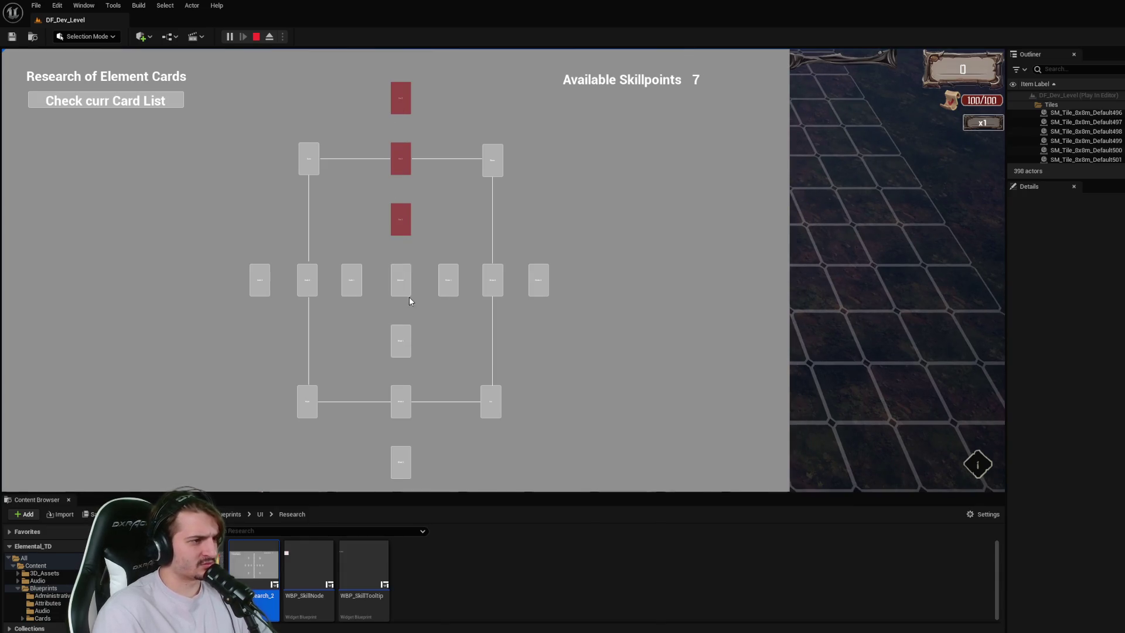
{"action": "left_click", "coordinate": [359, 281]}
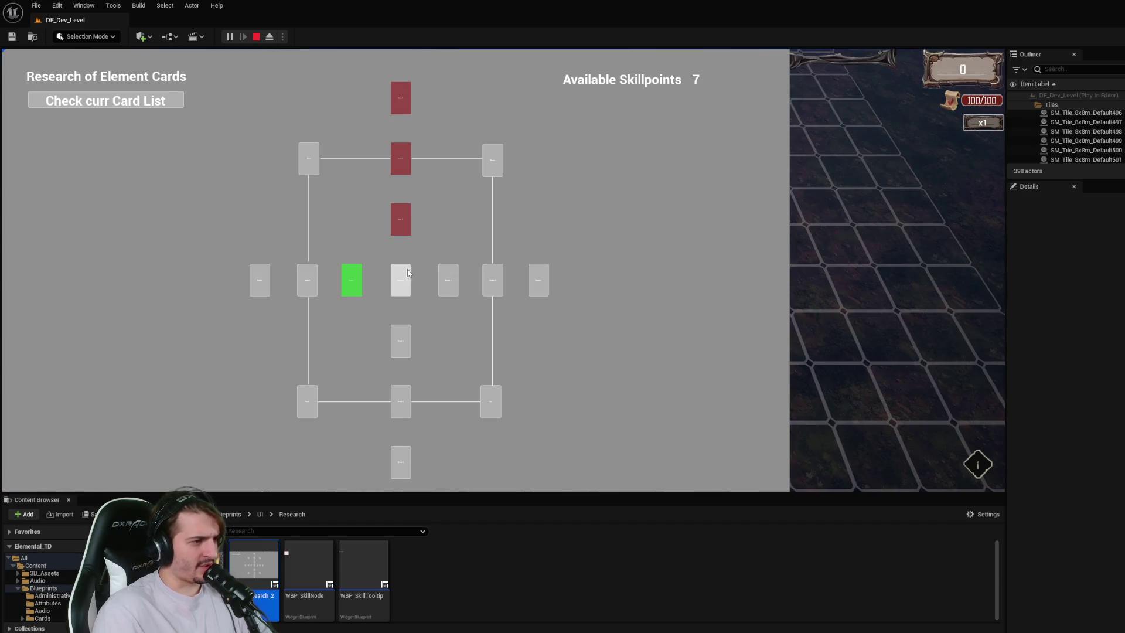
- Stop the test play and reopen WBP_Research_2 from the Content Browser
{"action": "left_click", "coordinate": [256, 36]}
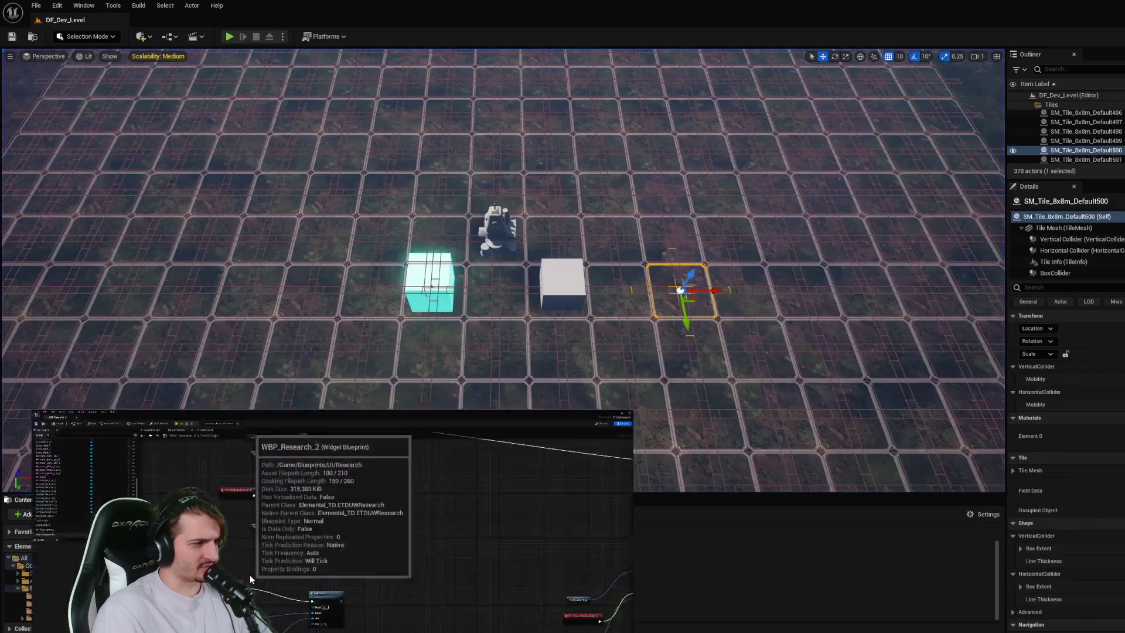
{"action": "double_click", "coordinate": [249, 573]}
{"action": "scroll", "coordinate": [678, 332], "scroll_direction": "up", "scroll_amount": 8}
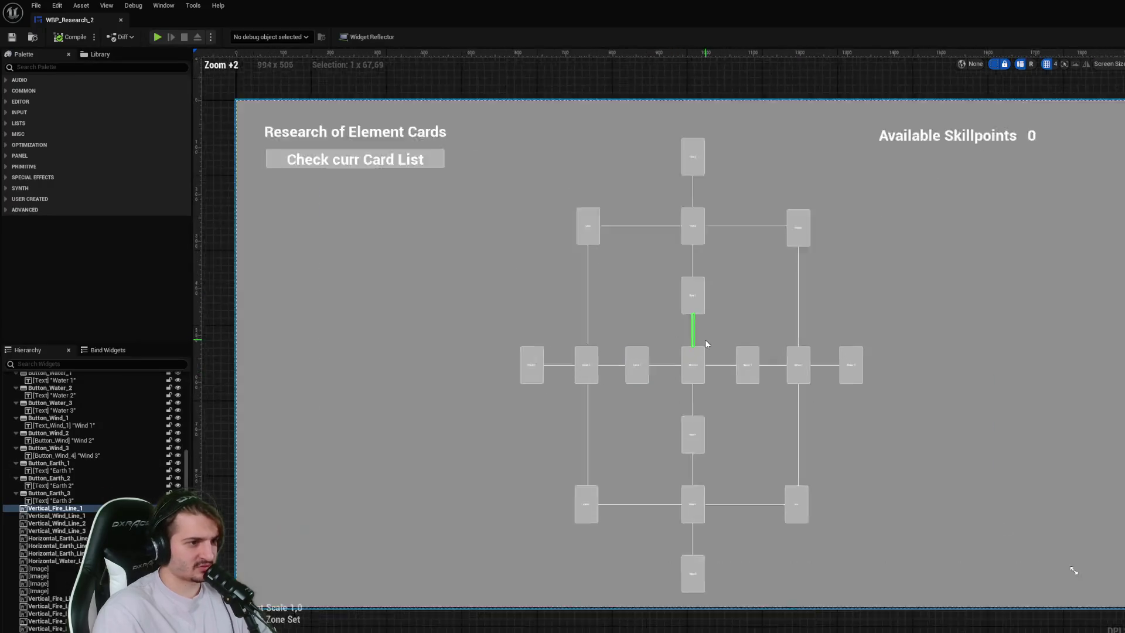
- Select Vertical_Fire_Line_1 below Fire 1 in the Designer and zoom the canvas to inspect it
{"action": "left_click", "coordinate": [703, 310]}
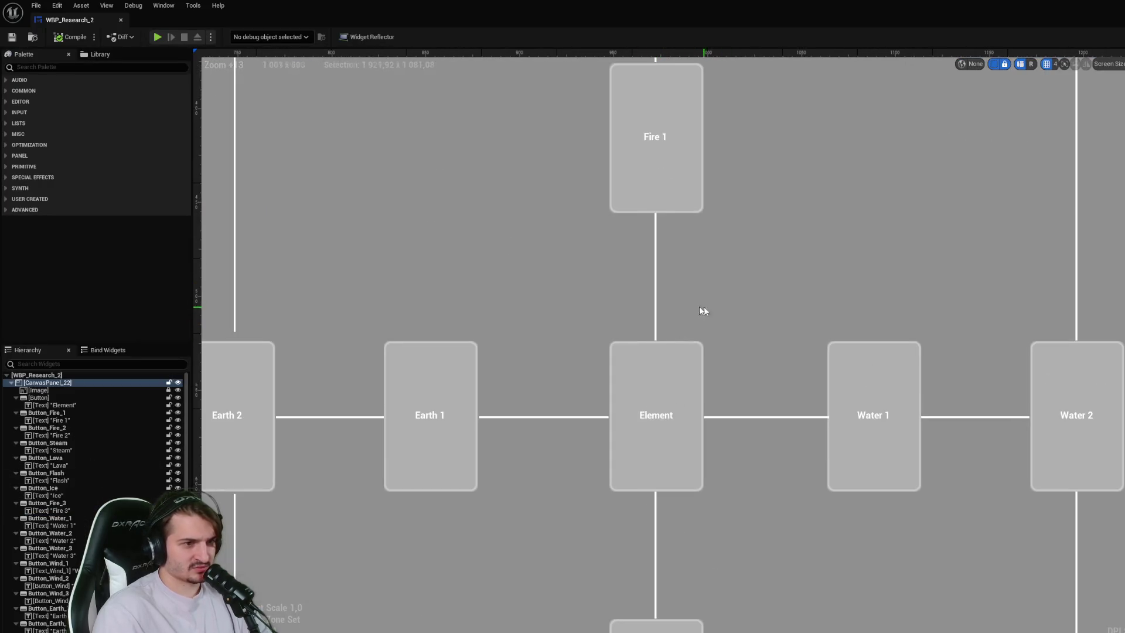
{"action": "left_click", "coordinate": [657, 303]}
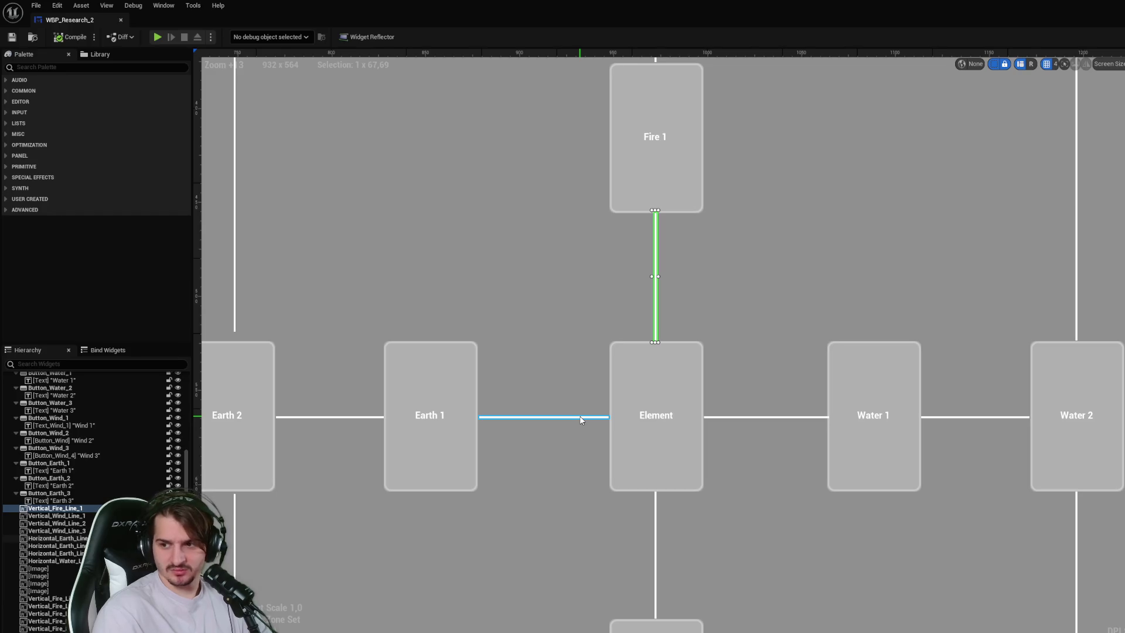
{"action": "scroll", "coordinate": [580, 417], "scroll_direction": "down", "scroll_amount": 13}
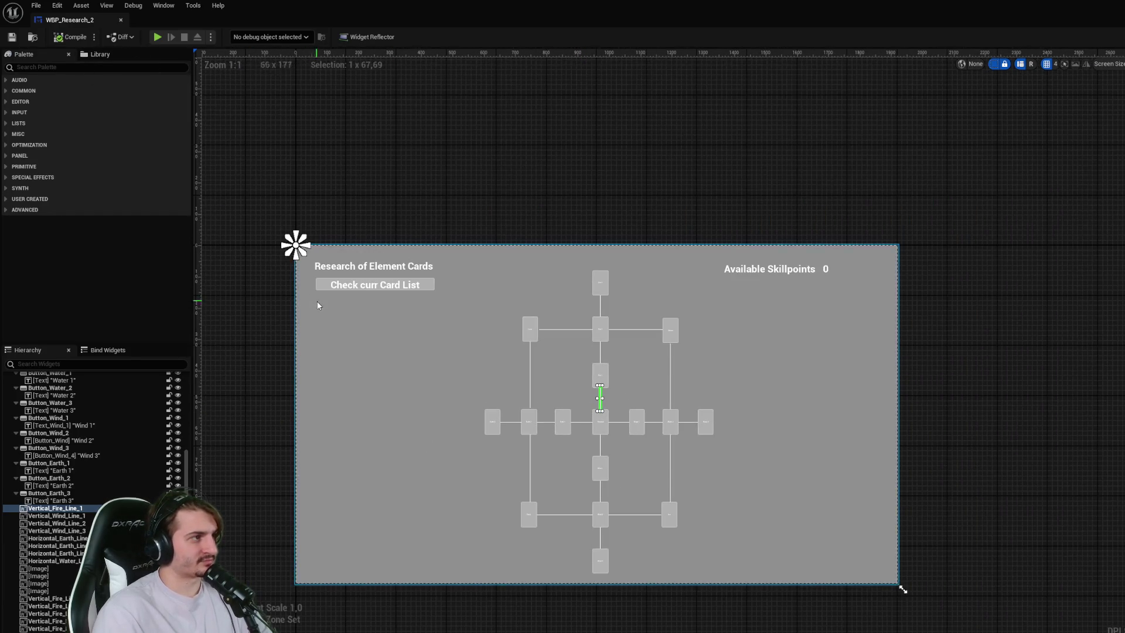
{"action": "scroll", "coordinate": [487, 371], "scroll_direction": "up", "scroll_amount": 3}
{"action": "scroll", "coordinate": [763, 364], "scroll_direction": "up", "scroll_amount": 1}
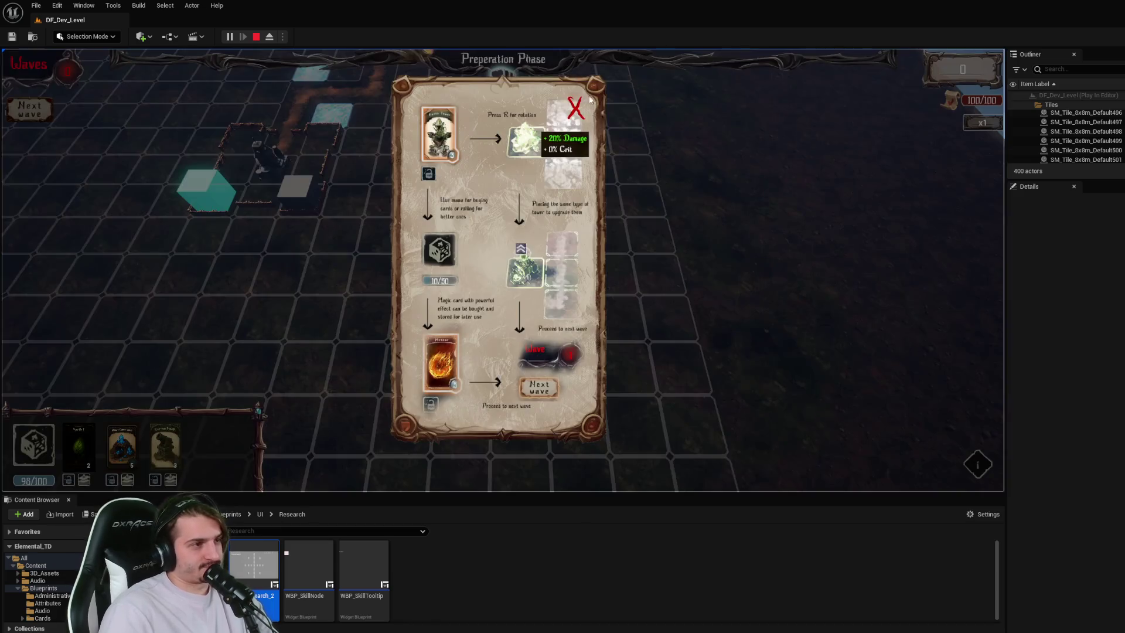
- Dismiss the tutorial and unlock the Fire cards, leaving 7 skillpoints
{"action": "left_click", "coordinate": [588, 101]}
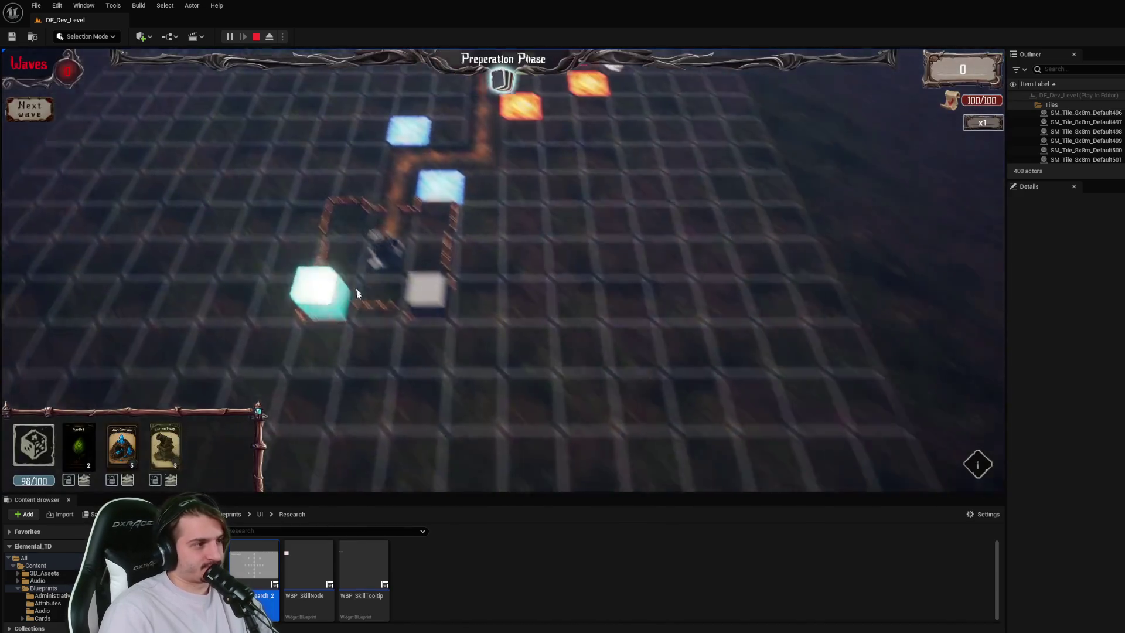
{"action": "left_click", "coordinate": [410, 106]}
{"action": "left_click", "coordinate": [402, 221]}
{"action": "left_click", "coordinate": [403, 154]}
{"action": "left_click", "coordinate": [406, 108]}
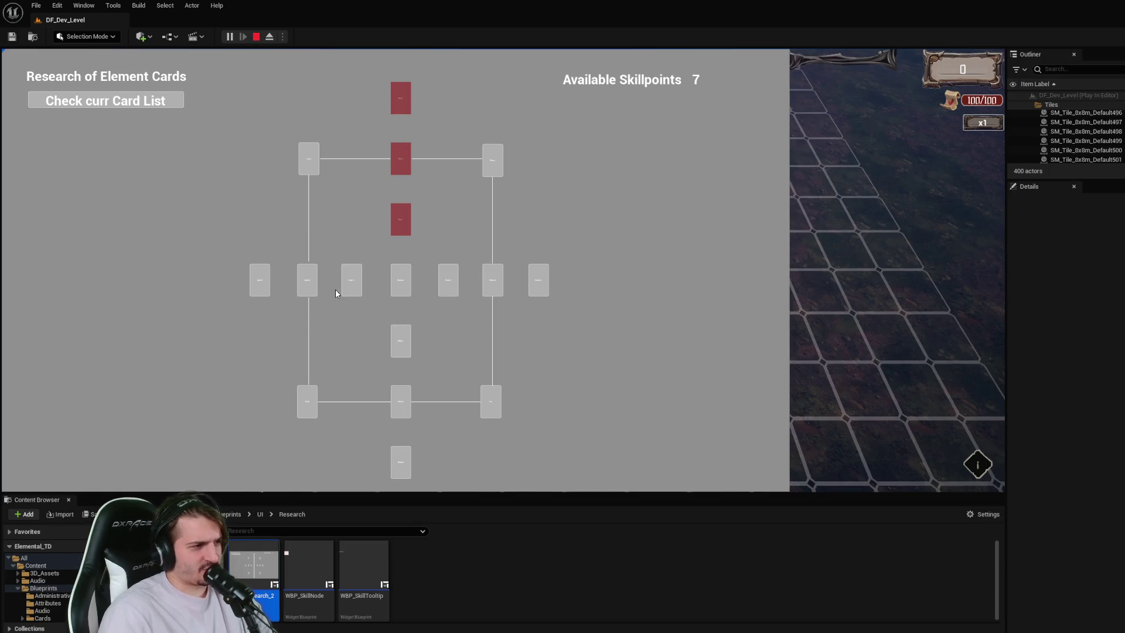
- Stop the play, reopen WBP_Research_2 and jump to Vertical_Fire_Line_1 in the Event Graph
{"action": "left_click", "coordinate": [263, 36]}
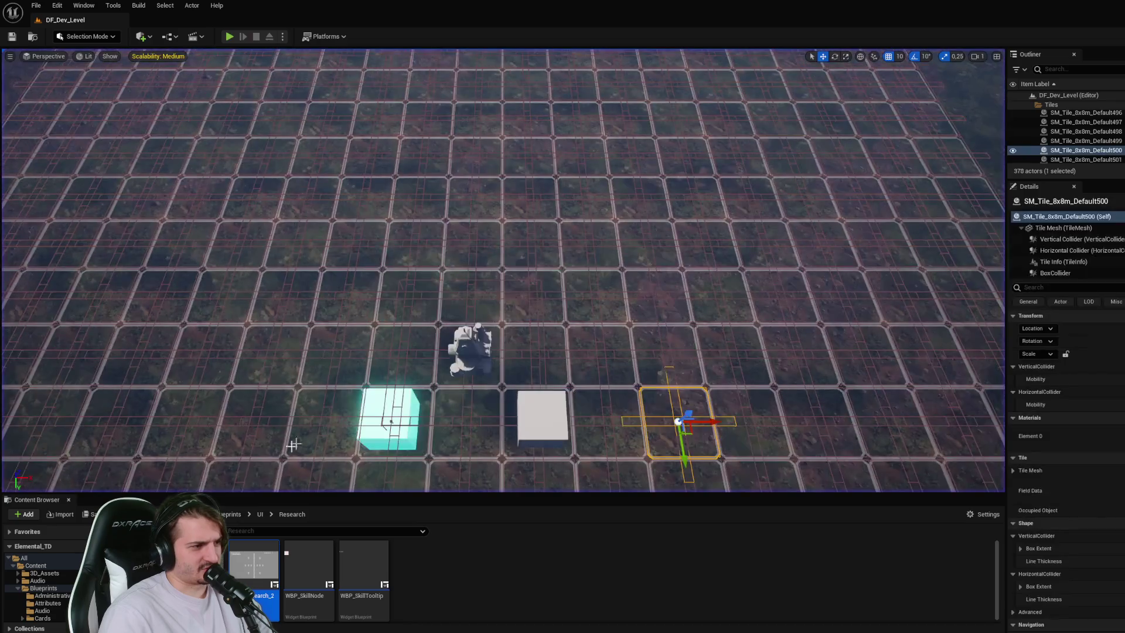
{"action": "double_click", "coordinate": [253, 562]}
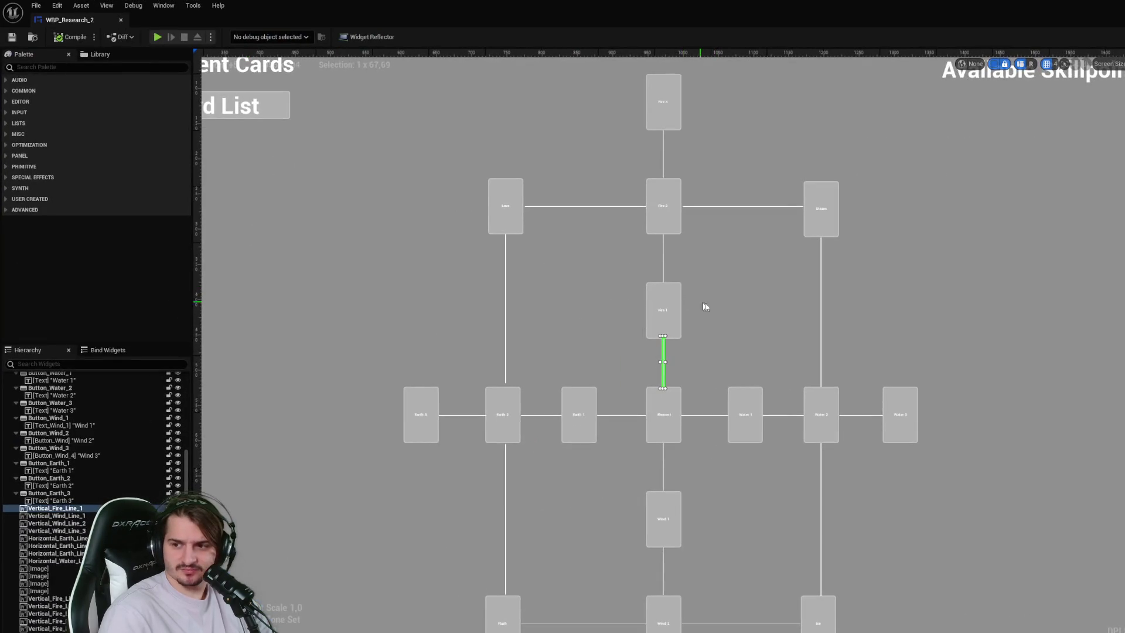
{"action": "left_click_drag", "start_coordinate": [849, 384], "coordinate": [842, 244]}
{"action": "double_click", "coordinate": [638, 214]}
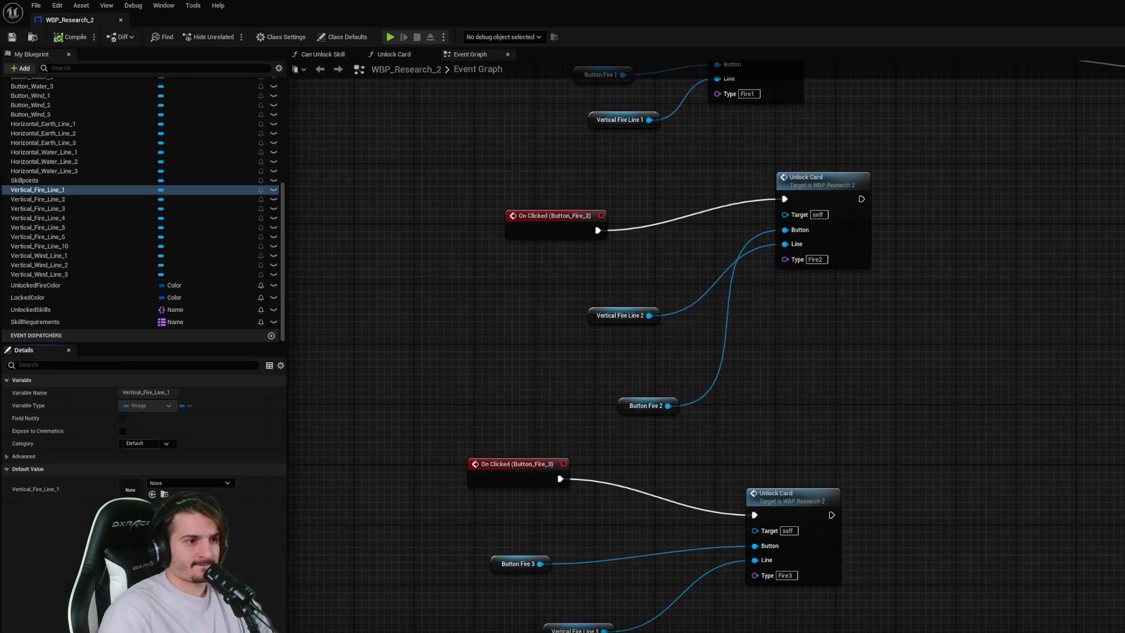
- Line up Button Fire 1, Vertical Fire Line 1 and the first Unlock Card node
{"action": "scroll", "coordinate": [807, 252], "scroll_direction": "up", "scroll_amount": 3}
{"action": "left_click", "coordinate": [732, 272]}
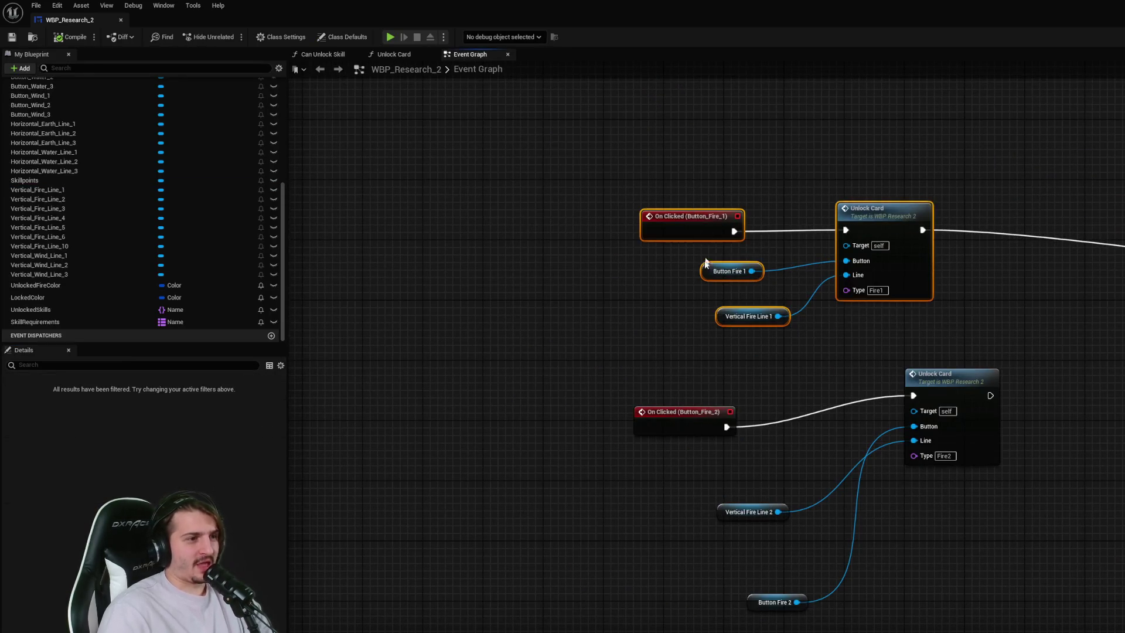
{"action": "left_click_drag", "start_coordinate": [737, 279], "coordinate": [677, 264]}
{"action": "mouse_move", "coordinate": [736, 323]}
{"action": "left_mouse_down"}
{"action": "mouse_move", "coordinate": [663, 291]}
{"action": "mouse_move", "coordinate": [674, 265]}
{"action": "mouse_move", "coordinate": [712, 266]}
{"action": "left_mouse_up"}
{"action": "left_click_drag", "start_coordinate": [885, 219], "coordinate": [809, 219]}
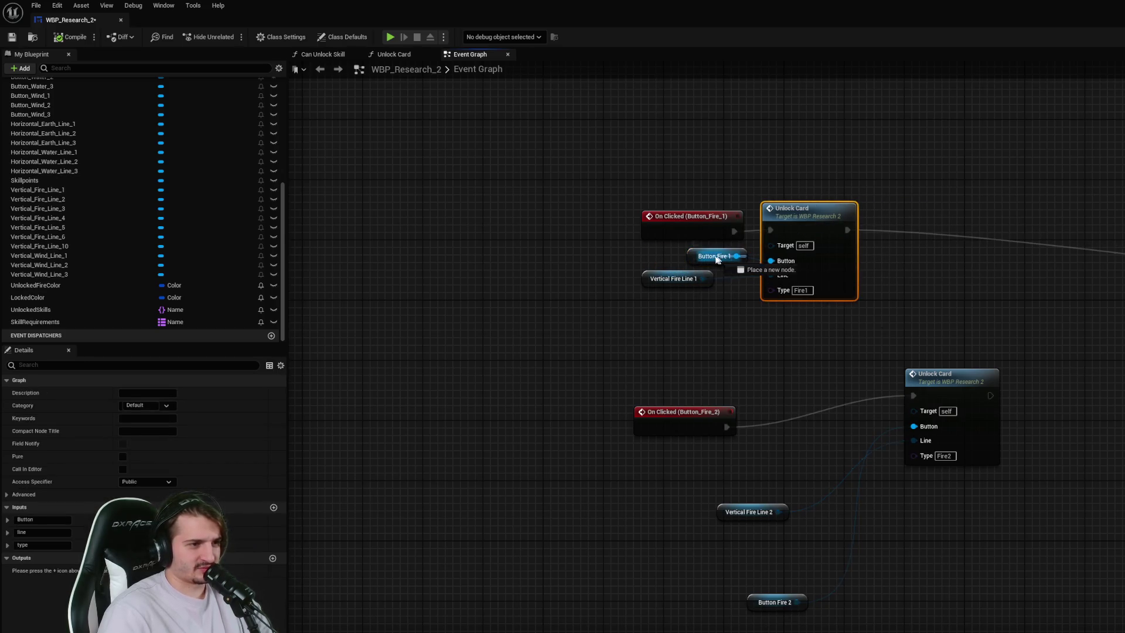
{"action": "left_click_drag", "start_coordinate": [712, 256], "coordinate": [692, 280]}
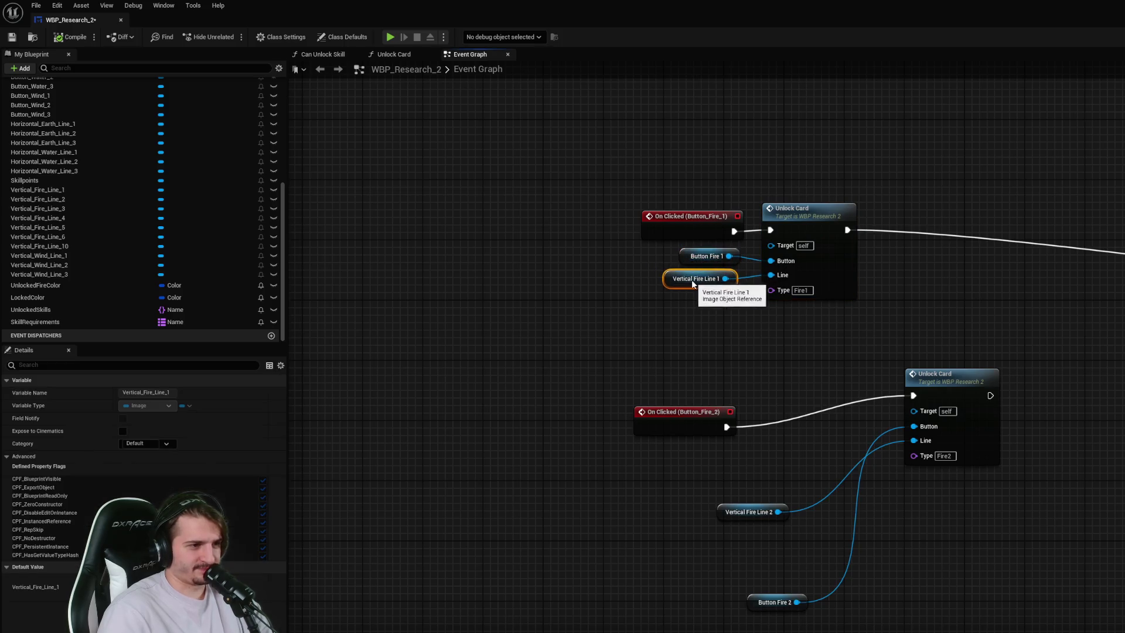
{"action": "left_click", "coordinate": [851, 334]}
- Arrange the Fire_2 On Clicked, getters and Unlock Card under Fire_1, then save
{"action": "left_click_drag", "start_coordinate": [964, 421], "coordinate": [799, 346]}
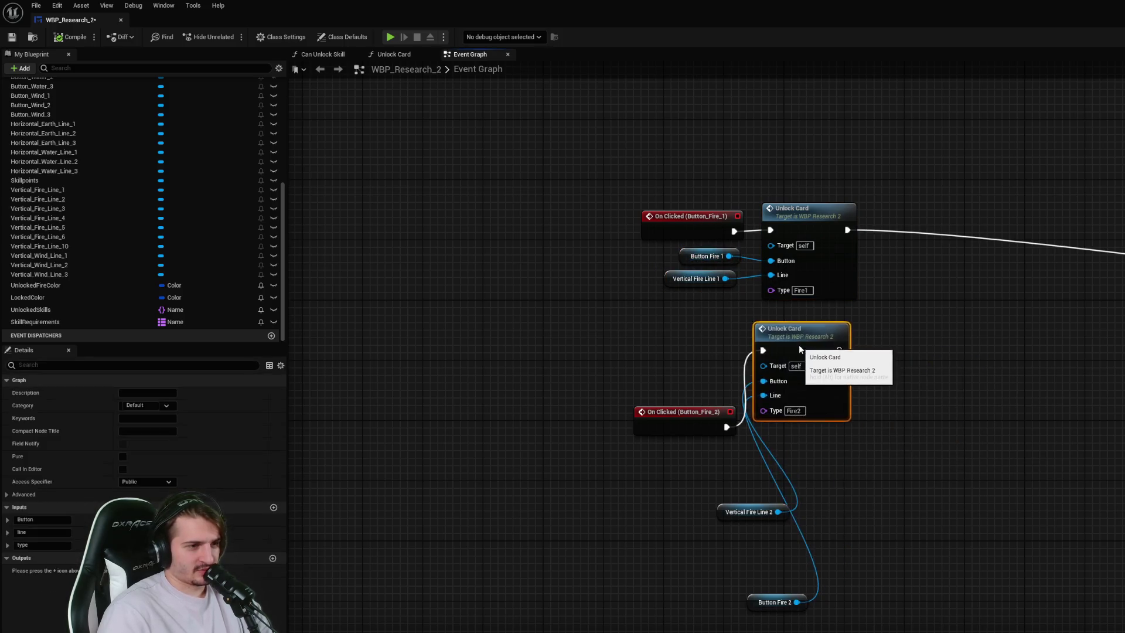
{"action": "left_click_drag", "start_coordinate": [655, 423], "coordinate": [656, 333]}
{"action": "mouse_move", "coordinate": [733, 511]}
{"action": "left_mouse_down"}
{"action": "mouse_move", "coordinate": [683, 368]}
{"action": "mouse_move", "coordinate": [711, 436]}
{"action": "left_mouse_up"}
{"action": "mouse_move", "coordinate": [775, 602]}
{"action": "left_mouse_down"}
{"action": "mouse_move", "coordinate": [706, 352]}
{"action": "mouse_move", "coordinate": [729, 376]}
{"action": "mouse_move", "coordinate": [708, 371]}
{"action": "left_mouse_up"}
{"action": "mouse_move", "coordinate": [703, 429]}
{"action": "left_mouse_down"}
{"action": "mouse_move", "coordinate": [710, 390]}
{"action": "mouse_move", "coordinate": [696, 362]}
{"action": "left_mouse_up"}
{"action": "key", "text": "ctrl+s"}
{"action": "left_click", "coordinate": [768, 480]}
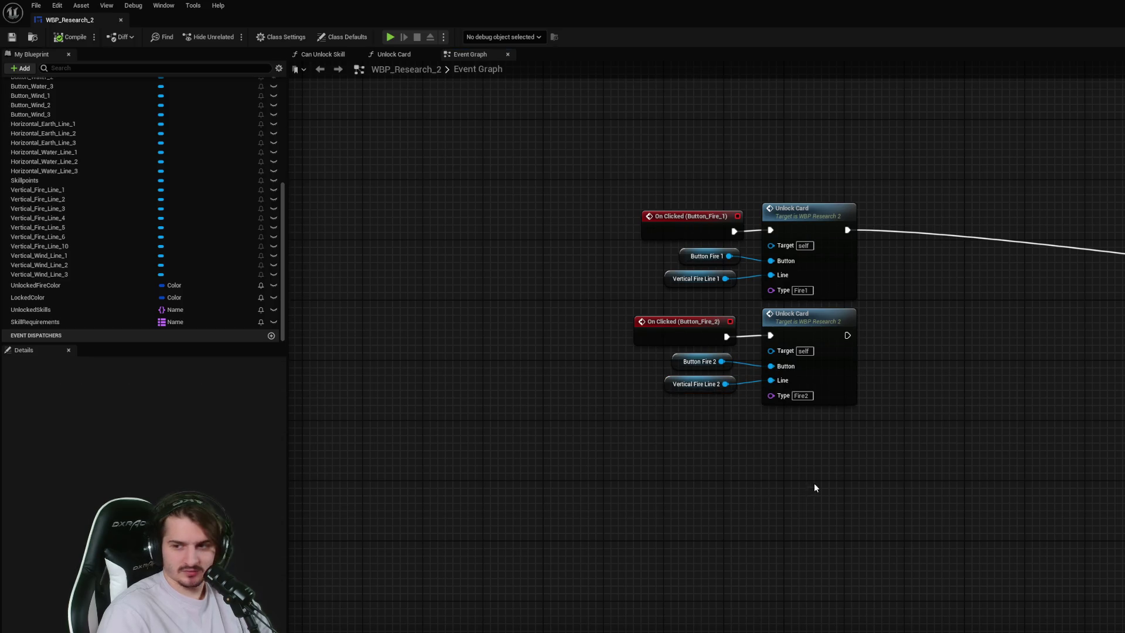
- Stack the Fire_3 Unlock Card, On Clicked event and its two getters under the Fire_2 group
{"action": "scroll", "coordinate": [814, 484], "scroll_direction": "down", "scroll_amount": 2}
{"action": "left_click_drag", "start_coordinate": [859, 466], "coordinate": [788, 296]}
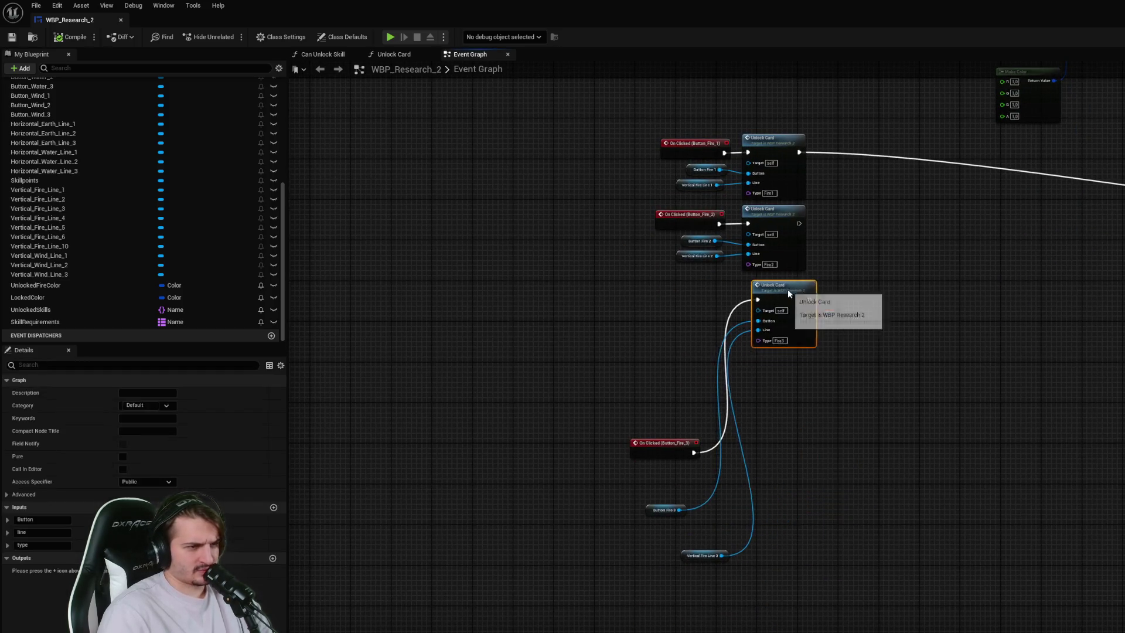
{"action": "left_click_drag", "start_coordinate": [661, 448], "coordinate": [661, 310]}
{"action": "scroll", "coordinate": [666, 317], "scroll_direction": "up", "scroll_amount": 1}
{"action": "scroll", "coordinate": [668, 320], "scroll_direction": "up", "scroll_amount": 3}
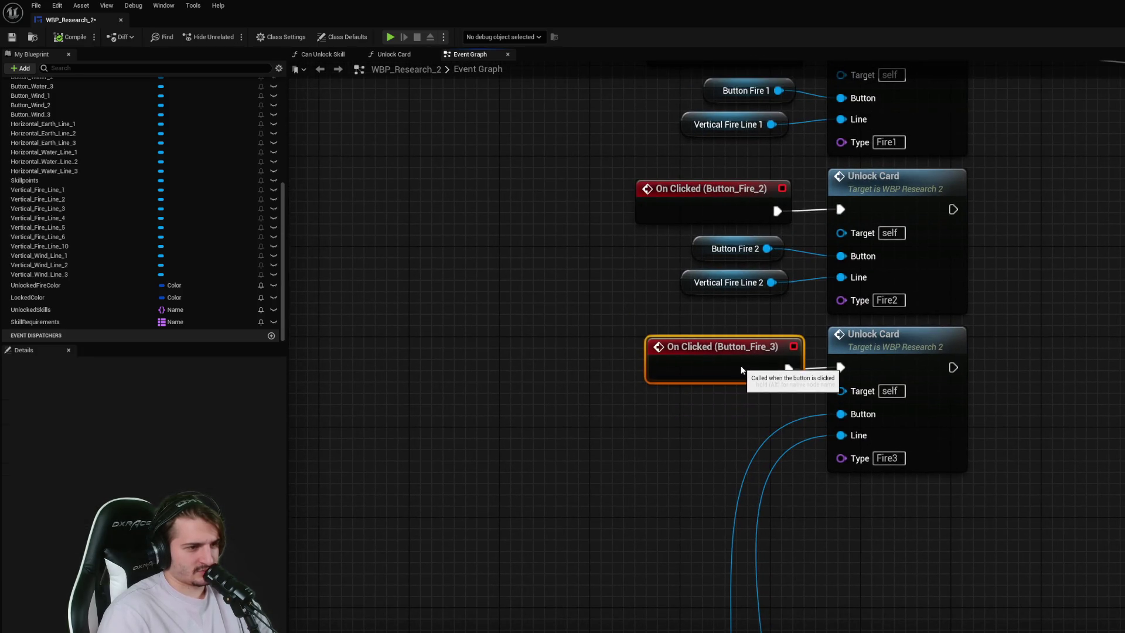
{"action": "scroll", "coordinate": [741, 371], "scroll_direction": "down", "scroll_amount": 3}
{"action": "mouse_move", "coordinate": [692, 574]}
{"action": "left_mouse_down"}
{"action": "mouse_move", "coordinate": [740, 286]}
{"action": "mouse_move", "coordinate": [754, 274]}
{"action": "left_mouse_up"}
{"action": "mouse_move", "coordinate": [730, 630]}
{"action": "left_mouse_down"}
{"action": "mouse_move", "coordinate": [757, 290]}
{"action": "mouse_move", "coordinate": [732, 283]}
{"action": "left_mouse_up"}
{"action": "left_click_drag", "start_coordinate": [768, 342], "coordinate": [747, 264]}
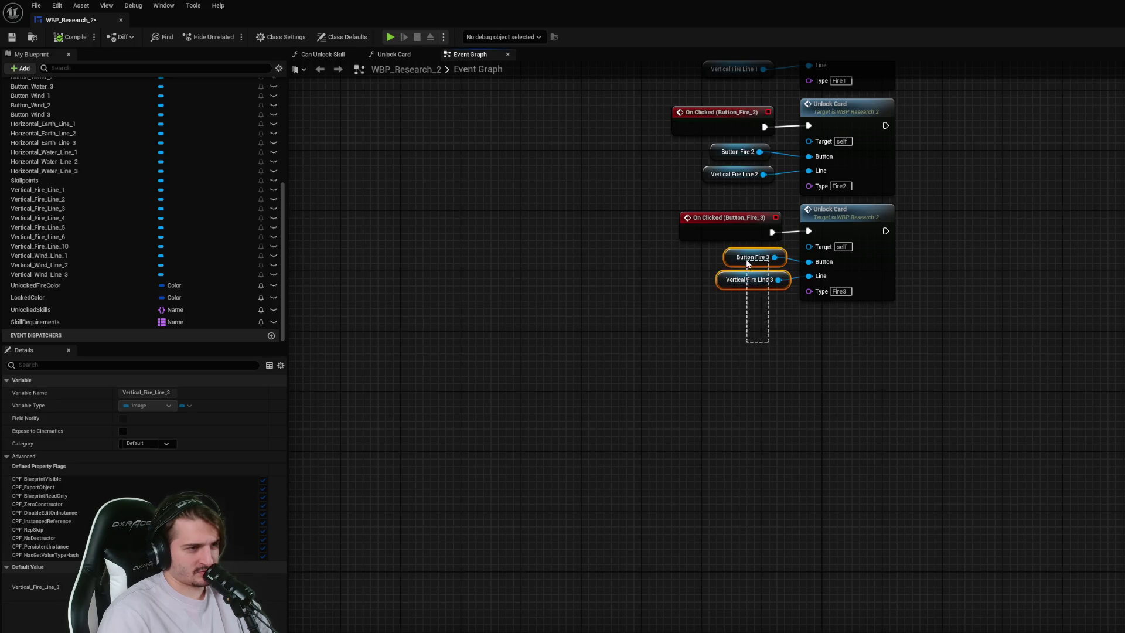
{"action": "left_click_drag", "start_coordinate": [727, 85], "coordinate": [755, 228]}
{"action": "left_click", "coordinate": [755, 371], "text": "ctrl"}
- Realign Button Fire 1 and Vertical Fire Line 1 with the other Fire_1 nodes
{"action": "scroll", "coordinate": [799, 427], "scroll_direction": "up", "scroll_amount": 2}
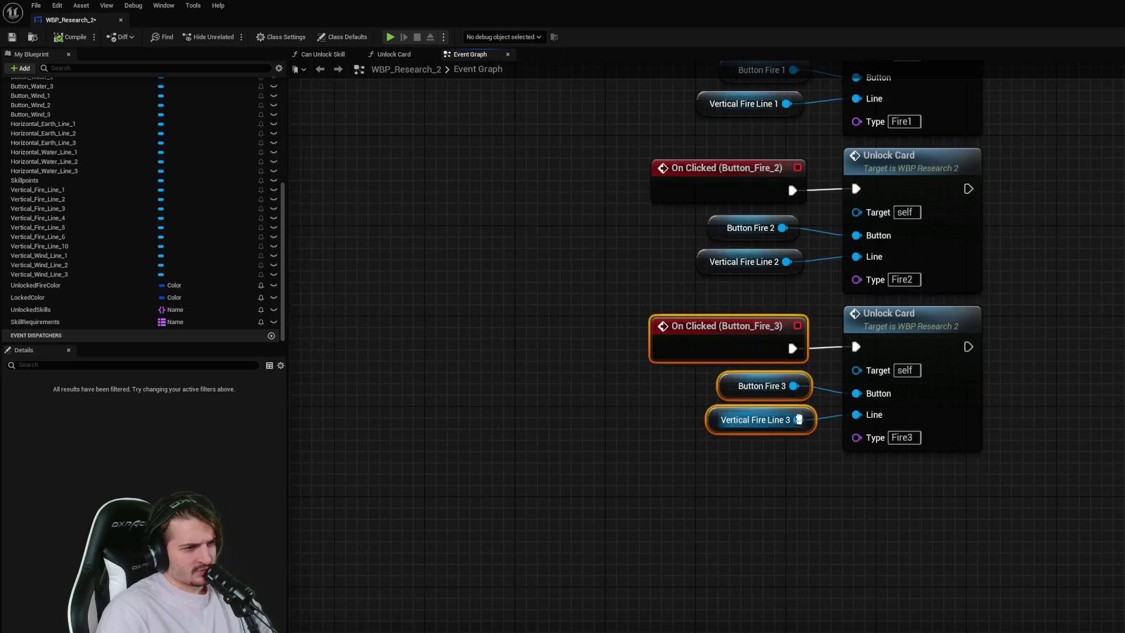
{"action": "left_click_drag", "start_coordinate": [798, 423], "coordinate": [773, 580]}
{"action": "left_click", "coordinate": [709, 239]}
{"action": "mouse_move", "coordinate": [709, 239]}
{"action": "left_mouse_down"}
{"action": "mouse_move", "coordinate": [721, 240]}
{"action": "mouse_move", "coordinate": [709, 261]}
{"action": "mouse_move", "coordinate": [706, 234]}
{"action": "left_mouse_up"}
{"action": "left_click", "coordinate": [643, 287]}
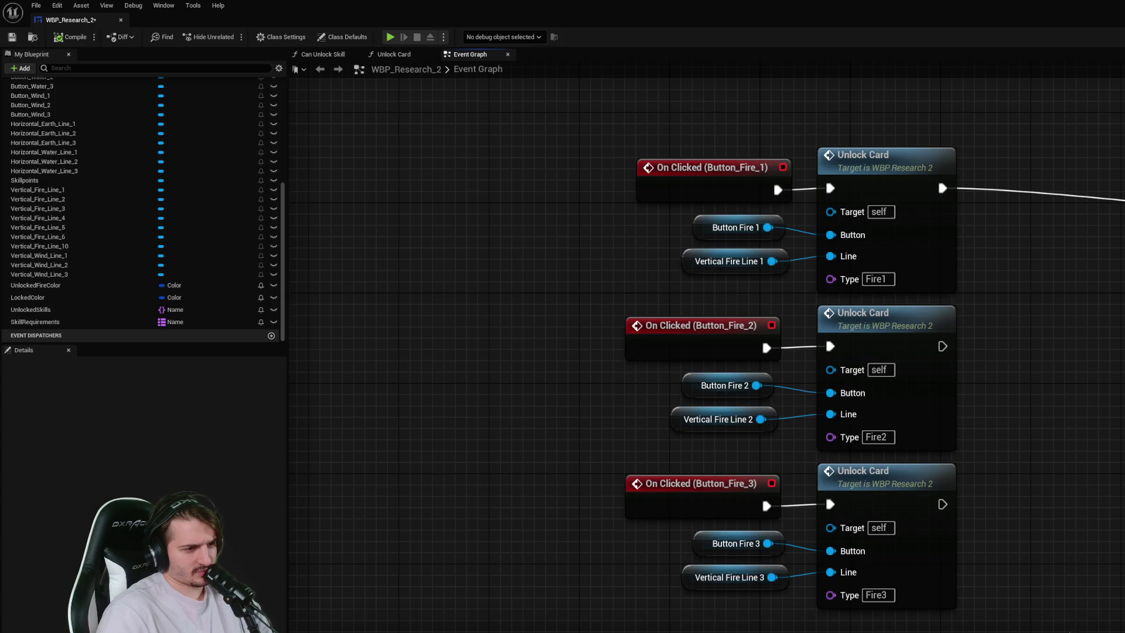
- Copy the Fire_3 Unlock Card with its two getters and paste the copy below
{"action": "scroll", "coordinate": [1043, 533], "scroll_direction": "down", "scroll_amount": 1}
{"action": "left_click_drag", "start_coordinate": [1080, 539], "coordinate": [690, 414]}
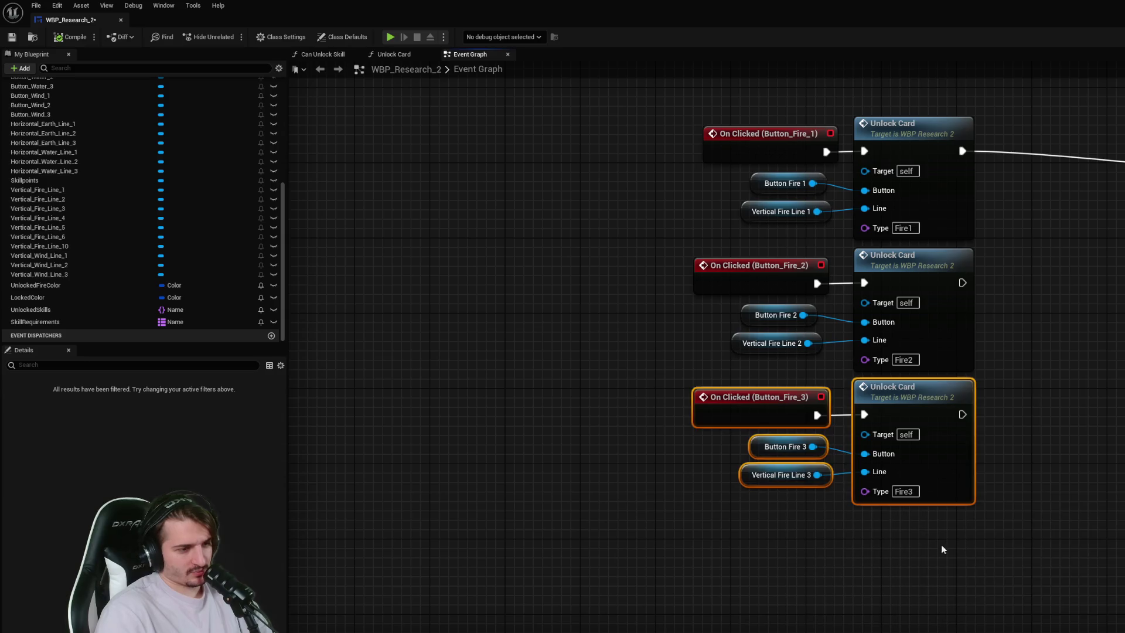
{"action": "key", "text": "ctrl+c"}
{"action": "key", "text": "ctrl+v"}
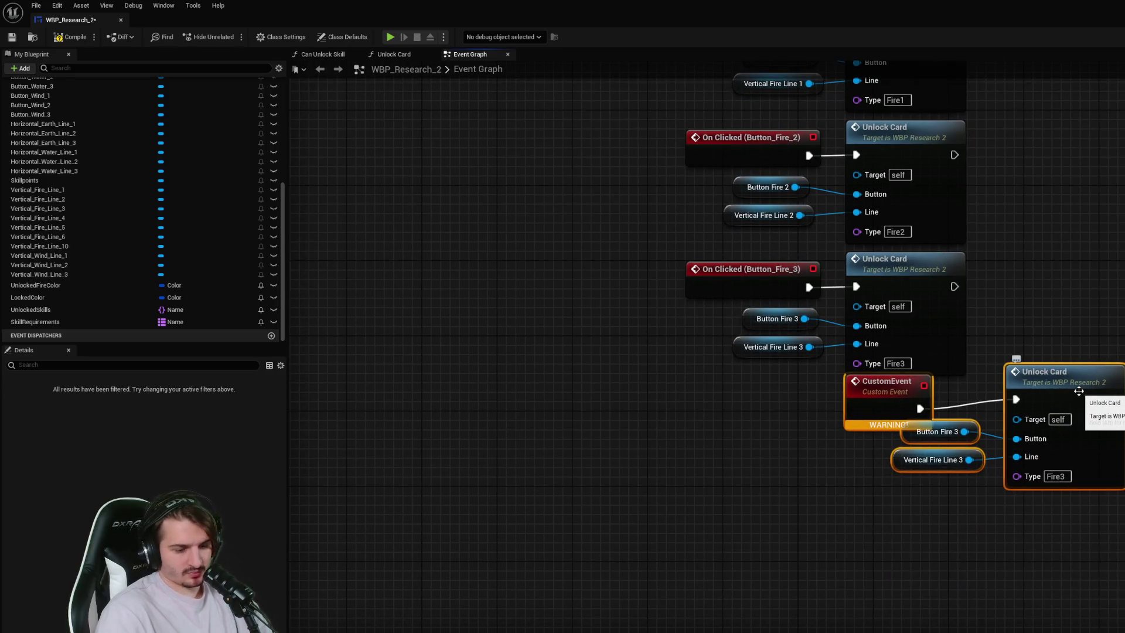
{"action": "key", "text": "Delete"}
{"action": "mouse_move", "coordinate": [1005, 415]}
{"action": "left_mouse_down"}
{"action": "mouse_move", "coordinate": [900, 359]}
{"action": "mouse_move", "coordinate": [762, 317]}
{"action": "left_mouse_up"}
{"action": "key", "text": "ctrl+c"}
{"action": "key", "text": "ctrl+v"}
{"action": "mouse_move", "coordinate": [1055, 381]}
{"action": "left_mouse_down"}
{"action": "mouse_move", "coordinate": [881, 430]}
{"action": "mouse_move", "coordinate": [910, 413]}
{"action": "left_mouse_up"}
{"action": "left_click", "coordinate": [738, 455]}
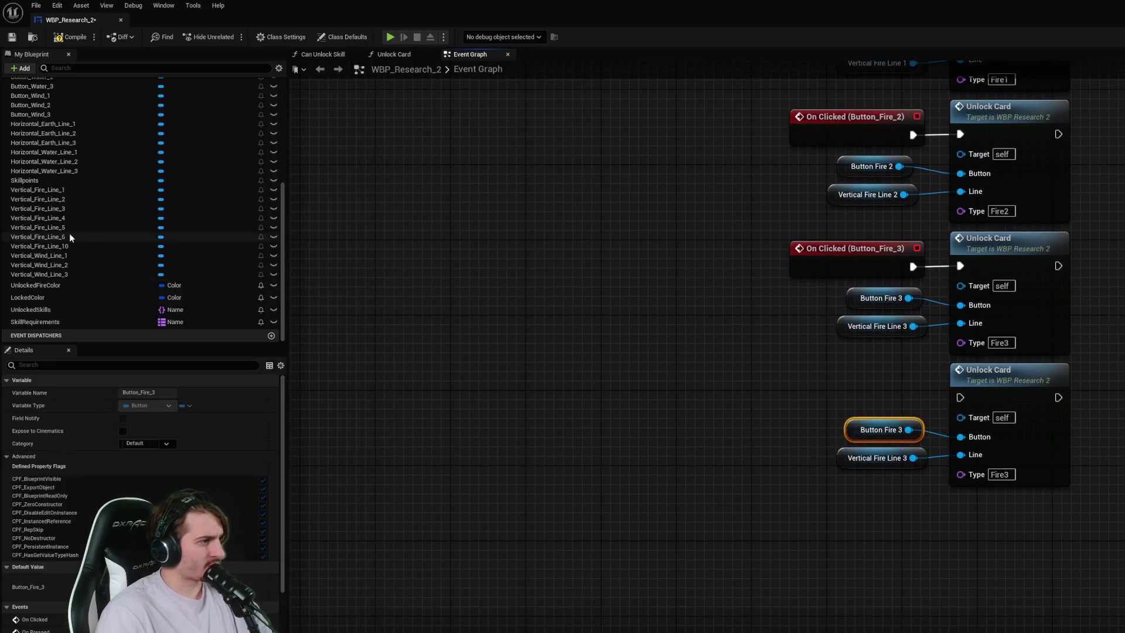
{"action": "left_click", "coordinate": [206, 284]}
- Move the copied Unlock Card set further down the graph
{"action": "scroll", "coordinate": [114, 265], "scroll_direction": "up", "scroll_amount": 3}
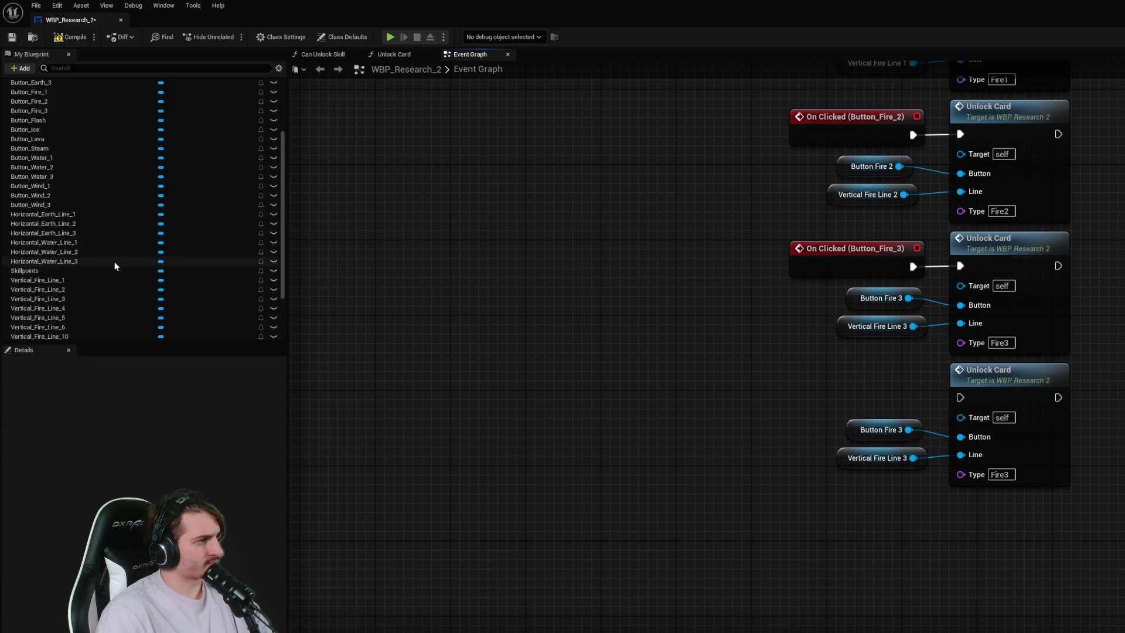
{"action": "scroll", "coordinate": [114, 265], "scroll_direction": "up", "scroll_amount": 3}
{"action": "scroll", "coordinate": [715, 394], "scroll_direction": "down", "scroll_amount": 4}
{"action": "left_click_drag", "start_coordinate": [987, 490], "coordinate": [762, 388]}
{"action": "left_click_drag", "start_coordinate": [876, 399], "coordinate": [872, 465]}
{"action": "left_click", "coordinate": [396, 216]}
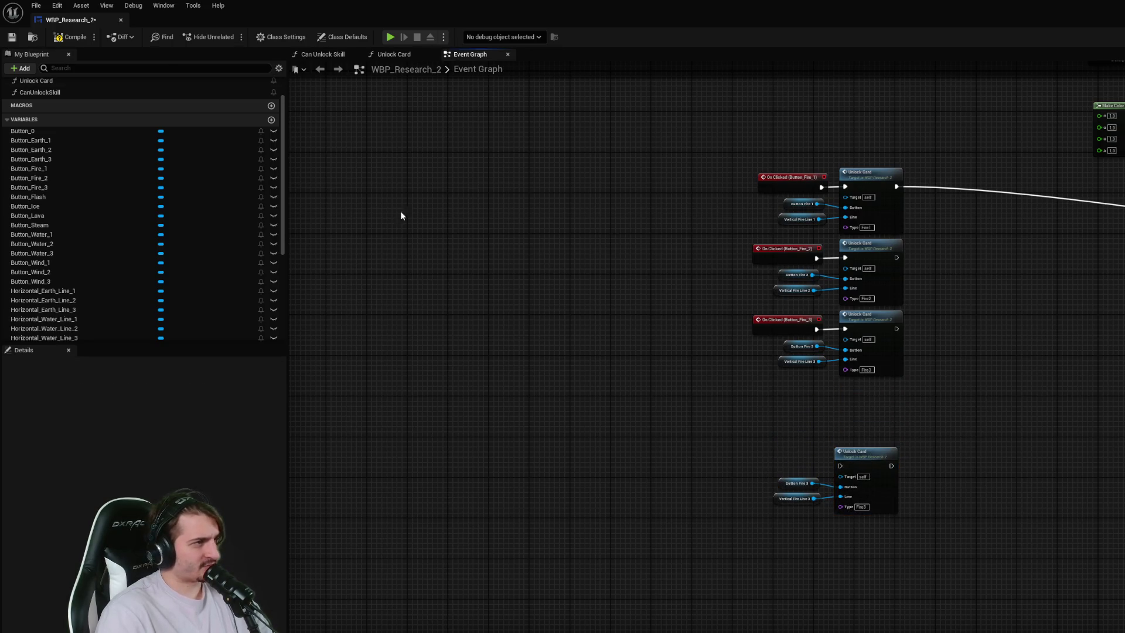
- Add a comment box and resize it around all three Fire click groups
{"action": "right_click", "coordinate": [613, 219]}
{"action": "type", "text": "commen"}
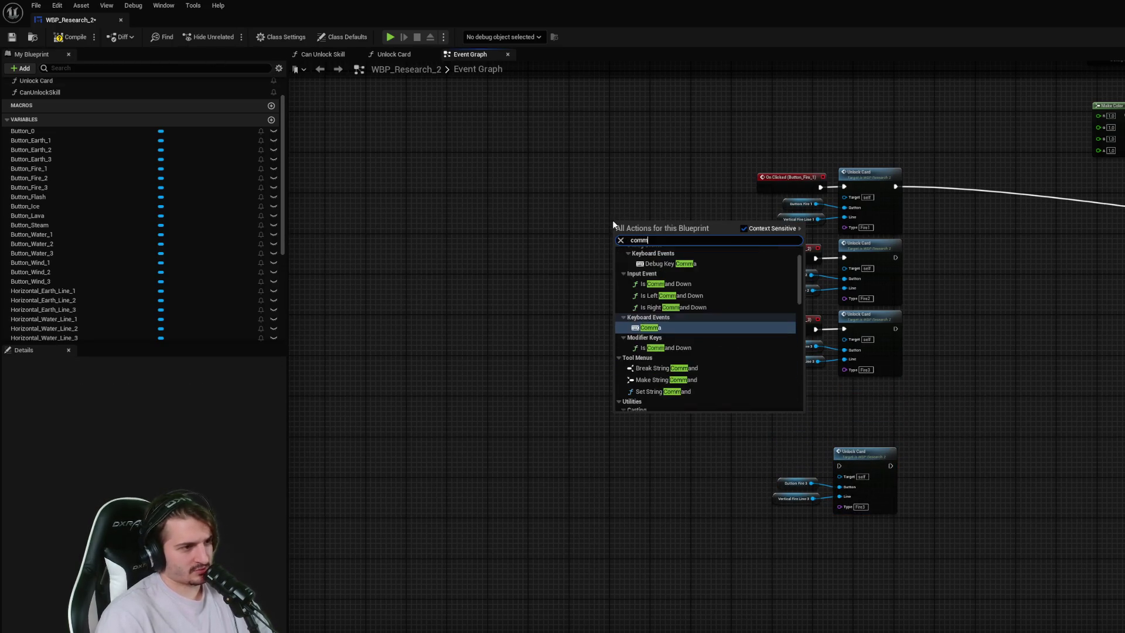
{"action": "key", "text": "Return"}
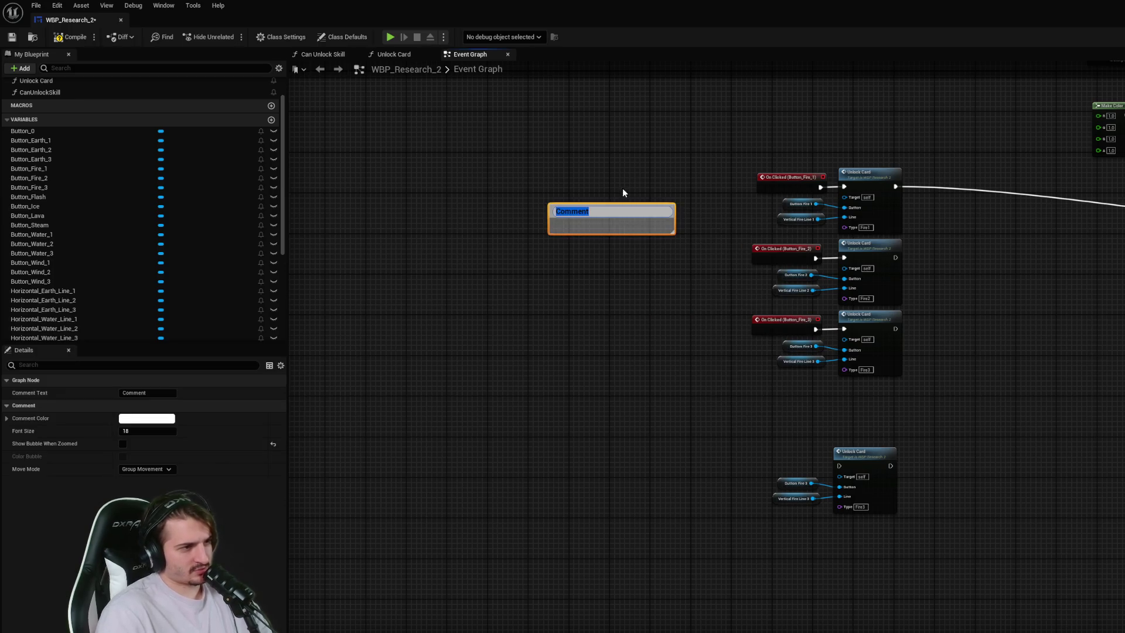
{"action": "mouse_move", "coordinate": [601, 213]}
{"action": "left_mouse_down"}
{"action": "mouse_move", "coordinate": [836, 150]}
{"action": "mouse_move", "coordinate": [791, 145]}
{"action": "left_mouse_up"}
{"action": "left_click", "coordinate": [879, 199]}
{"action": "left_click", "coordinate": [832, 167]}
{"action": "left_click", "coordinate": [824, 146]}
{"action": "mouse_move", "coordinate": [861, 160]}
{"action": "left_mouse_down"}
{"action": "mouse_move", "coordinate": [943, 441]}
{"action": "mouse_move", "coordinate": [933, 402]}
{"action": "left_mouse_up"}
- Title the comment 'Unlock Fire Cards' and set its colour to red
{"action": "double_click", "coordinate": [780, 139]}
{"action": "type", "text": "Fire Cards"}
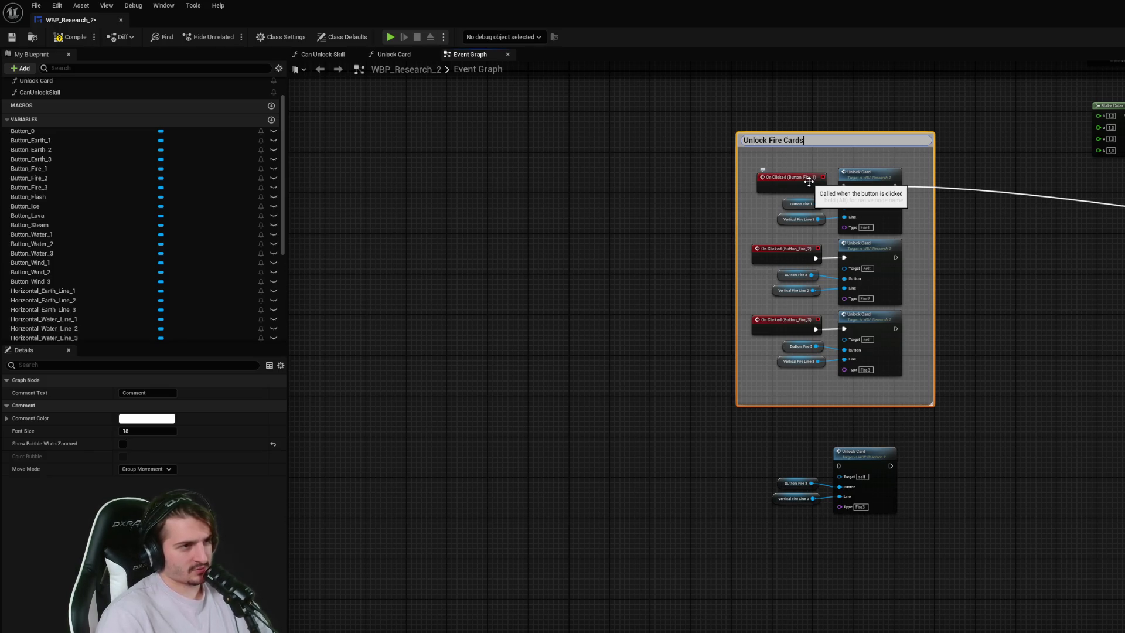
{"action": "key", "text": "Return"}
{"action": "left_click", "coordinate": [836, 153]}
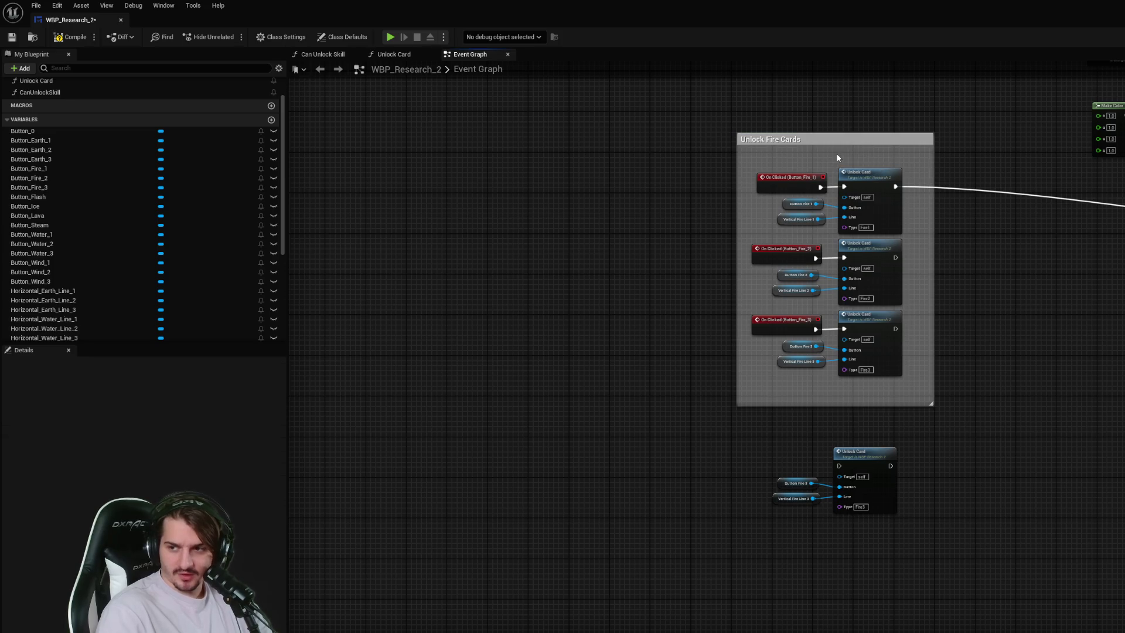
{"action": "left_click", "coordinate": [881, 143]}
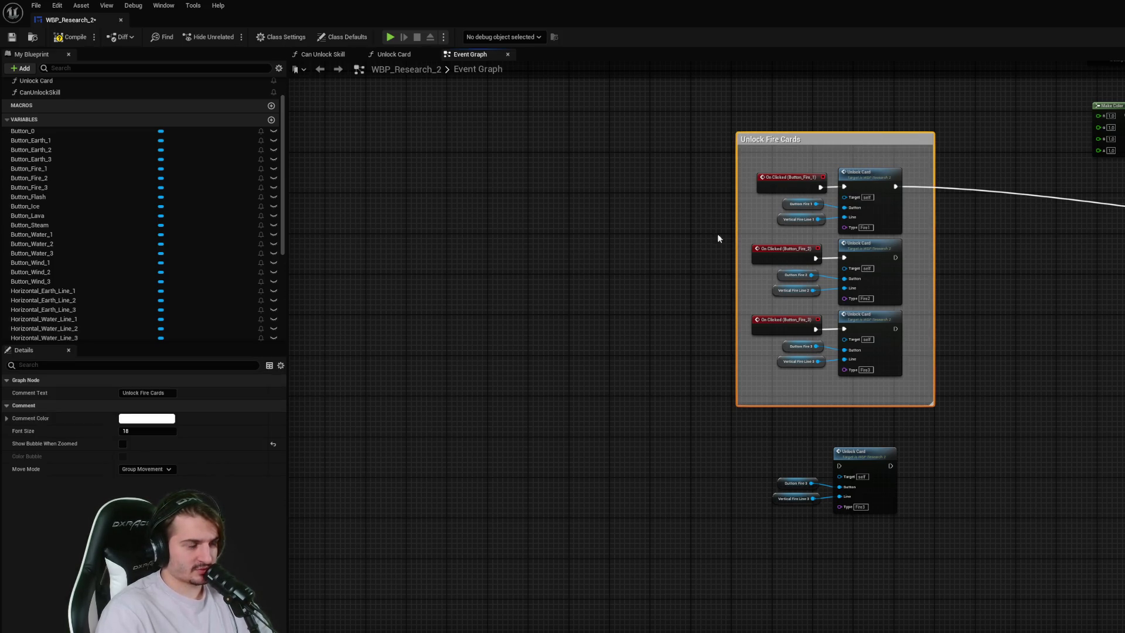
{"action": "left_click", "coordinate": [168, 420]}
{"action": "left_click_drag", "start_coordinate": [250, 484], "coordinate": [271, 488]}
{"action": "left_click", "coordinate": [557, 455]}
- Duplicate the Unlock Fire Cards comment box
{"action": "left_click_drag", "start_coordinate": [912, 485], "coordinate": [627, 331]}
{"action": "right_click", "coordinate": [656, 436]}
{"action": "left_click", "coordinate": [600, 397]}
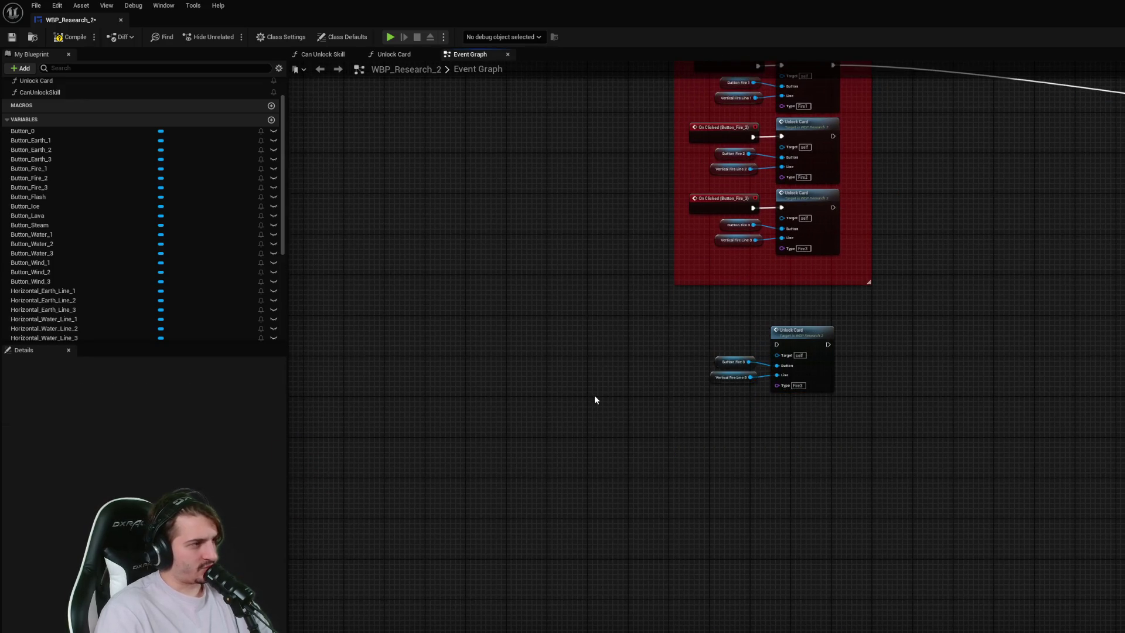
{"action": "scroll", "coordinate": [600, 397], "scroll_direction": "up", "scroll_amount": 2}
{"action": "scroll", "coordinate": [707, 350], "scroll_direction": "down", "scroll_amount": 2}
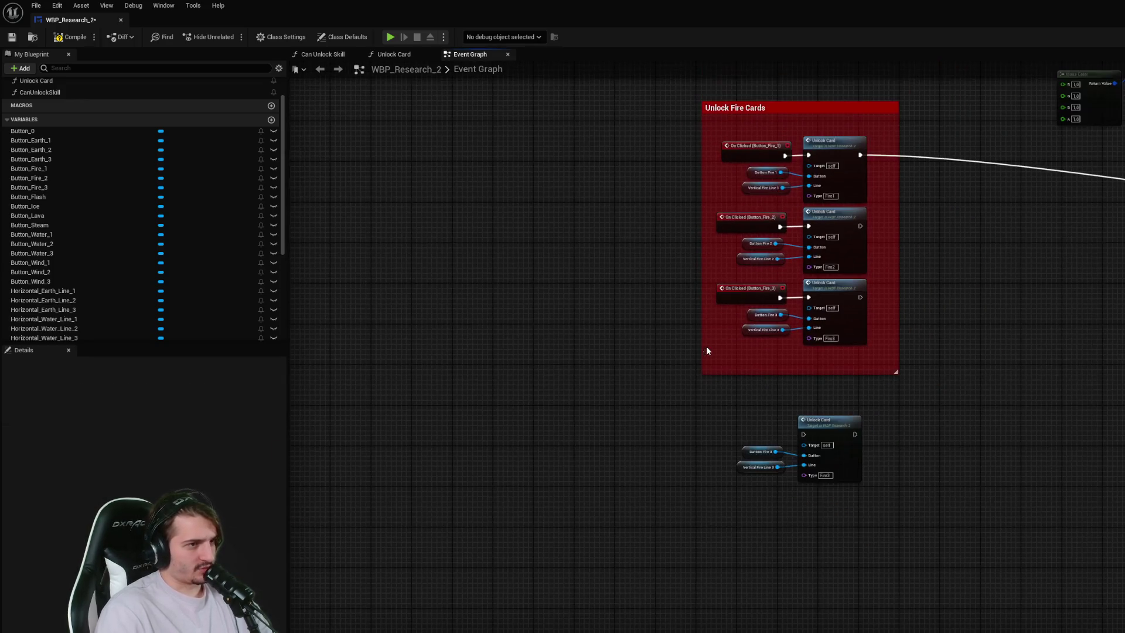
{"action": "left_click", "coordinate": [756, 108]}
{"action": "key", "text": "ctrl+d"}
- Move the duplicated comment down and rename it 'Unlock Earth Cards'
{"action": "left_click_drag", "start_coordinate": [907, 211], "coordinate": [936, 279]}
{"action": "double_click", "coordinate": [936, 276]}
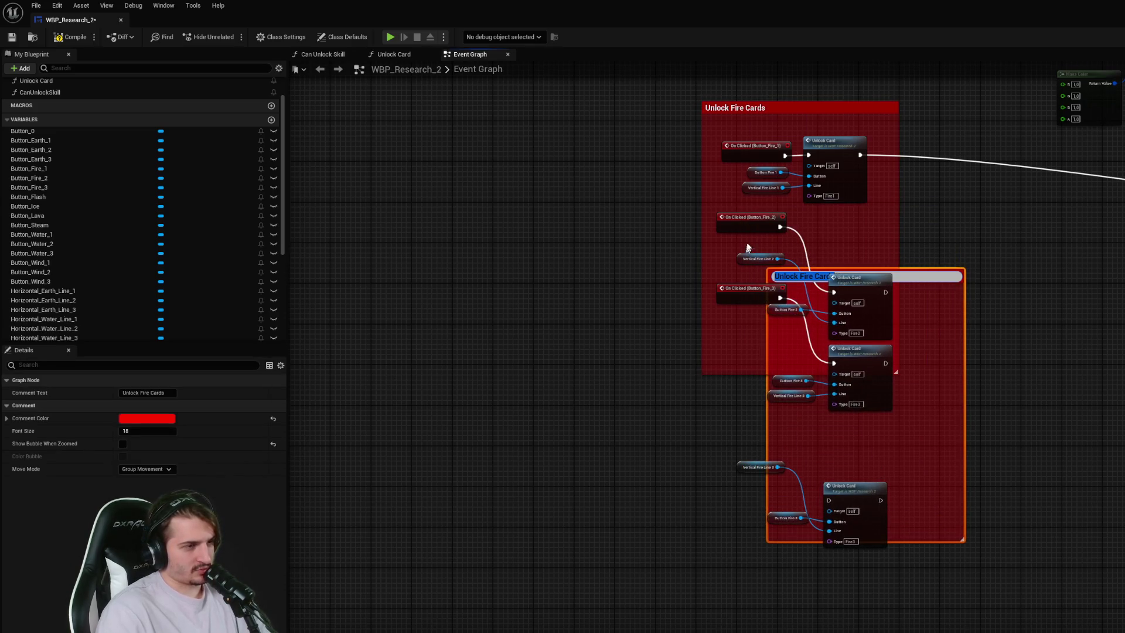
{"action": "key", "text": "ctrl+z"}
{"action": "key", "text": "ctrl+z"}
{"action": "key", "text": "ctrl+z"}
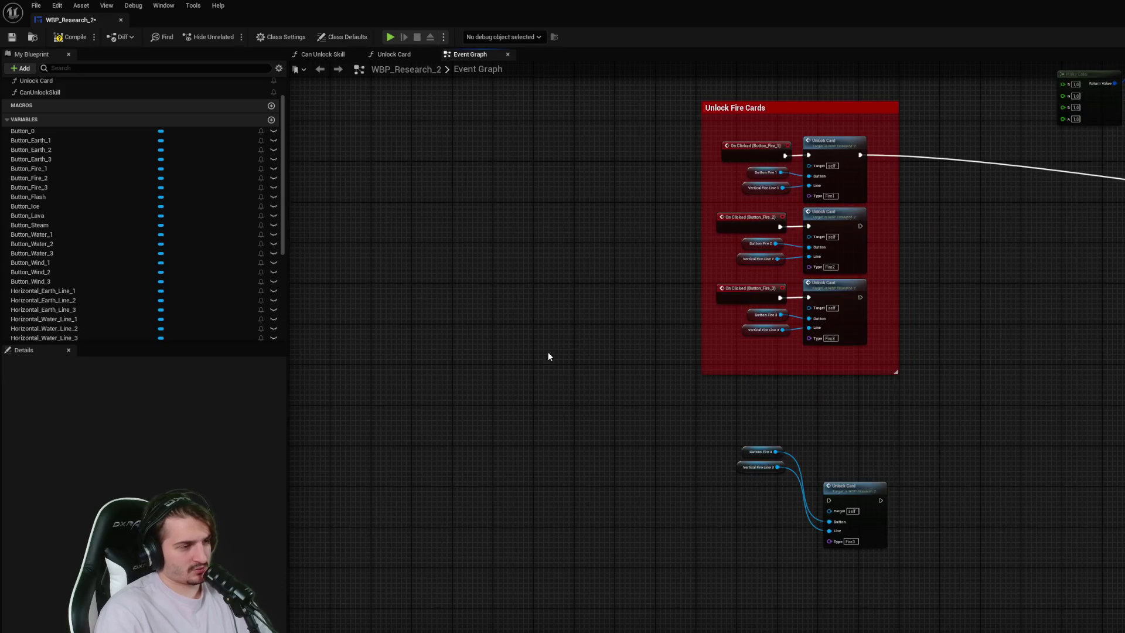
{"action": "scroll", "coordinate": [590, 367], "scroll_direction": "down", "scroll_amount": 3}
{"action": "double_click", "coordinate": [568, 308]}
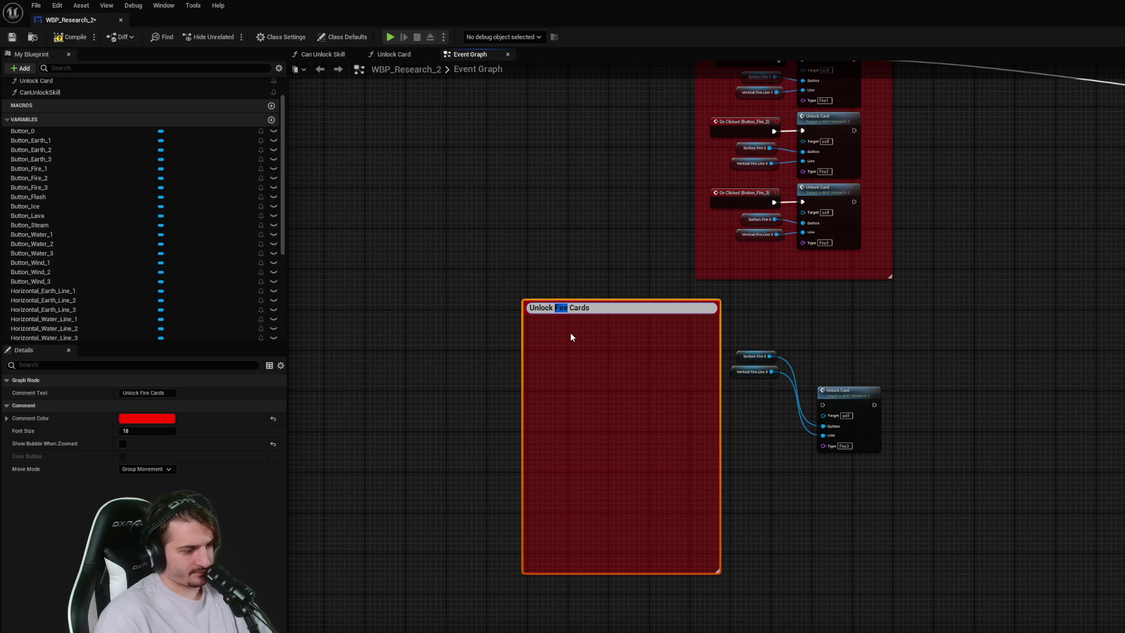
{"action": "type", "text": "Earth"}
{"action": "key", "text": "Return"}
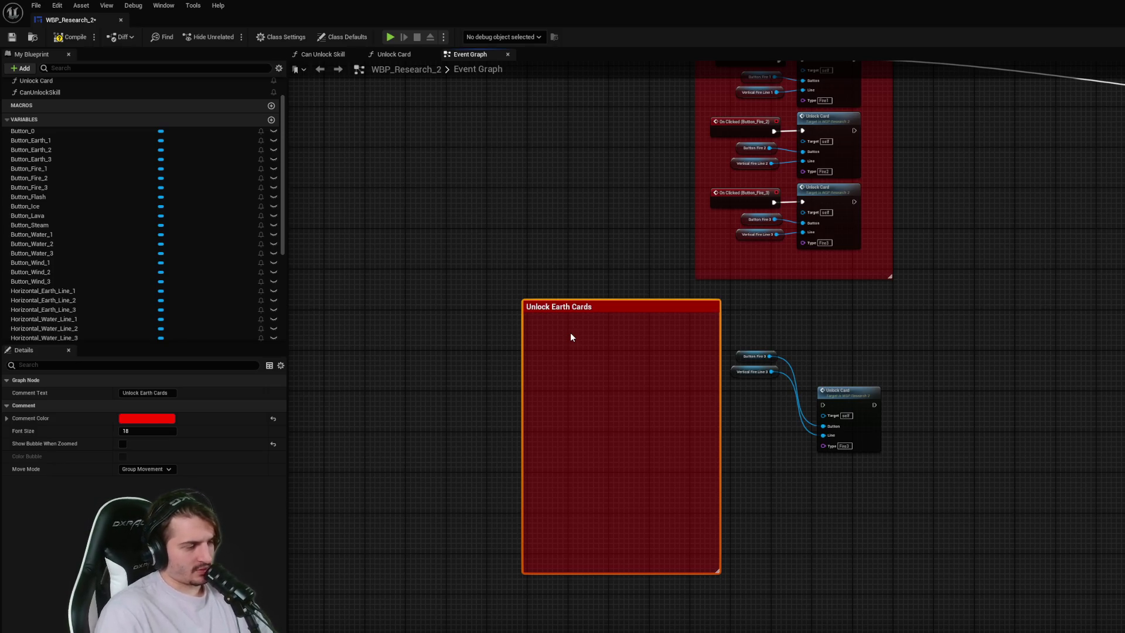
- Move the spare Unlock Card set aside, align the Earth comment and colour it green
{"action": "mouse_move", "coordinate": [969, 445]}
{"action": "left_mouse_down"}
{"action": "mouse_move", "coordinate": [732, 351]}
{"action": "mouse_move", "coordinate": [1124, 220]}
{"action": "mouse_move", "coordinate": [823, 426]}
{"action": "mouse_move", "coordinate": [1002, 500]}
{"action": "left_mouse_up"}
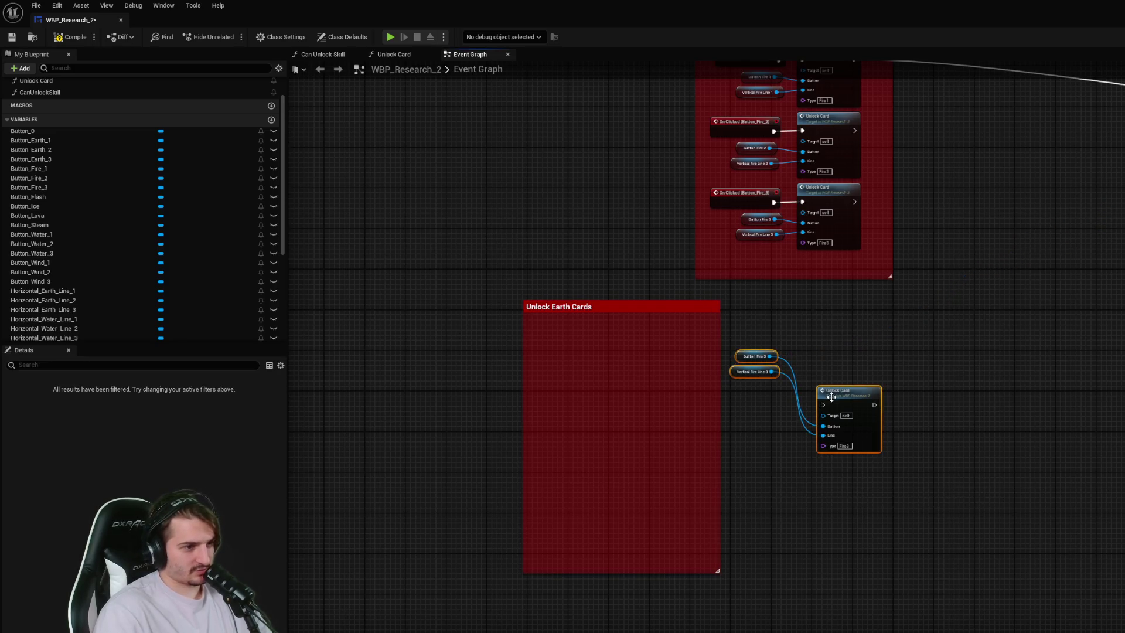
{"action": "left_click", "coordinate": [852, 400]}
{"action": "left_click_drag", "start_coordinate": [853, 400], "coordinate": [1120, 217]}
{"action": "mouse_move", "coordinate": [642, 306]}
{"action": "left_mouse_down"}
{"action": "mouse_move", "coordinate": [859, 306]}
{"action": "mouse_move", "coordinate": [814, 313]}
{"action": "left_mouse_up"}
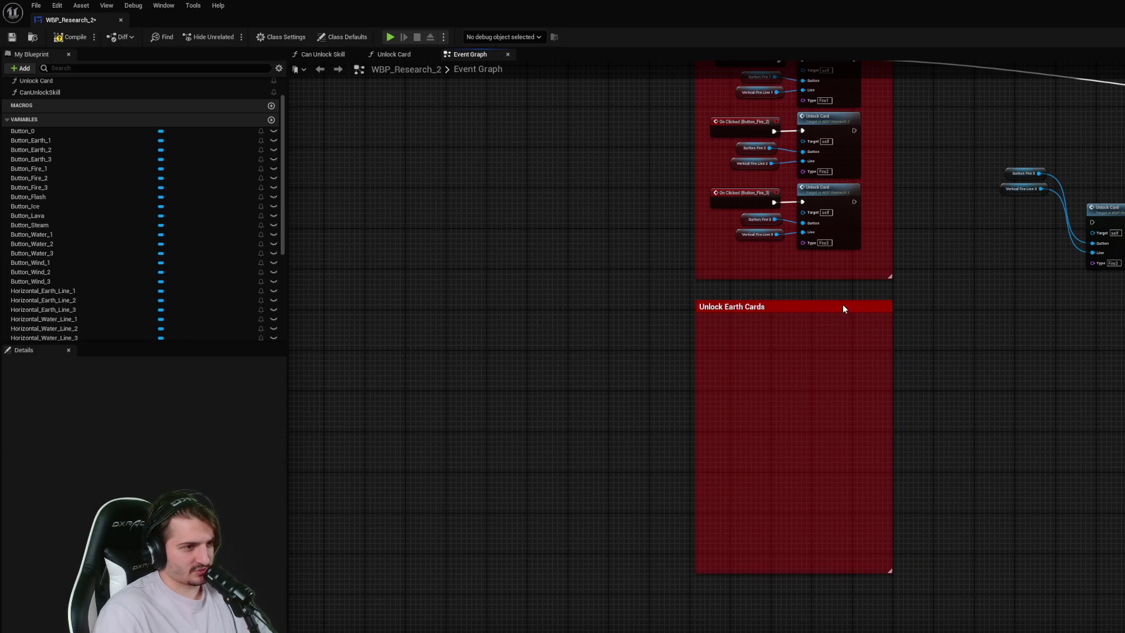
{"action": "left_click", "coordinate": [165, 419]}
{"action": "left_click_drag", "start_coordinate": [218, 485], "coordinate": [191, 521]}
{"action": "left_click", "coordinate": [623, 535]}
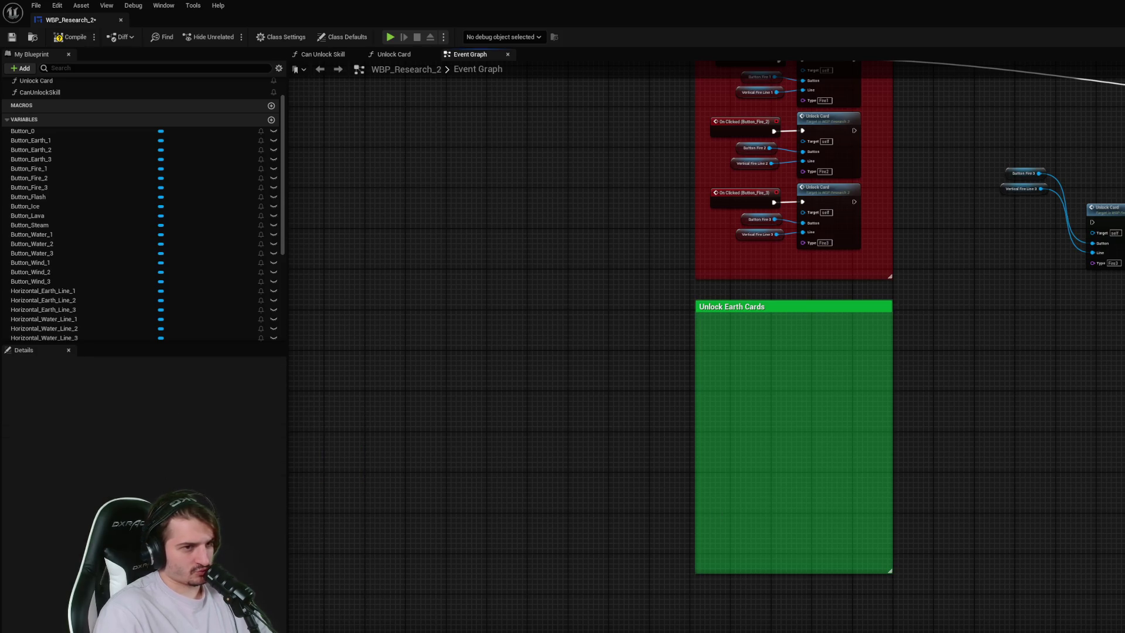
- Paste a copy of the Earth comment below it, titled 'Unlock Water Cards'
{"action": "scroll", "coordinate": [879, 352], "scroll_direction": "down", "scroll_amount": 2}
{"action": "scroll", "coordinate": [1103, 392], "scroll_direction": "down", "scroll_amount": 2}
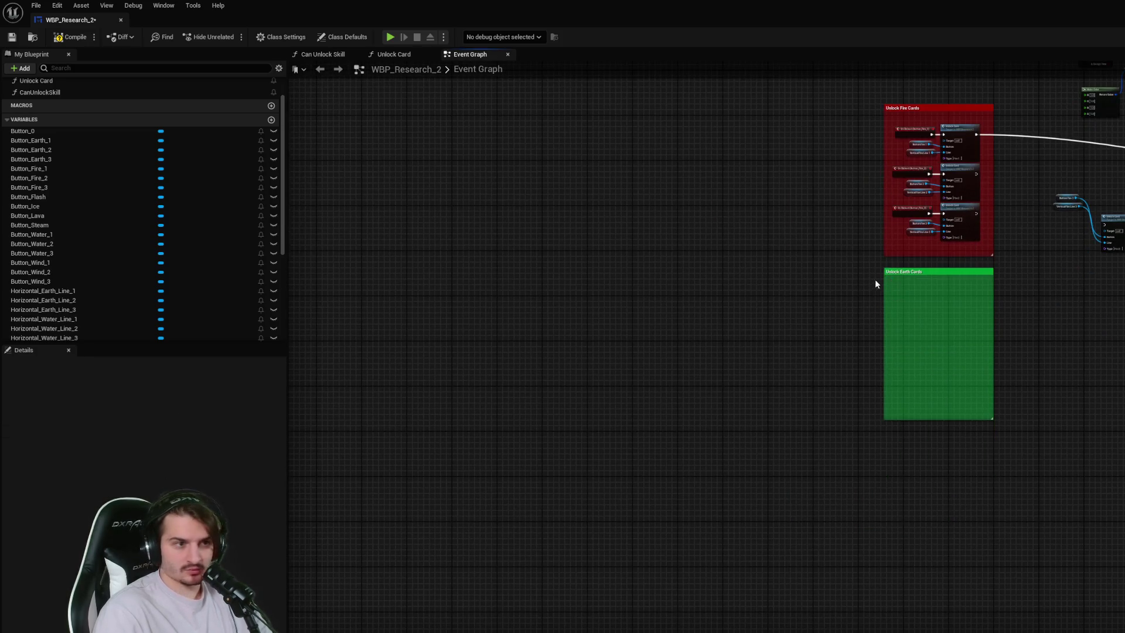
{"action": "left_click", "coordinate": [927, 271]}
{"action": "key", "text": "ctrl+c"}
{"action": "key", "text": "ctrl+v"}
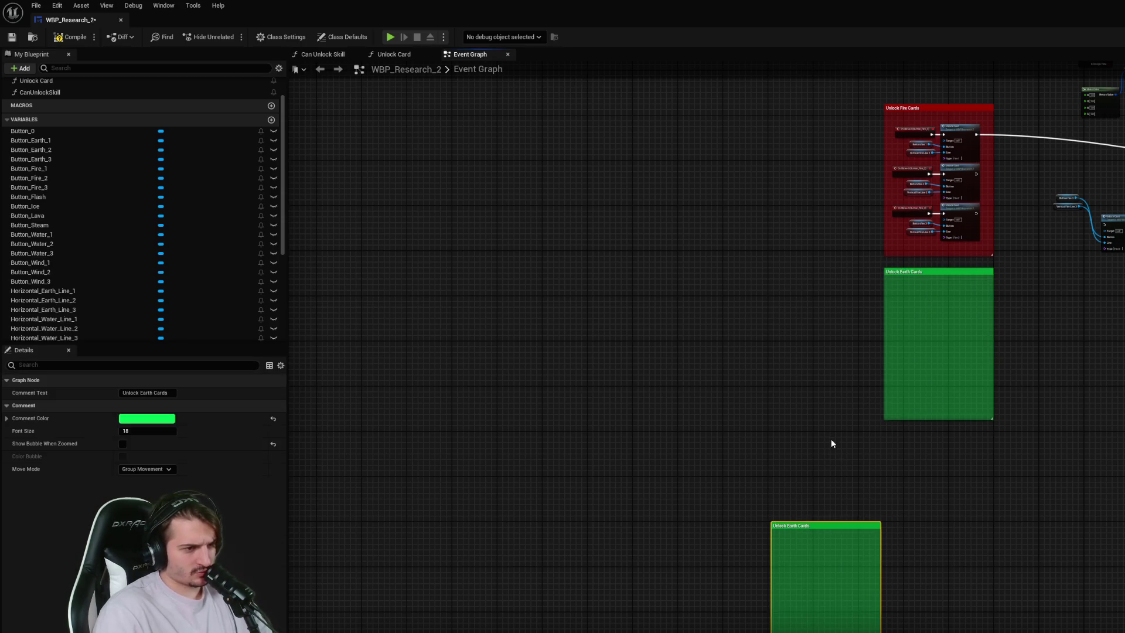
{"action": "mouse_move", "coordinate": [812, 525]}
{"action": "left_mouse_down"}
{"action": "mouse_move", "coordinate": [954, 424]}
{"action": "mouse_move", "coordinate": [926, 437]}
{"action": "left_mouse_up"}
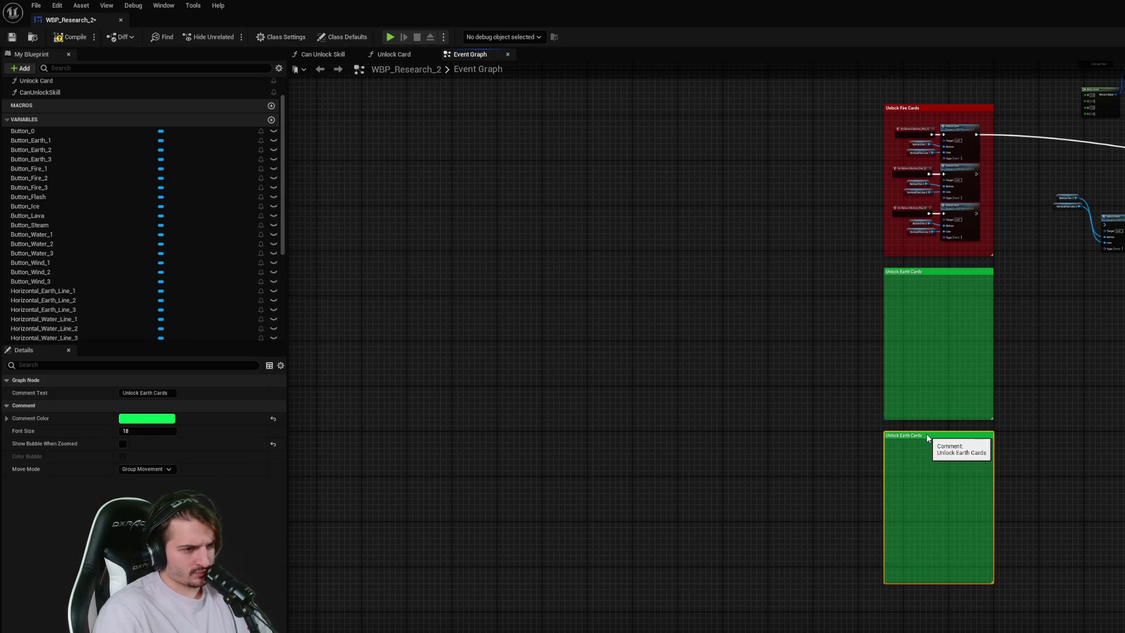
{"action": "double_click", "coordinate": [909, 434]}
{"action": "scroll", "coordinate": [908, 508], "scroll_direction": "up", "scroll_amount": 5}
{"action": "double_click", "coordinate": [905, 320]}
{"action": "type", "text": "Water"}
{"action": "key", "text": "Return"}
- Paste another comment copy underneath and rename it 'Unlock Wind Cards'
{"action": "scroll", "coordinate": [933, 368], "scroll_direction": "down", "scroll_amount": 4}
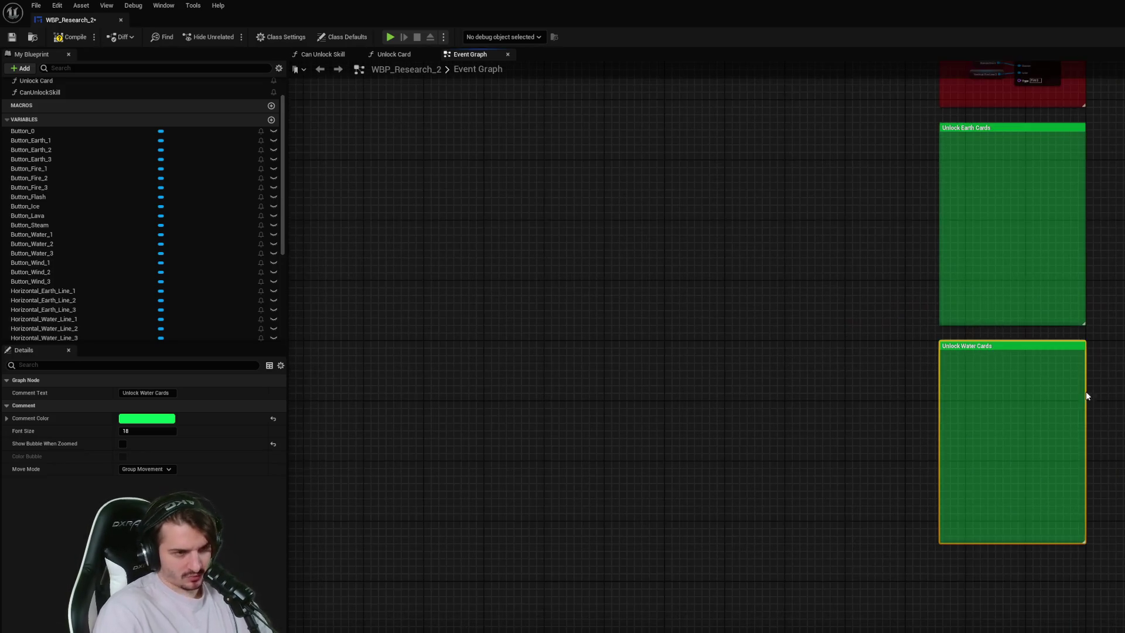
{"action": "key", "text": "ctrl+c"}
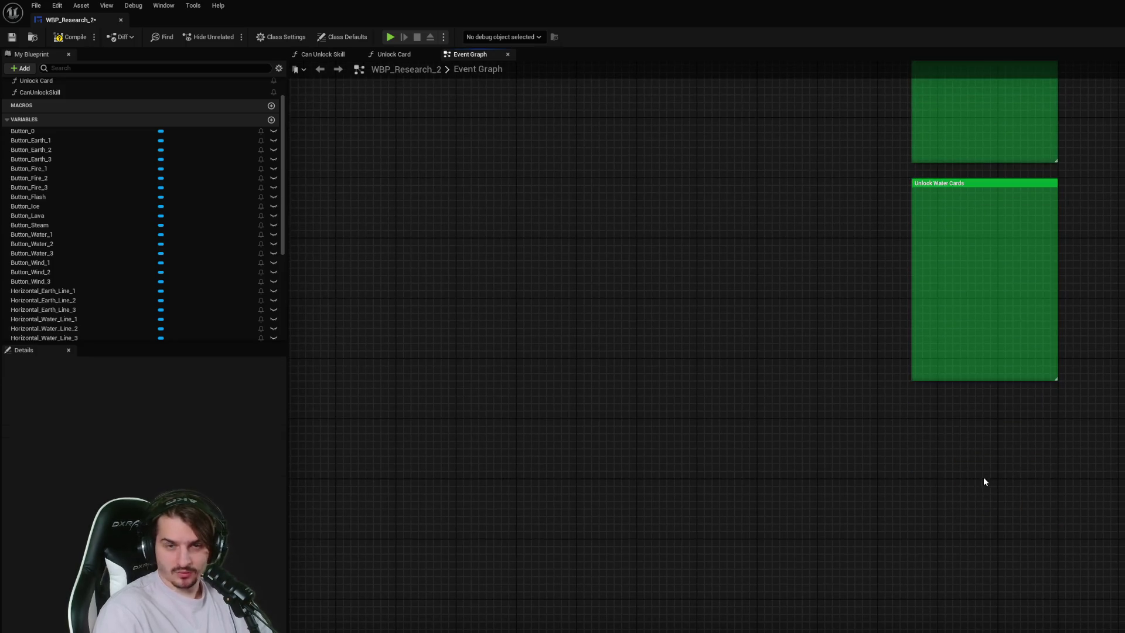
{"action": "key", "text": "ctrl+v"}
{"action": "left_click_drag", "start_coordinate": [1021, 484], "coordinate": [978, 435]}
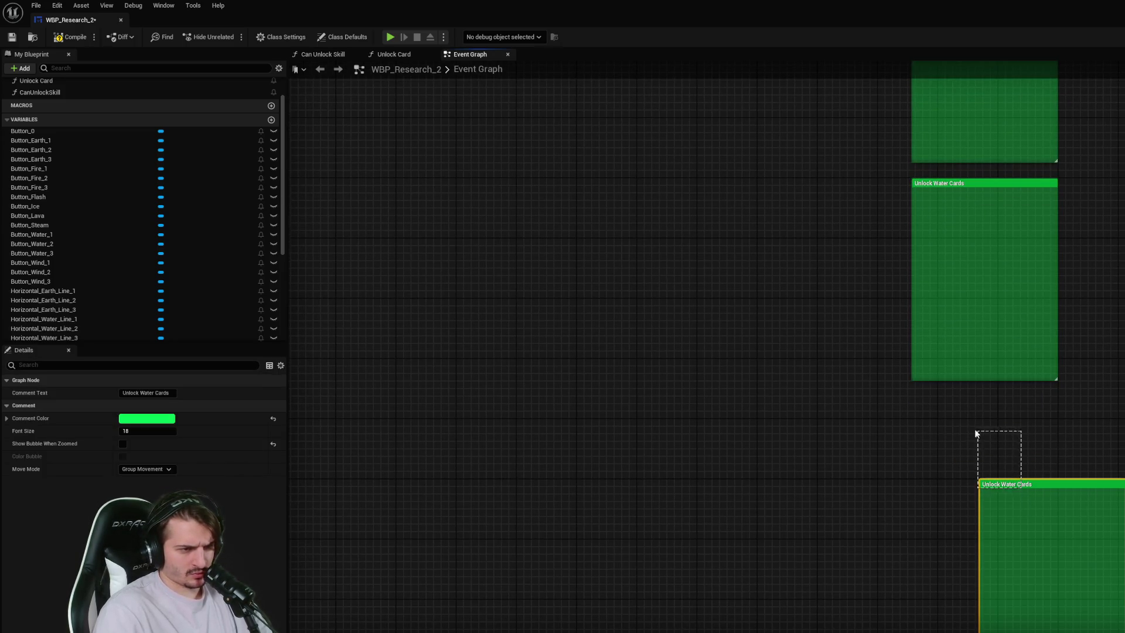
{"action": "left_click_drag", "start_coordinate": [1034, 488], "coordinate": [966, 401]}
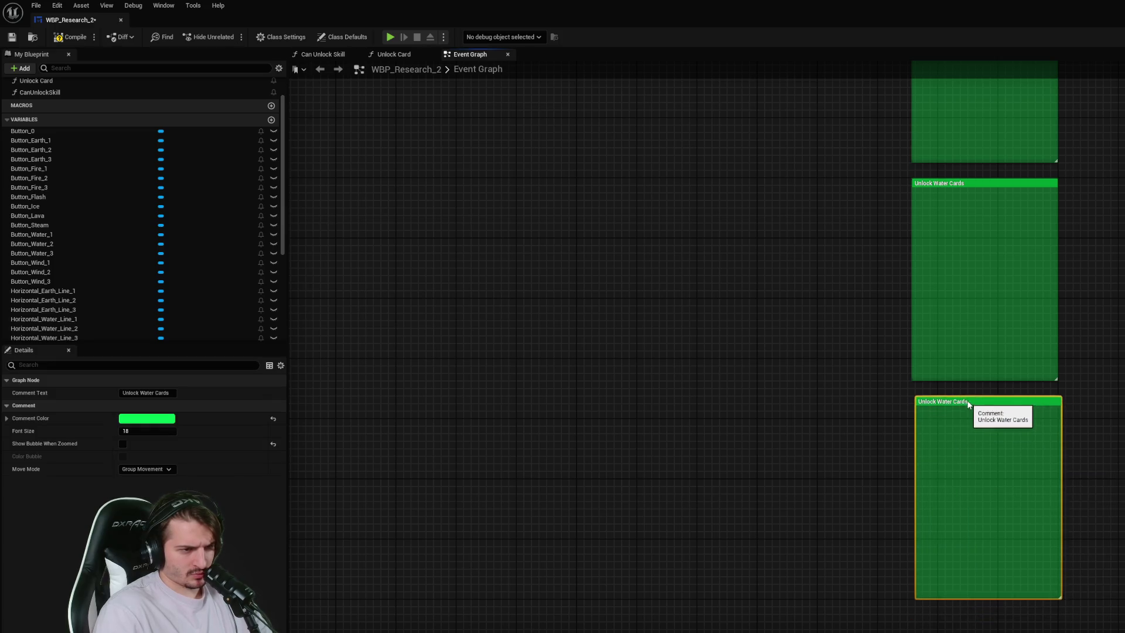
{"action": "scroll", "coordinate": [929, 456], "scroll_direction": "up", "scroll_amount": 4}
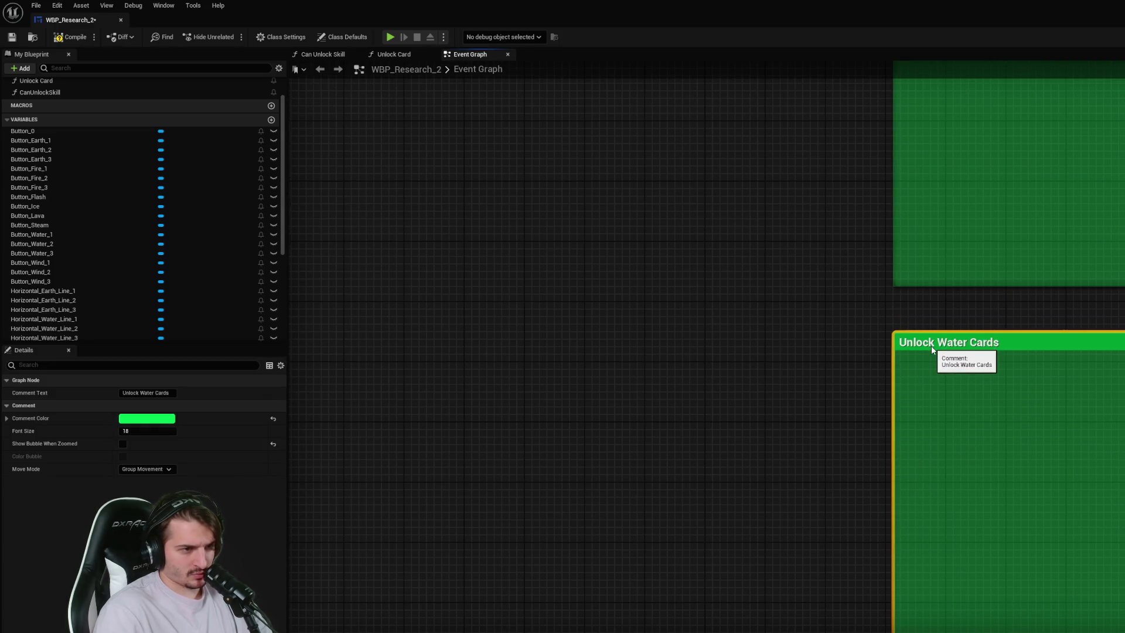
{"action": "double_click", "coordinate": [950, 338]}
{"action": "double_click", "coordinate": [950, 337]}
{"action": "type", "text": "Wind"}
{"action": "left_click", "coordinate": [996, 389]}
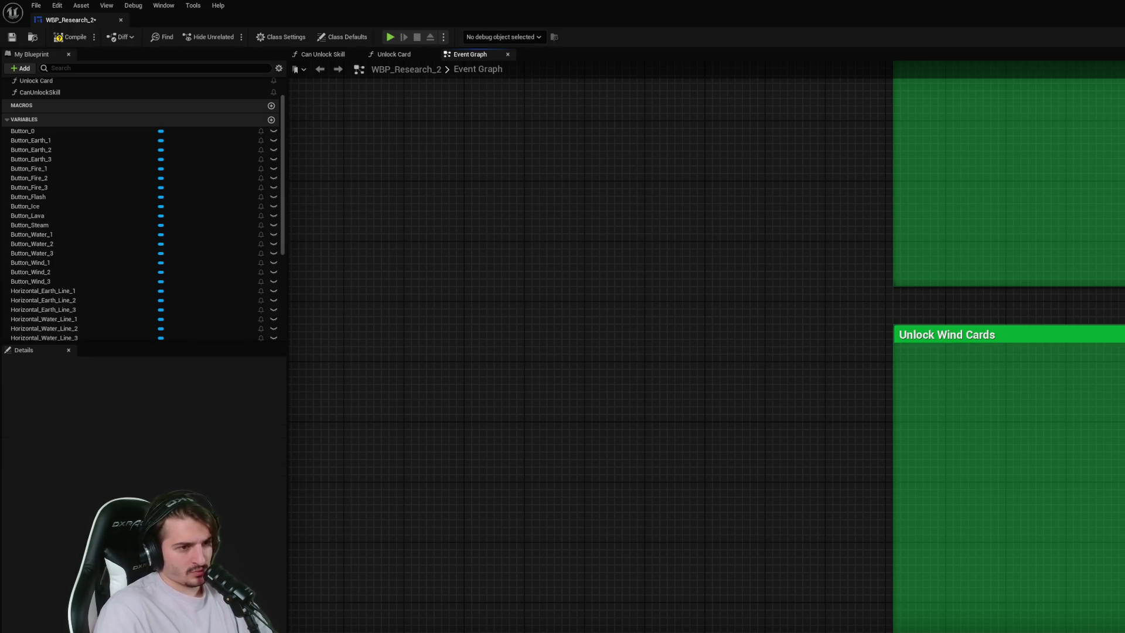
{"action": "scroll", "coordinate": [1005, 378], "scroll_direction": "down", "scroll_amount": 3}
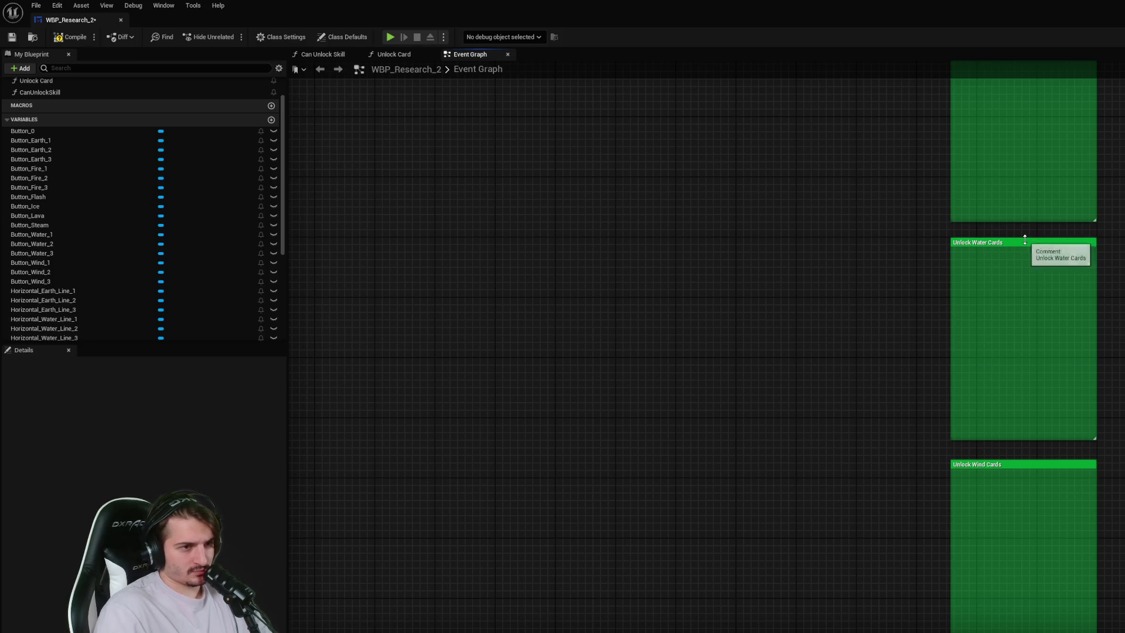
- Colour the Water Cards comment blue and the Wind Cards comment grey
{"action": "left_click", "coordinate": [1043, 248]}
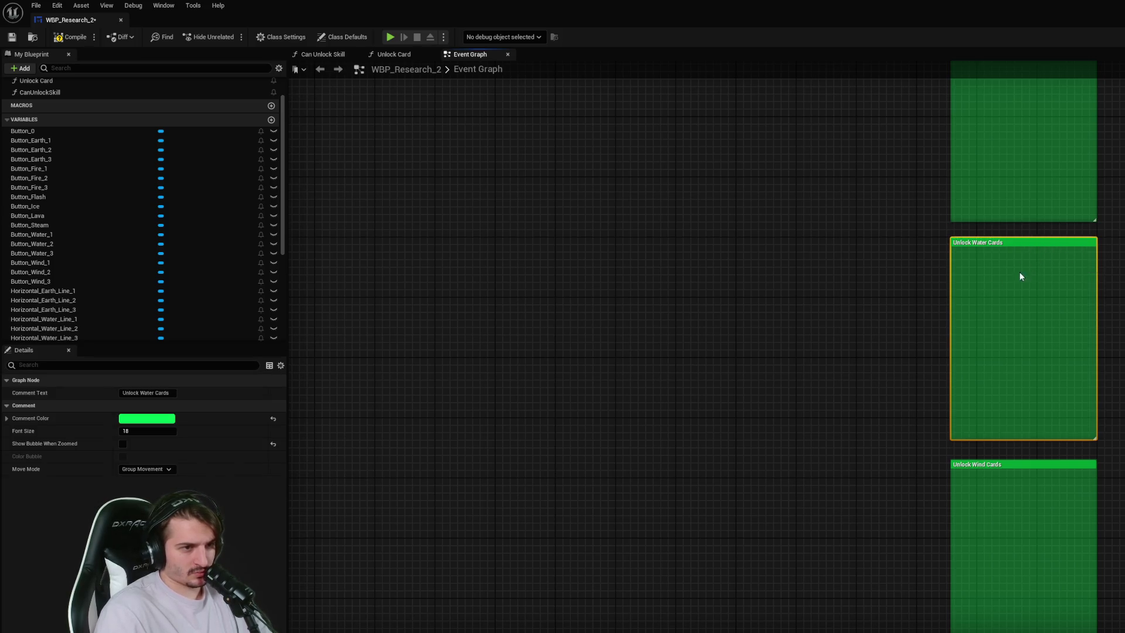
{"action": "left_click", "coordinate": [148, 420]}
{"action": "left_click", "coordinate": [170, 431]}
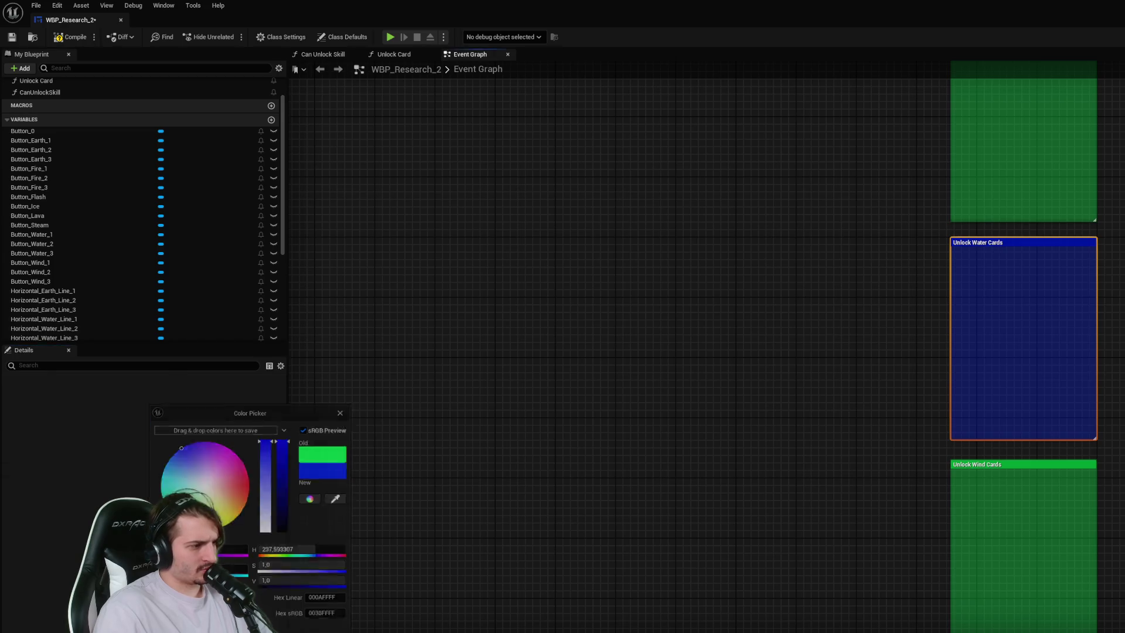
{"action": "left_click", "coordinate": [1015, 465]}
{"action": "left_click", "coordinate": [126, 418]}
{"action": "mouse_move", "coordinate": [170, 516]}
{"action": "left_mouse_down"}
{"action": "mouse_move", "coordinate": [187, 521]}
{"action": "mouse_move", "coordinate": [189, 483]}
{"action": "left_mouse_up"}
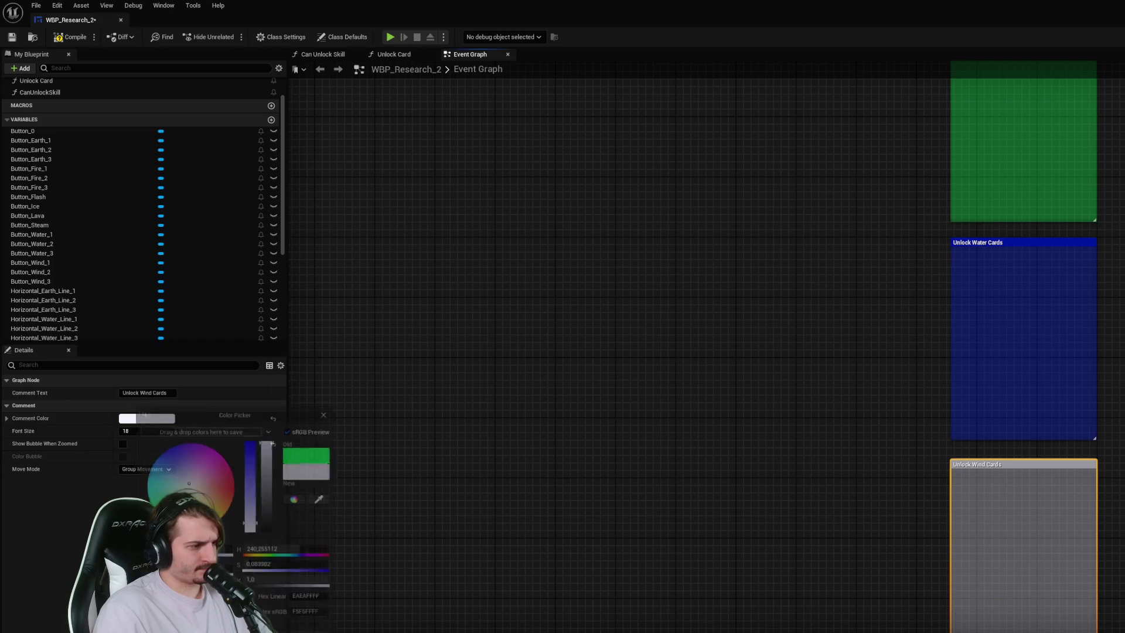
{"action": "left_click", "coordinate": [786, 372]}
{"action": "scroll", "coordinate": [839, 312], "scroll_direction": "down", "scroll_amount": 4}
{"action": "scroll", "coordinate": [809, 214], "scroll_direction": "up", "scroll_amount": 5}
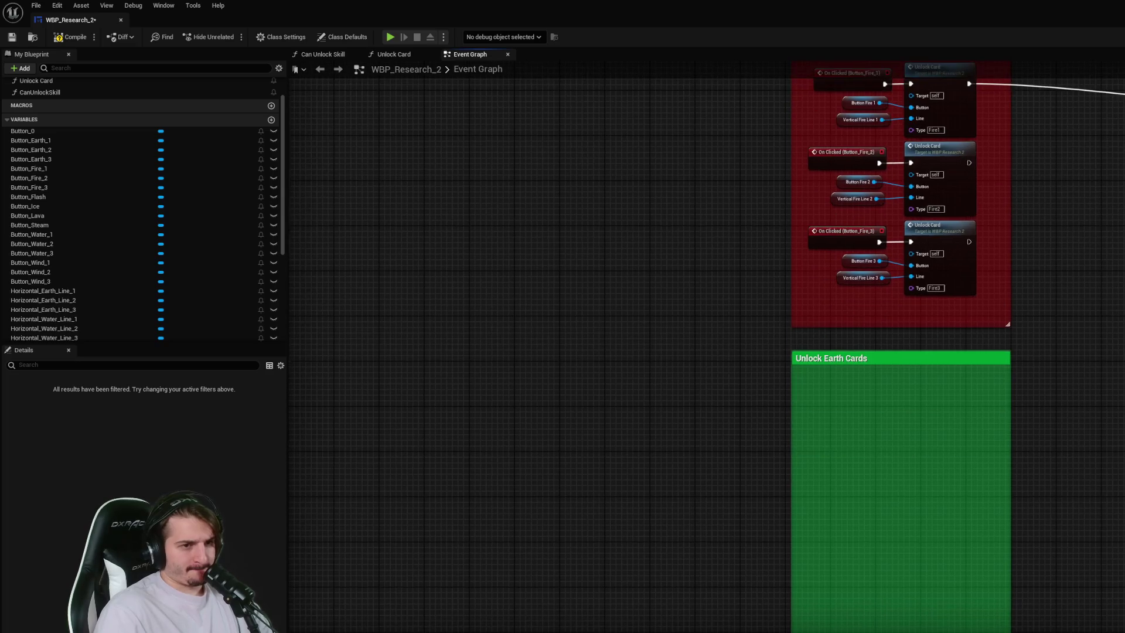
- Paste the Fire 3 unlock nodes into the Earth comment and move Water and Wind comments down
{"action": "key", "text": "ctrl+v"}
{"action": "left_click_drag", "start_coordinate": [980, 341], "coordinate": [984, 388]}
{"action": "scroll", "coordinate": [1027, 470], "scroll_direction": "down", "scroll_amount": 2}
{"action": "mouse_move", "coordinate": [942, 467]}
{"action": "left_mouse_down"}
{"action": "mouse_move", "coordinate": [967, 557]}
{"action": "mouse_move", "coordinate": [803, 150]}
{"action": "mouse_move", "coordinate": [804, 111]}
{"action": "left_mouse_up"}
{"action": "left_click_drag", "start_coordinate": [882, 117], "coordinate": [882, 400]}
{"action": "left_click", "coordinate": [809, 351]}
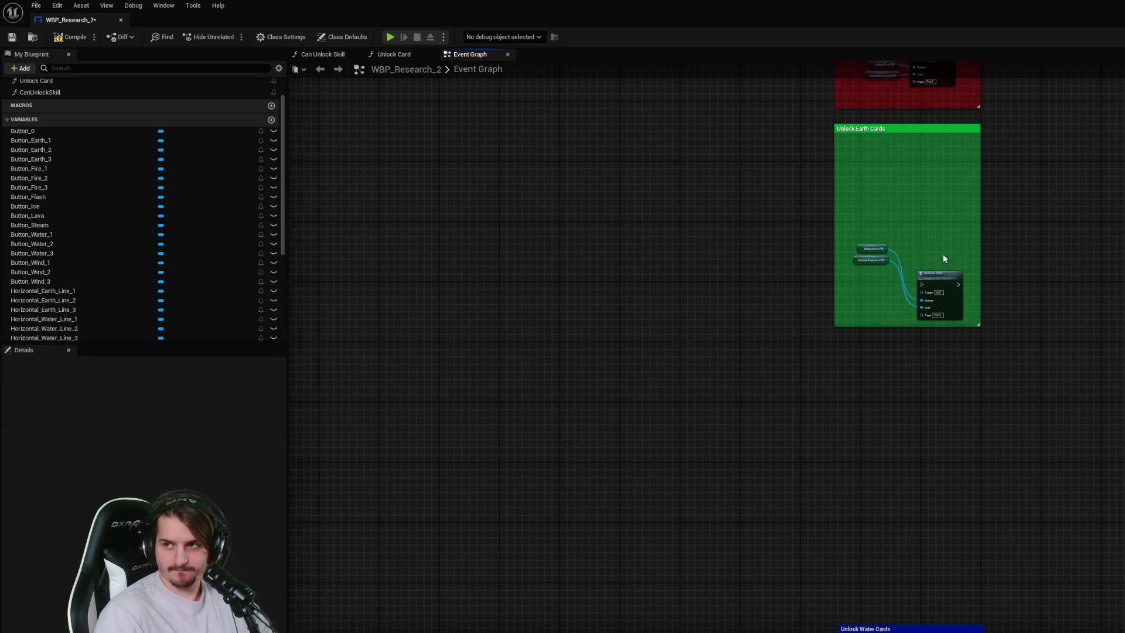
- Add a Button Earth 1 getter beside the Unlock Earth Cards comment
{"action": "scroll", "coordinate": [941, 255], "scroll_direction": "up", "scroll_amount": 4}
{"action": "left_click_drag", "start_coordinate": [954, 279], "coordinate": [970, 391]}
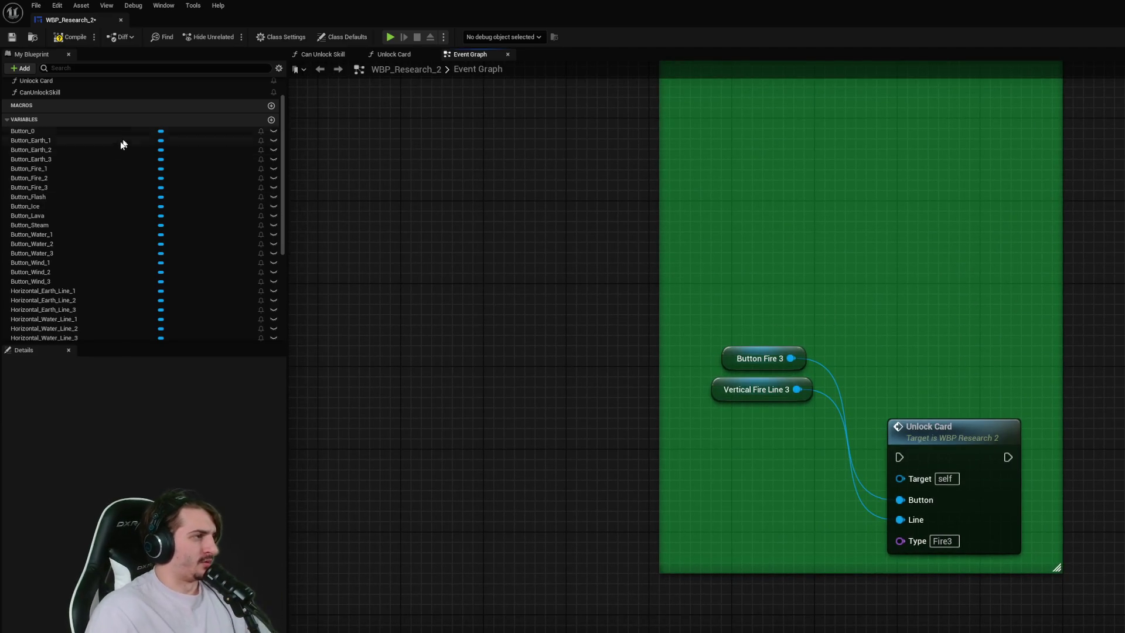
{"action": "left_click_drag", "start_coordinate": [89, 142], "coordinate": [596, 336]}
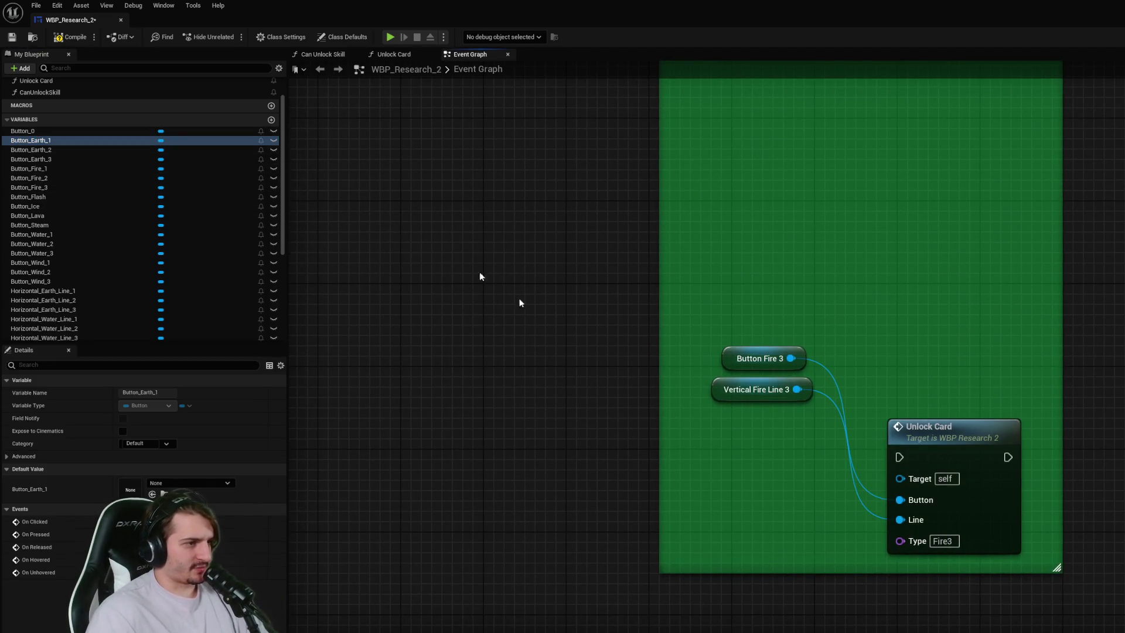
{"action": "left_click_drag", "start_coordinate": [29, 141], "coordinate": [474, 154]}
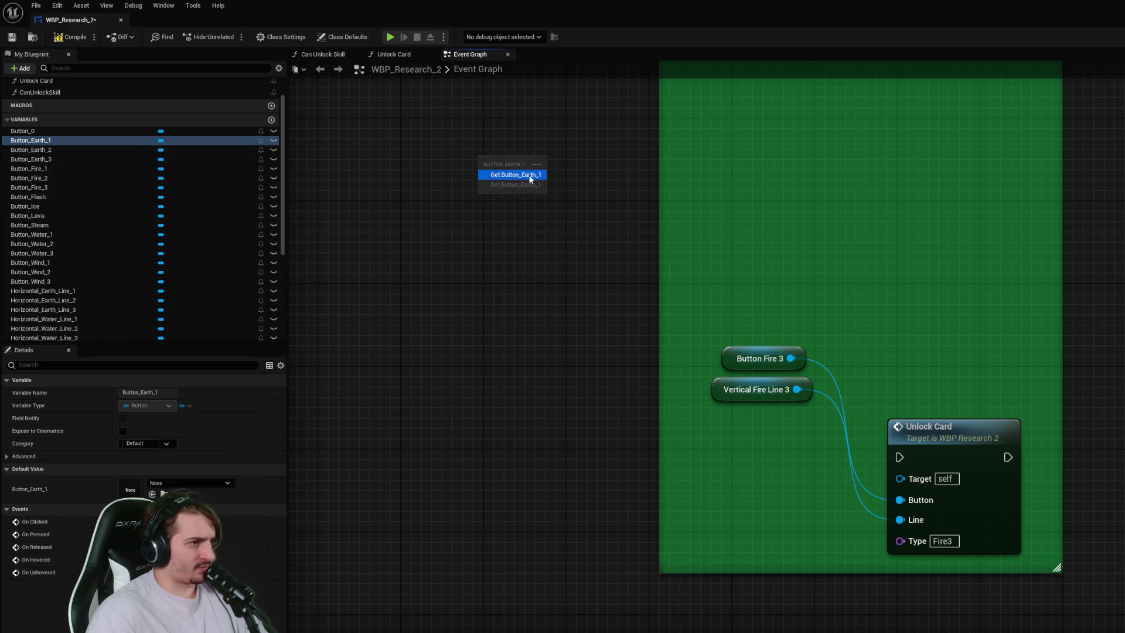
- Add getters for Button Earth 2 and Button Earth 3
{"action": "mouse_move", "coordinate": [21, 150]}
{"action": "left_mouse_down"}
{"action": "mouse_move", "coordinate": [441, 256]}
{"action": "mouse_move", "coordinate": [463, 241]}
{"action": "left_mouse_up"}
{"action": "left_click", "coordinate": [519, 258]}
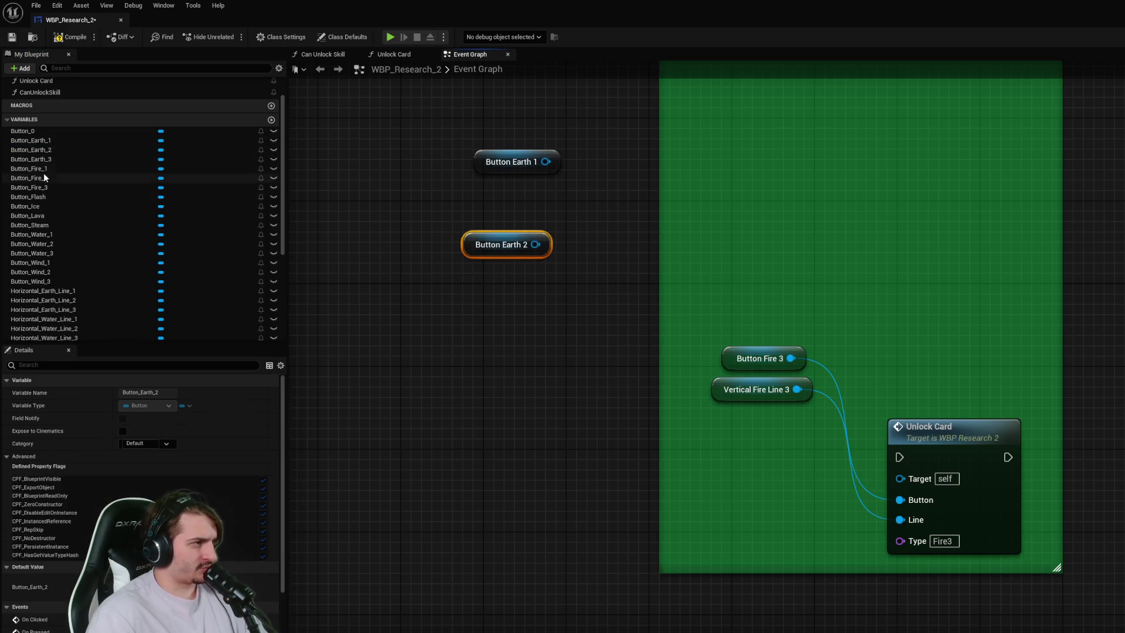
{"action": "left_click", "coordinate": [50, 160]}
{"action": "left_click_drag", "start_coordinate": [51, 164], "coordinate": [481, 324]}
{"action": "left_click", "coordinate": [508, 346]}
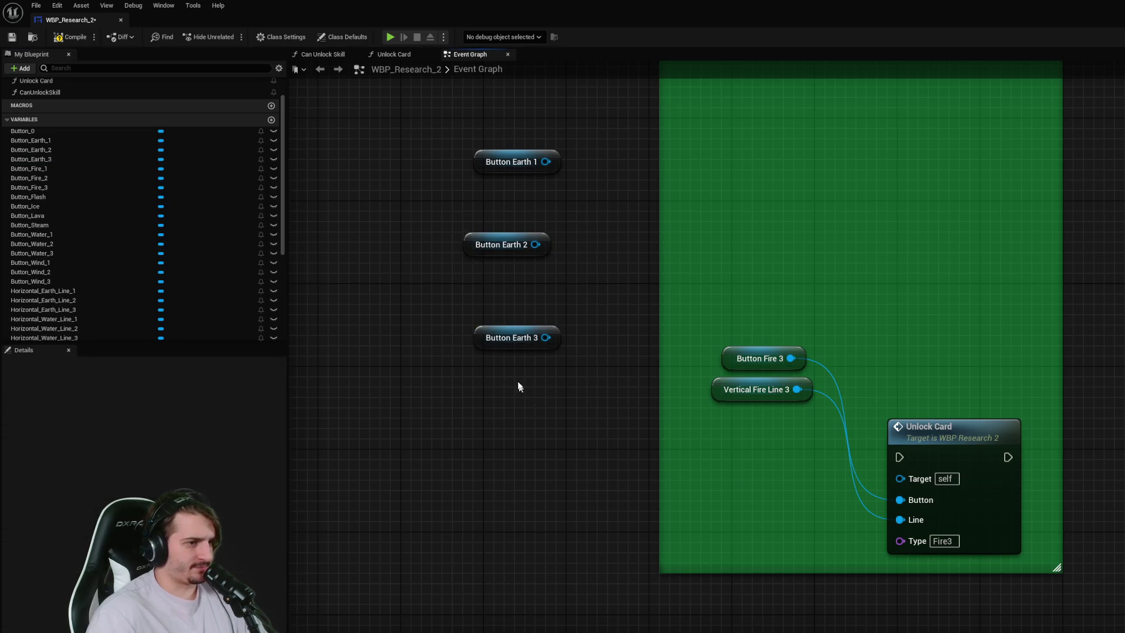
- Add getters for Horizontal Earth Line 1, 2 and 3 beside the Earth comment
{"action": "scroll", "coordinate": [111, 195], "scroll_direction": "down", "scroll_amount": 6}
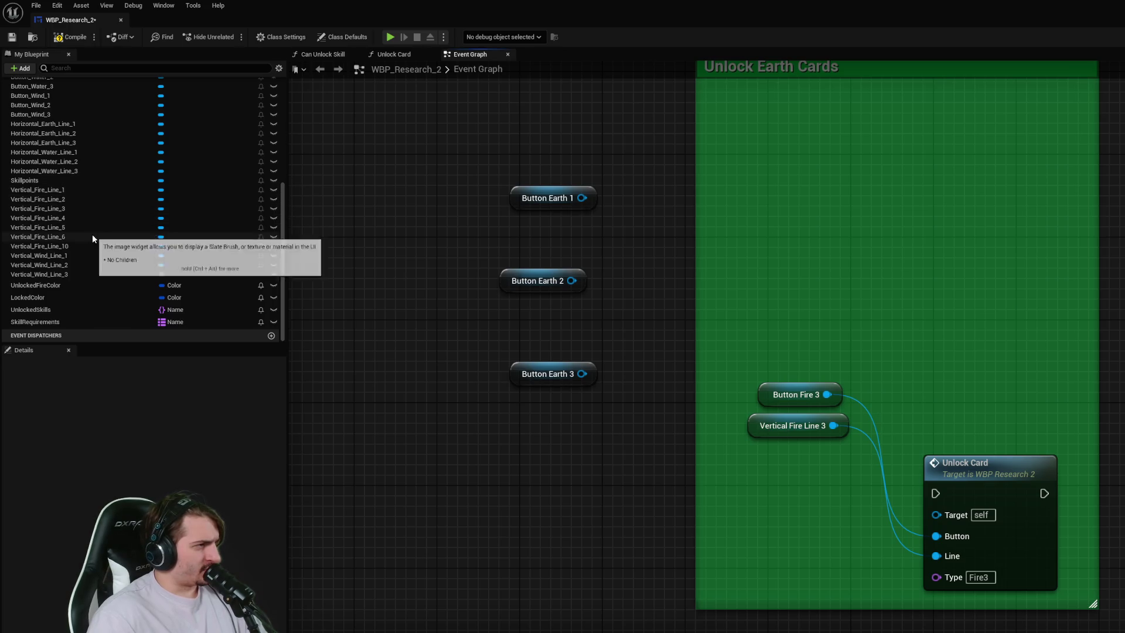
{"action": "left_click_drag", "start_coordinate": [73, 125], "coordinate": [363, 413]}
{"action": "left_click", "coordinate": [378, 412]}
{"action": "mouse_move", "coordinate": [120, 134]}
{"action": "left_mouse_down"}
{"action": "mouse_move", "coordinate": [156, 221]}
{"action": "mouse_move", "coordinate": [352, 465]}
{"action": "left_mouse_up"}
{"action": "left_click", "coordinate": [388, 479]}
{"action": "mouse_move", "coordinate": [111, 143]}
{"action": "left_mouse_down"}
{"action": "mouse_move", "coordinate": [114, 170]}
{"action": "mouse_move", "coordinate": [368, 508]}
{"action": "left_mouse_up"}
{"action": "left_click", "coordinate": [410, 523]}
{"action": "mouse_move", "coordinate": [463, 503]}
{"action": "left_mouse_down"}
{"action": "mouse_move", "coordinate": [497, 478]}
{"action": "mouse_move", "coordinate": [497, 493]}
{"action": "left_mouse_up"}
{"action": "left_click_drag", "start_coordinate": [678, 548], "coordinate": [652, 486]}
{"action": "left_click", "coordinate": [832, 407]}
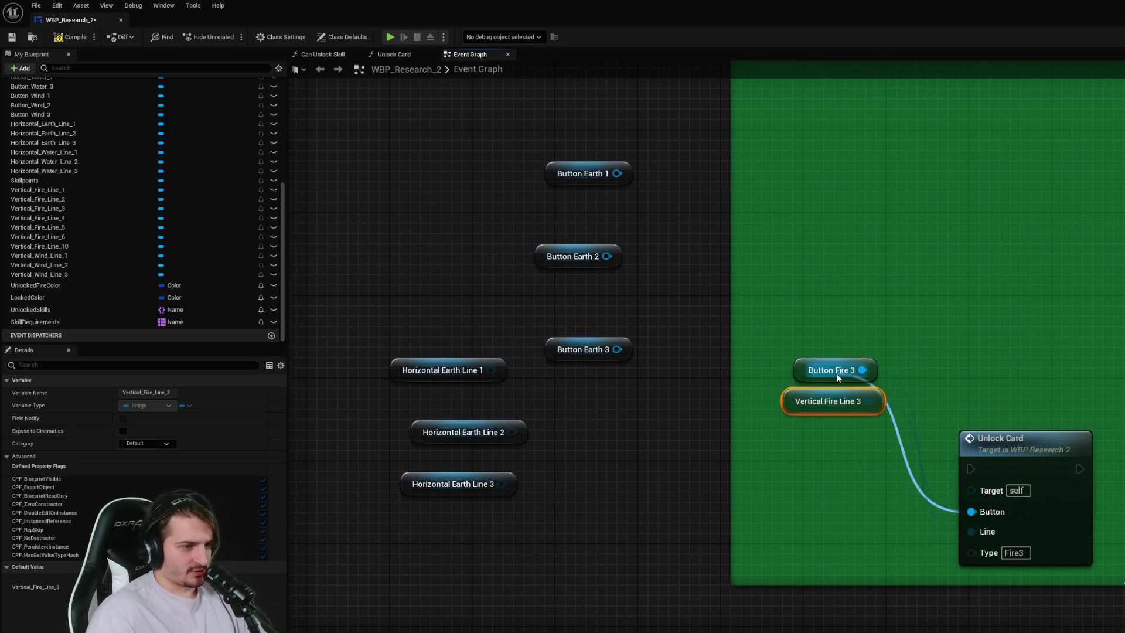
- Delete the copied Fire 3 getter nodes and move the Unlock Card node higher in the comment
{"action": "left_click", "coordinate": [800, 370], "text": "ctrl"}
{"action": "key", "text": "Delete"}
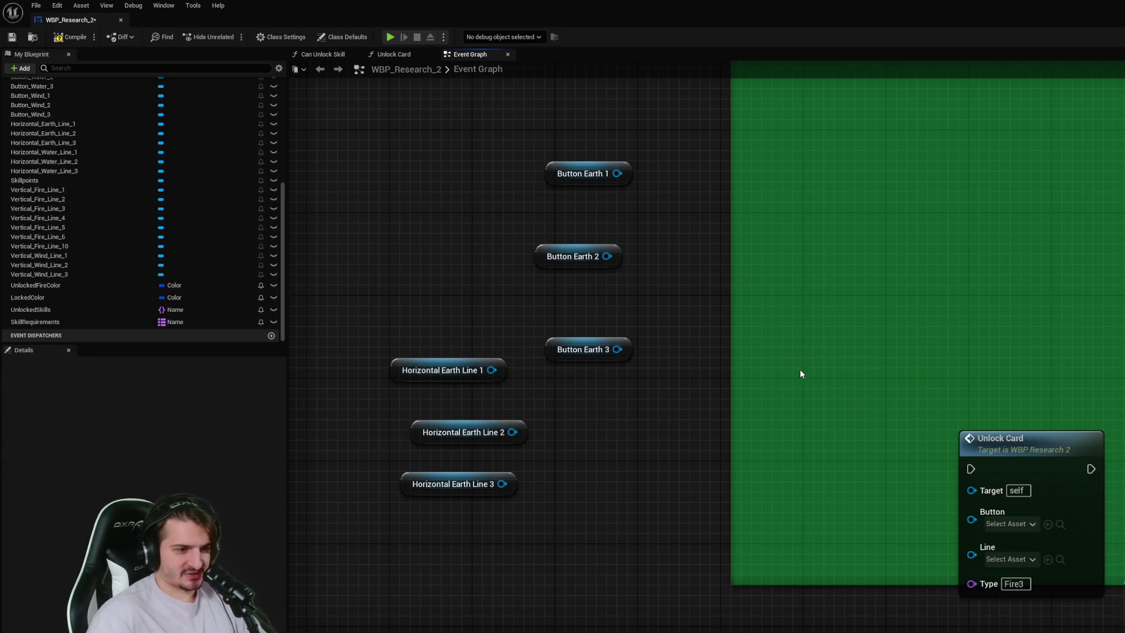
{"action": "left_click_drag", "start_coordinate": [1009, 439], "coordinate": [1018, 407]}
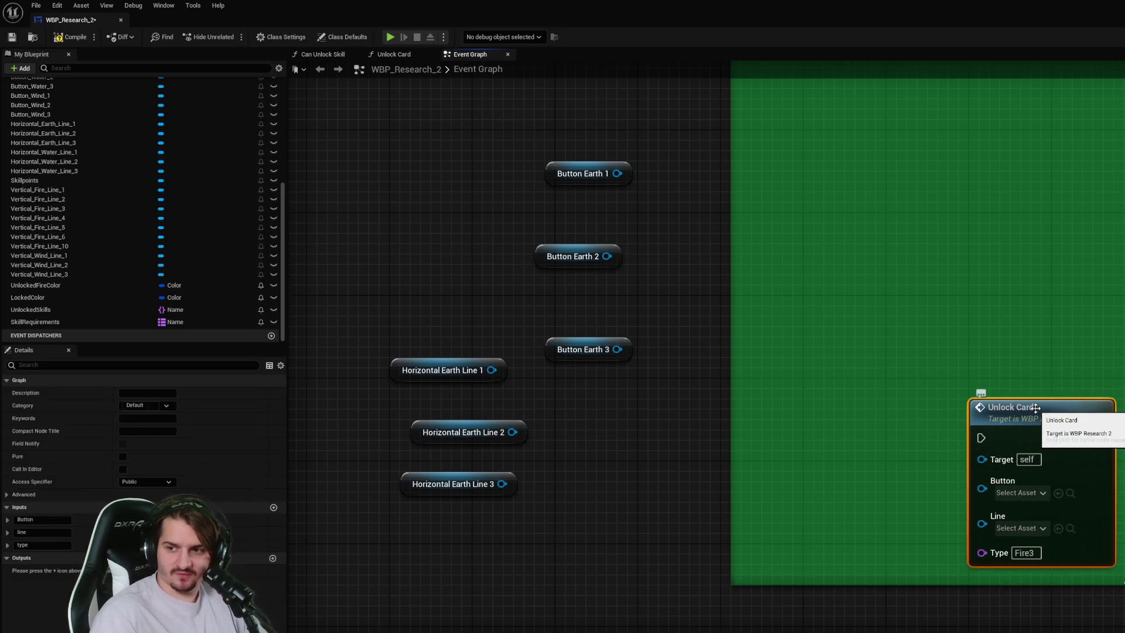
- Duplicate the Unlock Card twice, stack the copies above it, and raise the Earth comment's top edge
{"action": "key", "text": "ctrl+d"}
{"action": "left_click_drag", "start_coordinate": [1102, 455], "coordinate": [1032, 234]}
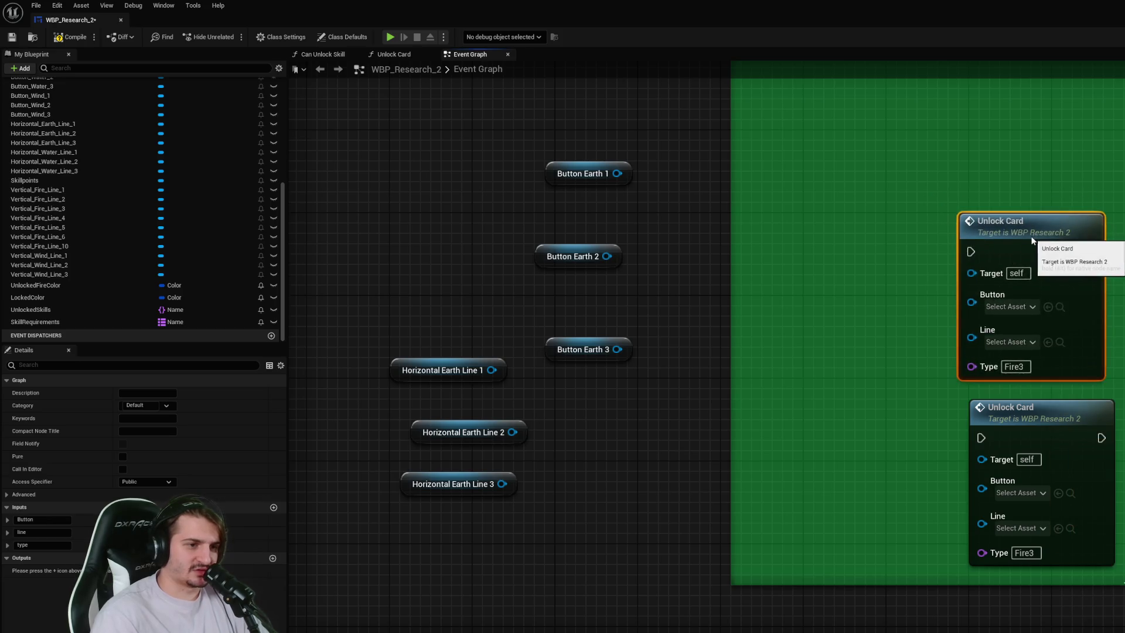
{"action": "key", "text": "ctrl+d"}
{"action": "mouse_move", "coordinate": [1108, 366]}
{"action": "left_mouse_down"}
{"action": "mouse_move", "coordinate": [1031, 117]}
{"action": "mouse_move", "coordinate": [1042, 117]}
{"action": "left_mouse_up"}
{"action": "scroll", "coordinate": [1079, 187], "scroll_direction": "down", "scroll_amount": 1}
{"action": "left_click_drag", "start_coordinate": [940, 133], "coordinate": [941, 100]}
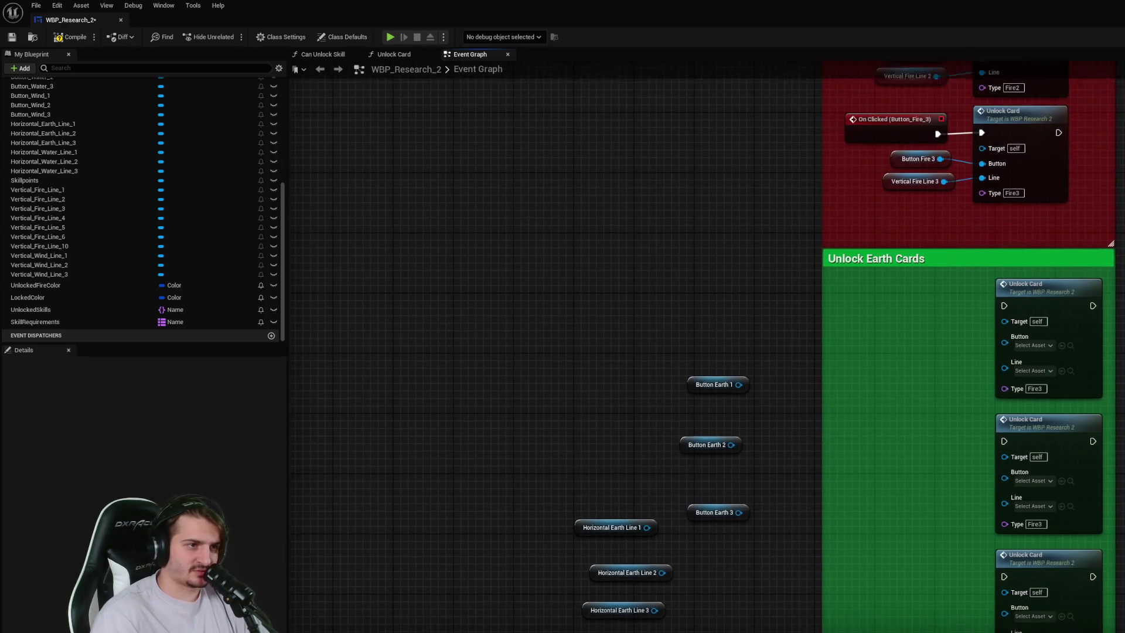
- Wire Button Earth 1 and Horizontal Earth Line 1 into the first Unlock Card, typed Earth1
{"action": "mouse_move", "coordinate": [718, 333]}
{"action": "left_mouse_down"}
{"action": "mouse_move", "coordinate": [920, 311]}
{"action": "mouse_move", "coordinate": [913, 291]}
{"action": "left_mouse_up"}
{"action": "mouse_move", "coordinate": [944, 285]}
{"action": "left_mouse_down"}
{"action": "mouse_move", "coordinate": [991, 298]}
{"action": "mouse_move", "coordinate": [1016, 283]}
{"action": "left_mouse_up"}
{"action": "mouse_move", "coordinate": [606, 479]}
{"action": "left_mouse_down"}
{"action": "mouse_move", "coordinate": [907, 314]}
{"action": "mouse_move", "coordinate": [1016, 299]}
{"action": "left_mouse_up"}
{"action": "left_click", "coordinate": [953, 381]}
{"action": "type", "text": "Ea"}
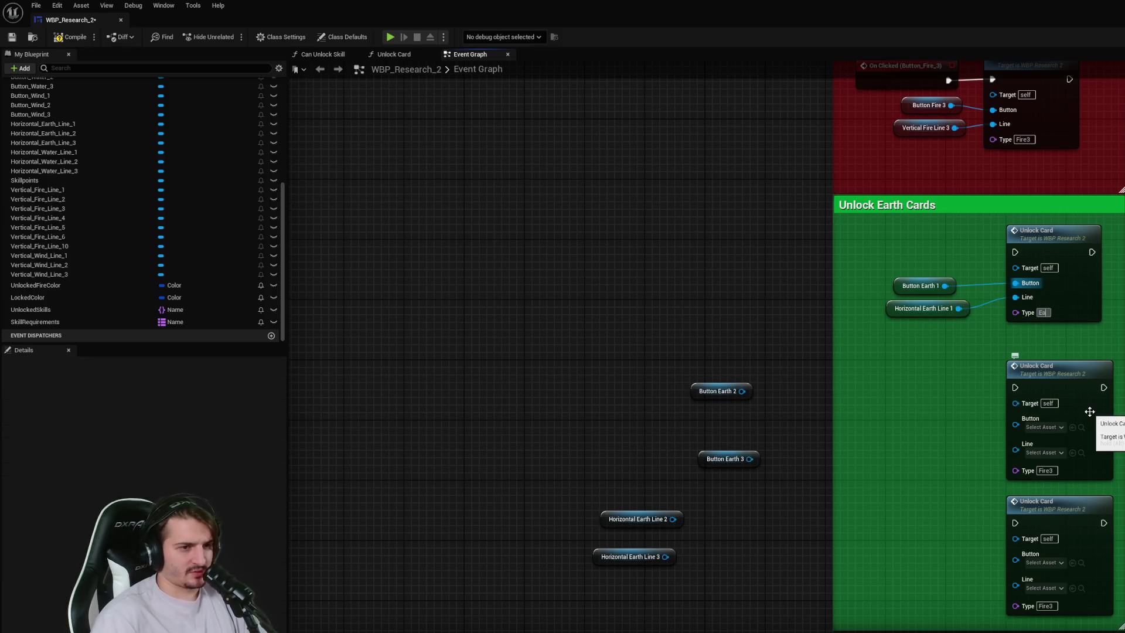
{"action": "key", "text": "Return"}
- Connect Button Earth 2–3 and Horizontal Earth Line 2–3 to the second and third Unlock Cards
{"action": "mouse_move", "coordinate": [714, 399]}
{"action": "left_mouse_down"}
{"action": "mouse_move", "coordinate": [926, 419]}
{"action": "mouse_move", "coordinate": [924, 453]}
{"action": "mouse_move", "coordinate": [924, 430]}
{"action": "left_mouse_up"}
{"action": "left_click_drag", "start_coordinate": [953, 421], "coordinate": [1016, 419]}
{"action": "mouse_move", "coordinate": [727, 458]}
{"action": "left_mouse_down"}
{"action": "mouse_move", "coordinate": [949, 468]}
{"action": "mouse_move", "coordinate": [919, 550]}
{"action": "mouse_move", "coordinate": [1016, 554]}
{"action": "left_mouse_up"}
{"action": "mouse_move", "coordinate": [632, 549]}
{"action": "left_mouse_down"}
{"action": "mouse_move", "coordinate": [910, 588]}
{"action": "mouse_move", "coordinate": [917, 572]}
{"action": "mouse_move", "coordinate": [1016, 568]}
{"action": "left_mouse_up"}
{"action": "mouse_move", "coordinate": [639, 527]}
{"action": "left_mouse_down"}
{"action": "mouse_move", "coordinate": [926, 489]}
{"action": "mouse_move", "coordinate": [925, 452]}
{"action": "mouse_move", "coordinate": [1025, 441]}
{"action": "left_mouse_up"}
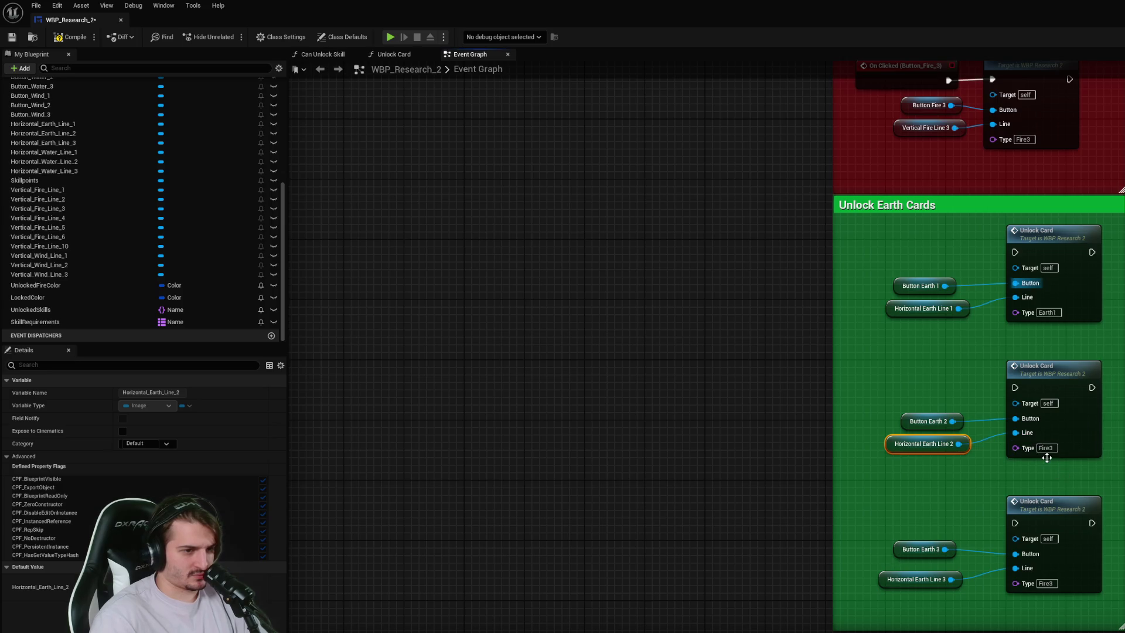
- Set the second and third cards' types to Earth2 and Earth3, then save WBP_Research_2
{"action": "left_click", "coordinate": [1058, 312]}
{"action": "left_click", "coordinate": [1043, 449]}
{"action": "type", "text": "Earth2"}
{"action": "key", "text": "Return"}
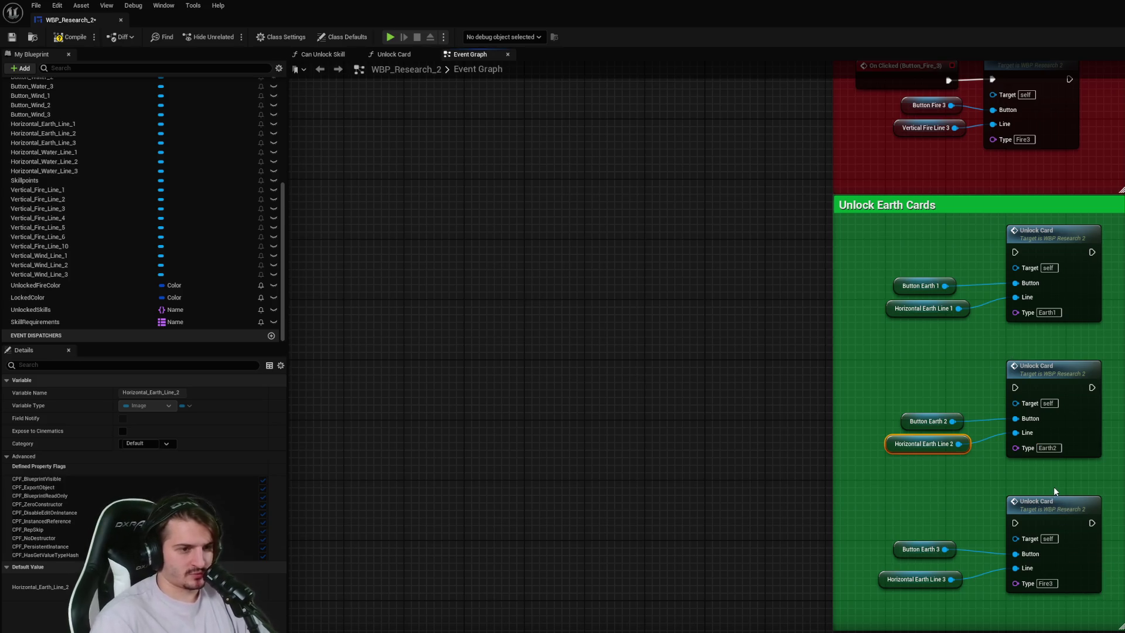
{"action": "left_click", "coordinate": [1048, 584]}
{"action": "type", "text": "Earth1"}
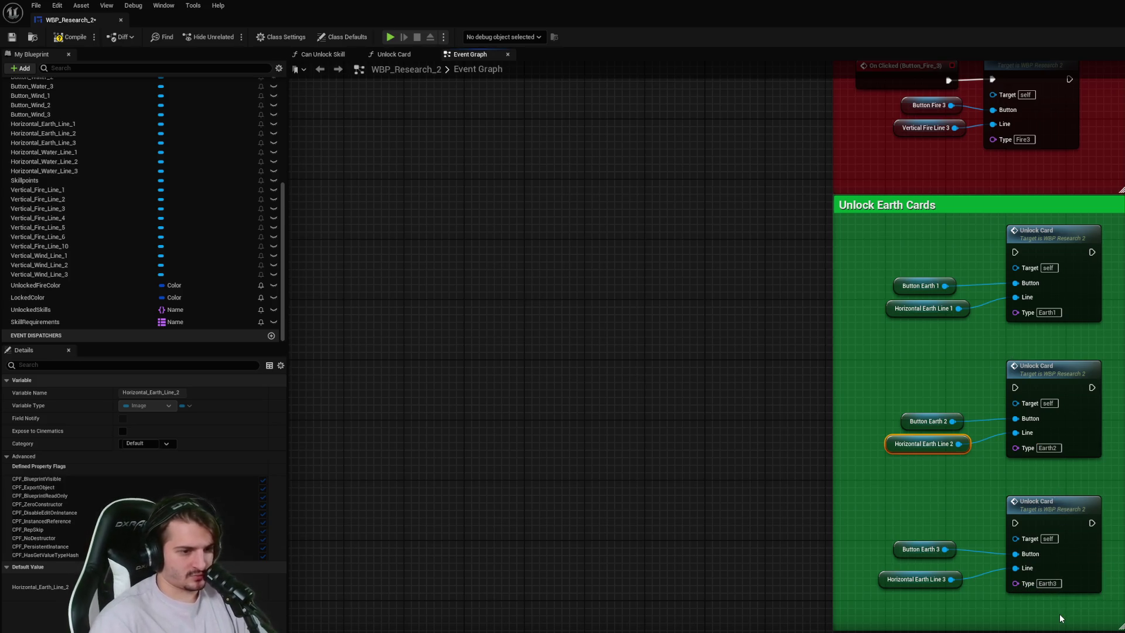
{"action": "key", "text": "ctrl+s"}
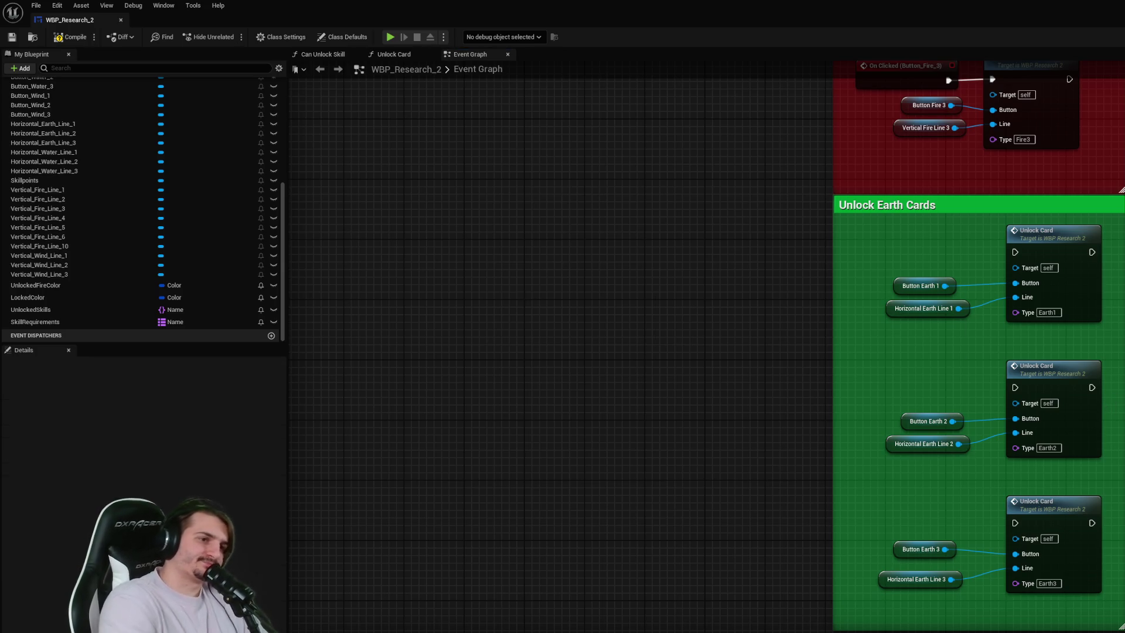
- Move the second and third Earth card groups up and shift all nine Earth nodes left
{"action": "scroll", "coordinate": [1020, 500], "scroll_direction": "down", "scroll_amount": 5}
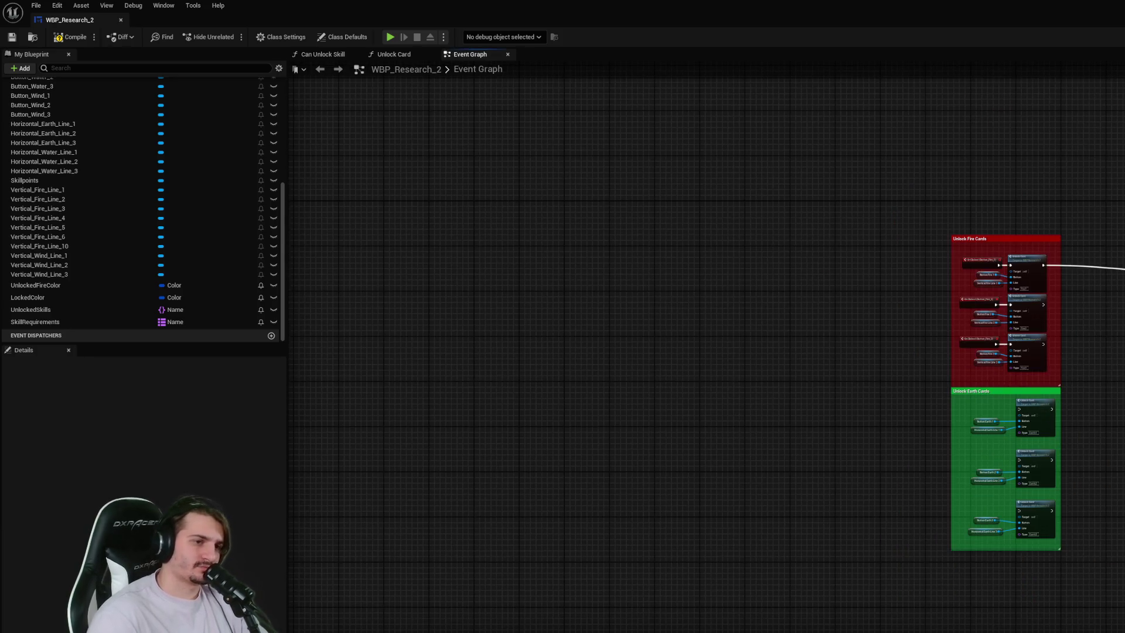
{"action": "scroll", "coordinate": [1049, 326], "scroll_direction": "up", "scroll_amount": 5}
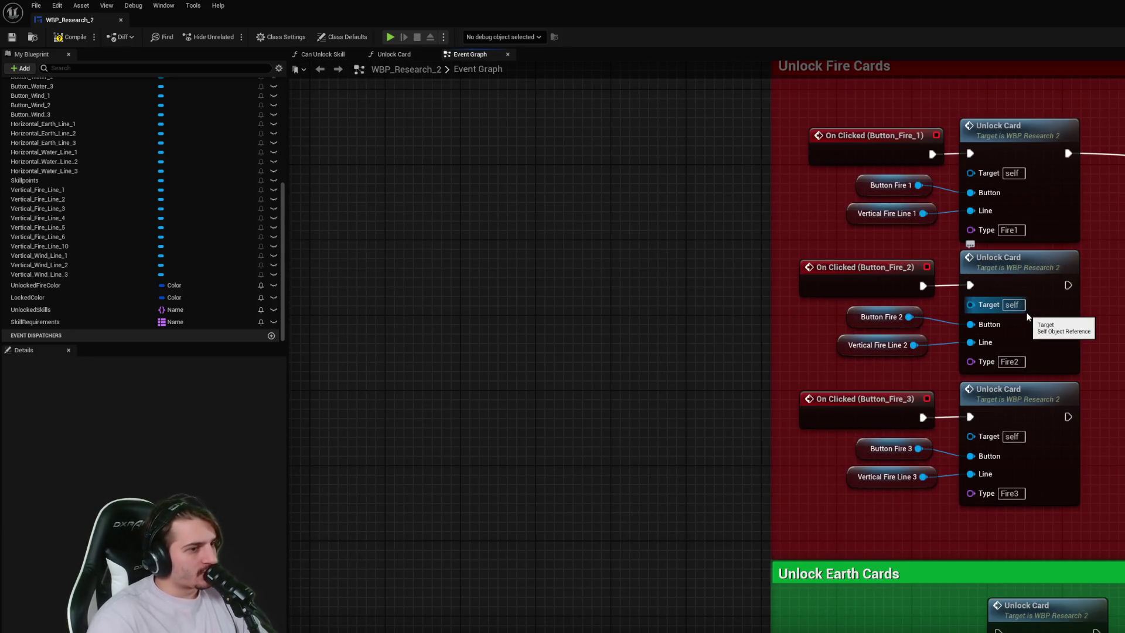
{"action": "scroll", "coordinate": [1074, 359], "scroll_direction": "down", "scroll_amount": 3}
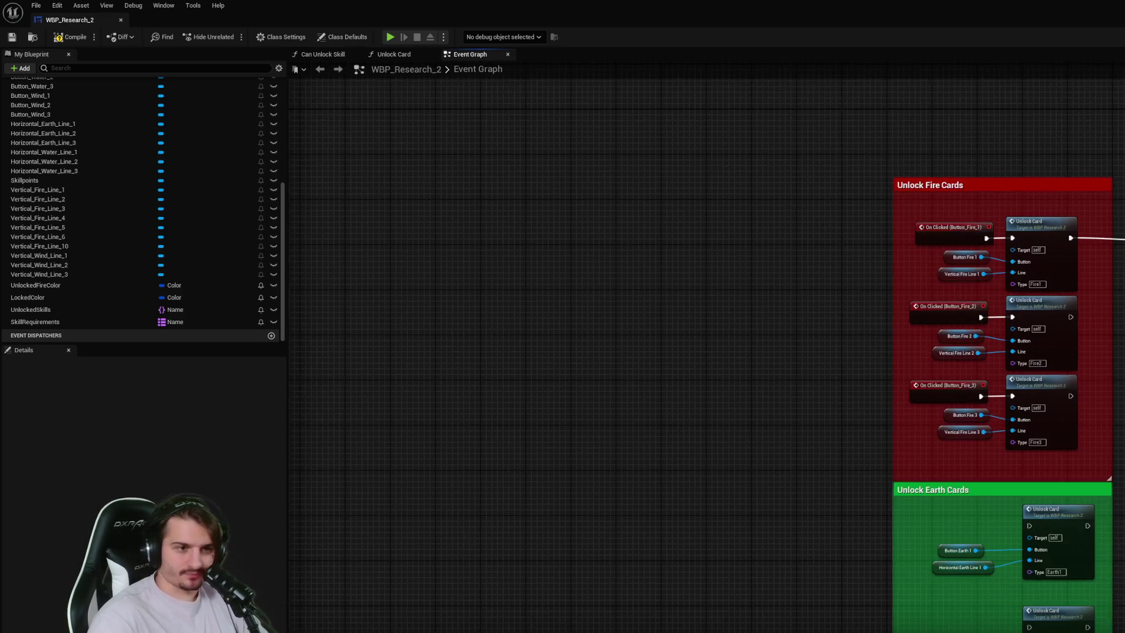
{"action": "scroll", "coordinate": [1011, 352], "scroll_direction": "down", "scroll_amount": 3}
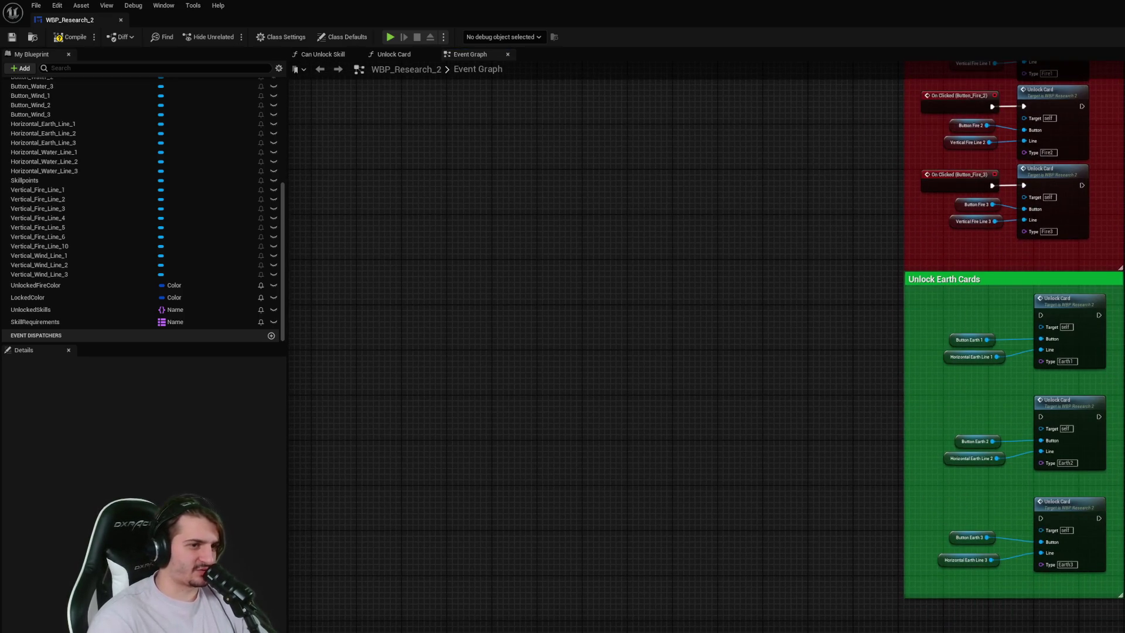
{"action": "scroll", "coordinate": [1058, 368], "scroll_direction": "up", "scroll_amount": 1}
{"action": "left_click_drag", "start_coordinate": [1115, 504], "coordinate": [935, 449]}
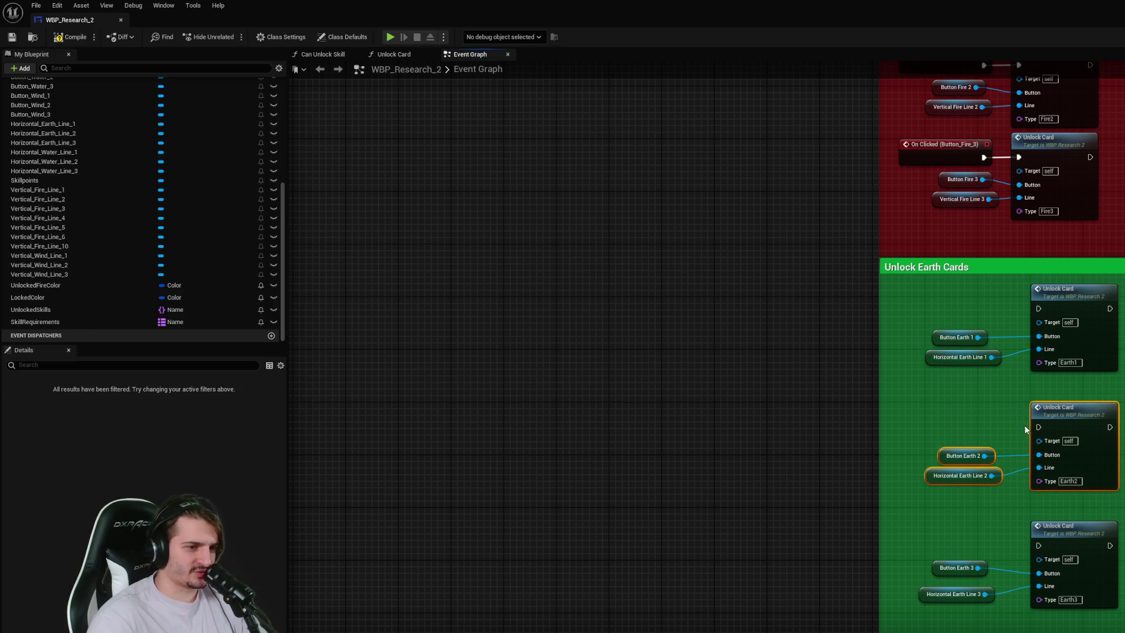
{"action": "left_click_drag", "start_coordinate": [1055, 414], "coordinate": [1055, 388]}
{"action": "left_click_drag", "start_coordinate": [1083, 625], "coordinate": [920, 554]}
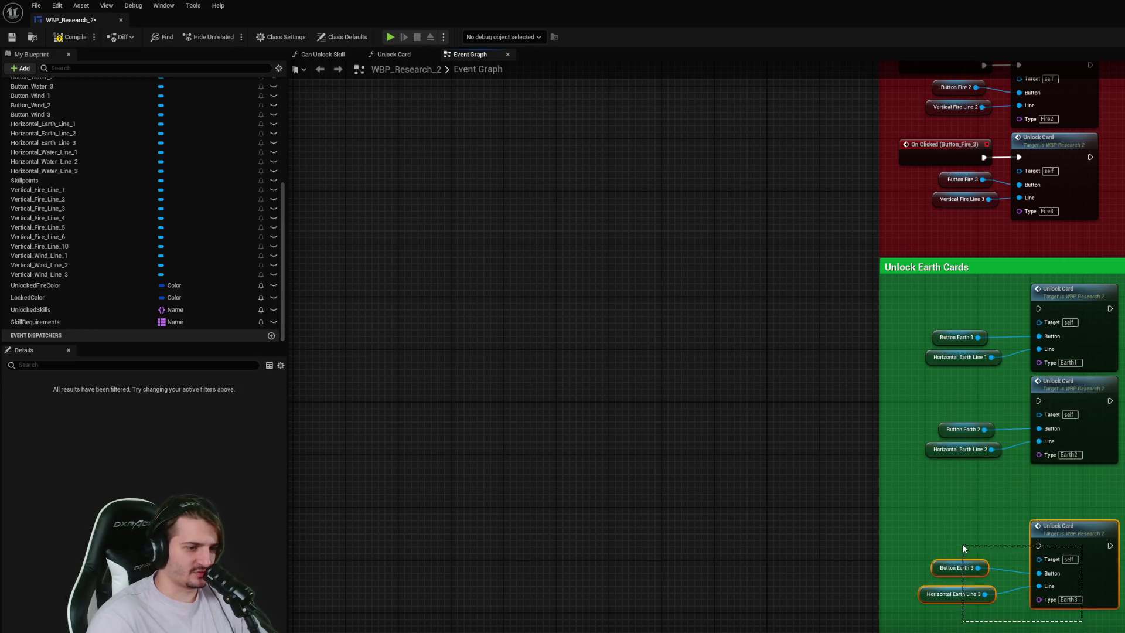
{"action": "left_click_drag", "start_coordinate": [1055, 557], "coordinate": [1055, 504]}
{"action": "left_click_drag", "start_coordinate": [1114, 577], "coordinate": [912, 280]}
{"action": "left_click_drag", "start_coordinate": [1064, 300], "coordinate": [1044, 299]}
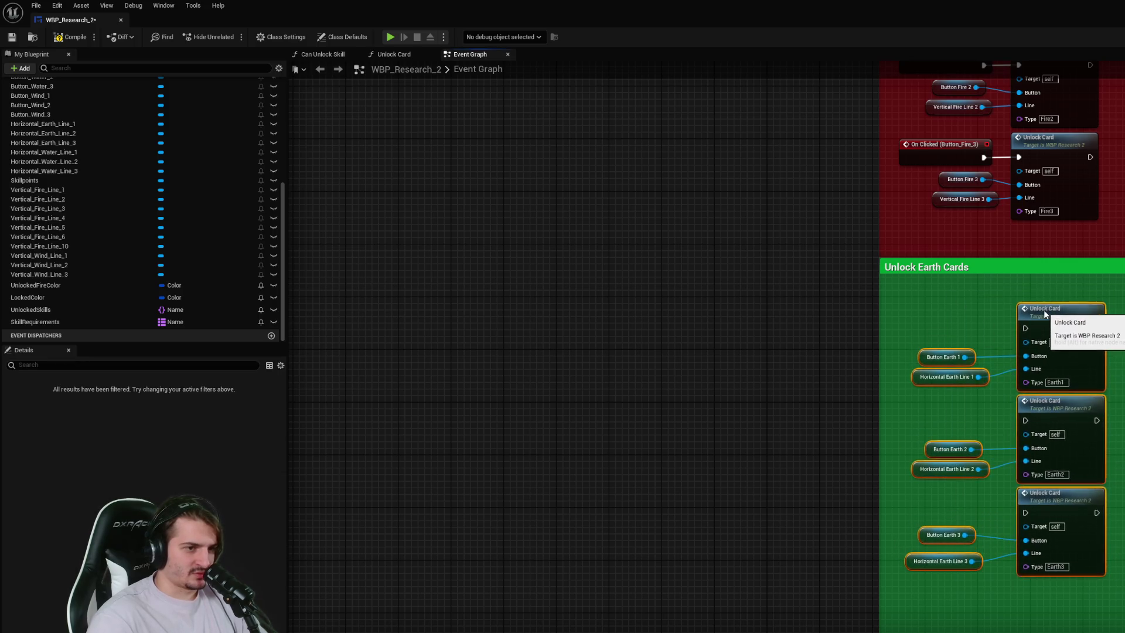
- Lower the Unlock Fire Cards comment's top edge and raise the Unlock Earth Cards comment's top edge
{"action": "scroll", "coordinate": [1116, 267], "scroll_direction": "up", "scroll_amount": 2}
{"action": "scroll", "coordinate": [1115, 266], "scroll_direction": "down", "scroll_amount": 3}
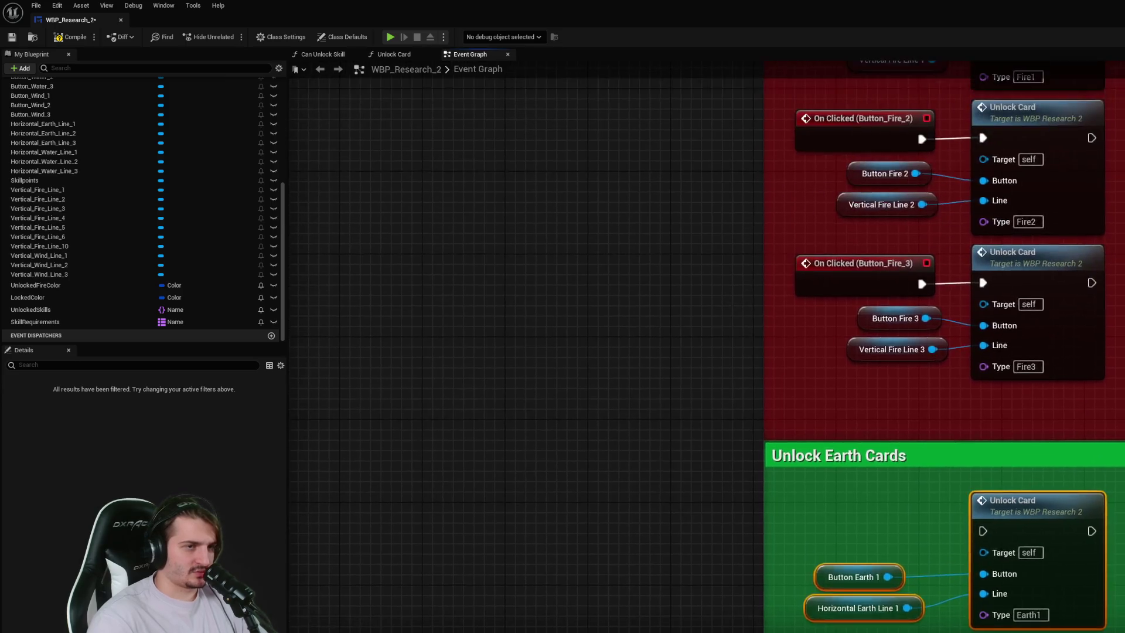
{"action": "left_click_drag", "start_coordinate": [1089, 95], "coordinate": [1089, 112]}
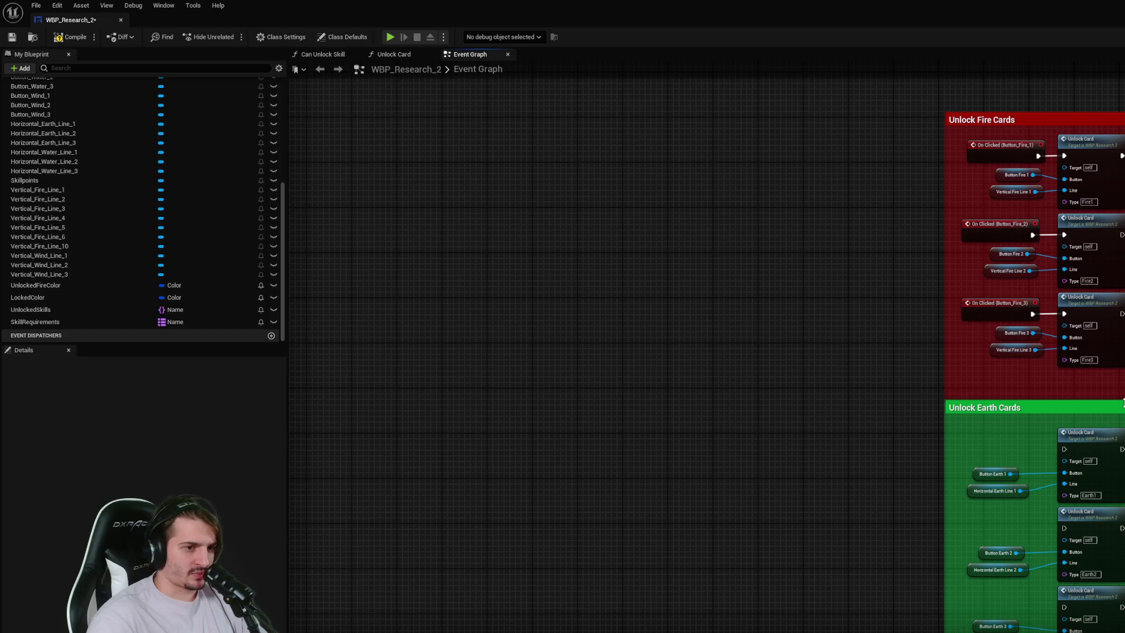
{"action": "left_click_drag", "start_coordinate": [1124, 402], "coordinate": [1123, 386]}
{"action": "mouse_move", "coordinate": [961, 419]}
{"action": "left_mouse_down"}
{"action": "mouse_move", "coordinate": [1117, 627]}
{"action": "mouse_move", "coordinate": [1122, 562]}
{"action": "left_mouse_up"}
{"action": "left_click", "coordinate": [1076, 631]}
- Switch to the widget's Designer view showing the card layout
{"action": "mouse_move", "coordinate": [1077, 630]}
{"action": "left_mouse_down"}
{"action": "mouse_move", "coordinate": [1080, 545]}
{"action": "mouse_move", "coordinate": [1053, 611]}
{"action": "left_mouse_up"}
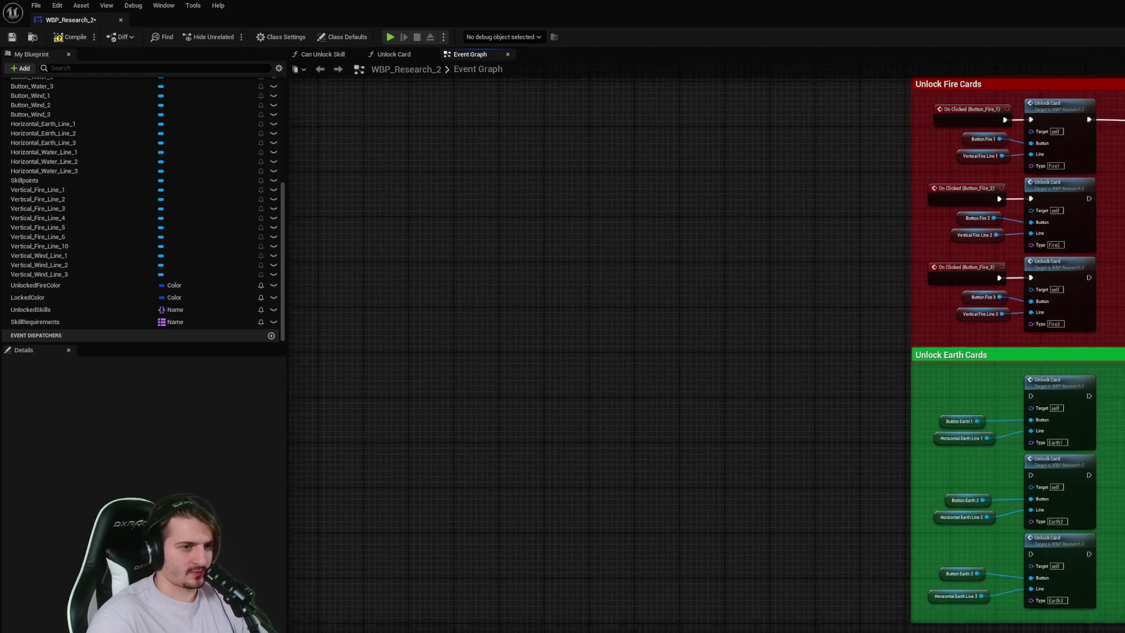
{"action": "scroll", "coordinate": [1113, 510], "scroll_direction": "down", "scroll_amount": 2}
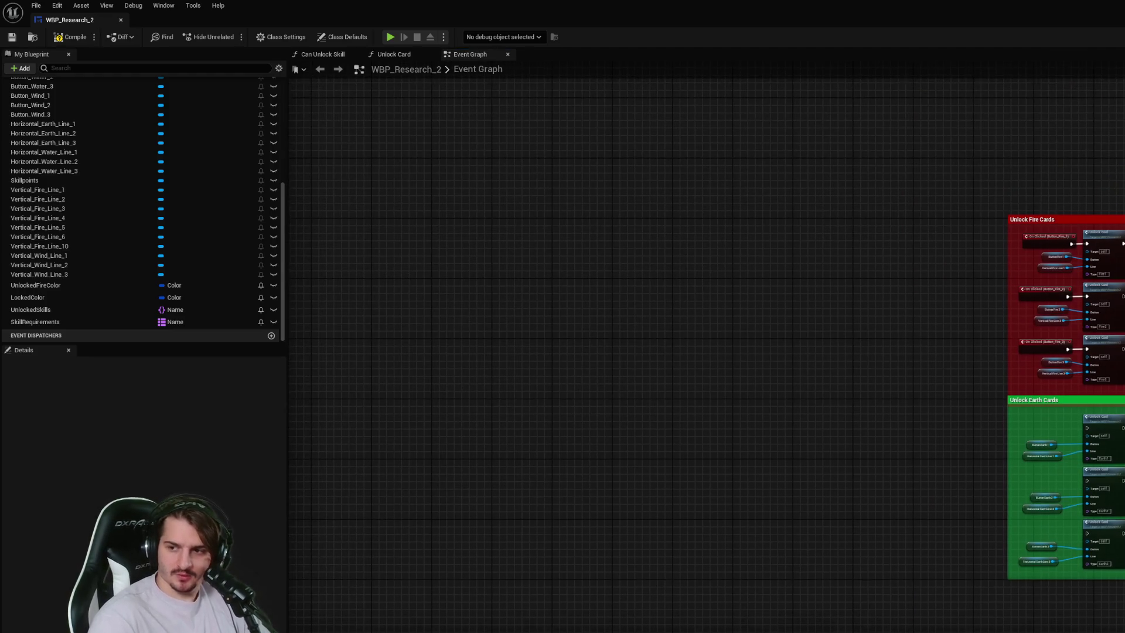
{"action": "scroll", "coordinate": [996, 352], "scroll_direction": "up", "scroll_amount": 2}
{"action": "left_click_drag", "start_coordinate": [880, 293], "coordinate": [924, 368]}
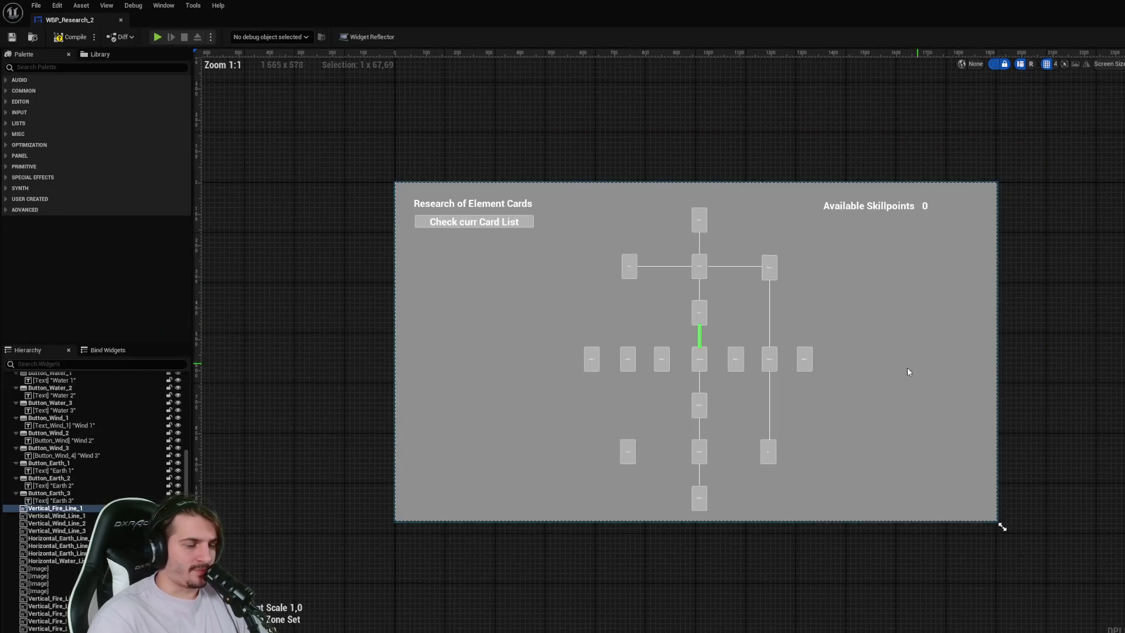
- Add an On Clicked (Button_Earth_1) event, place it in Unlock Earth Cards, and save
{"action": "scroll", "coordinate": [656, 368], "scroll_direction": "up", "scroll_amount": 7}
{"action": "left_click", "coordinate": [677, 351]}
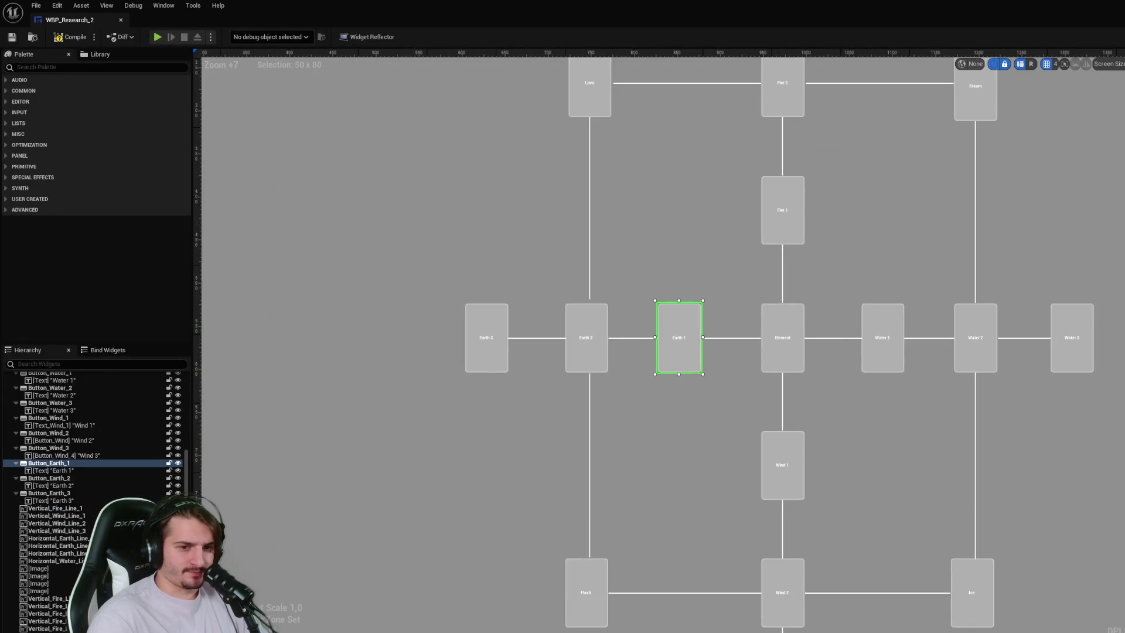
{"action": "double_click", "coordinate": [679, 345]}
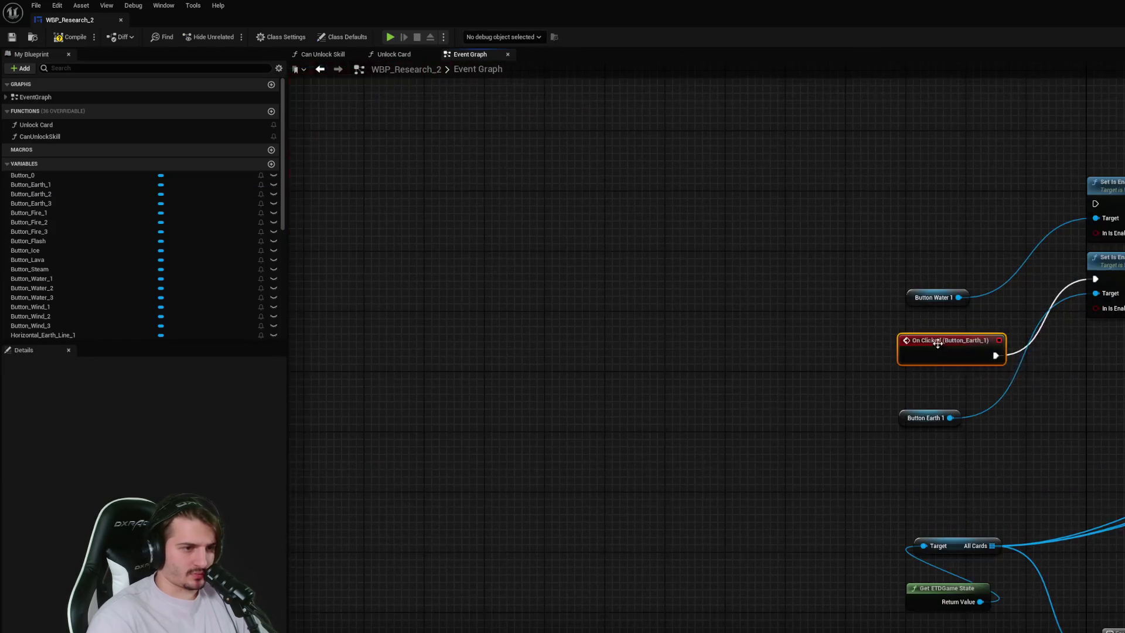
{"action": "left_click_drag", "start_coordinate": [795, 354], "coordinate": [835, 361]}
{"action": "left_click", "coordinate": [883, 357], "text": "alt"}
{"action": "left_click_drag", "start_coordinate": [906, 385], "coordinate": [635, 308]}
{"action": "mouse_move", "coordinate": [704, 309]}
{"action": "left_mouse_down"}
{"action": "mouse_move", "coordinate": [797, 299]}
{"action": "mouse_move", "coordinate": [1073, 211]}
{"action": "left_mouse_up"}
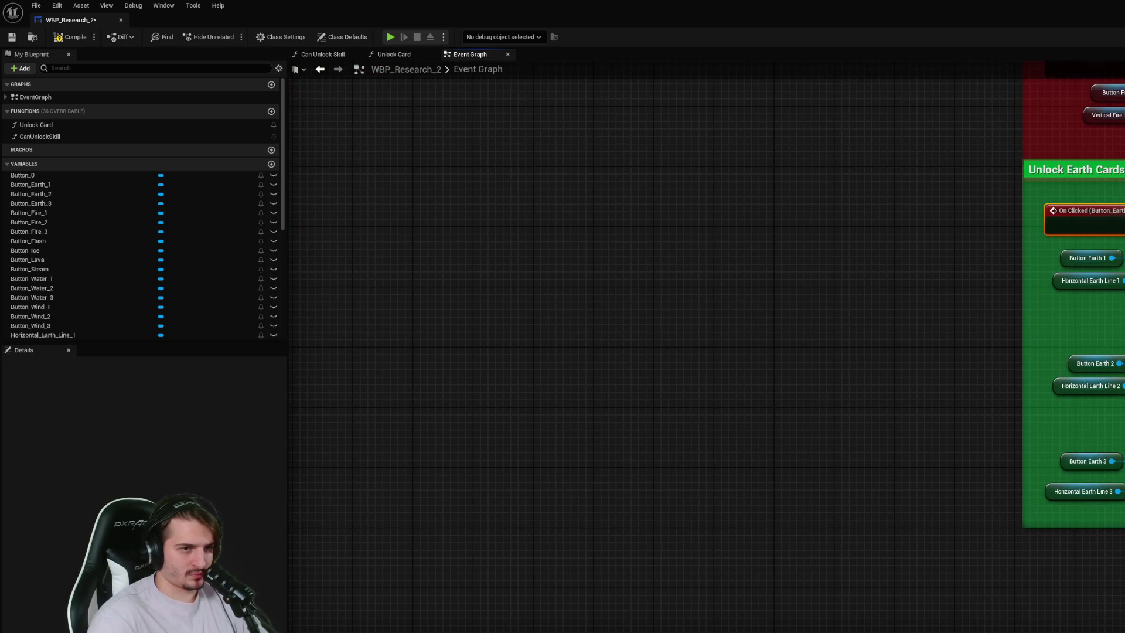
{"action": "key", "text": "ctrl+s"}
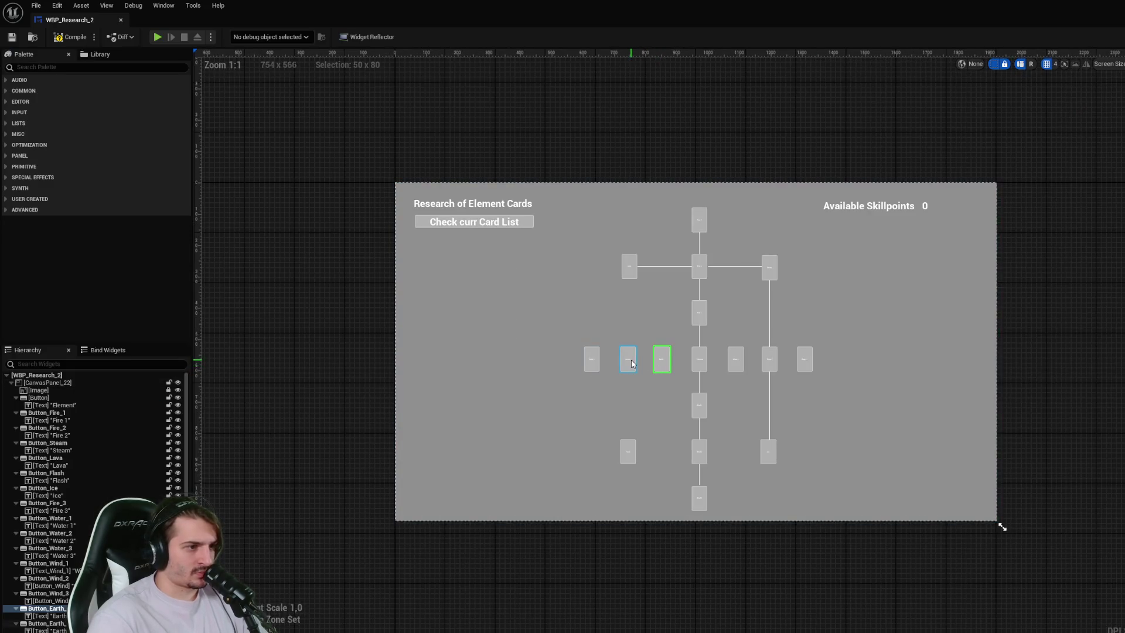
- Add an On Clicked (Button_Earth_2) event in the green Earth comment and compile
{"action": "left_click", "coordinate": [629, 360]}
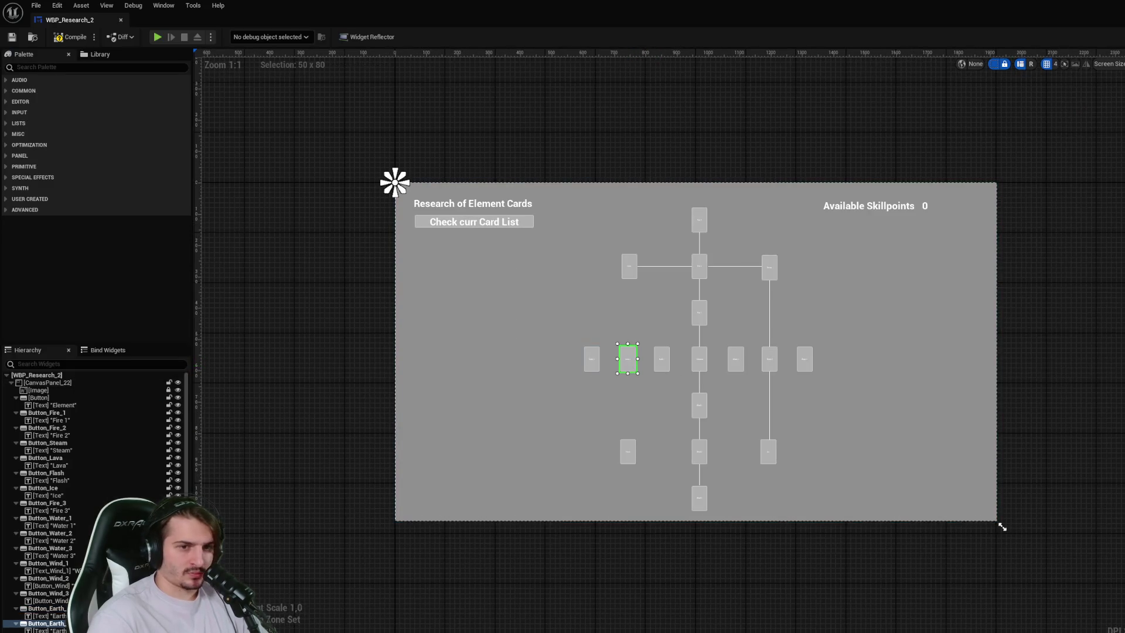
{"action": "left_click", "coordinate": [1078, 368]}
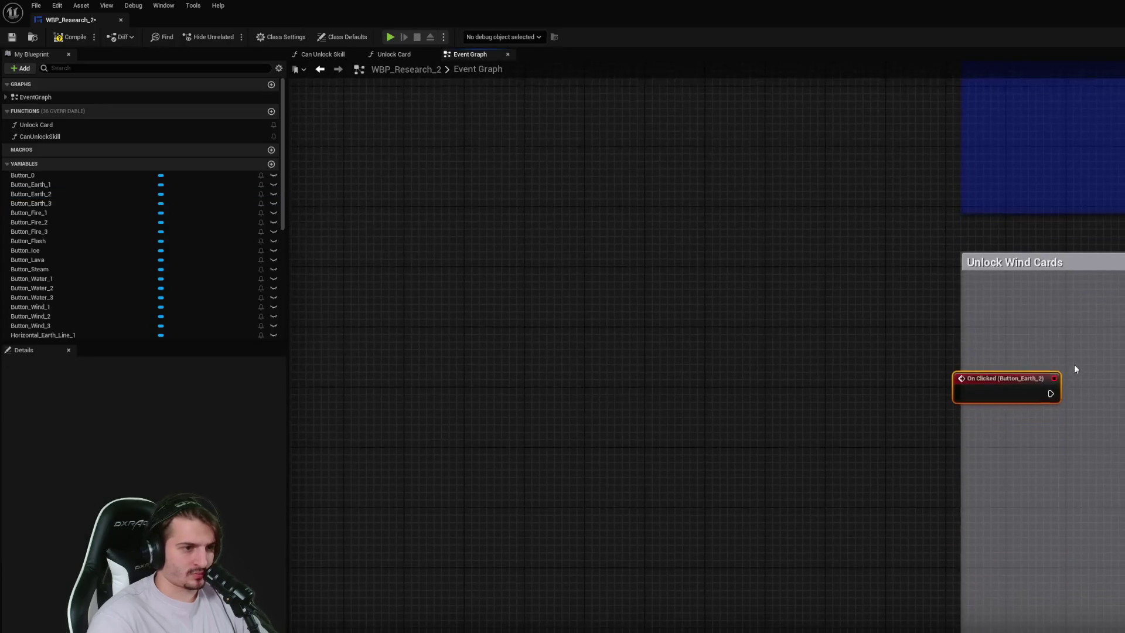
{"action": "scroll", "coordinate": [1082, 139], "scroll_direction": "down", "scroll_amount": 5}
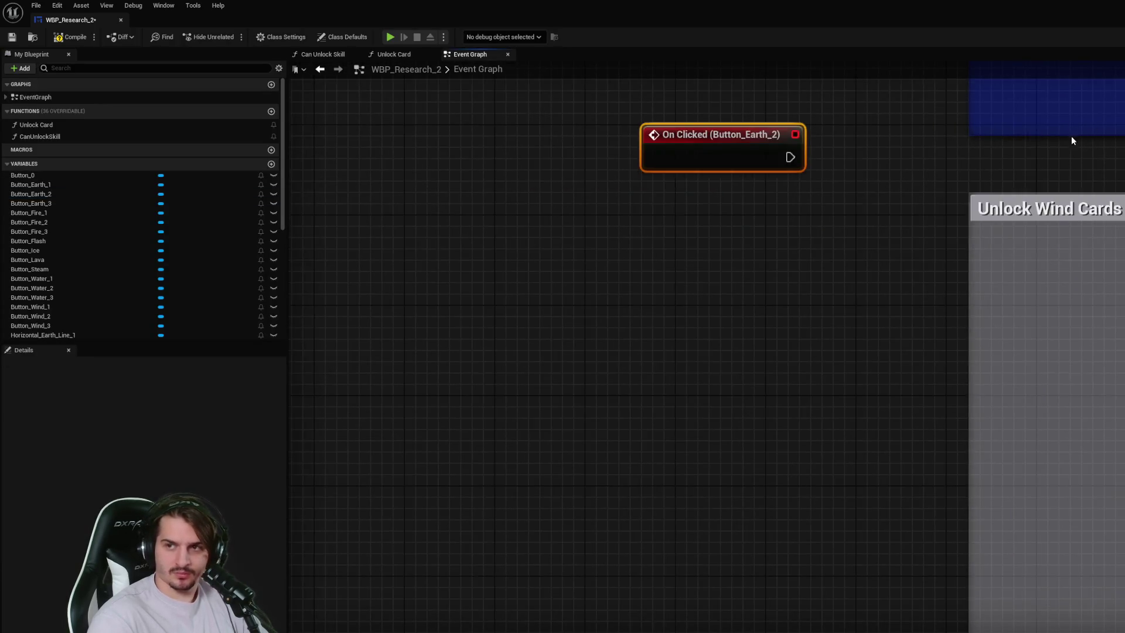
{"action": "mouse_move", "coordinate": [739, 530]}
{"action": "left_mouse_down"}
{"action": "mouse_move", "coordinate": [862, 224]}
{"action": "mouse_move", "coordinate": [862, 312]}
{"action": "mouse_move", "coordinate": [759, 612]}
{"action": "mouse_move", "coordinate": [837, 168]}
{"action": "mouse_move", "coordinate": [839, 234]}
{"action": "mouse_move", "coordinate": [862, 244]}
{"action": "mouse_move", "coordinate": [903, 226]}
{"action": "left_mouse_up"}
{"action": "scroll", "coordinate": [891, 251], "scroll_direction": "up", "scroll_amount": 3}
{"action": "left_click", "coordinate": [79, 40]}
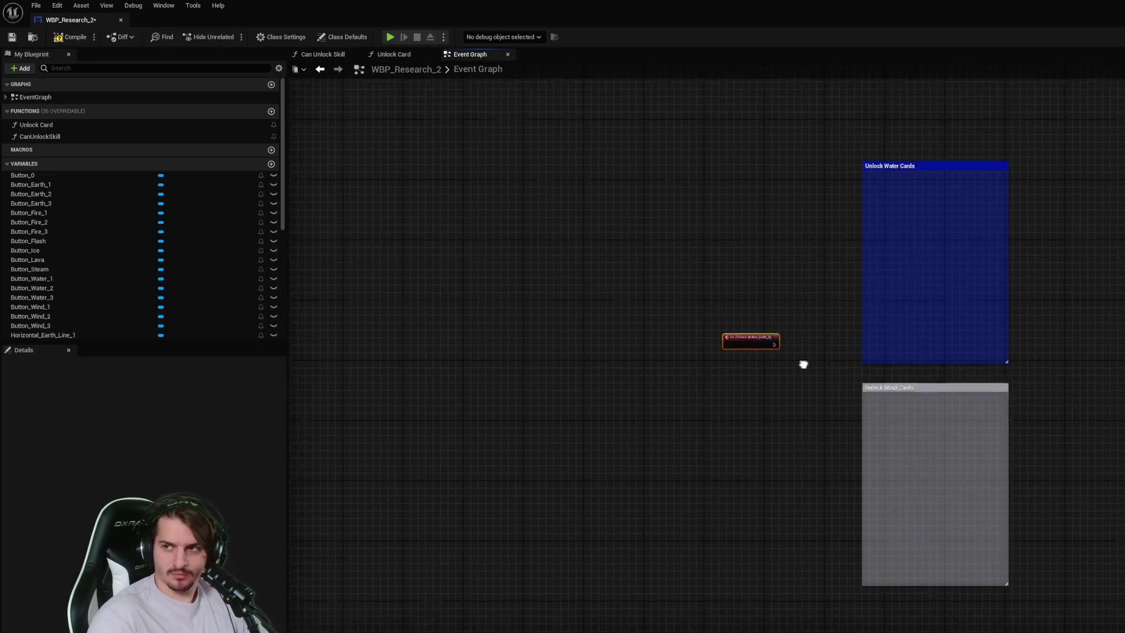
- Place the Button_Earth_3 On Clicked event beside its Unlock Card and save the blueprint
{"action": "scroll", "coordinate": [903, 220], "scroll_direction": "down", "scroll_amount": 10}
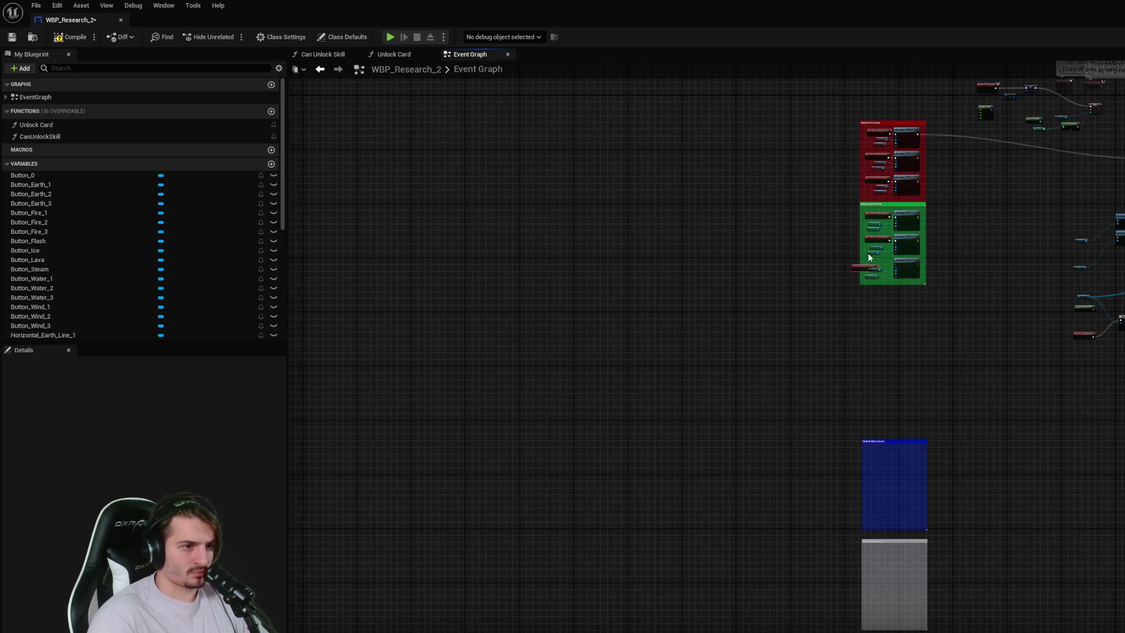
{"action": "scroll", "coordinate": [865, 270], "scroll_direction": "up", "scroll_amount": 5}
{"action": "mouse_move", "coordinate": [924, 272]}
{"action": "left_mouse_down"}
{"action": "mouse_move", "coordinate": [951, 362]}
{"action": "mouse_move", "coordinate": [1000, 353]}
{"action": "left_mouse_up"}
{"action": "key", "text": "ctrl+s"}
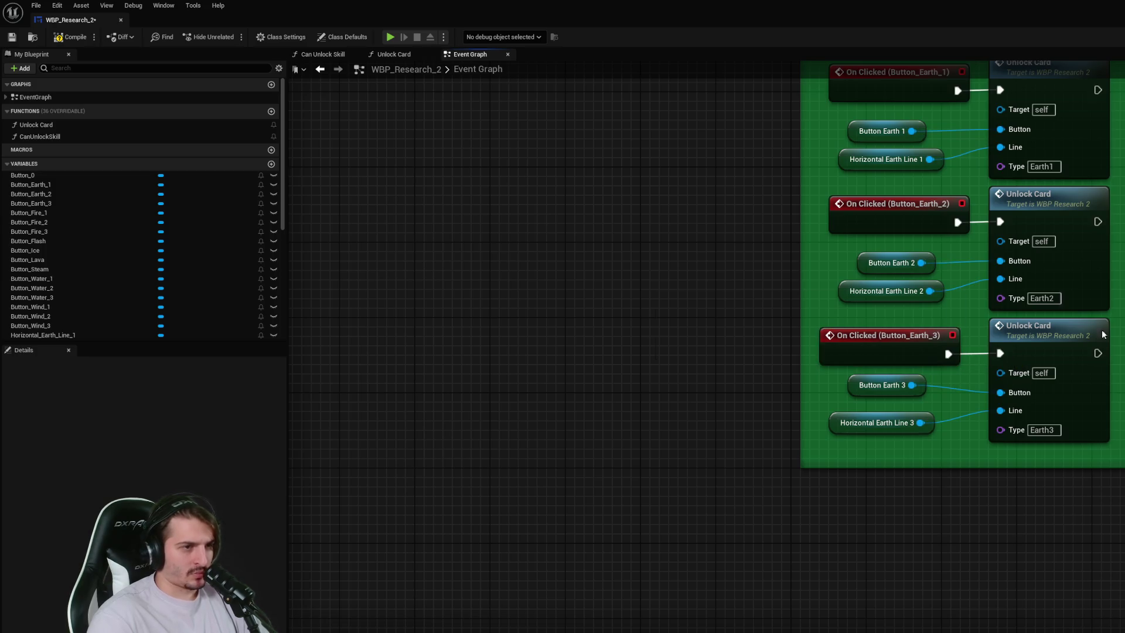
{"action": "scroll", "coordinate": [106, 258], "scroll_direction": "down", "scroll_amount": 5}
{"action": "left_click", "coordinate": [53, 322]}
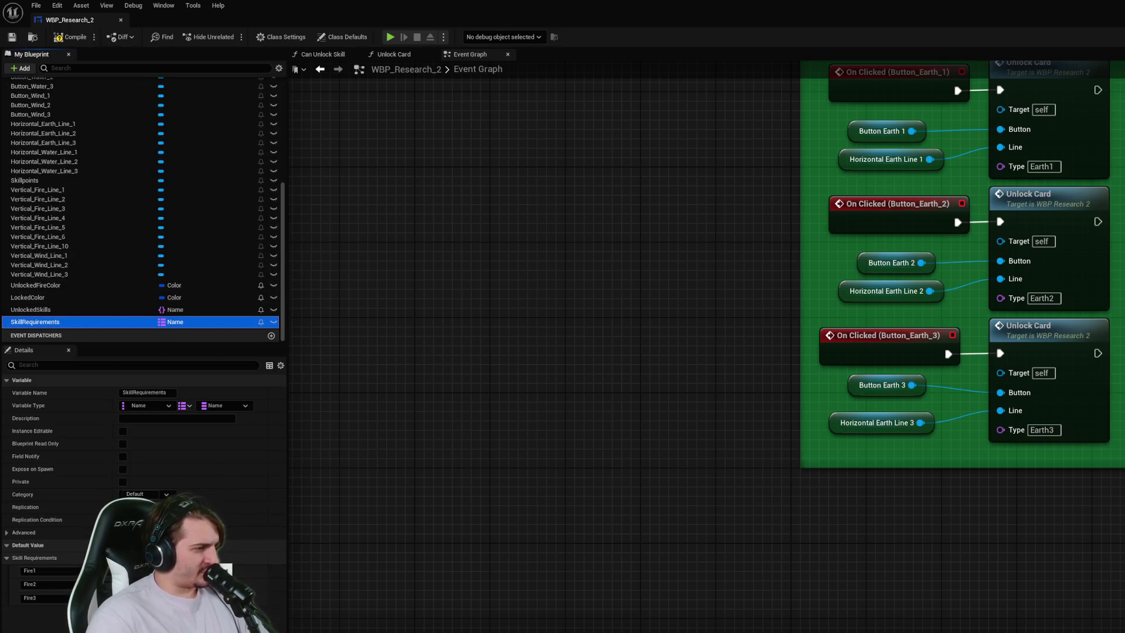
- Add Earth1 and Earth2 entries to the SkillRequirements default list
{"action": "left_click", "coordinate": [176, 558]}
{"action": "type", "text": "Earth1"}
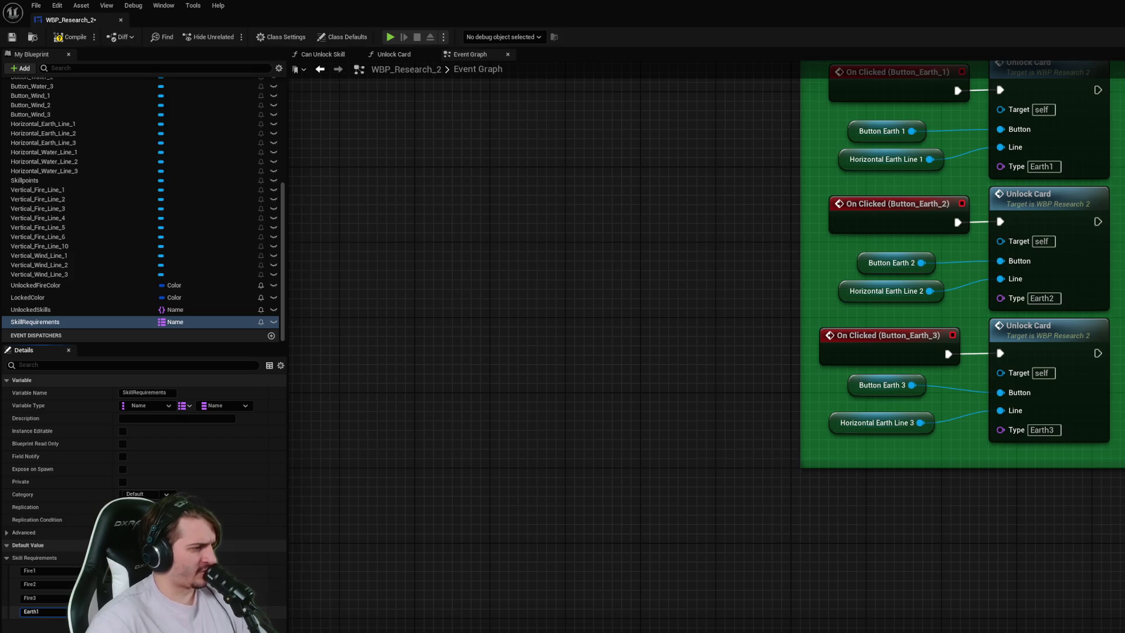
{"action": "key", "text": "Return"}
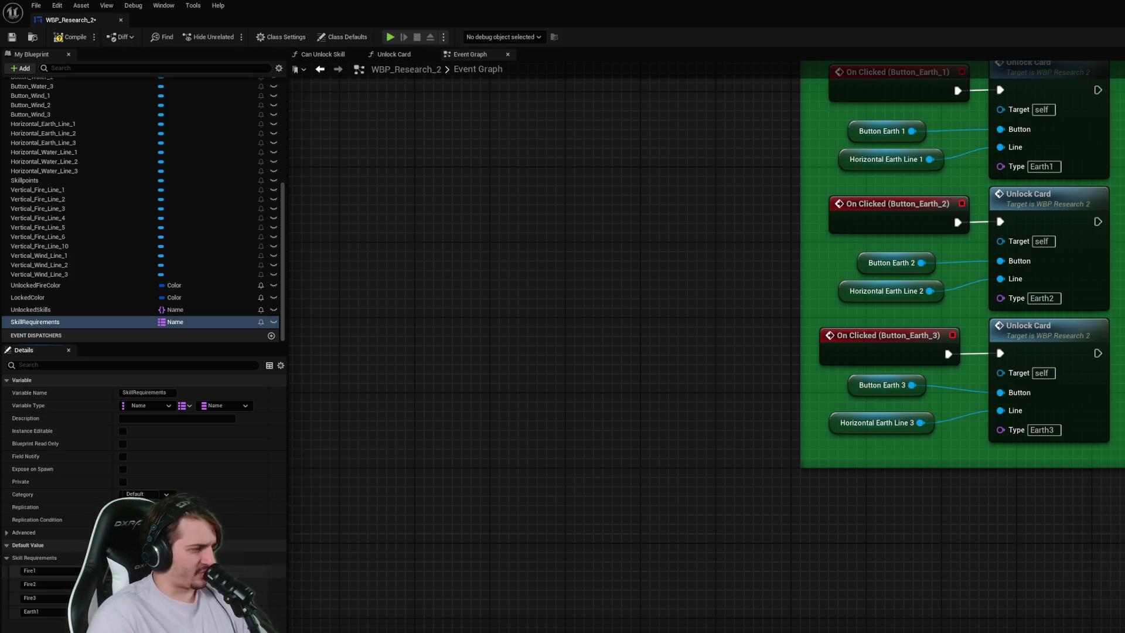
{"action": "left_click", "coordinate": [176, 557]}
{"action": "type", "text": "Earth2"}
{"action": "key", "text": "Return"}
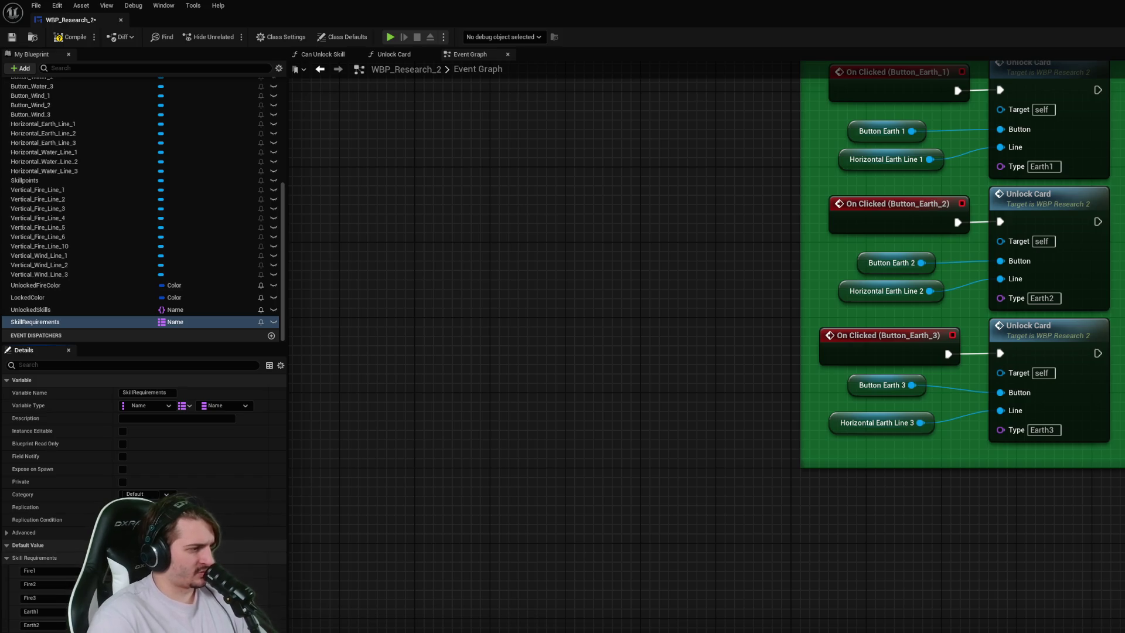
- Add Earth3 and Water1 entries, plus a new empty None element at the end
{"action": "left_click", "coordinate": [258, 557]}
{"action": "scroll", "coordinate": [141, 468], "scroll_direction": "down", "scroll_amount": 1}
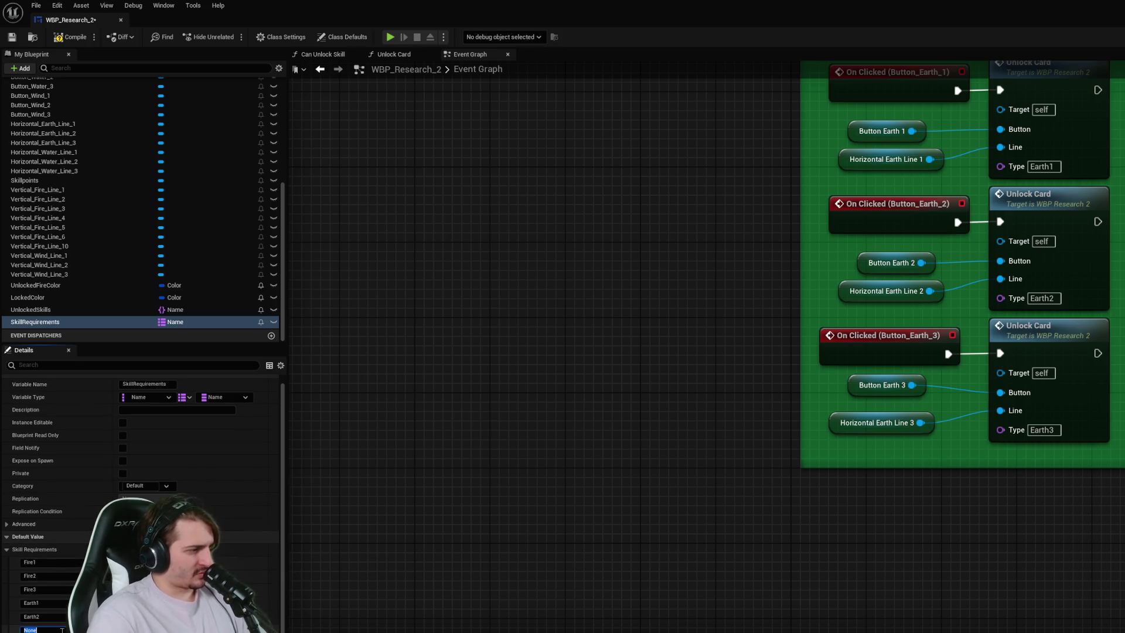
{"action": "type", "text": "Earth3"}
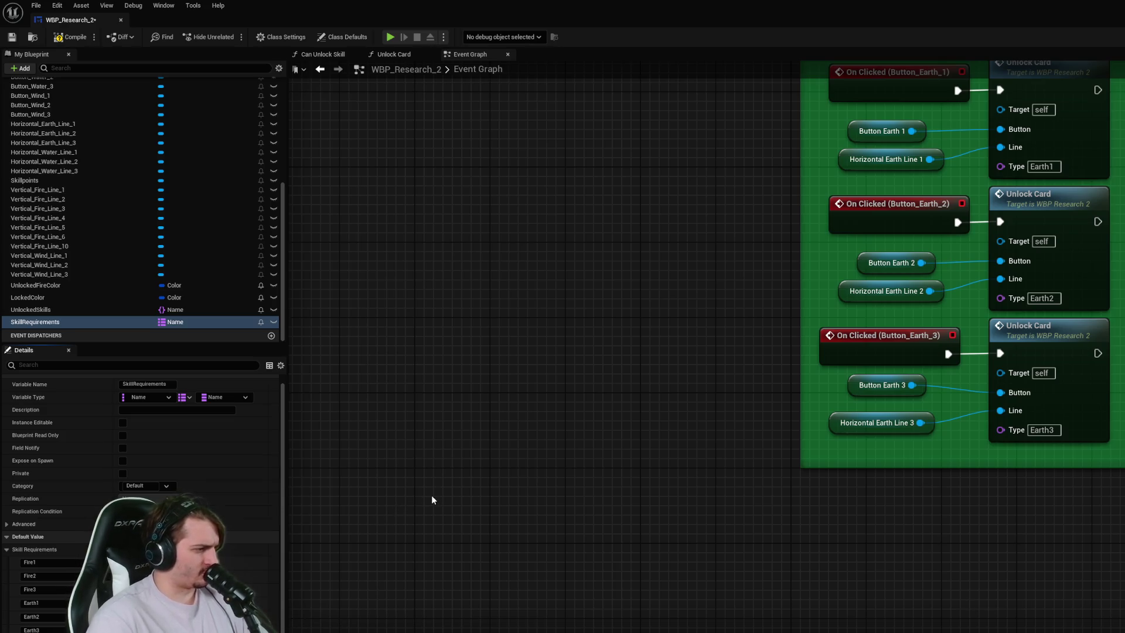
{"action": "left_click", "coordinate": [258, 549]}
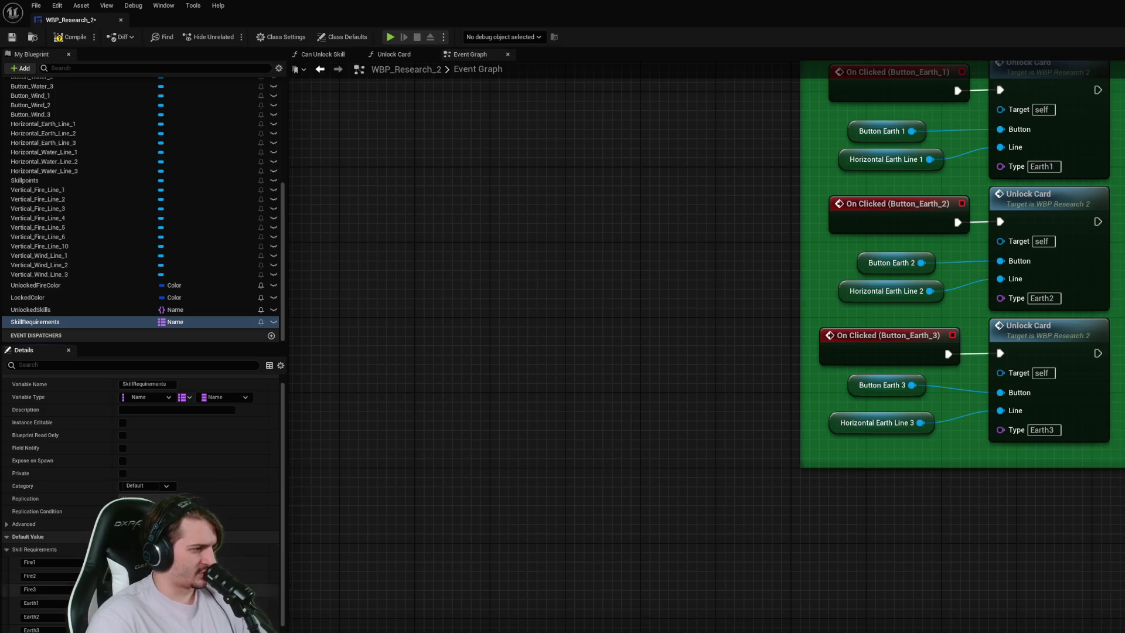
{"action": "scroll", "coordinate": [61, 629], "scroll_direction": "down", "scroll_amount": 1}
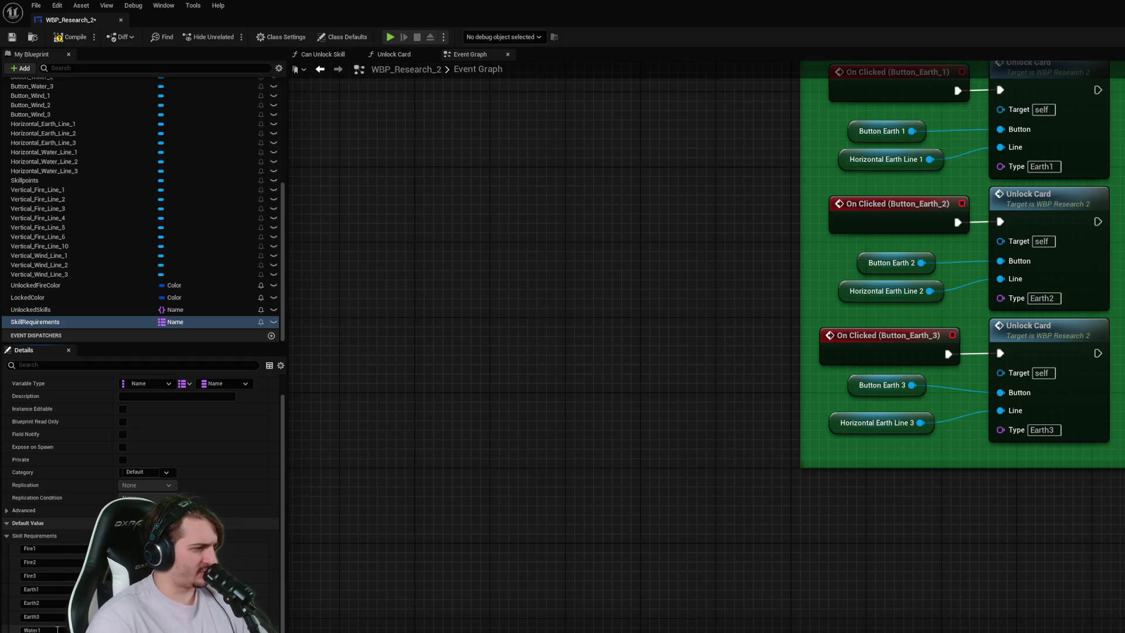
{"action": "left_click", "coordinate": [259, 535]}
{"action": "scroll", "coordinate": [140, 527], "scroll_direction": "down", "scroll_amount": 1}
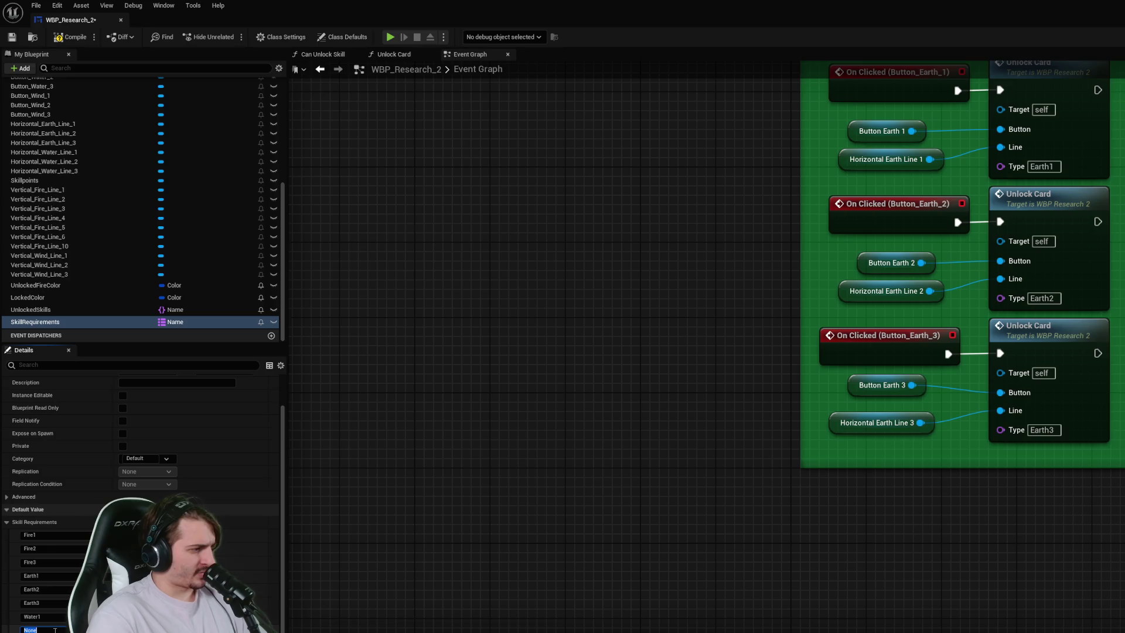
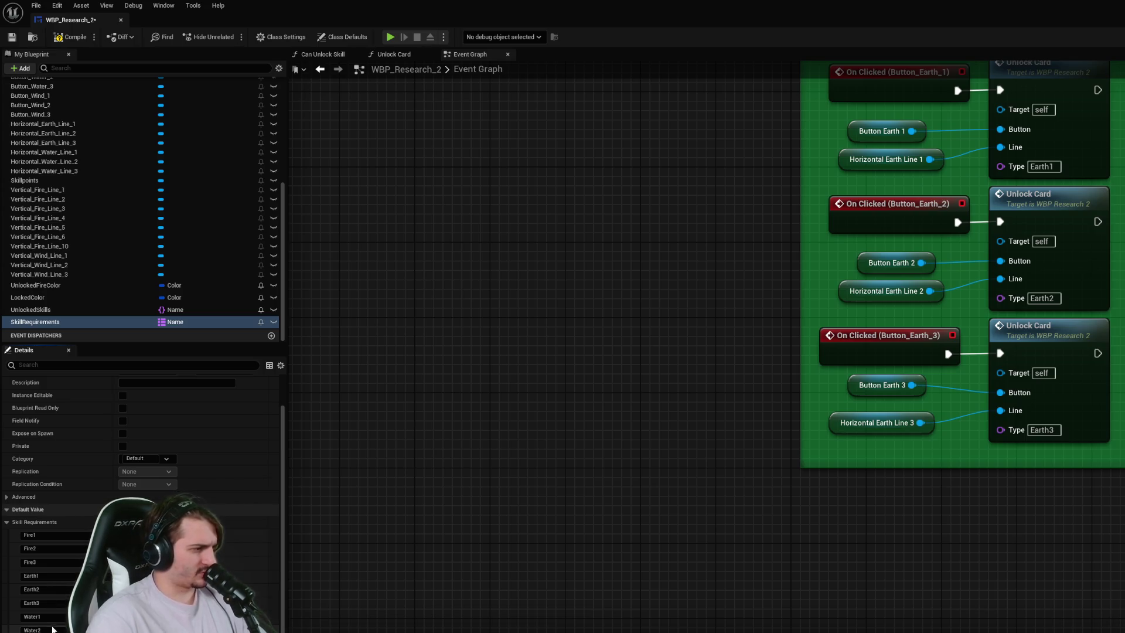
- Add Wind2 and Wind3 keys to the SkillRequirements map, bringing it to 12 entries, and save
{"action": "scroll", "coordinate": [61, 628], "scroll_direction": "down", "scroll_amount": 1}
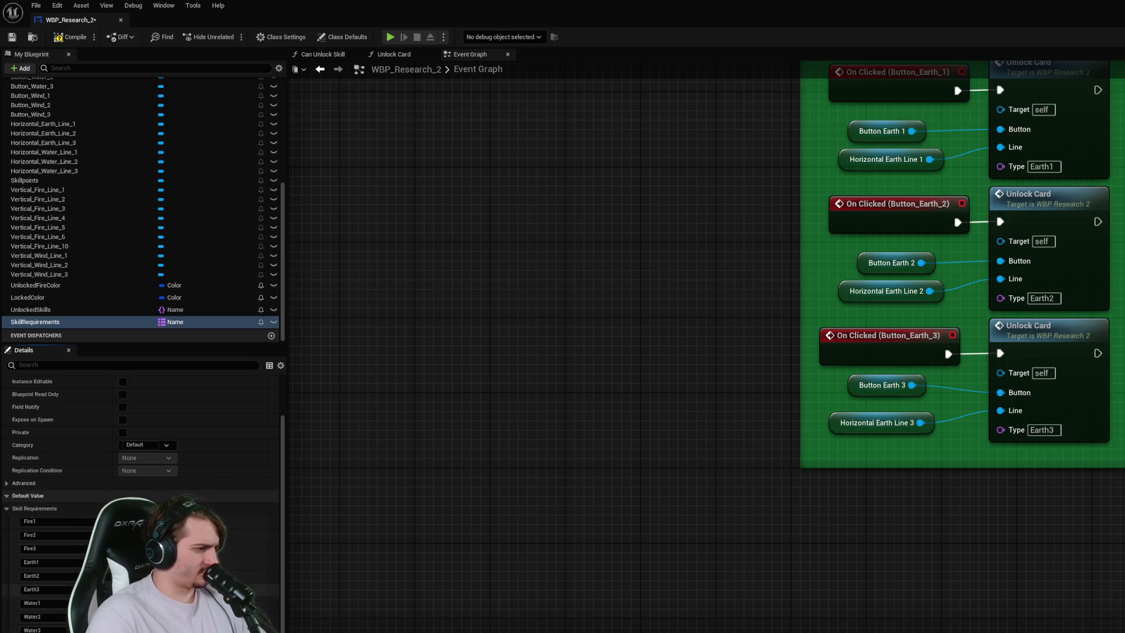
{"action": "scroll", "coordinate": [61, 629], "scroll_direction": "down", "scroll_amount": 1}
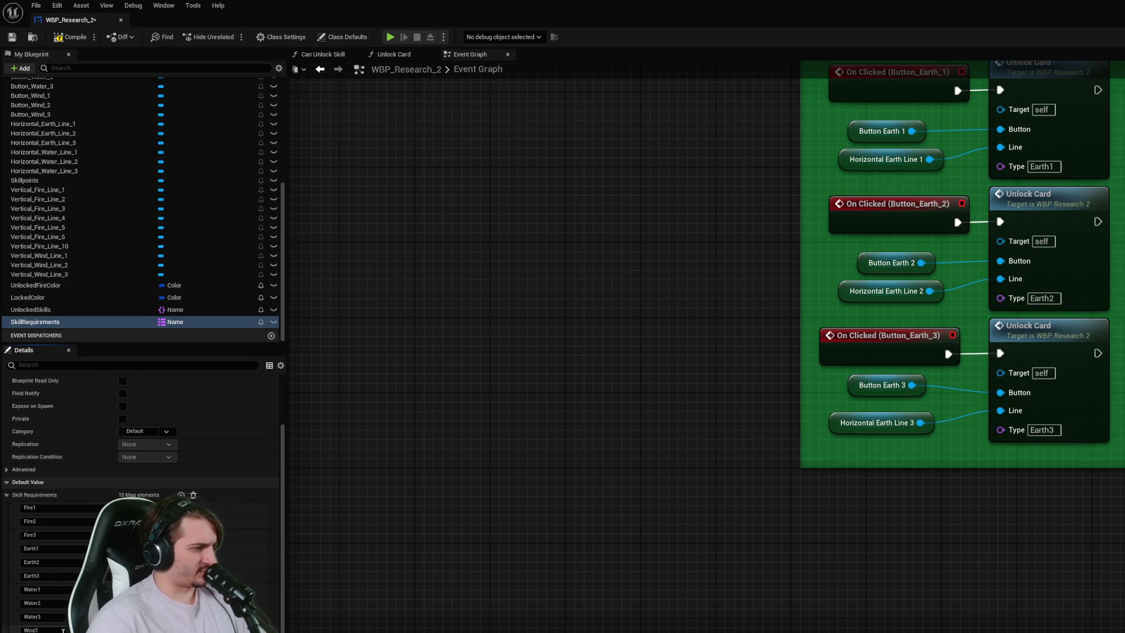
{"action": "left_click", "coordinate": [180, 494]}
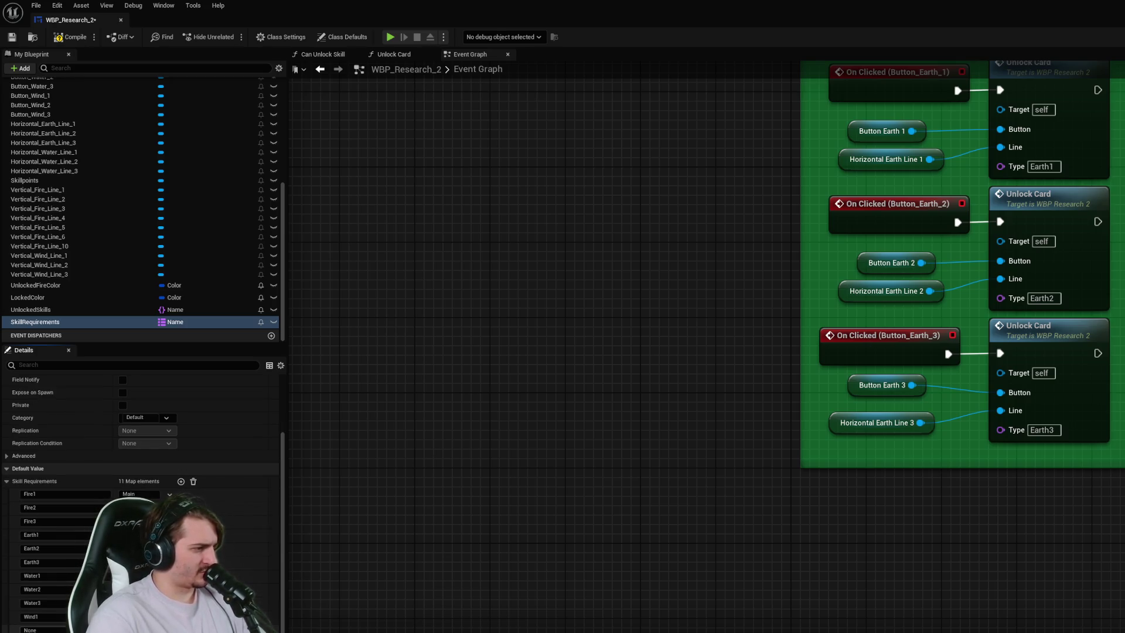
{"action": "type", "text": "Wind2"}
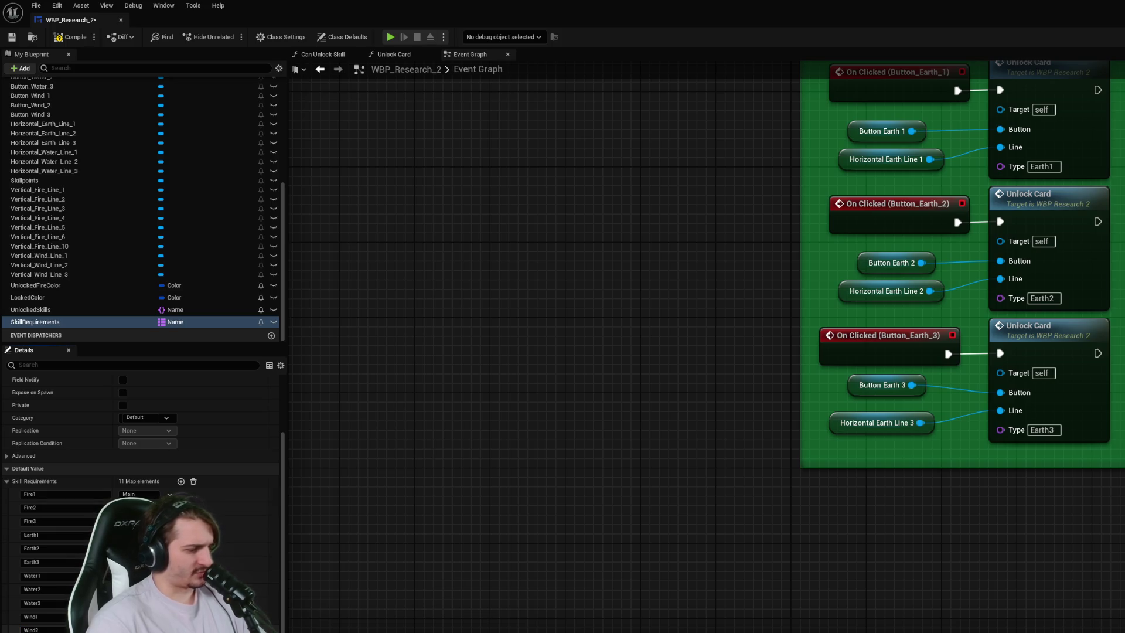
{"action": "left_click", "coordinate": [180, 481]}
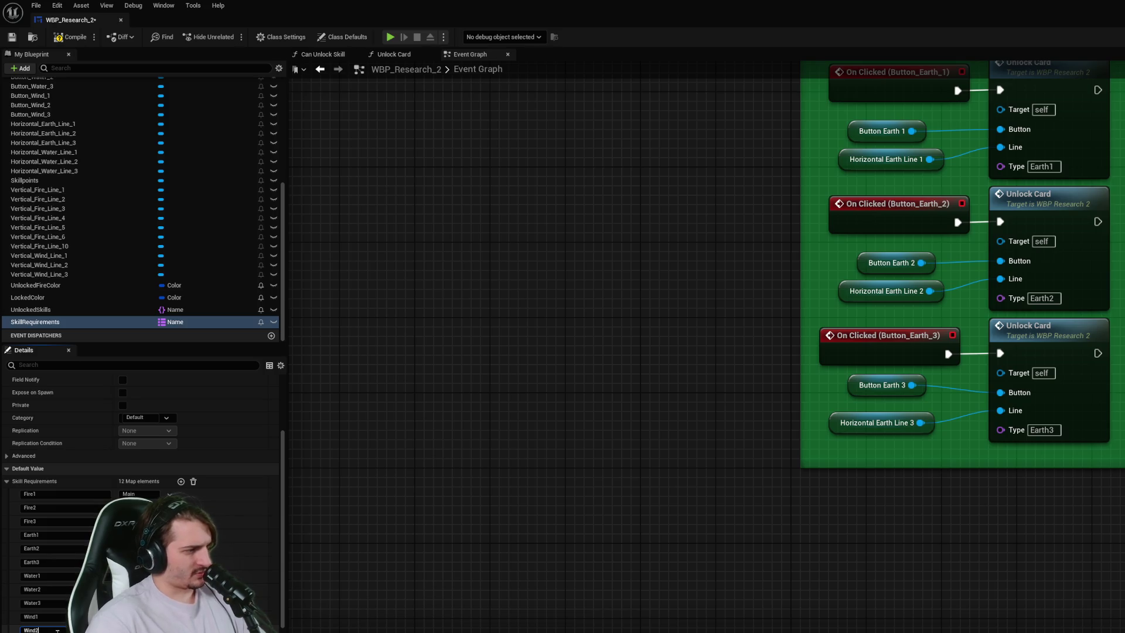
{"action": "scroll", "coordinate": [57, 630], "scroll_direction": "down", "scroll_amount": 1}
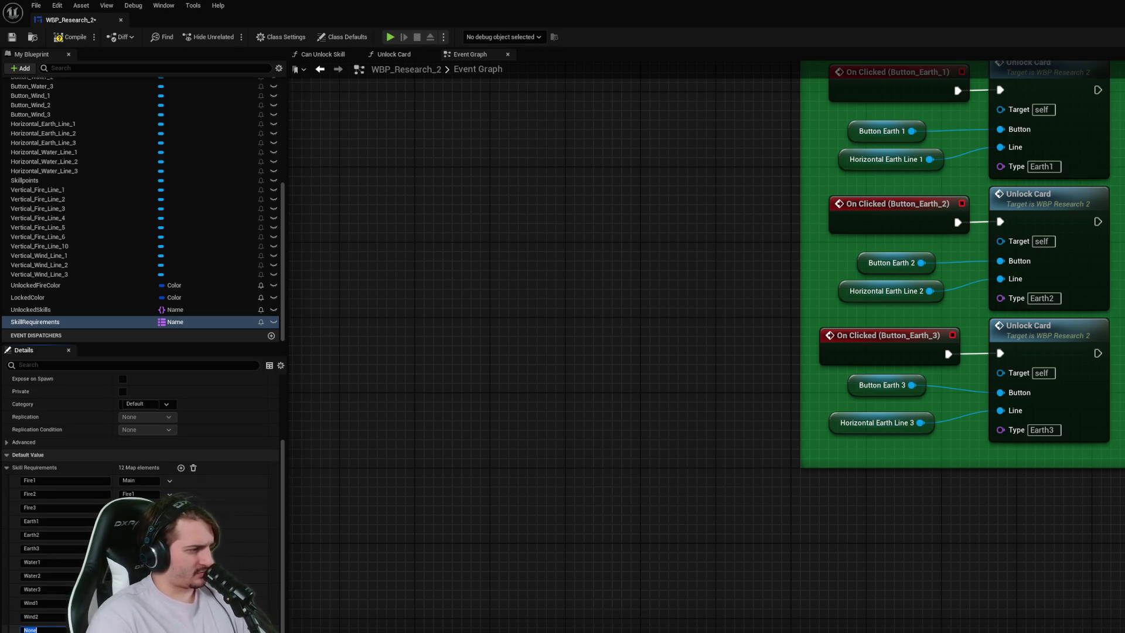
{"action": "type", "text": "Wind3"}
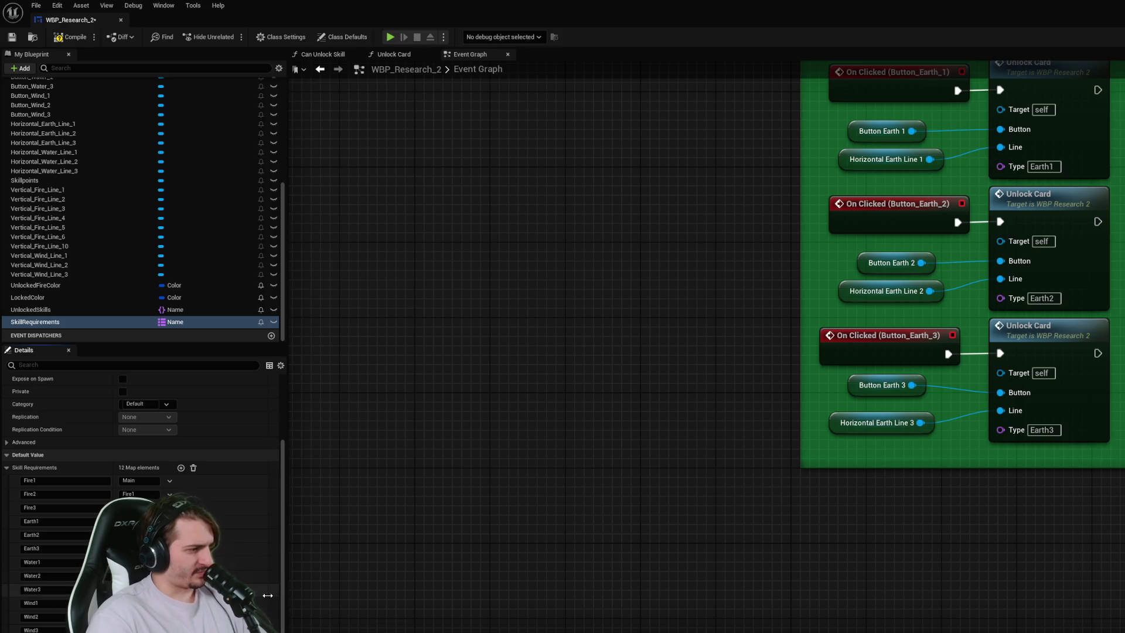
{"action": "key", "text": "ctrl+s"}
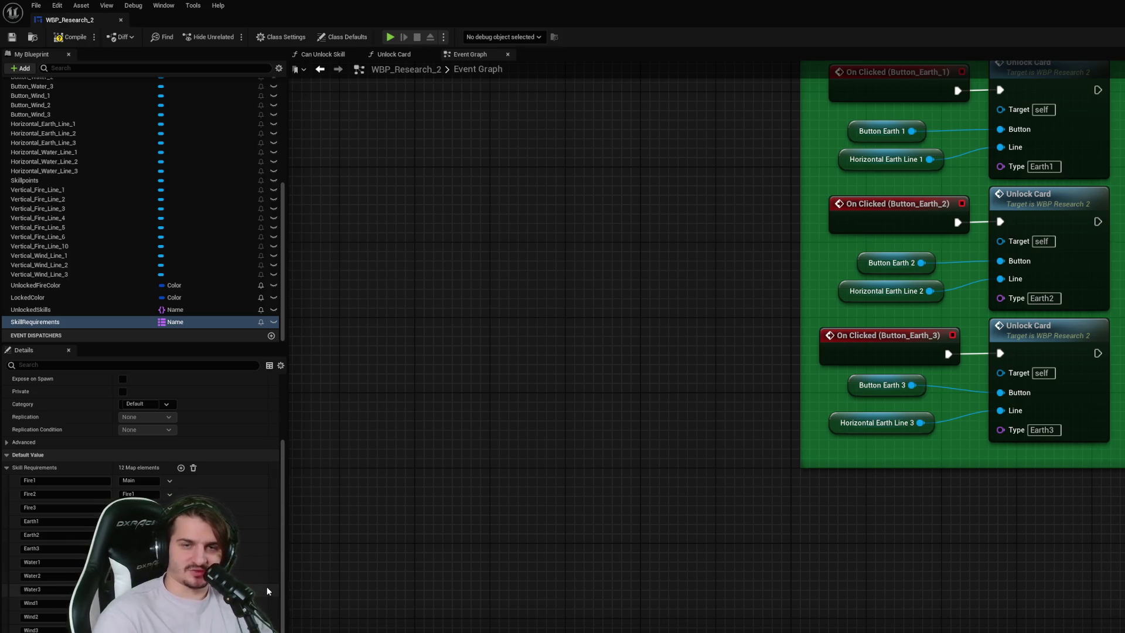
{"action": "scroll", "coordinate": [232, 536], "scroll_direction": "up", "scroll_amount": 2}
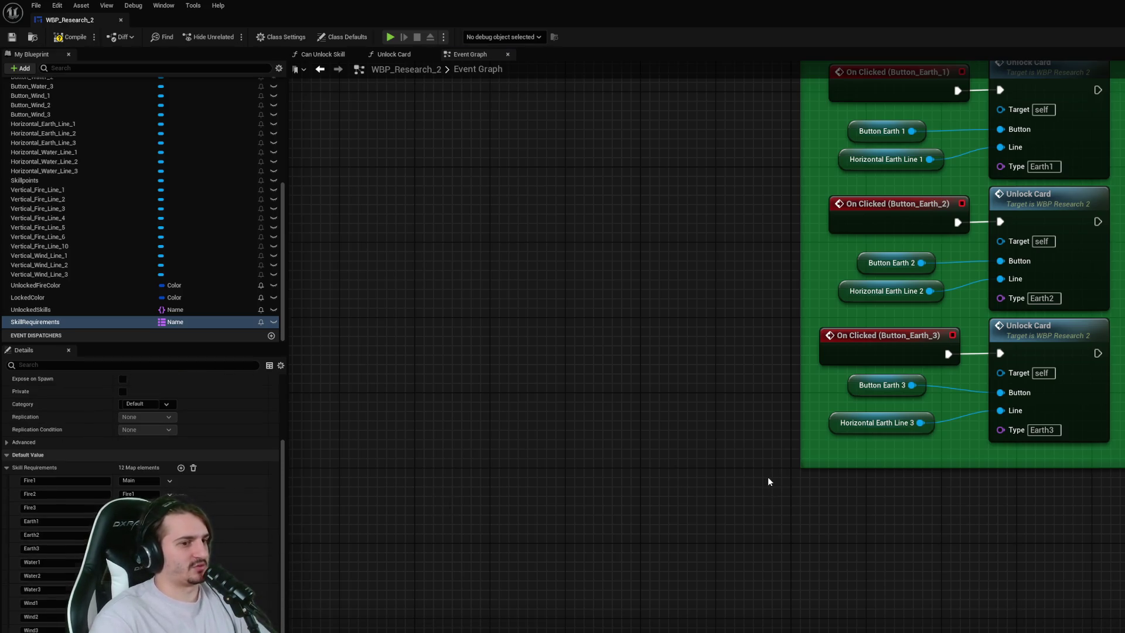
- Copy the three Earth Unlock Card setups and paste them into the Unlock Water Cards comment
{"action": "scroll", "coordinate": [768, 476], "scroll_direction": "down", "scroll_amount": 2}
{"action": "scroll", "coordinate": [746, 469], "scroll_direction": "up", "scroll_amount": 1}
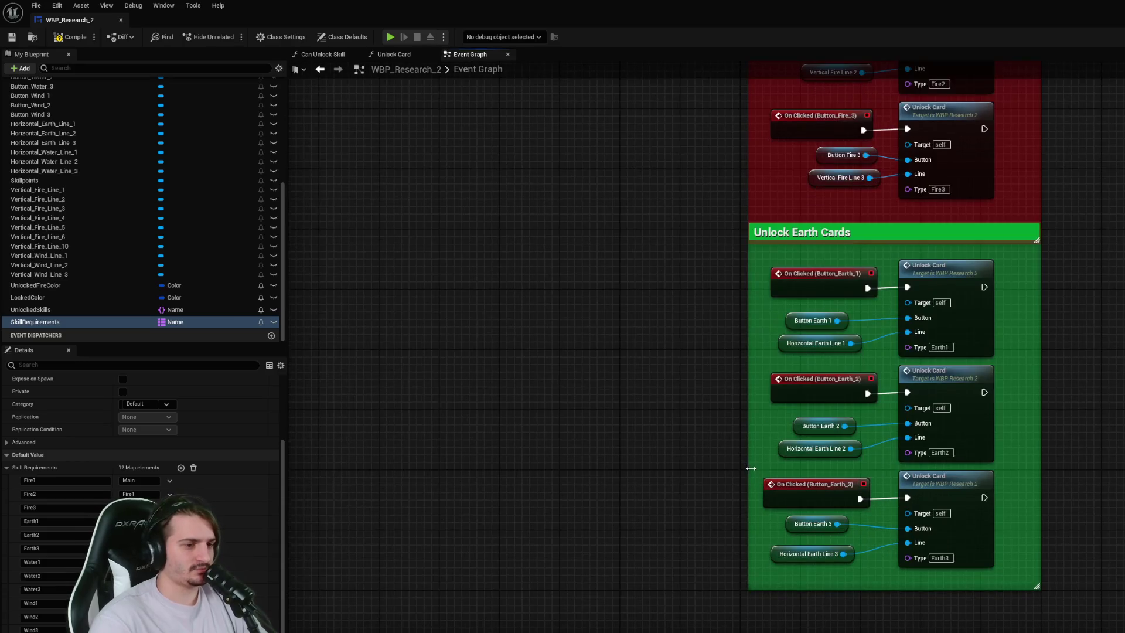
{"action": "left_click", "coordinate": [688, 267]}
{"action": "scroll", "coordinate": [1108, 476], "scroll_direction": "down", "scroll_amount": 2}
{"action": "scroll", "coordinate": [1074, 427], "scroll_direction": "down", "scroll_amount": 3}
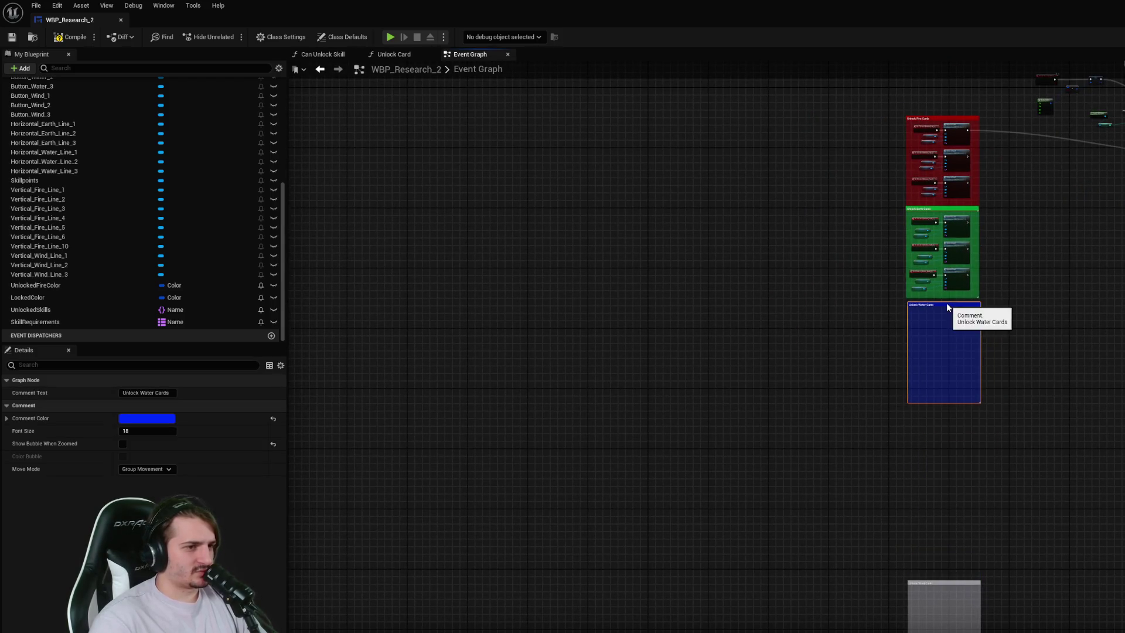
{"action": "scroll", "coordinate": [967, 316], "scroll_direction": "up", "scroll_amount": 5}
{"action": "scroll", "coordinate": [994, 246], "scroll_direction": "down", "scroll_amount": 3}
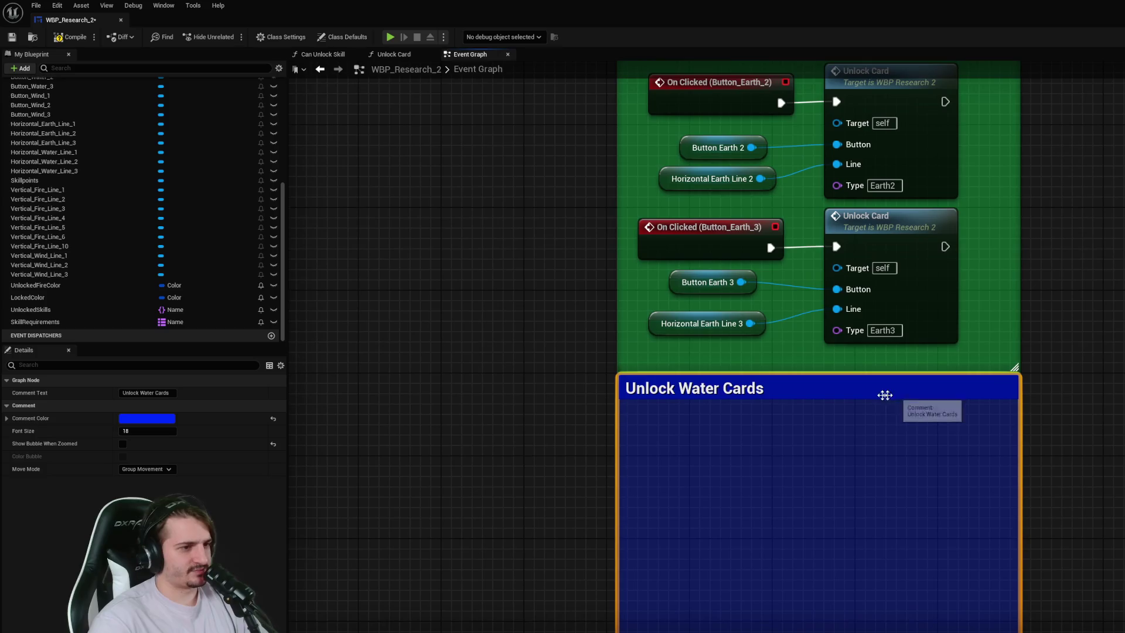
{"action": "scroll", "coordinate": [1015, 351], "scroll_direction": "down", "scroll_amount": 3}
{"action": "left_click", "coordinate": [1011, 415]}
{"action": "mouse_move", "coordinate": [1011, 413]}
{"action": "left_mouse_down"}
{"action": "mouse_move", "coordinate": [906, 228]}
{"action": "mouse_move", "coordinate": [789, 143]}
{"action": "left_mouse_up"}
{"action": "key", "text": "ctrl+c"}
{"action": "key", "text": "ctrl+v"}
{"action": "mouse_move", "coordinate": [1033, 278]}
{"action": "left_mouse_down"}
{"action": "mouse_move", "coordinate": [965, 615]}
{"action": "mouse_move", "coordinate": [986, 561]}
{"action": "mouse_move", "coordinate": [979, 367]}
{"action": "mouse_move", "coordinate": [968, 356]}
{"action": "left_mouse_up"}
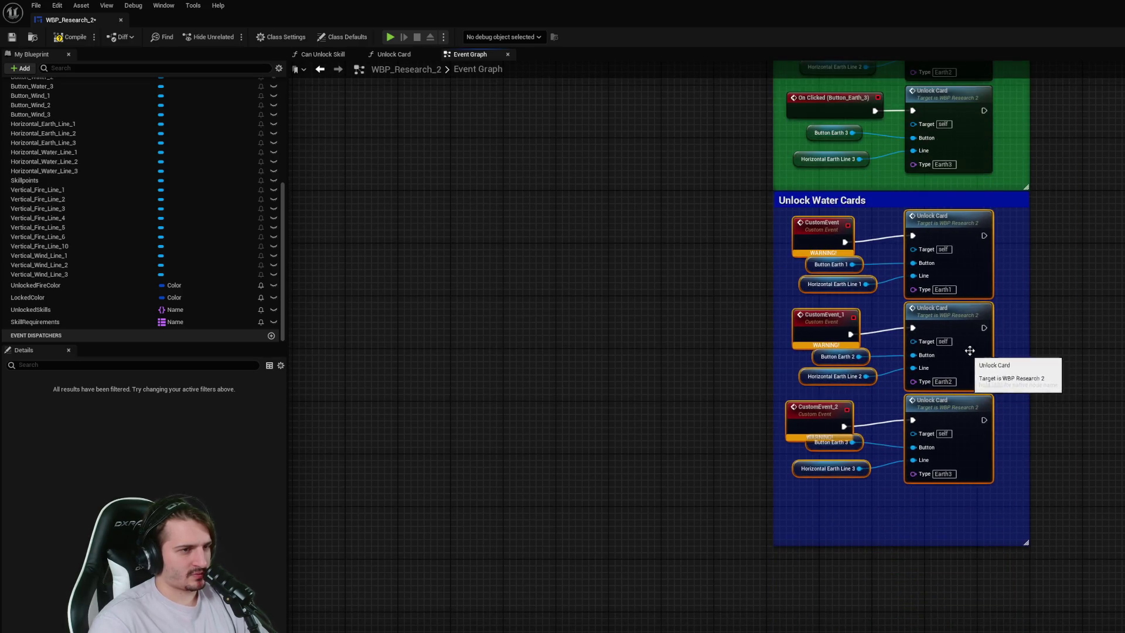
- Shorten the Unlock Water Cards comment and delete the three pasted custom event nodes
{"action": "scroll", "coordinate": [937, 402], "scroll_direction": "up", "scroll_amount": 1}
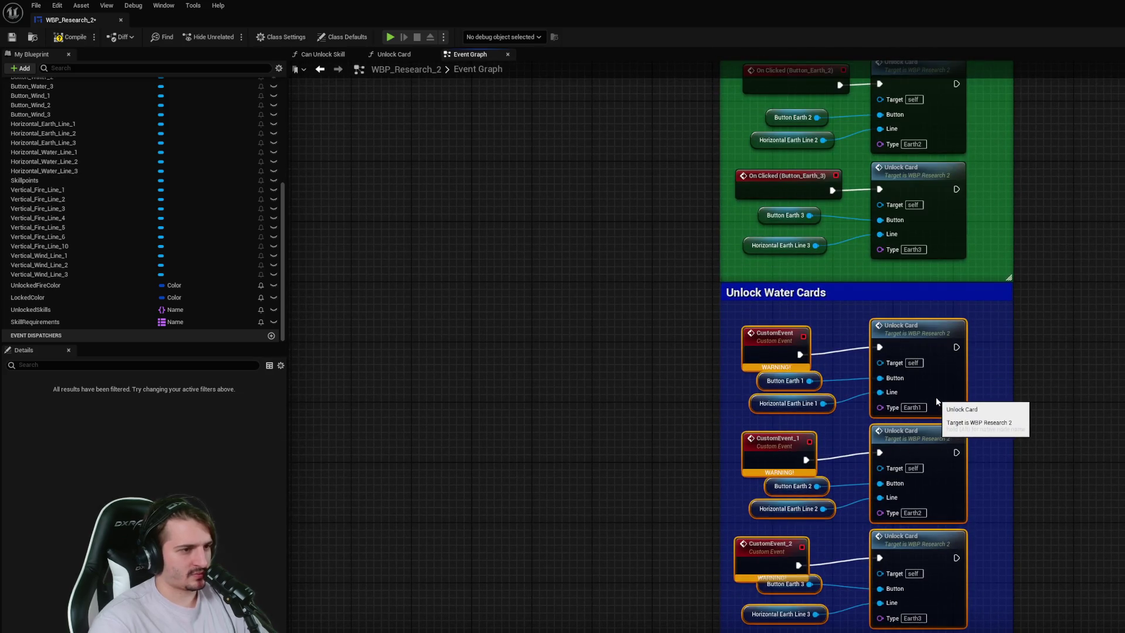
{"action": "scroll", "coordinate": [936, 402], "scroll_direction": "down", "scroll_amount": 5}
{"action": "left_click_drag", "start_coordinate": [931, 564], "coordinate": [939, 523]}
{"action": "left_click", "coordinate": [791, 226]}
{"action": "key", "text": "Delete"}
{"action": "left_click", "coordinate": [797, 329]}
{"action": "key", "text": "Delete"}
{"action": "left_click", "coordinate": [789, 424]}
{"action": "key", "text": "Delete"}
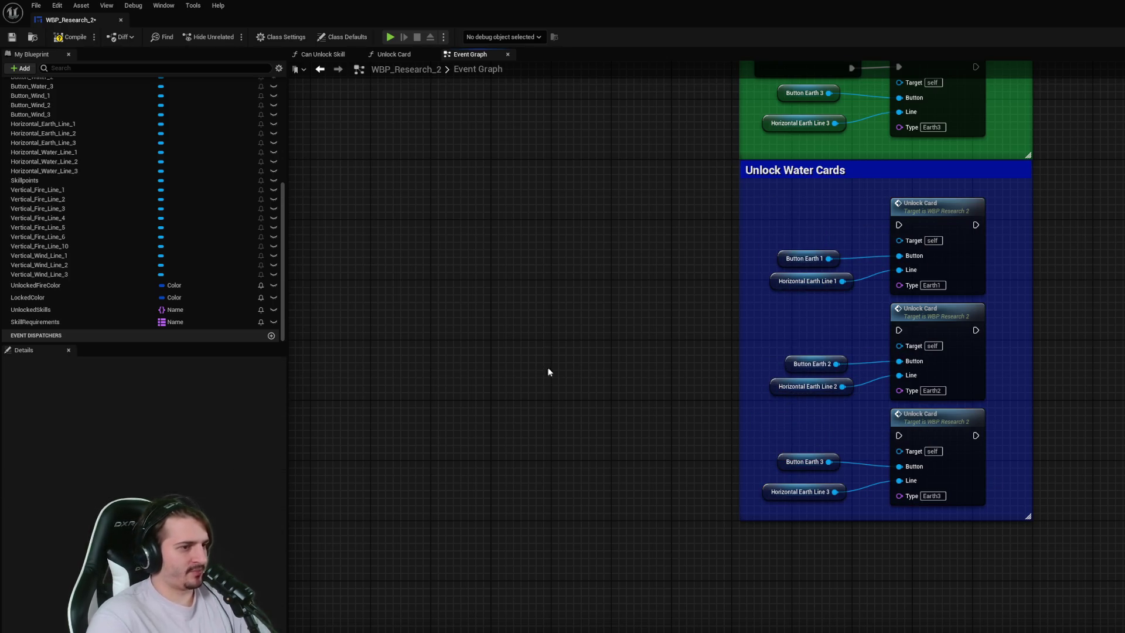
{"action": "left_click", "coordinate": [67, 254]}
- Add getters for Horizontal Water Line 1–3 and Button Water 1–3 to the graph
{"action": "scroll", "coordinate": [70, 175], "scroll_direction": "up", "scroll_amount": 1}
{"action": "left_click_drag", "start_coordinate": [64, 167], "coordinate": [466, 308]}
{"action": "left_click", "coordinate": [511, 324]}
{"action": "left_click_drag", "start_coordinate": [59, 177], "coordinate": [465, 327]}
{"action": "left_click", "coordinate": [493, 343]}
{"action": "mouse_move", "coordinate": [68, 185]}
{"action": "left_mouse_down"}
{"action": "mouse_move", "coordinate": [445, 351]}
{"action": "mouse_move", "coordinate": [512, 364]}
{"action": "mouse_move", "coordinate": [516, 376]}
{"action": "left_mouse_up"}
{"action": "scroll", "coordinate": [114, 241], "scroll_direction": "up", "scroll_amount": 5}
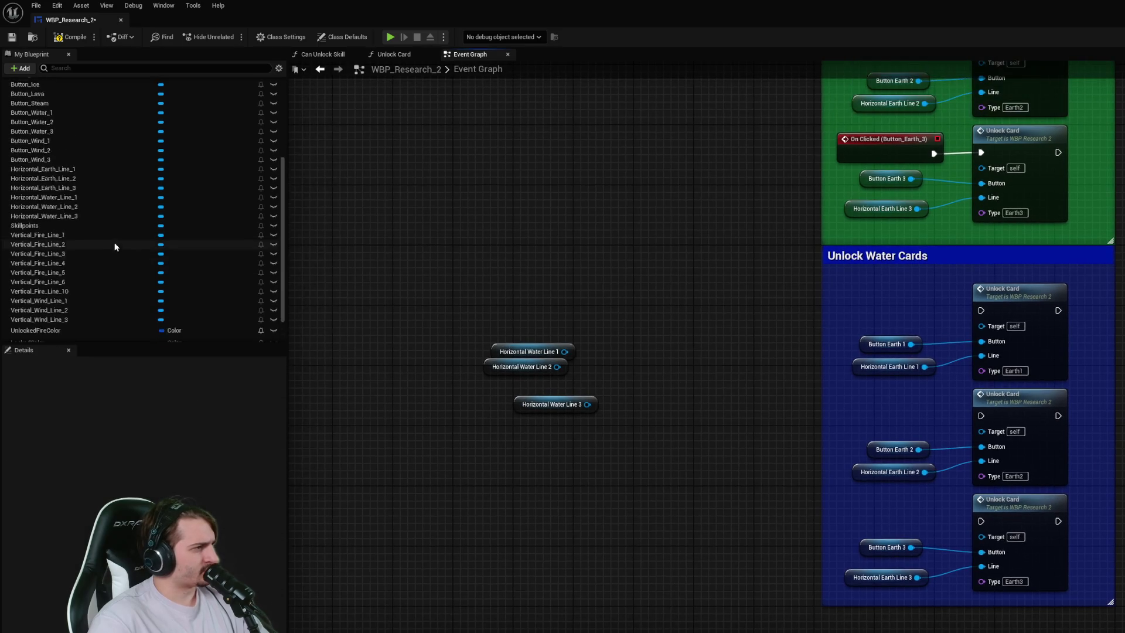
{"action": "mouse_move", "coordinate": [68, 189]}
{"action": "left_mouse_down"}
{"action": "mouse_move", "coordinate": [464, 267]}
{"action": "mouse_move", "coordinate": [451, 284]}
{"action": "left_mouse_up"}
{"action": "left_click", "coordinate": [69, 198]}
{"action": "mouse_move", "coordinate": [33, 207]}
{"action": "left_mouse_down"}
{"action": "mouse_move", "coordinate": [308, 264]}
{"action": "mouse_move", "coordinate": [455, 317]}
{"action": "mouse_move", "coordinate": [450, 306]}
{"action": "left_mouse_up"}
- Delete the old Earth getter nodes inside the water comment
{"action": "left_click", "coordinate": [640, 326]}
{"action": "mouse_move", "coordinate": [623, 334]}
{"action": "left_mouse_down"}
{"action": "mouse_move", "coordinate": [598, 284]}
{"action": "mouse_move", "coordinate": [574, 269]}
{"action": "left_mouse_up"}
{"action": "left_click_drag", "start_coordinate": [796, 275], "coordinate": [895, 540]}
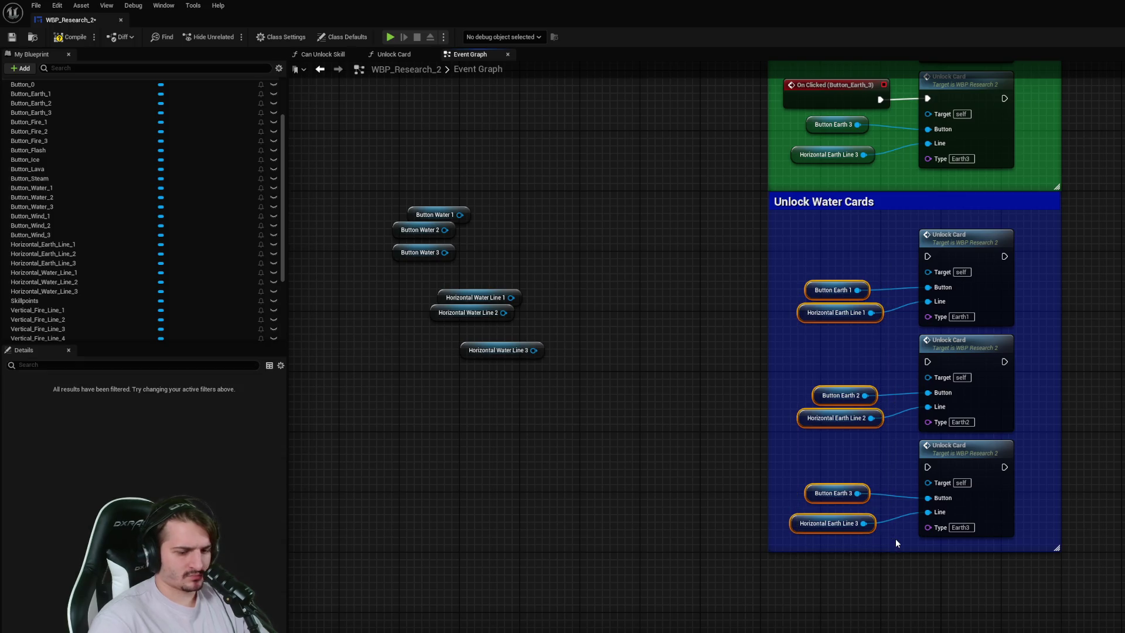
{"action": "key", "text": "Delete"}
- Wire the Button Water and Horizontal Water Line getters into the three cards' Button and Line inputs
{"action": "mouse_move", "coordinate": [426, 216]}
{"action": "left_mouse_down"}
{"action": "mouse_move", "coordinate": [929, 287]}
{"action": "mouse_move", "coordinate": [607, 314]}
{"action": "mouse_move", "coordinate": [804, 381]}
{"action": "mouse_move", "coordinate": [410, 232]}
{"action": "mouse_move", "coordinate": [834, 379]}
{"action": "mouse_move", "coordinate": [827, 409]}
{"action": "mouse_move", "coordinate": [929, 399]}
{"action": "left_mouse_up"}
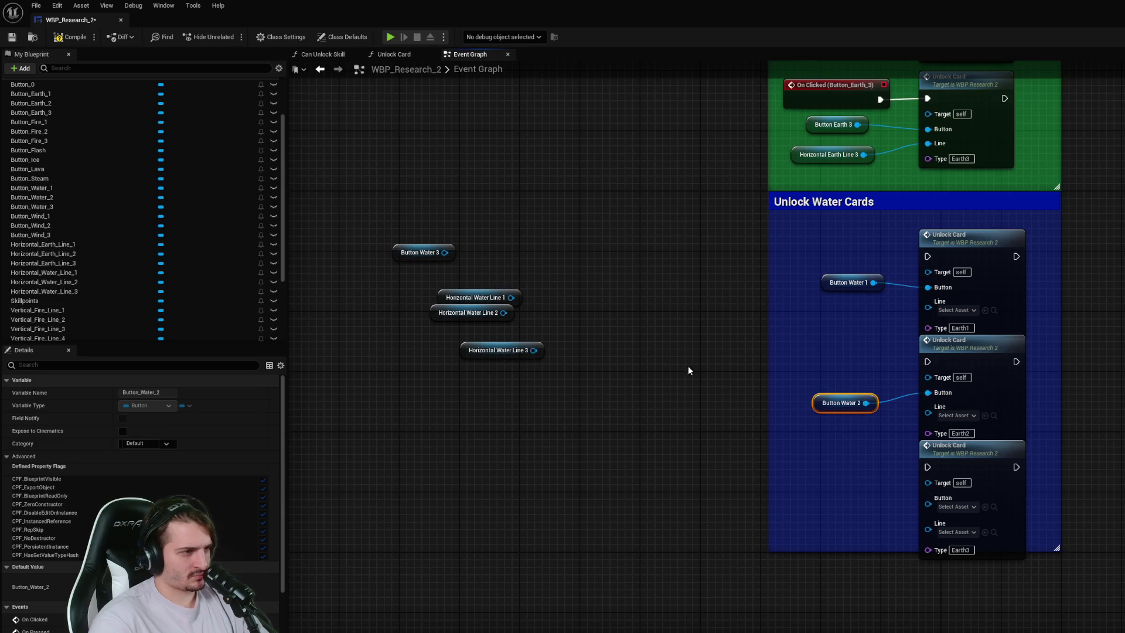
{"action": "mouse_move", "coordinate": [404, 253]}
{"action": "left_mouse_down"}
{"action": "mouse_move", "coordinate": [815, 488]}
{"action": "mouse_move", "coordinate": [929, 504]}
{"action": "left_mouse_up"}
{"action": "mouse_move", "coordinate": [466, 320]}
{"action": "left_mouse_down"}
{"action": "mouse_move", "coordinate": [732, 418]}
{"action": "mouse_move", "coordinate": [921, 443]}
{"action": "mouse_move", "coordinate": [928, 406]}
{"action": "left_mouse_up"}
{"action": "mouse_move", "coordinate": [469, 306]}
{"action": "left_mouse_down"}
{"action": "mouse_move", "coordinate": [814, 337]}
{"action": "mouse_move", "coordinate": [829, 313]}
{"action": "mouse_move", "coordinate": [928, 311]}
{"action": "left_mouse_up"}
{"action": "mouse_move", "coordinate": [528, 350]}
{"action": "left_mouse_down"}
{"action": "mouse_move", "coordinate": [860, 523]}
{"action": "mouse_move", "coordinate": [937, 519]}
{"action": "mouse_move", "coordinate": [929, 519]}
{"action": "left_mouse_up"}
{"action": "left_click", "coordinate": [958, 602]}
- Set the water cards' Type values to Water1, Water2 and Water3, then save
{"action": "type", "text": "Water"}
{"action": "key", "text": "Return"}
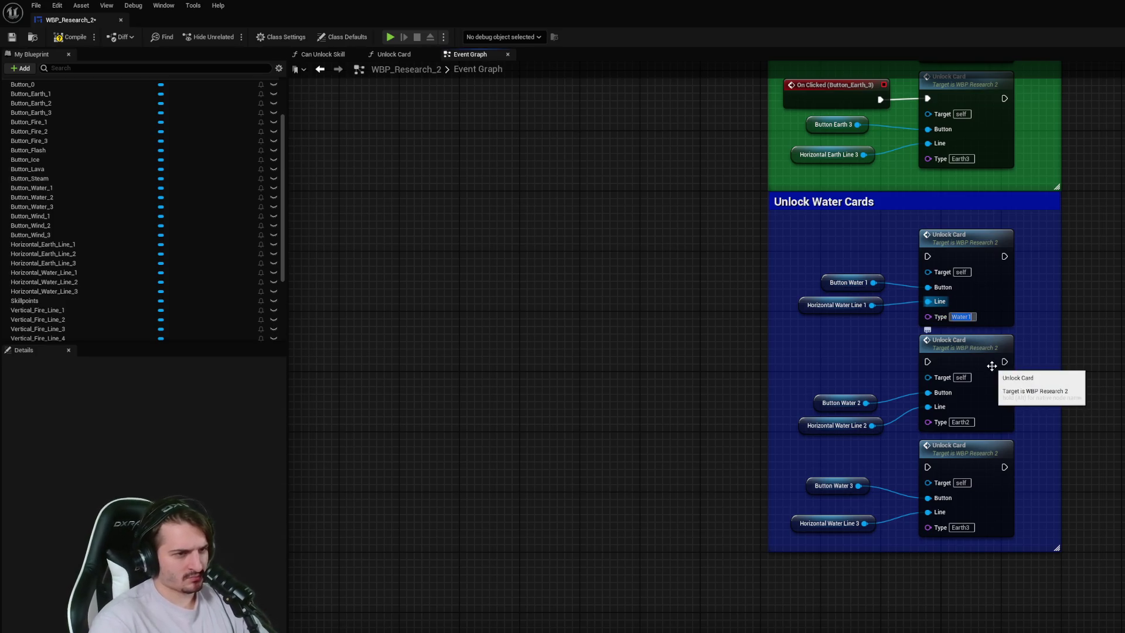
{"action": "left_click", "coordinate": [961, 422]}
{"action": "key", "text": "BackSpace"}
{"action": "type", "text": "2"}
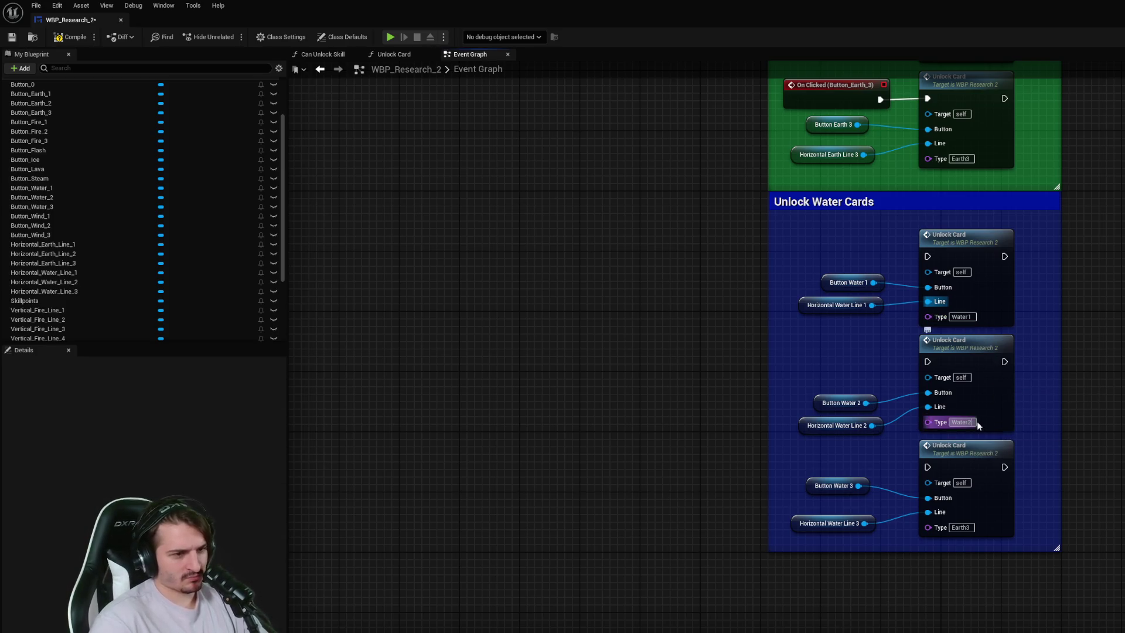
{"action": "left_click", "coordinate": [973, 528]}
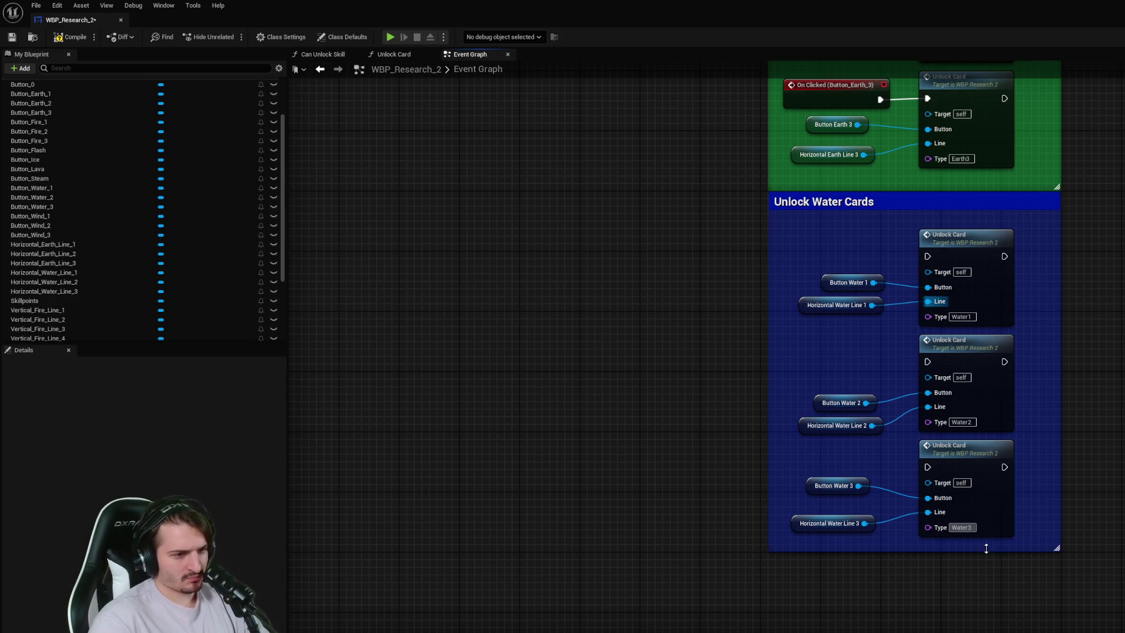
{"action": "key", "text": "ctrl+s"}
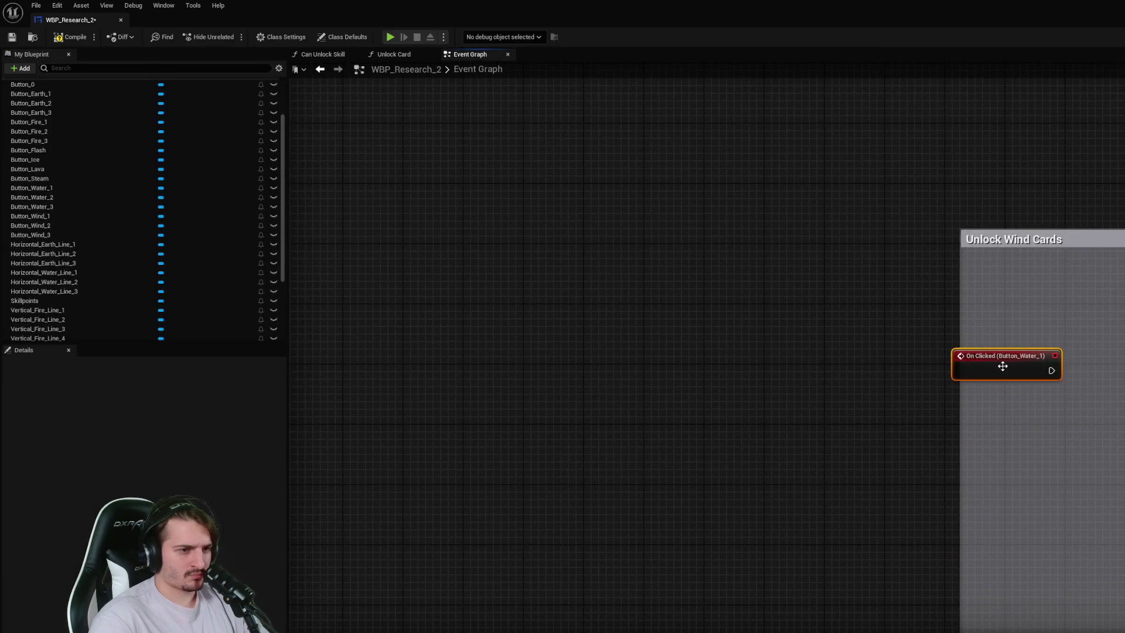
- Move the On Clicked (Button_Water_1) event into the Unlock Water Cards comment
{"action": "left_click_drag", "start_coordinate": [1006, 366], "coordinate": [930, 210]}
{"action": "scroll", "coordinate": [938, 293], "scroll_direction": "down", "scroll_amount": 3}
{"action": "left_click_drag", "start_coordinate": [954, 406], "coordinate": [949, 410]}
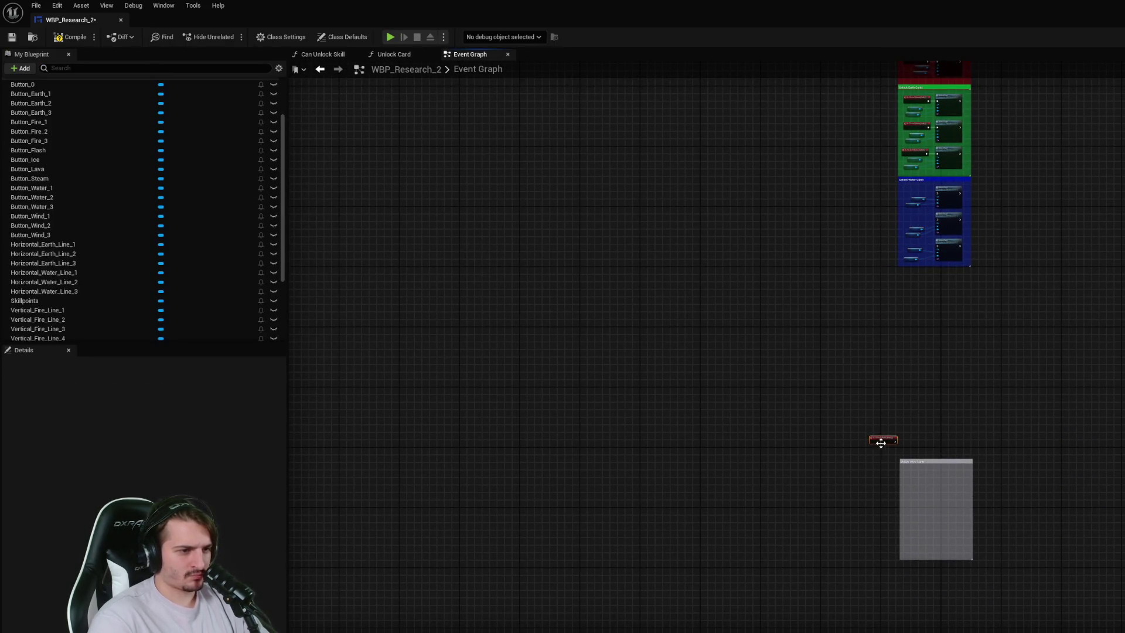
{"action": "scroll", "coordinate": [879, 200], "scroll_direction": "up", "scroll_amount": 5}
{"action": "mouse_move", "coordinate": [778, 438]}
{"action": "left_mouse_down"}
{"action": "mouse_move", "coordinate": [956, 330]}
{"action": "mouse_move", "coordinate": [1087, 346]}
{"action": "left_mouse_up"}
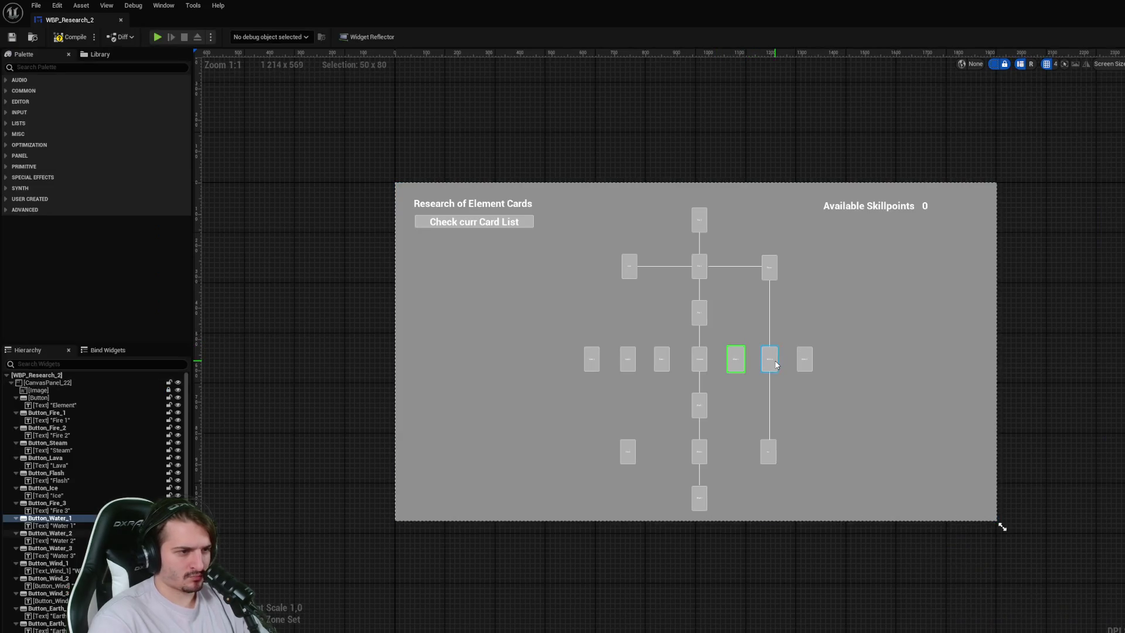
- Create On Clicked events for Button_Water_2 and Button_Water_3 and place them beside their Unlock Card calls
{"action": "left_click", "coordinate": [769, 358]}
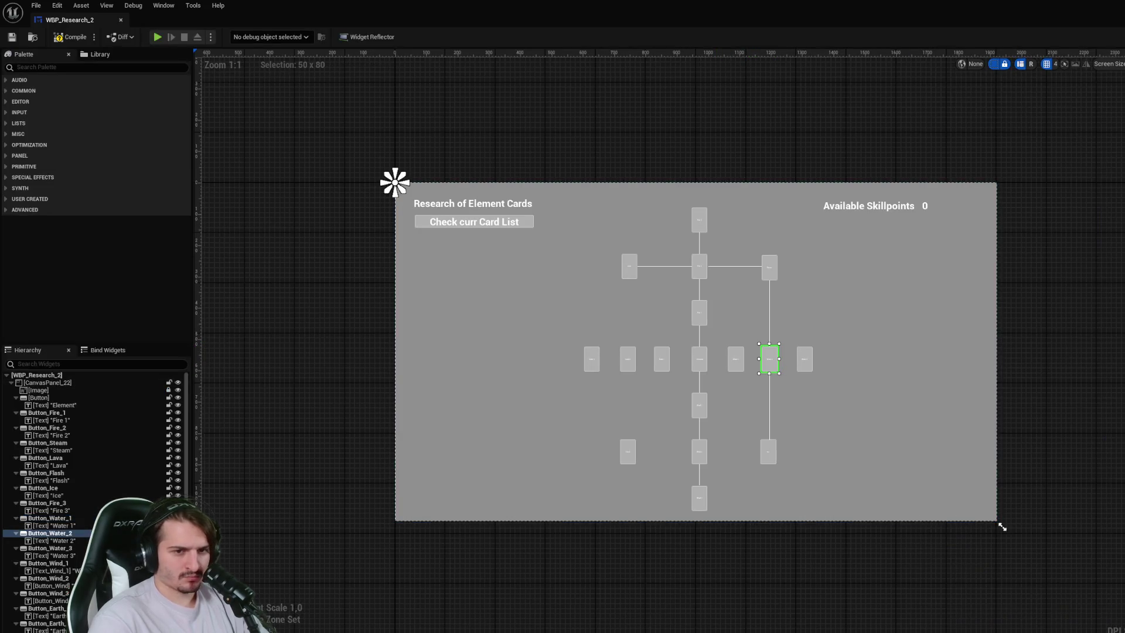
{"action": "double_click", "coordinate": [769, 359]}
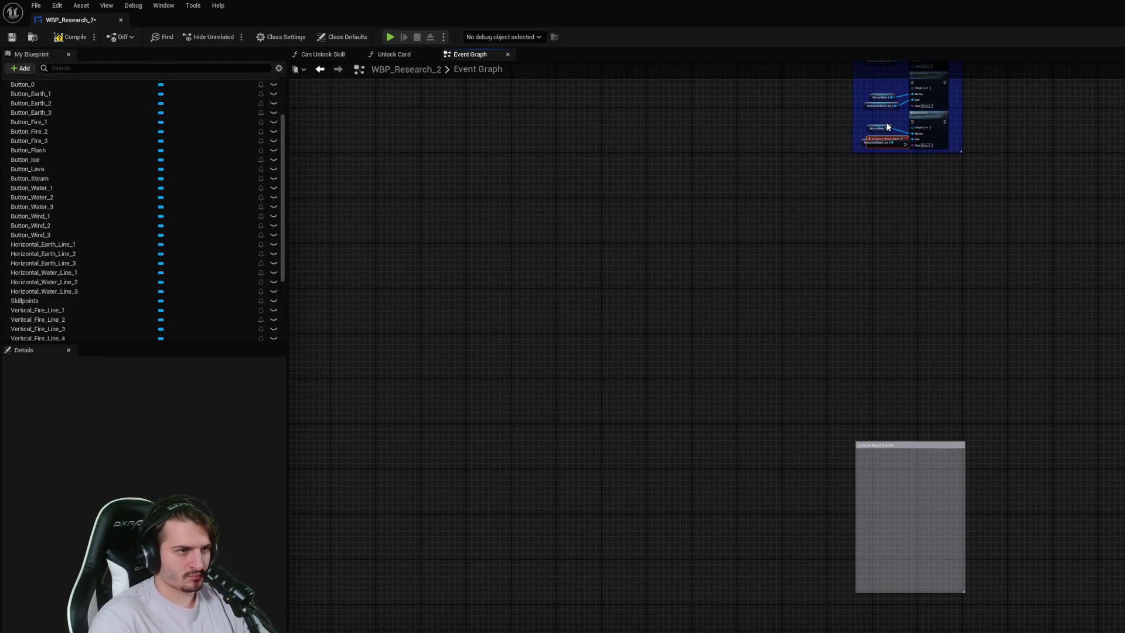
{"action": "scroll", "coordinate": [886, 126], "scroll_direction": "up", "scroll_amount": 5}
{"action": "mouse_move", "coordinate": [853, 375]}
{"action": "left_mouse_down"}
{"action": "mouse_move", "coordinate": [833, 156]}
{"action": "mouse_move", "coordinate": [851, 190]}
{"action": "mouse_move", "coordinate": [921, 200]}
{"action": "left_mouse_up"}
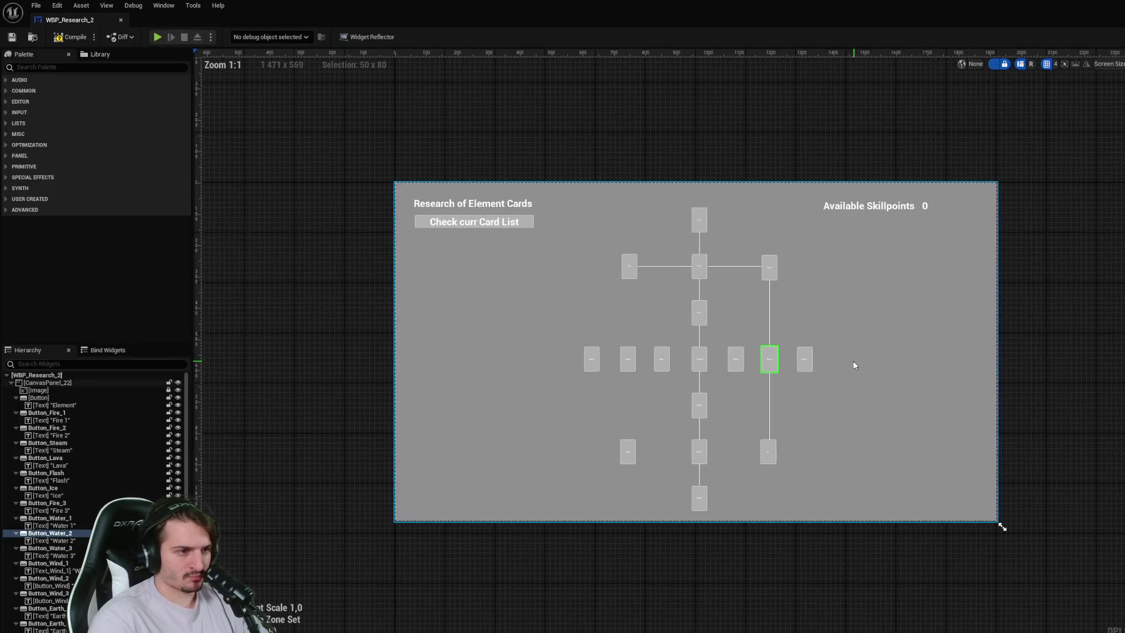
{"action": "left_click", "coordinate": [805, 359]}
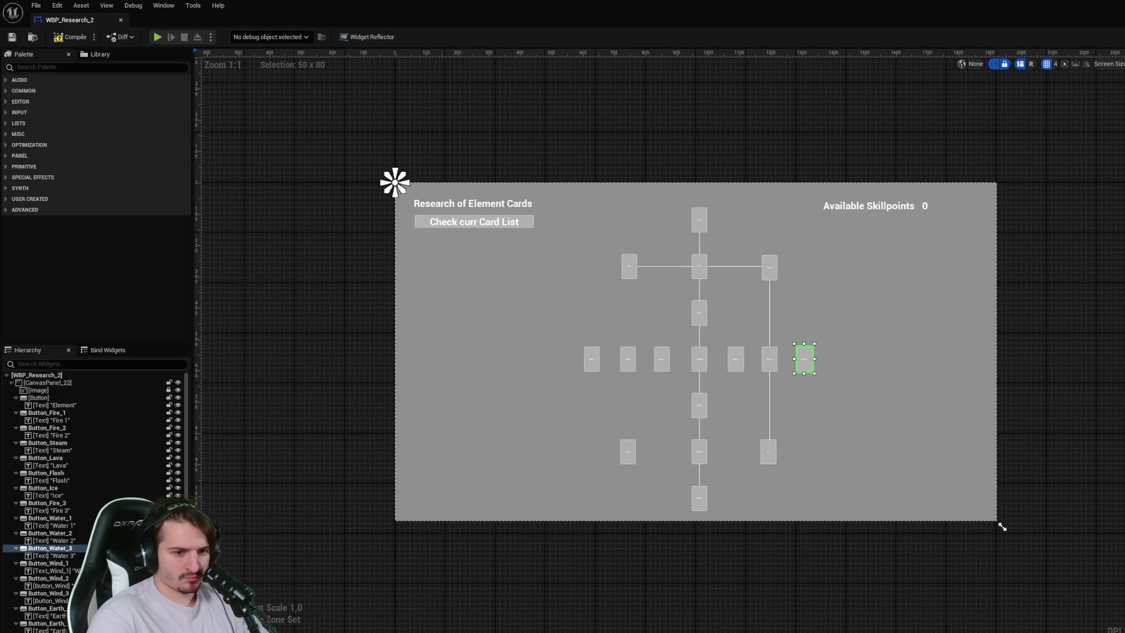
{"action": "double_click", "coordinate": [805, 359]}
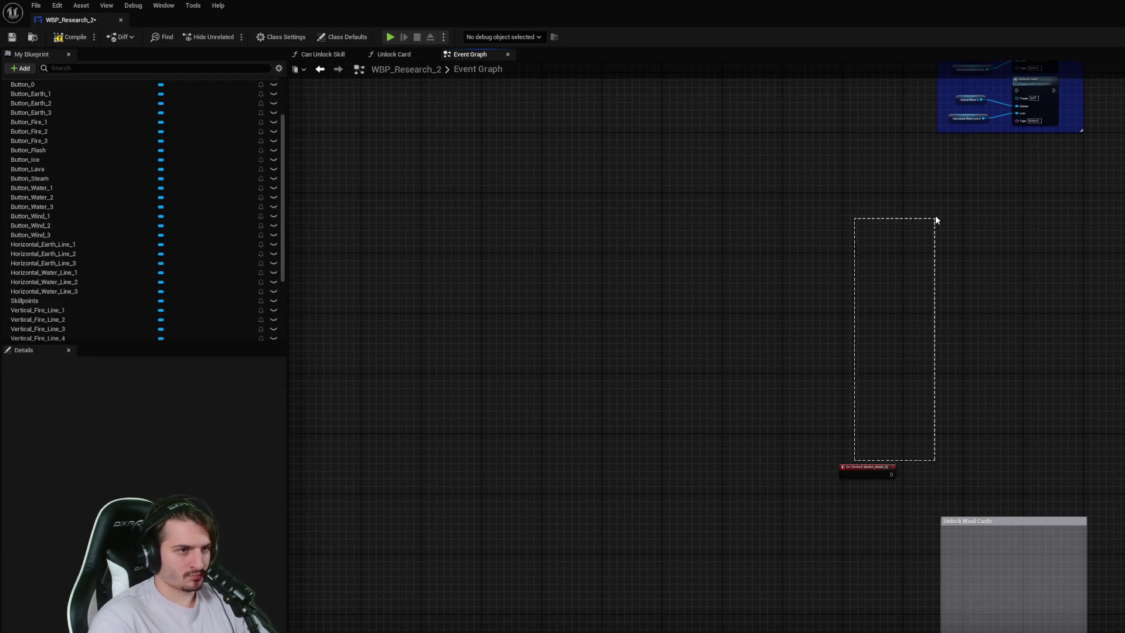
{"action": "scroll", "coordinate": [891, 308], "scroll_direction": "up", "scroll_amount": 4}
{"action": "mouse_move", "coordinate": [832, 595]}
{"action": "left_mouse_down"}
{"action": "mouse_move", "coordinate": [913, 339]}
{"action": "mouse_move", "coordinate": [877, 349]}
{"action": "left_mouse_up"}
{"action": "left_click_drag", "start_coordinate": [970, 362], "coordinate": [1018, 361]}
- Align the Button Water 3 and Horizontal Water Line 3 nodes, then save and compile
{"action": "left_click_drag", "start_coordinate": [896, 386], "coordinate": [897, 396]}
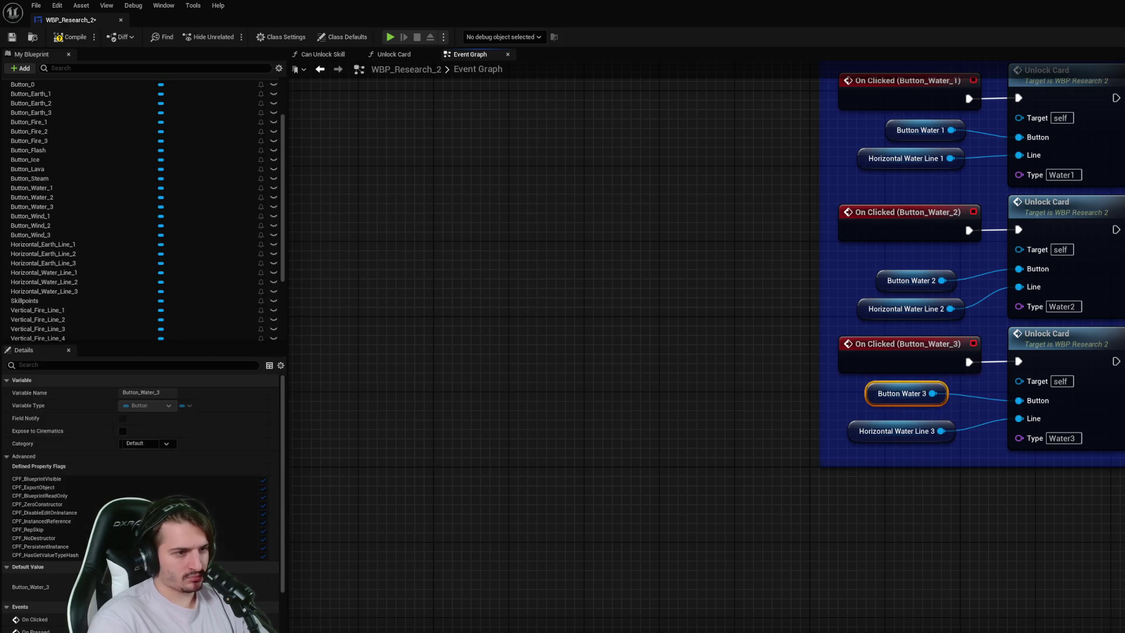
{"action": "left_click_drag", "start_coordinate": [918, 434], "coordinate": [918, 425]}
{"action": "key", "text": "ctrl+s"}
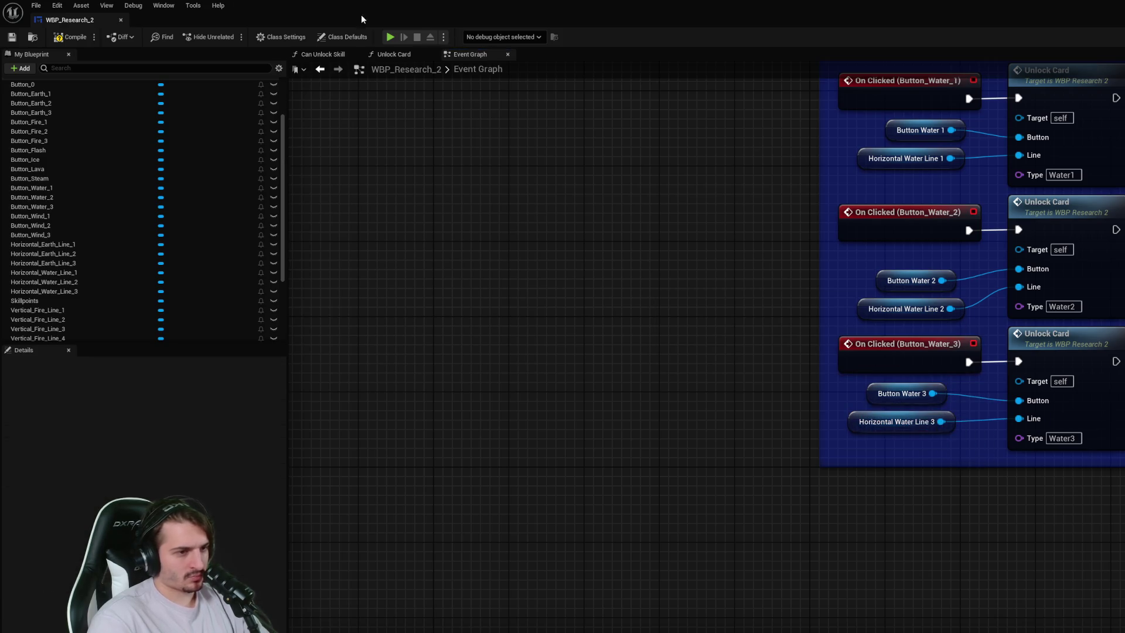
{"action": "left_click", "coordinate": [88, 36]}
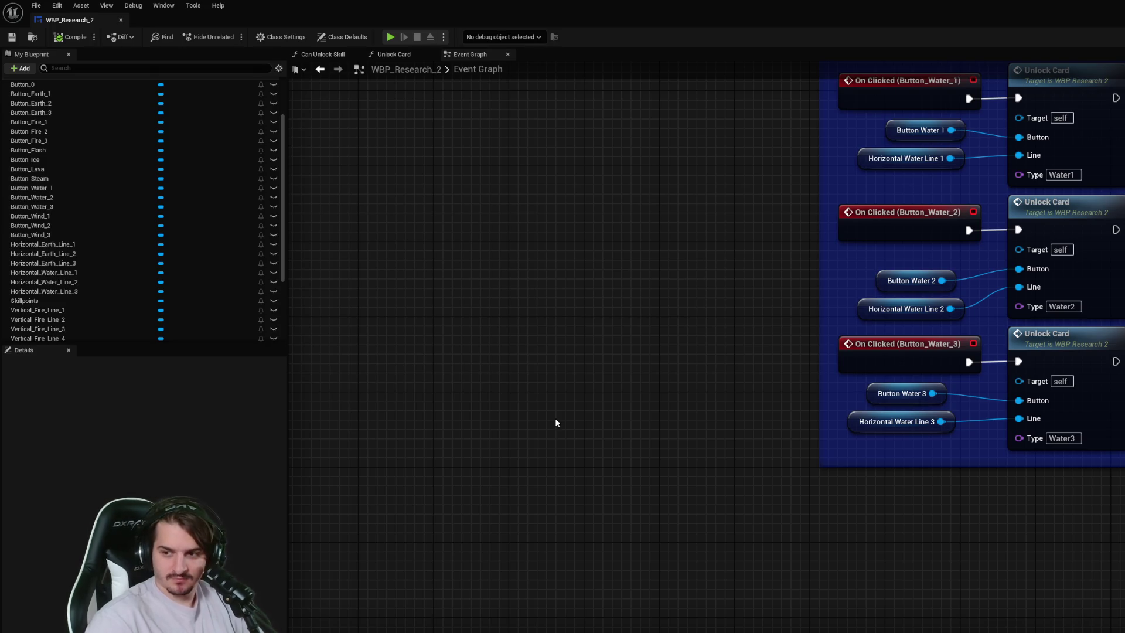
- Scroll the Event Graph to review the fire, earth and water card-unlock groups
{"action": "scroll", "coordinate": [556, 422], "scroll_direction": "down", "scroll_amount": 7}
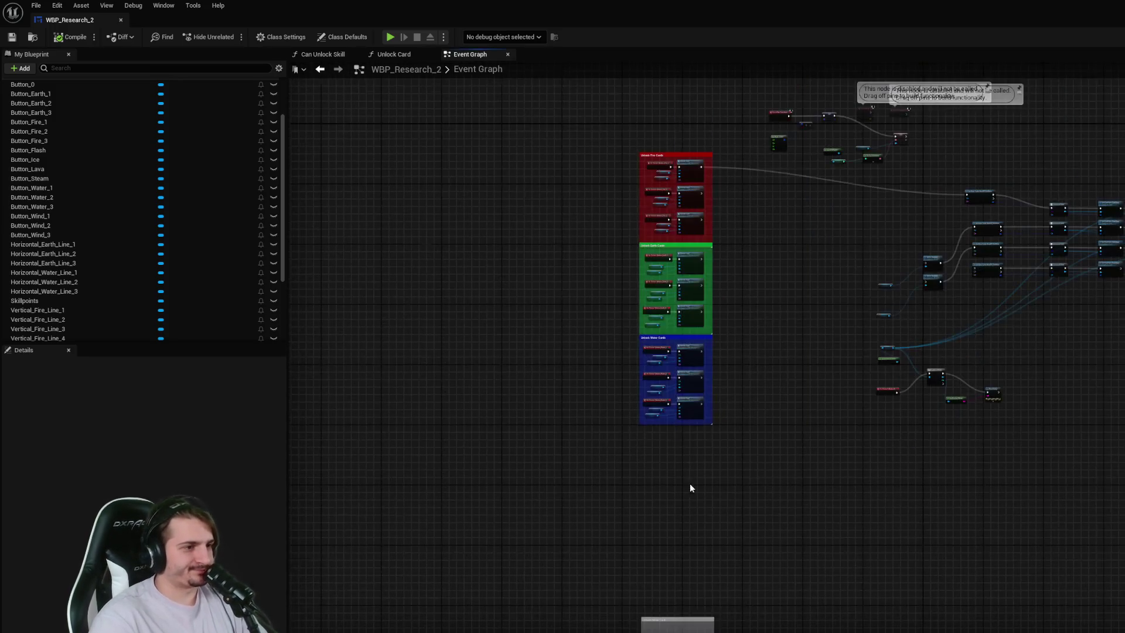
- Copy the three water Unlock Card nodes into the Unlock Wind Cards comment below the water block
{"action": "left_click_drag", "start_coordinate": [761, 580], "coordinate": [763, 391]}
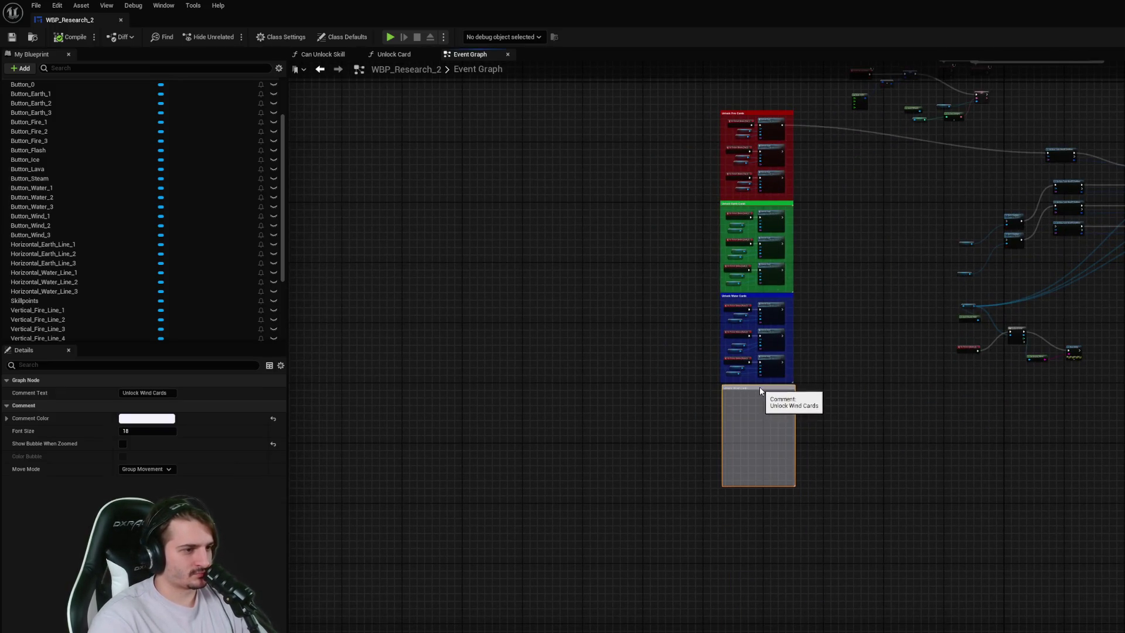
{"action": "scroll", "coordinate": [759, 391], "scroll_direction": "up", "scroll_amount": 6}
{"action": "scroll", "coordinate": [725, 410], "scroll_direction": "down", "scroll_amount": 2}
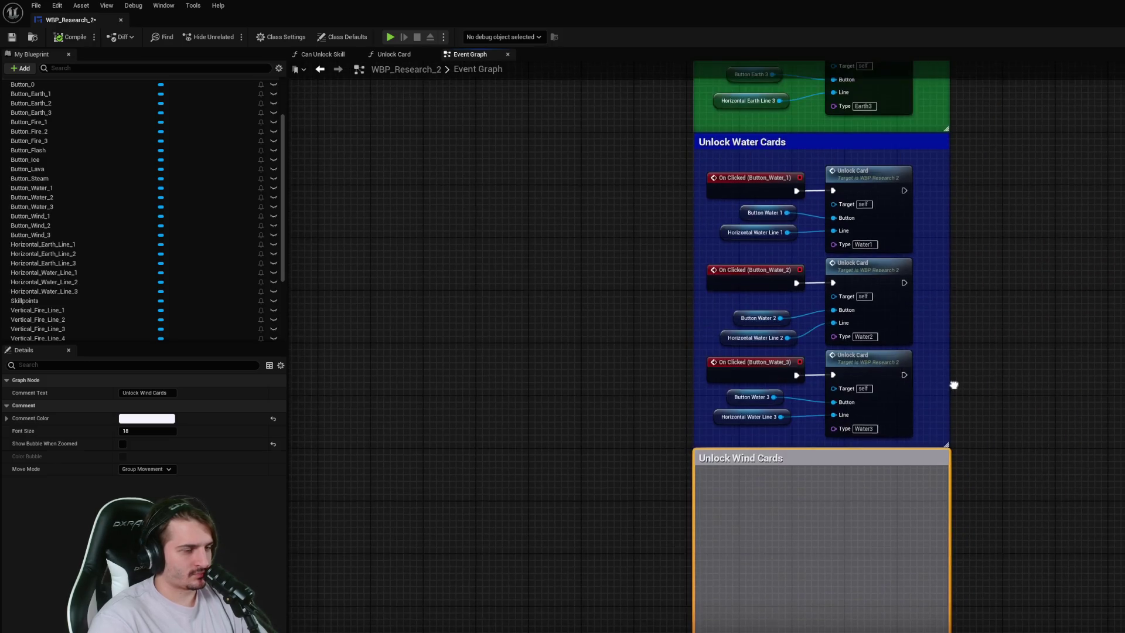
{"action": "left_click_drag", "start_coordinate": [932, 158], "coordinate": [903, 407]}
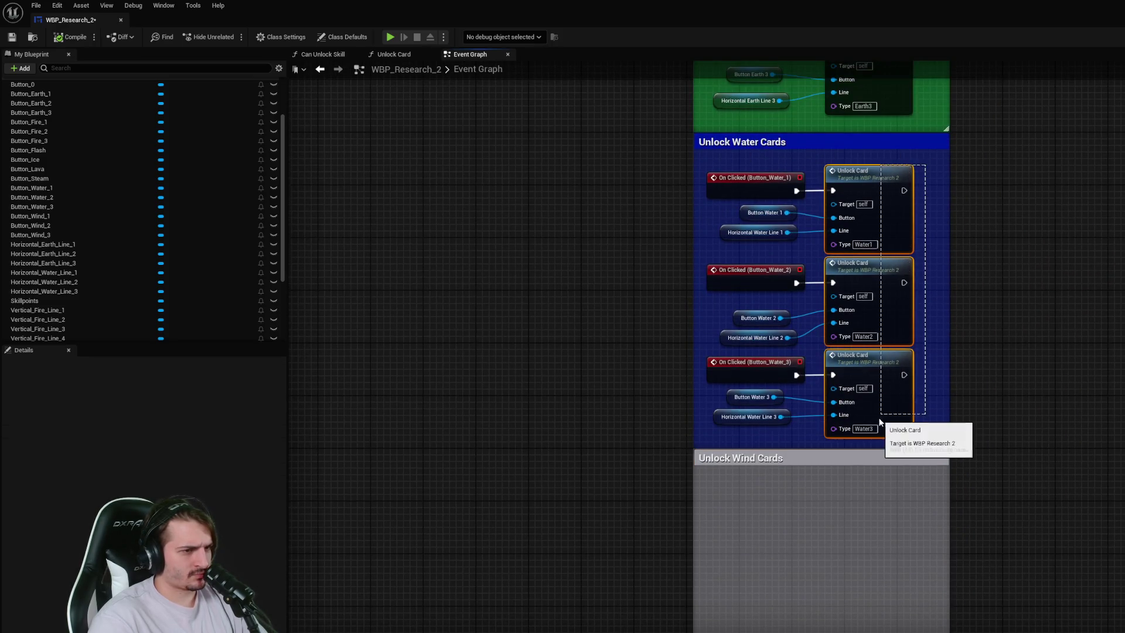
{"action": "key", "text": "ctrl+c"}
{"action": "key", "text": "ctrl+v"}
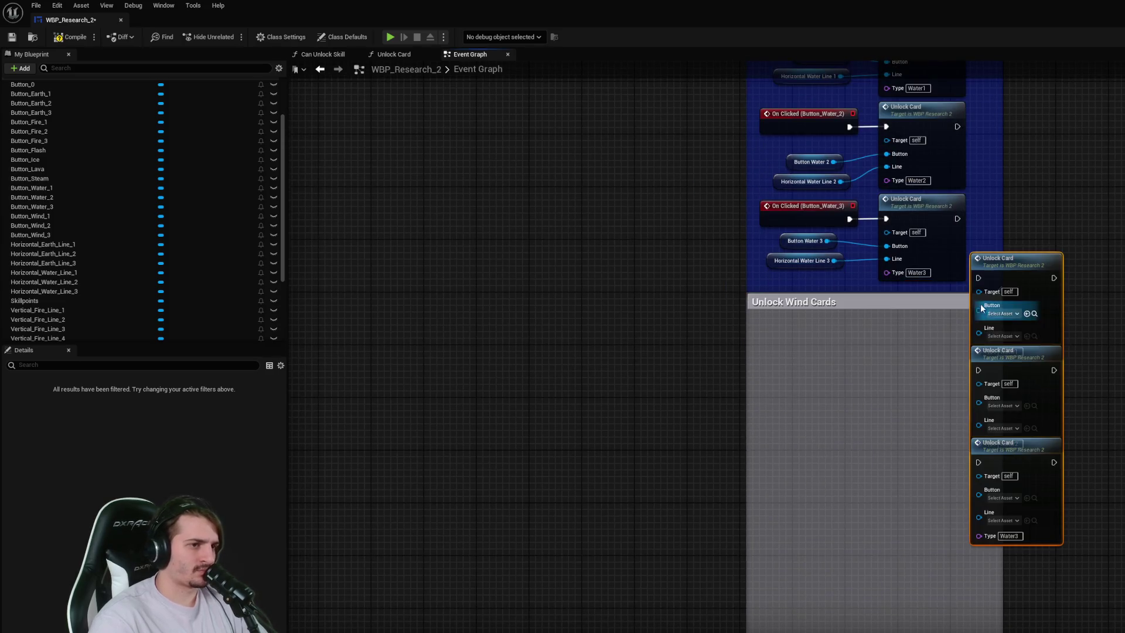
{"action": "mouse_move", "coordinate": [1035, 286]}
{"action": "left_mouse_down"}
{"action": "mouse_move", "coordinate": [908, 405]}
{"action": "mouse_move", "coordinate": [952, 342]}
{"action": "left_mouse_up"}
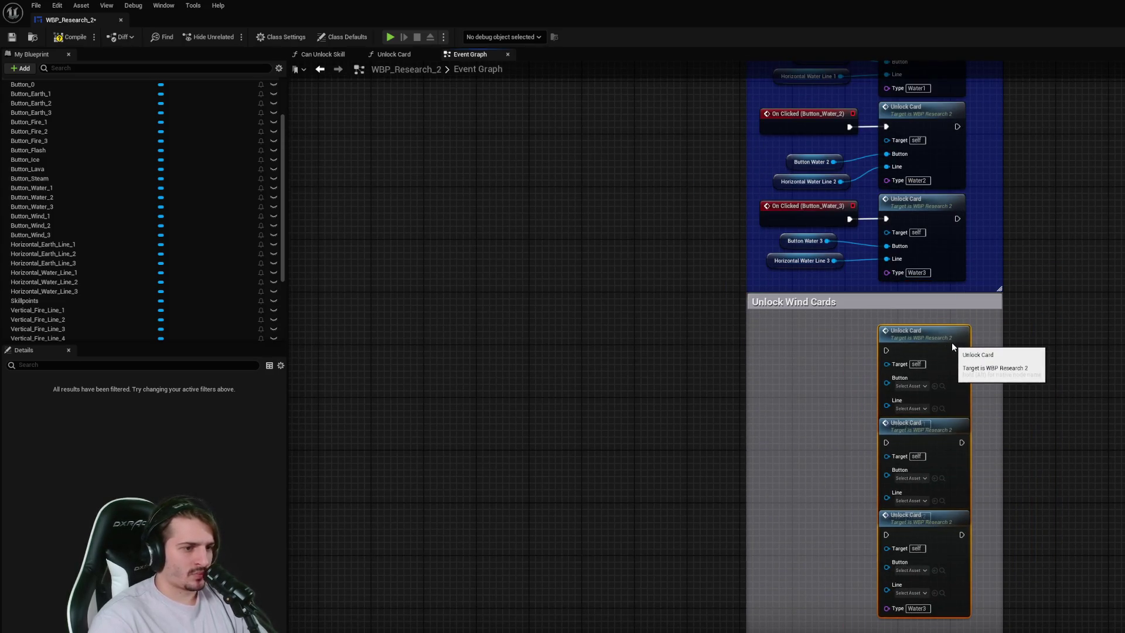
{"action": "left_click", "coordinate": [1031, 346]}
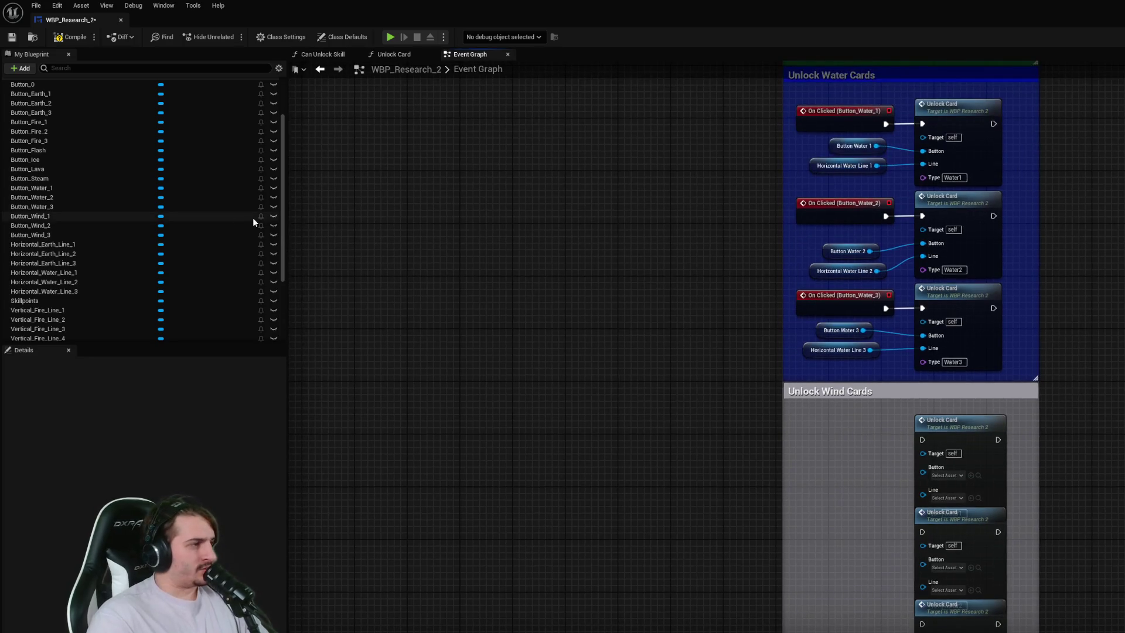
- Add getters for Vertical Wind Line 1, 2 and 3
{"action": "scroll", "coordinate": [90, 254], "scroll_direction": "down", "scroll_amount": 5}
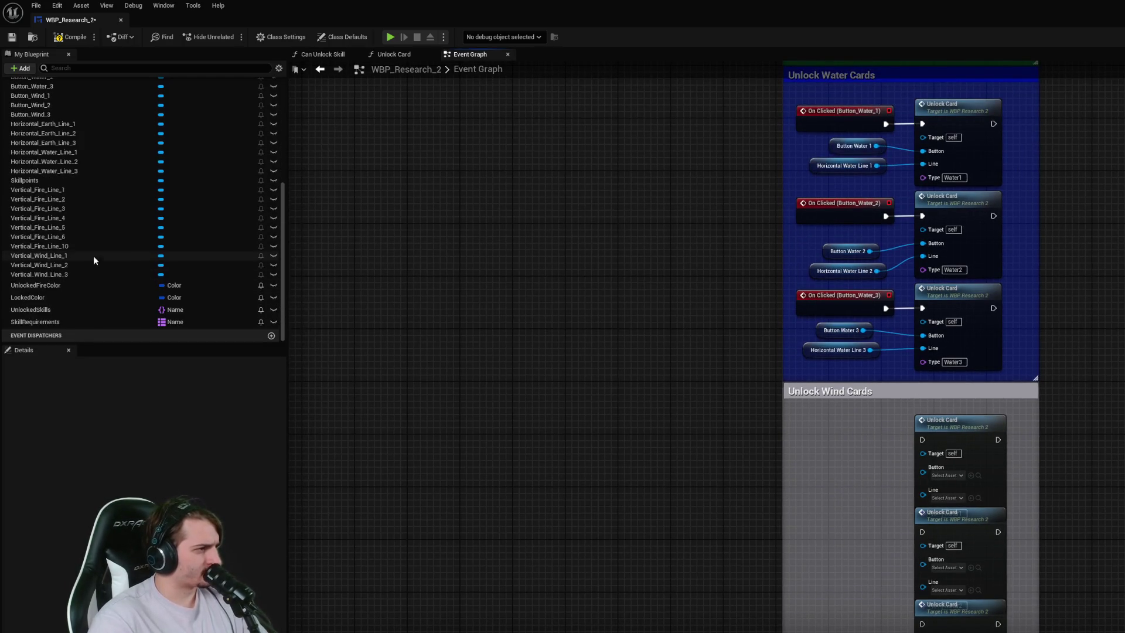
{"action": "left_click_drag", "start_coordinate": [85, 256], "coordinate": [521, 449]}
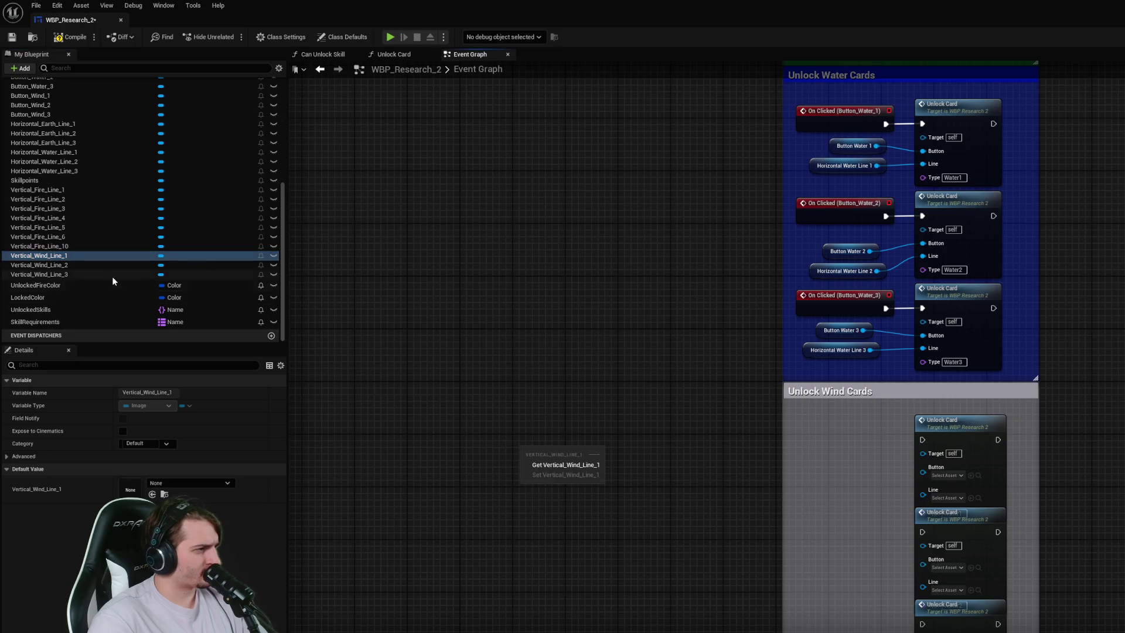
{"action": "left_click", "coordinate": [542, 467]}
{"action": "mouse_move", "coordinate": [70, 265]}
{"action": "left_mouse_down"}
{"action": "mouse_move", "coordinate": [586, 524]}
{"action": "mouse_move", "coordinate": [535, 481]}
{"action": "left_mouse_up"}
{"action": "left_click", "coordinate": [579, 499]}
{"action": "left_click_drag", "start_coordinate": [65, 274], "coordinate": [520, 515]}
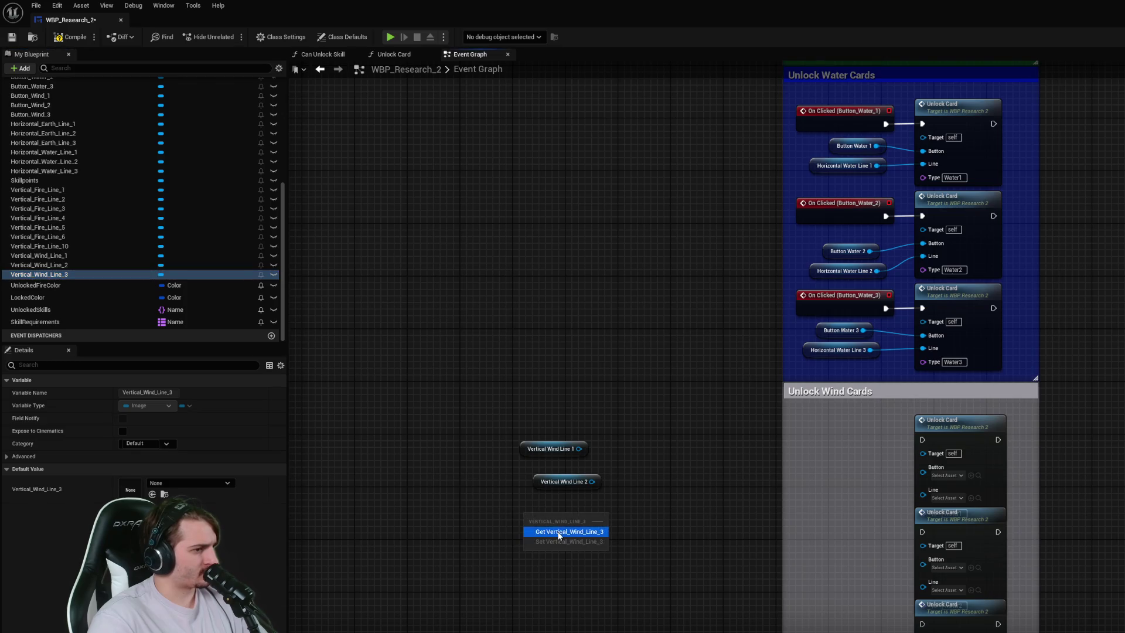
{"action": "left_click", "coordinate": [545, 530]}
- Add getters for Button Wind 1, 2 and 3
{"action": "scroll", "coordinate": [97, 260], "scroll_direction": "up", "scroll_amount": 2}
{"action": "scroll", "coordinate": [95, 256], "scroll_direction": "up", "scroll_amount": 2}
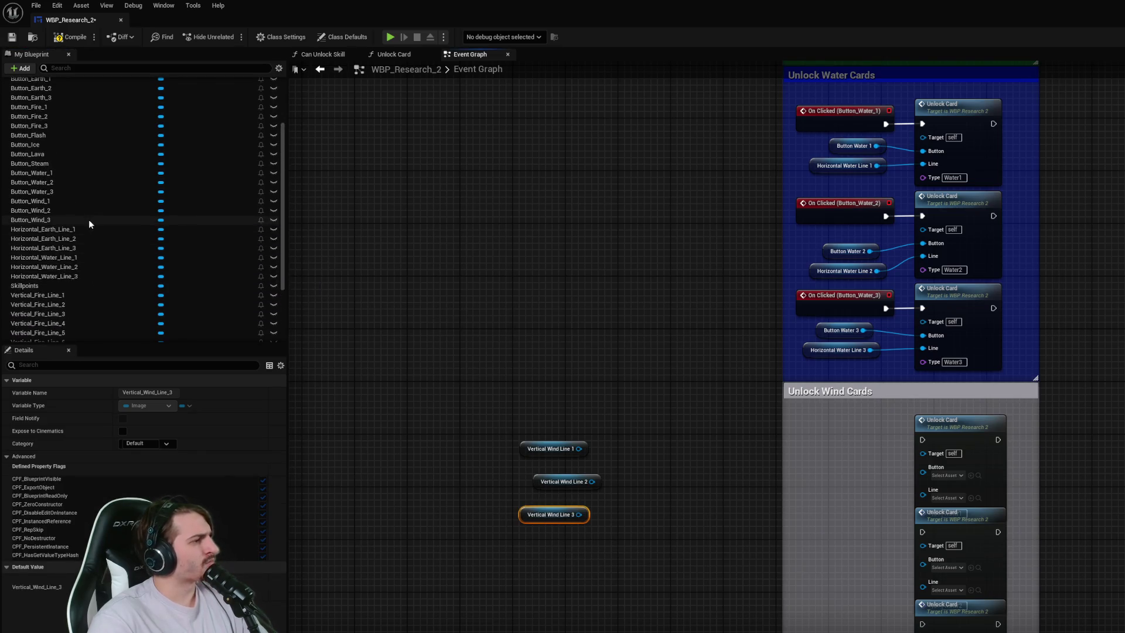
{"action": "scroll", "coordinate": [57, 140], "scroll_direction": "up", "scroll_amount": 2}
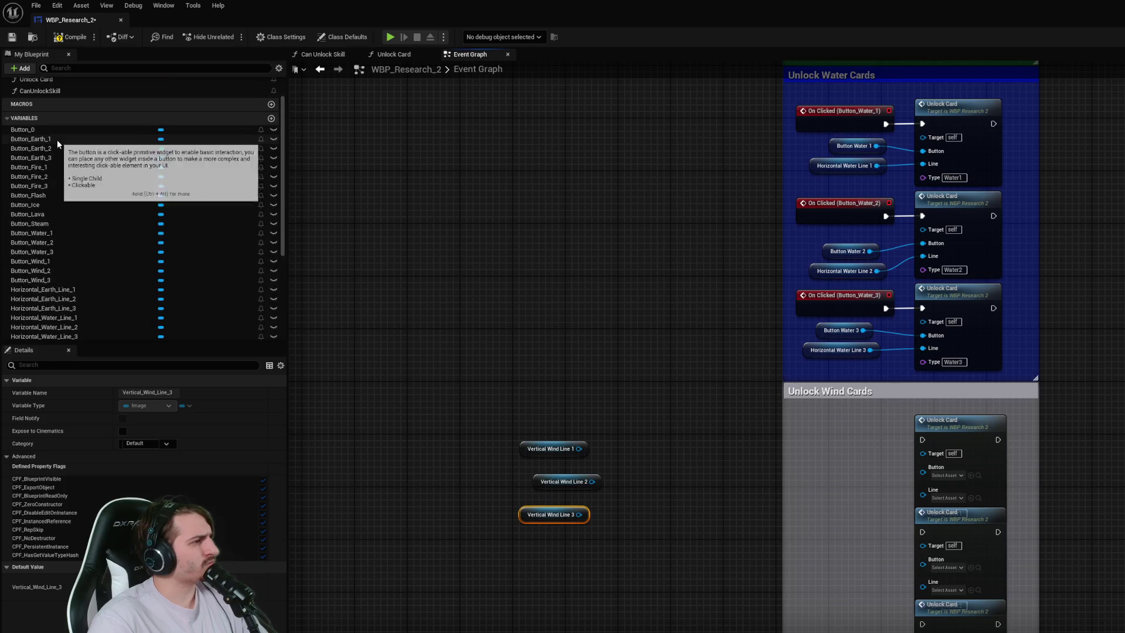
{"action": "scroll", "coordinate": [68, 220], "scroll_direction": "down", "scroll_amount": 4}
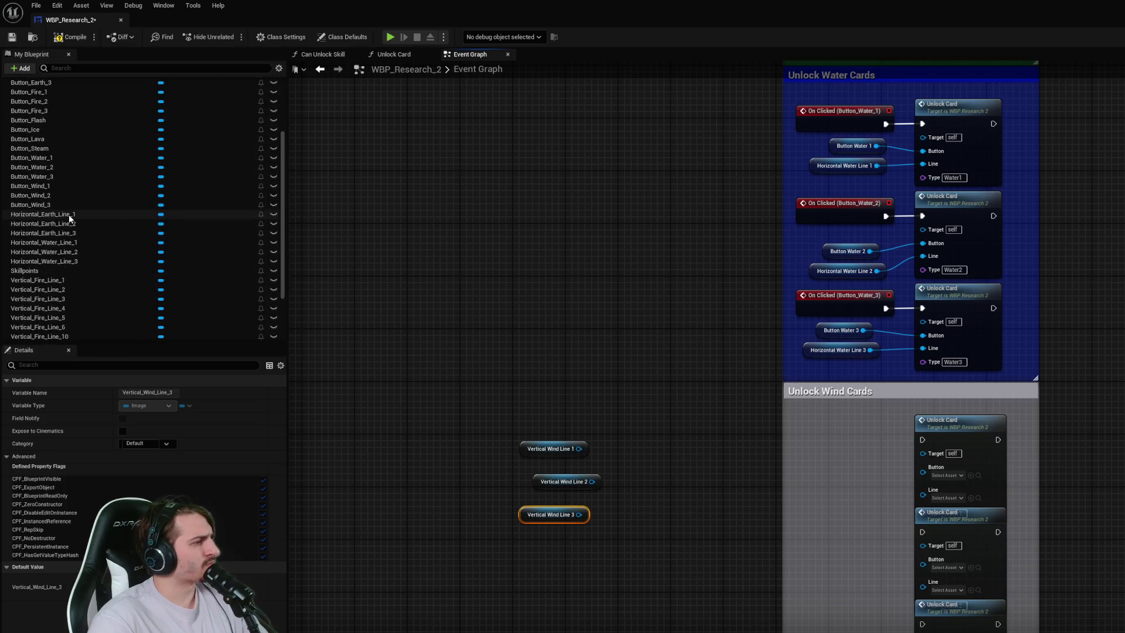
{"action": "scroll", "coordinate": [88, 225], "scroll_direction": "up", "scroll_amount": 1}
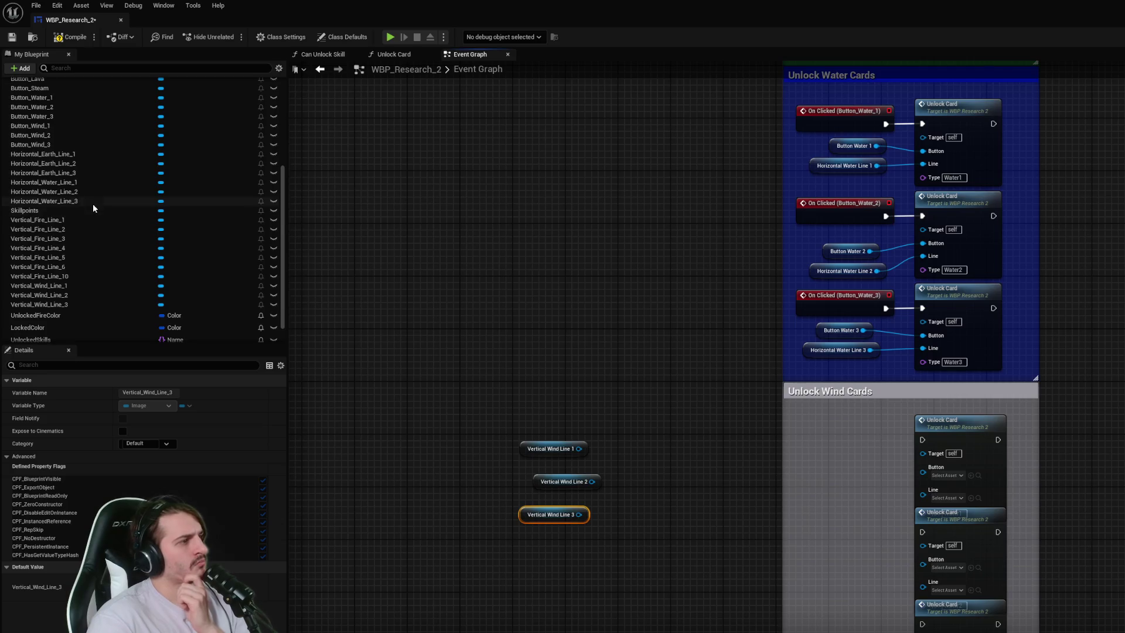
{"action": "scroll", "coordinate": [93, 203], "scroll_direction": "up", "scroll_amount": 2}
{"action": "left_click_drag", "start_coordinate": [67, 219], "coordinate": [516, 383]}
{"action": "left_click", "coordinate": [534, 391]}
{"action": "left_click_drag", "start_coordinate": [32, 225], "coordinate": [478, 315]}
{"action": "left_click", "coordinate": [510, 329]}
{"action": "left_click_drag", "start_coordinate": [30, 235], "coordinate": [437, 389]}
{"action": "left_click", "coordinate": [466, 395]}
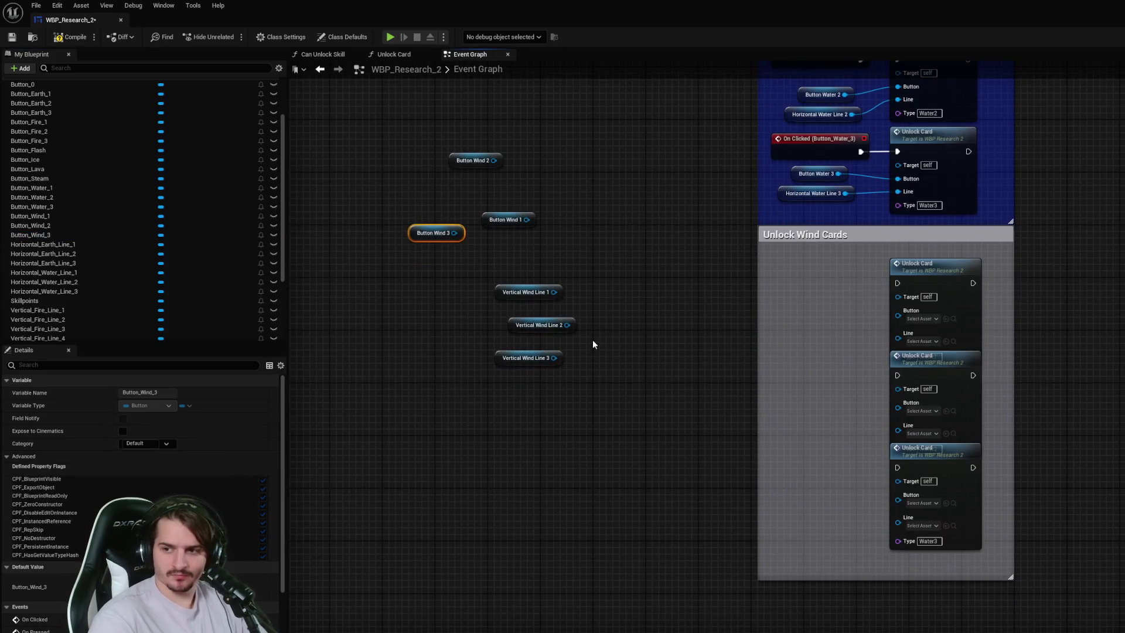
- Connect Button Wind 1–3 to the three wind cards' Button inputs
{"action": "scroll", "coordinate": [592, 341], "scroll_direction": "up", "scroll_amount": 2}
{"action": "left_click_drag", "start_coordinate": [936, 466], "coordinate": [1008, 456]}
{"action": "mouse_move", "coordinate": [478, 262]}
{"action": "left_mouse_down"}
{"action": "mouse_move", "coordinate": [578, 308]}
{"action": "mouse_move", "coordinate": [934, 574]}
{"action": "mouse_move", "coordinate": [973, 581]}
{"action": "mouse_move", "coordinate": [1008, 560]}
{"action": "left_mouse_up"}
{"action": "mouse_move", "coordinate": [582, 247]}
{"action": "left_mouse_down"}
{"action": "mouse_move", "coordinate": [647, 303]}
{"action": "mouse_move", "coordinate": [563, 247]}
{"action": "mouse_move", "coordinate": [909, 384]}
{"action": "mouse_move", "coordinate": [932, 387]}
{"action": "mouse_move", "coordinate": [1007, 350]}
{"action": "left_mouse_up"}
{"action": "left_click", "coordinate": [560, 247]}
{"action": "mouse_move", "coordinate": [592, 334]}
{"action": "left_mouse_down"}
{"action": "mouse_move", "coordinate": [885, 441]}
{"action": "mouse_move", "coordinate": [915, 402]}
{"action": "mouse_move", "coordinate": [984, 375]}
{"action": "mouse_move", "coordinate": [1007, 428]}
{"action": "mouse_move", "coordinate": [1008, 371]}
{"action": "left_mouse_up"}
- Connect Vertical Wind Line 1–3 to the wind cards' Line inputs
{"action": "mouse_move", "coordinate": [909, 383]}
{"action": "left_mouse_down"}
{"action": "mouse_move", "coordinate": [911, 360]}
{"action": "mouse_move", "coordinate": [902, 382]}
{"action": "left_mouse_up"}
{"action": "left_click", "coordinate": [813, 395]}
{"action": "mouse_move", "coordinate": [596, 372]}
{"action": "left_mouse_down"}
{"action": "mouse_move", "coordinate": [953, 498]}
{"action": "mouse_move", "coordinate": [1021, 478]}
{"action": "left_mouse_up"}
{"action": "left_click", "coordinate": [658, 454]}
{"action": "mouse_move", "coordinate": [581, 405]}
{"action": "left_mouse_down"}
{"action": "mouse_move", "coordinate": [920, 600]}
{"action": "mouse_move", "coordinate": [1007, 575]}
{"action": "left_mouse_up"}
- Set the first wind card's Type to Wind1 and save the blueprint
{"action": "left_click", "coordinate": [1037, 380]}
{"action": "type", "text": "Wind"}
{"action": "key", "text": "Return"}
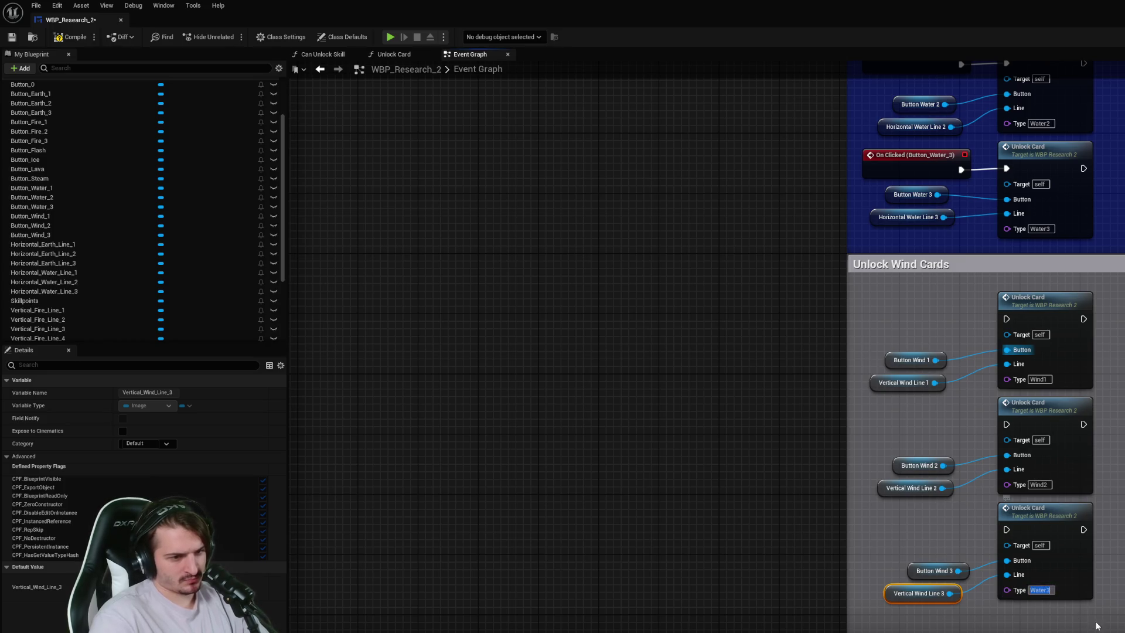
{"action": "key", "text": "ctrl+s"}
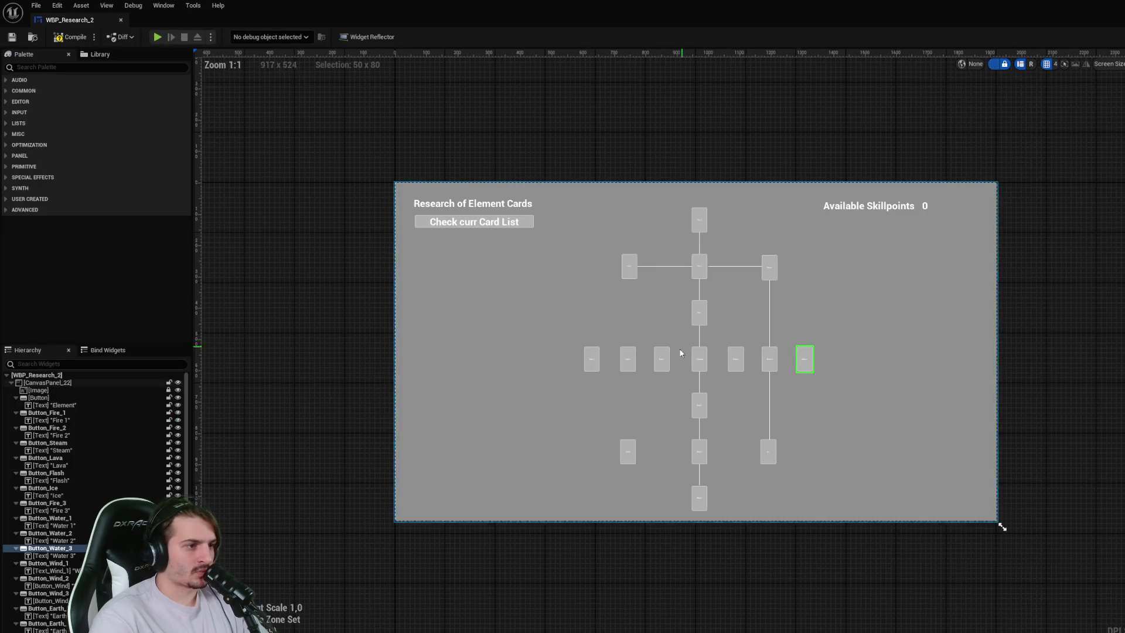
- Create On Clicked events for Button_Wind_1, Button_Wind_2 and Button_Wind_3 from the Designer
{"action": "scroll", "coordinate": [680, 348], "scroll_direction": "up", "scroll_amount": 6}
{"action": "left_click", "coordinate": [666, 347]}
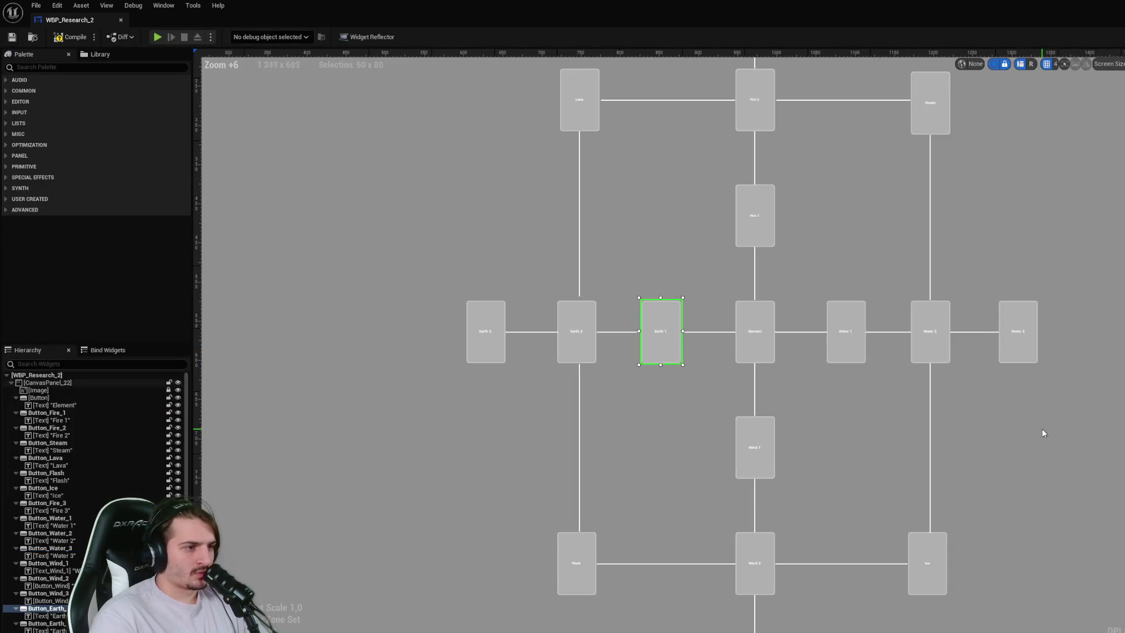
{"action": "left_click", "coordinate": [769, 461]}
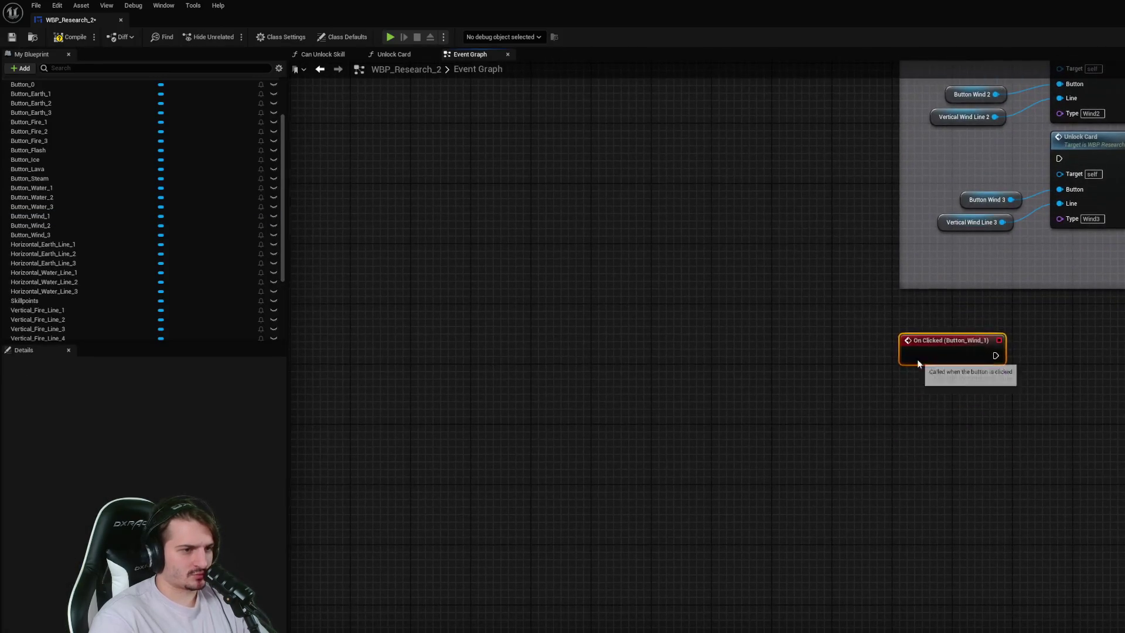
{"action": "left_click_drag", "start_coordinate": [917, 358], "coordinate": [623, 152]}
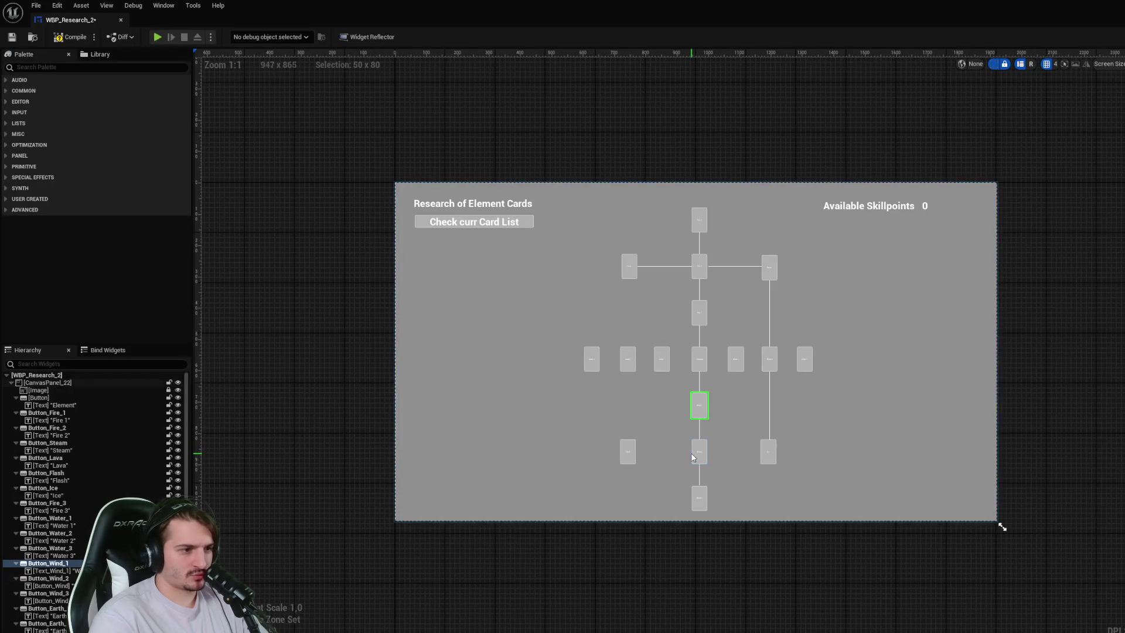
{"action": "left_click", "coordinate": [703, 459]}
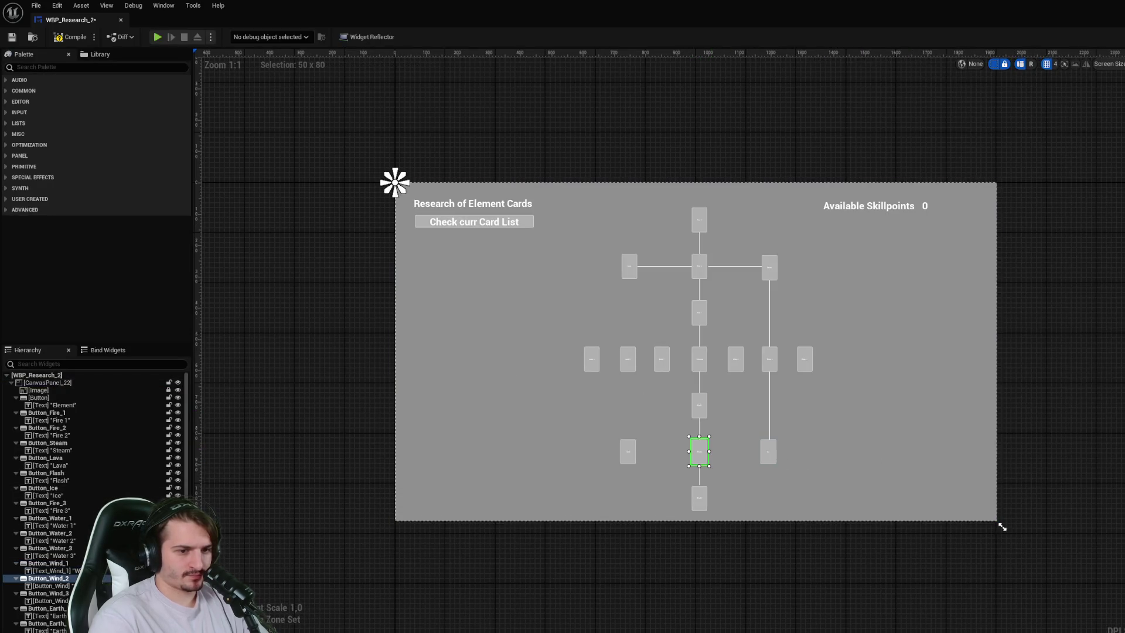
{"action": "left_click", "coordinate": [1106, 522]}
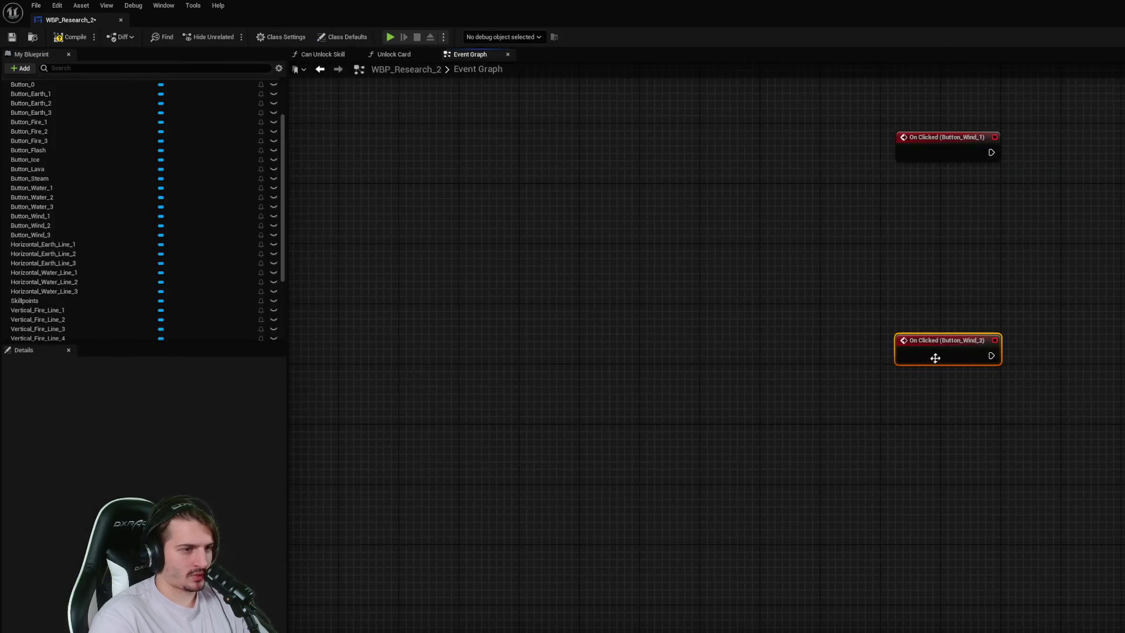
{"action": "left_click", "coordinate": [1102, 37]}
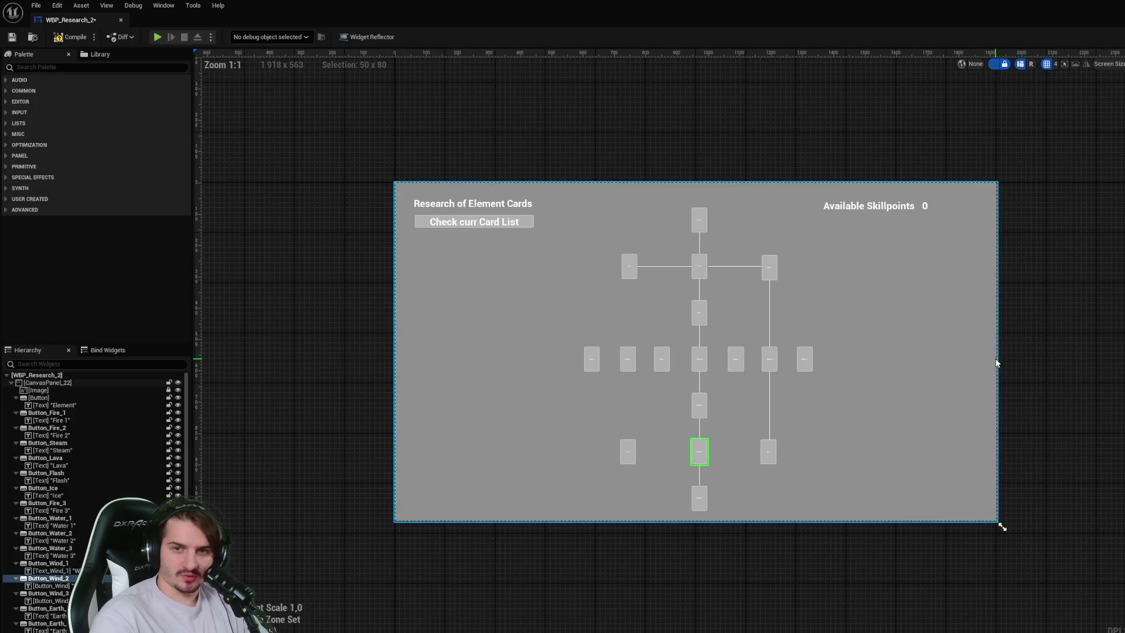
{"action": "left_click", "coordinate": [701, 502]}
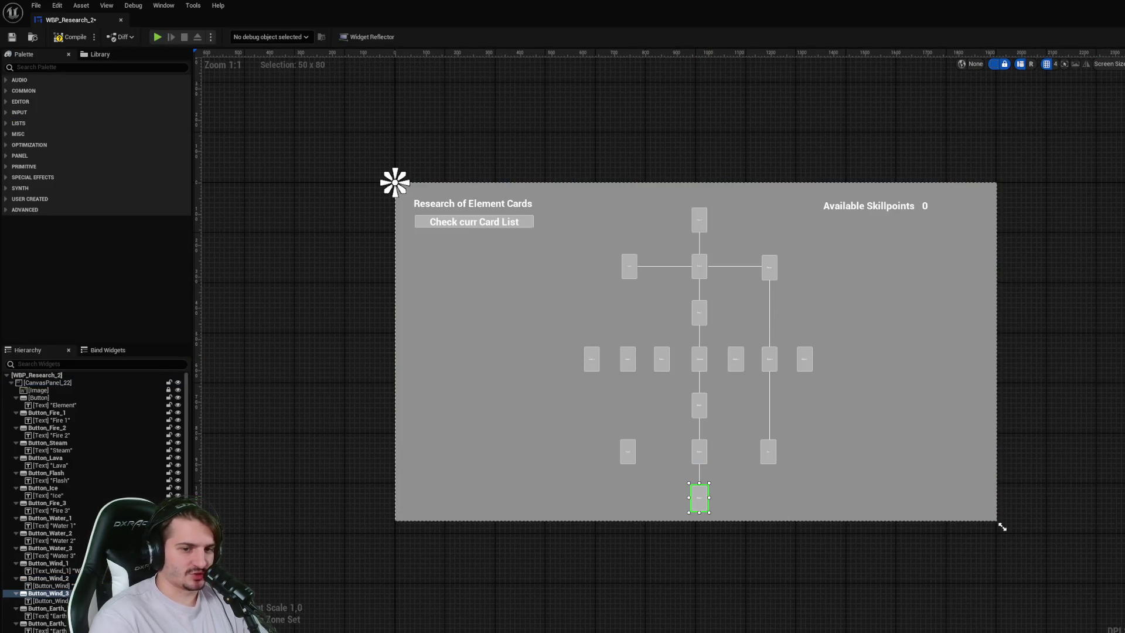
{"action": "left_click", "coordinate": [1106, 522]}
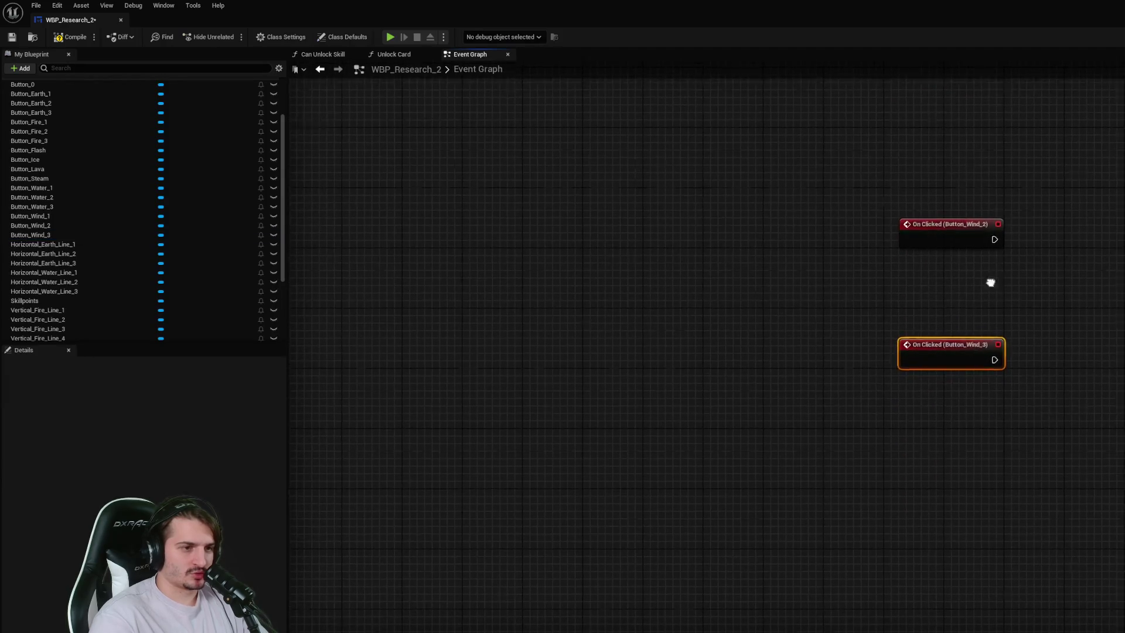
- Move the three wind click events into the Unlock Wind Cards comment beside their cards and save
{"action": "mouse_move", "coordinate": [820, 372]}
{"action": "left_mouse_down"}
{"action": "mouse_move", "coordinate": [1078, 167]}
{"action": "mouse_move", "coordinate": [1124, 169]}
{"action": "left_mouse_up"}
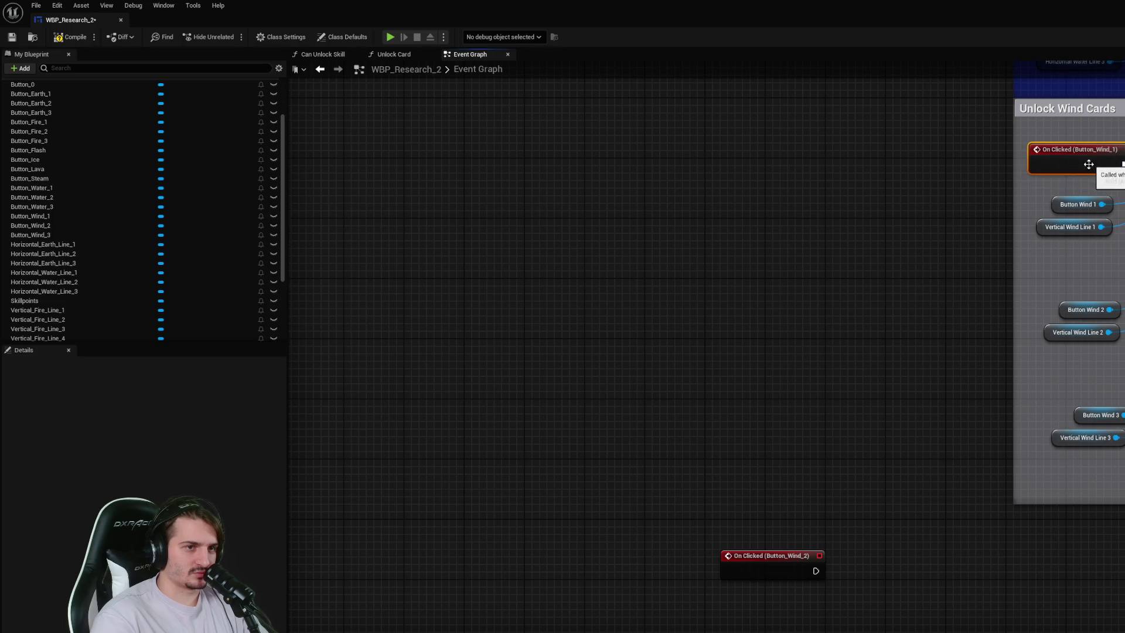
{"action": "mouse_move", "coordinate": [767, 569]}
{"action": "left_mouse_down"}
{"action": "mouse_move", "coordinate": [1045, 327]}
{"action": "mouse_move", "coordinate": [1076, 266]}
{"action": "left_mouse_up"}
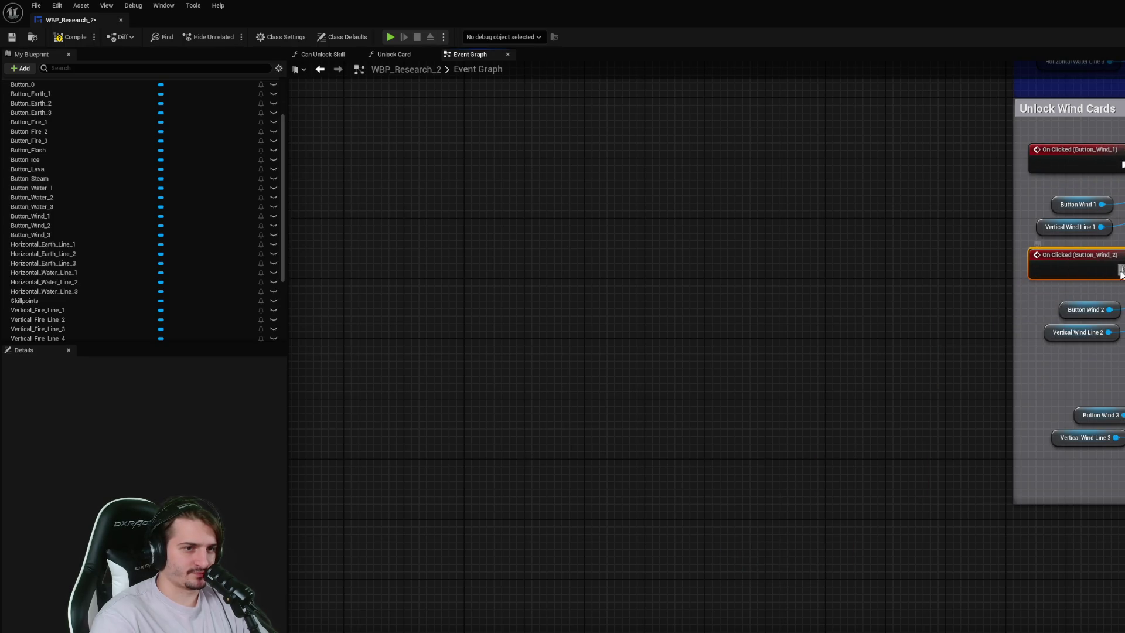
{"action": "left_click_drag", "start_coordinate": [795, 450], "coordinate": [831, 332]}
{"action": "left_click", "coordinate": [788, 571]}
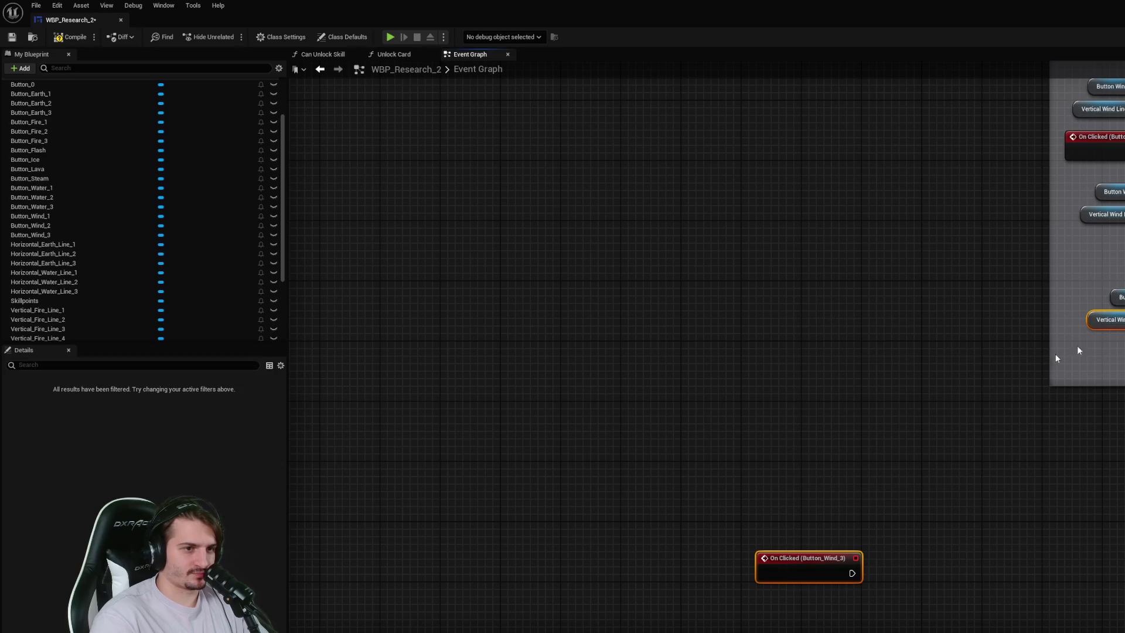
{"action": "mouse_move", "coordinate": [784, 573]}
{"action": "left_mouse_down"}
{"action": "mouse_move", "coordinate": [1032, 342]}
{"action": "mouse_move", "coordinate": [1092, 257]}
{"action": "left_mouse_up"}
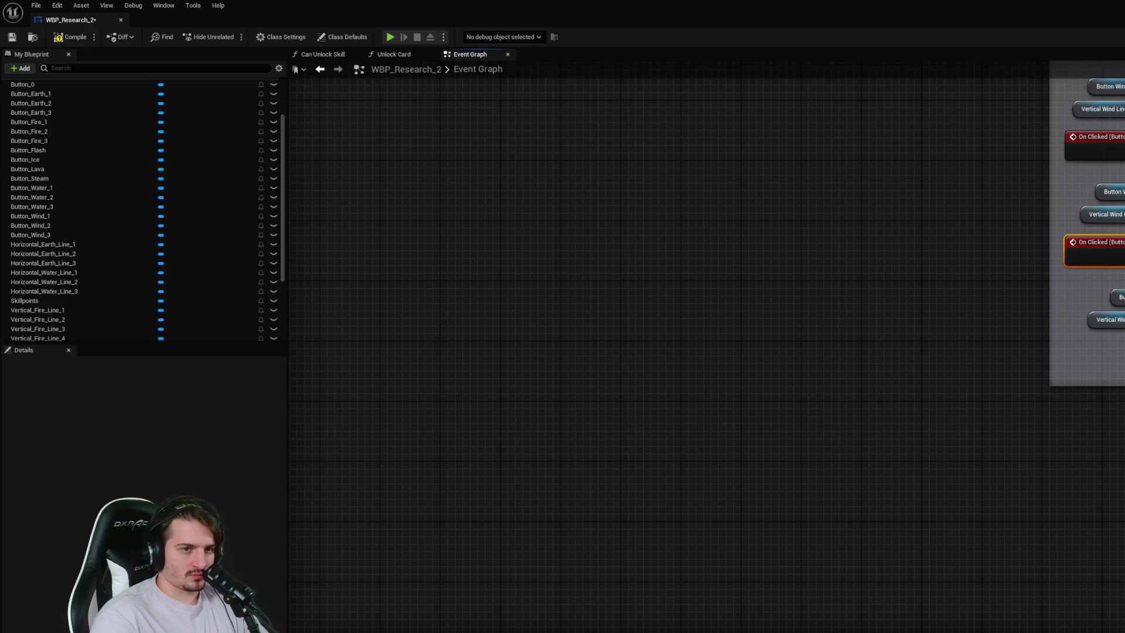
{"action": "key", "text": "ctrl+s"}
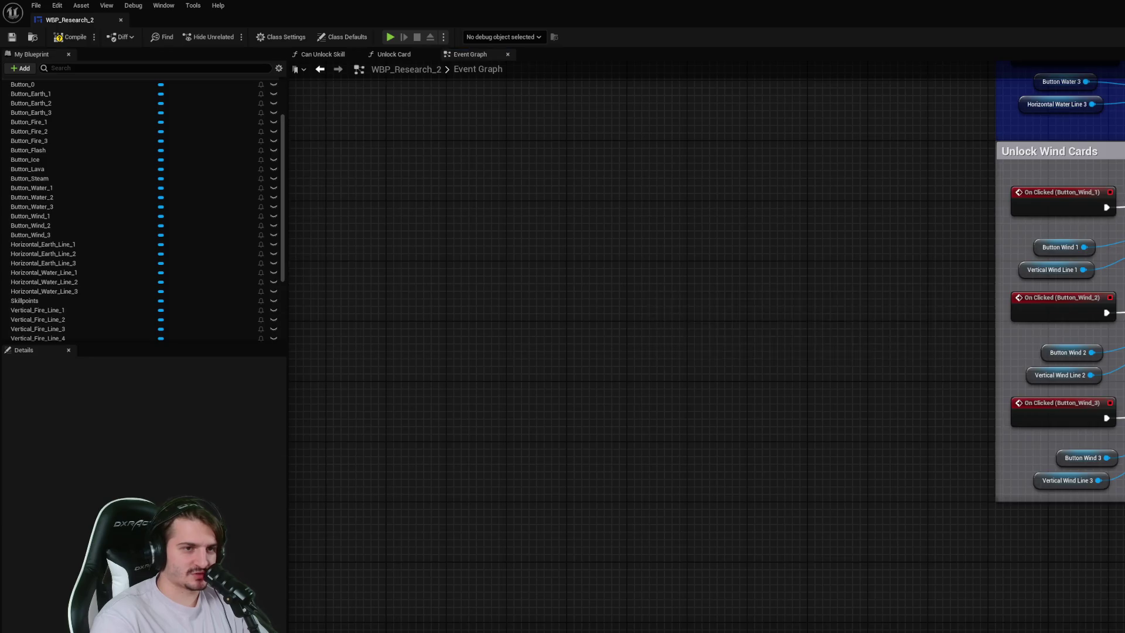
- Review the card-unlock groups, then launch Play In Editor with Alt+P
{"action": "scroll", "coordinate": [1055, 346], "scroll_direction": "down", "scroll_amount": 2}
{"action": "scroll", "coordinate": [1055, 346], "scroll_direction": "down", "scroll_amount": 3}
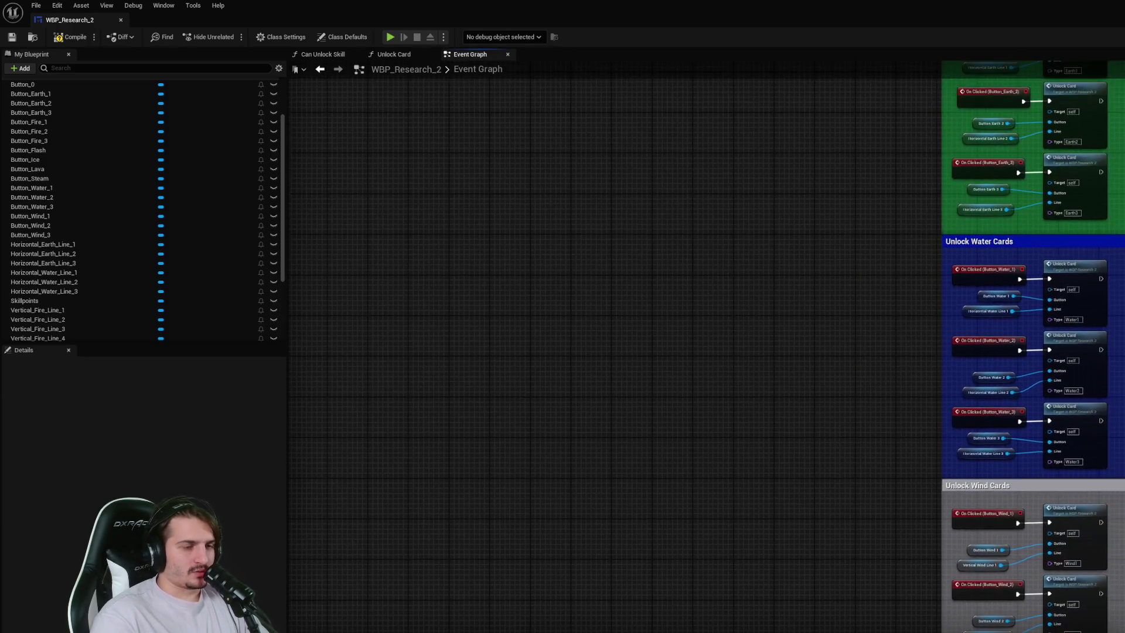
{"action": "scroll", "coordinate": [1055, 469], "scroll_direction": "up", "scroll_amount": 3}
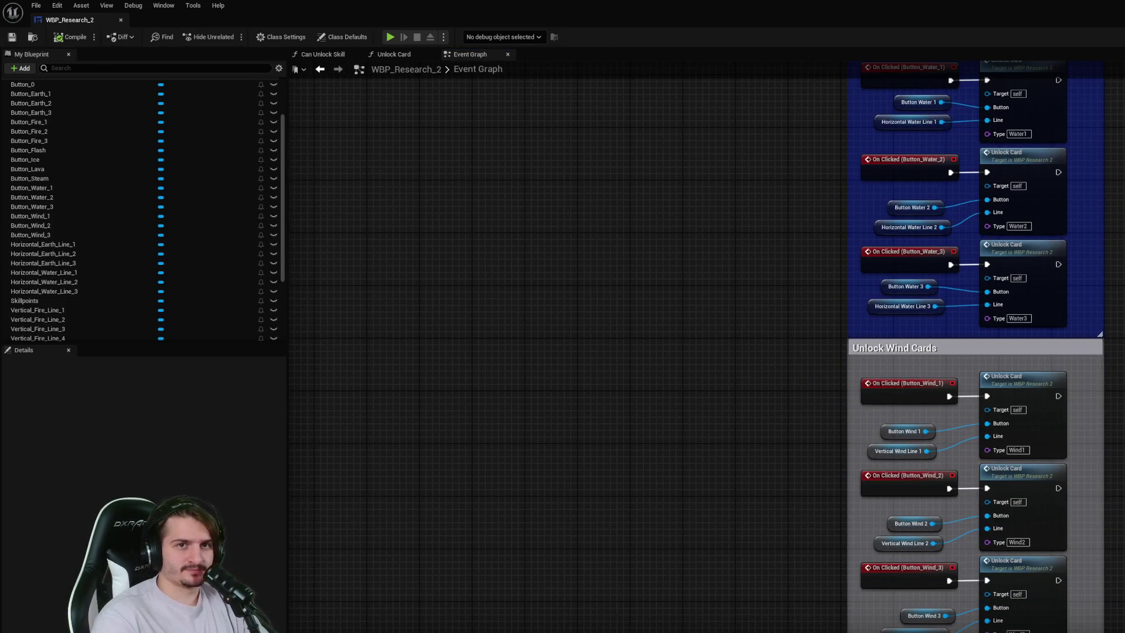
{"action": "key", "text": "alt+p"}
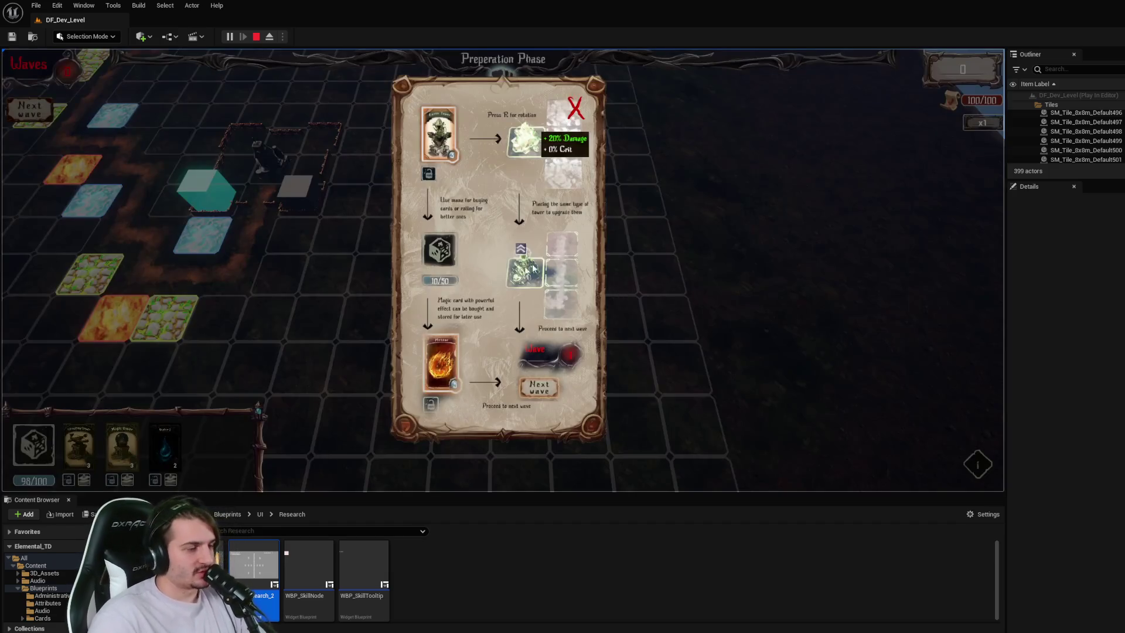
- Dismiss the tutorial card, open the research tree with R, and click locked cards to trigger errors
{"action": "left_click", "coordinate": [575, 108]}
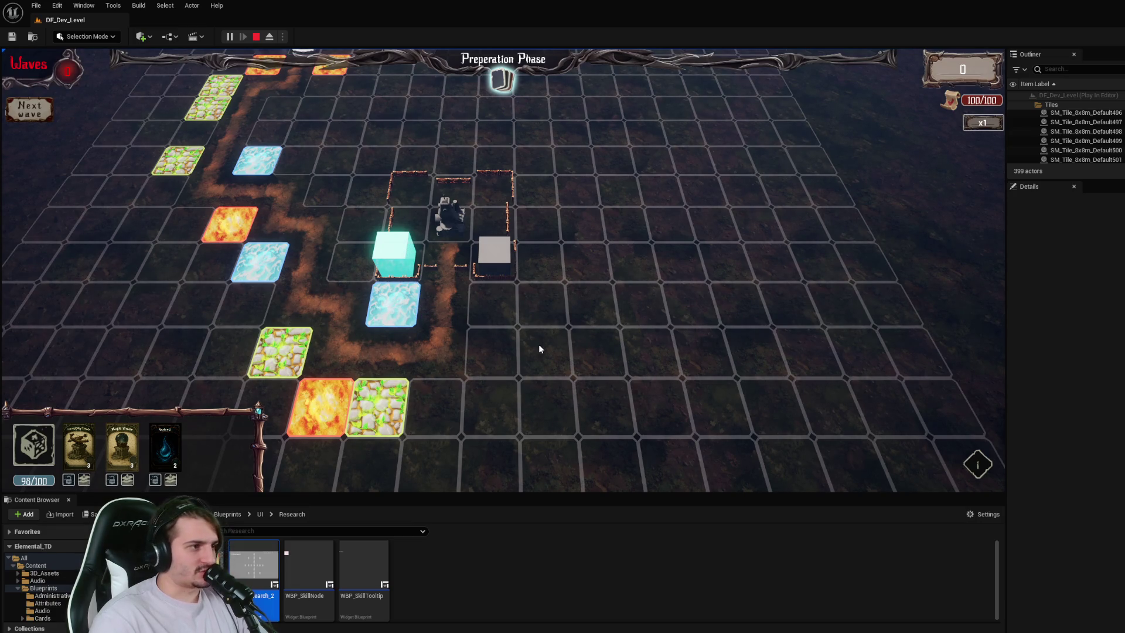
{"action": "key", "text": "r"}
{"action": "left_click", "coordinate": [495, 283]}
{"action": "left_click", "coordinate": [540, 290]}
{"action": "left_click", "coordinate": [539, 289]}
{"action": "left_click", "coordinate": [397, 407]}
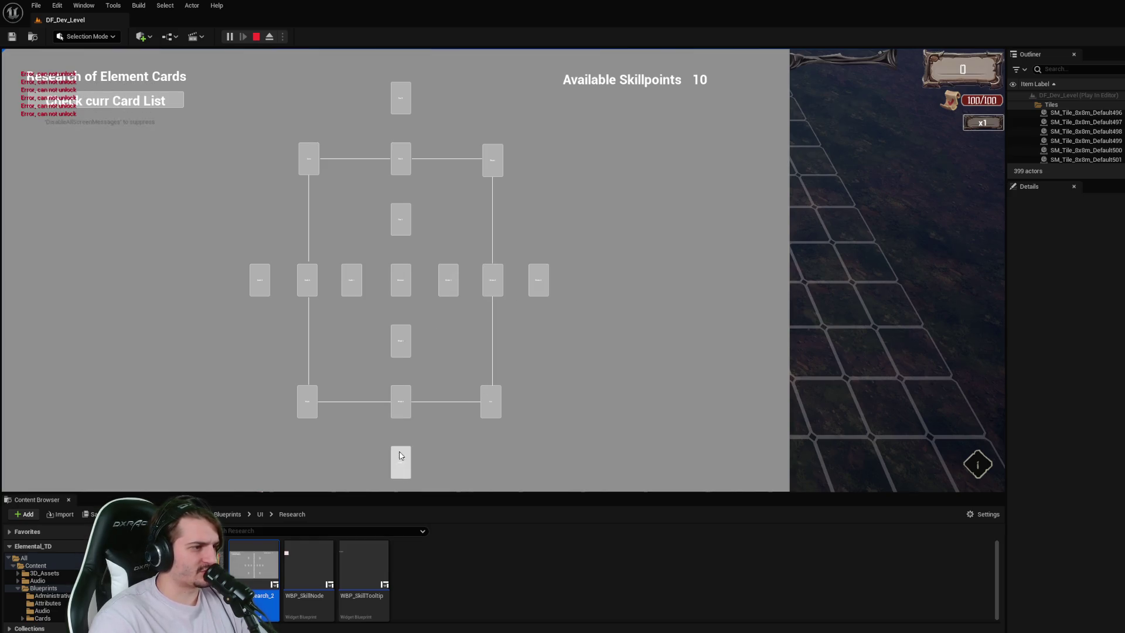
{"action": "left_click", "coordinate": [305, 280]}
{"action": "left_click", "coordinate": [268, 279]}
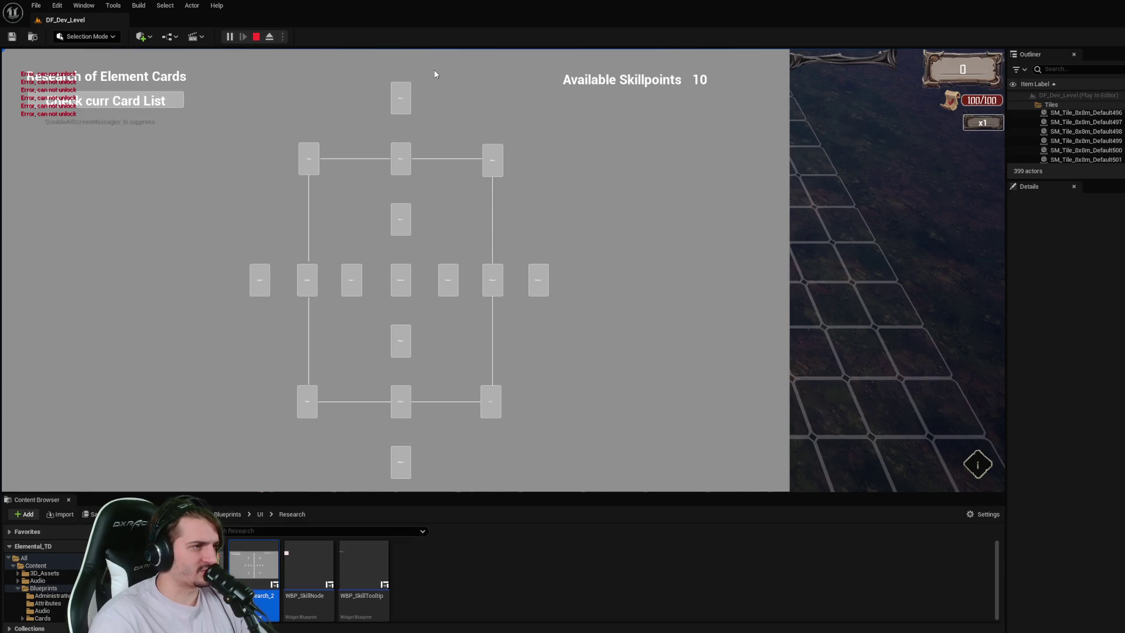
- Unlock the next element cards along the centre row and column
{"action": "left_click", "coordinate": [358, 281]}
{"action": "left_click", "coordinate": [449, 281]}
{"action": "left_click", "coordinate": [401, 226]}
{"action": "left_click", "coordinate": [401, 161]}
{"action": "left_click", "coordinate": [401, 461]}
{"action": "left_click", "coordinate": [400, 402]}
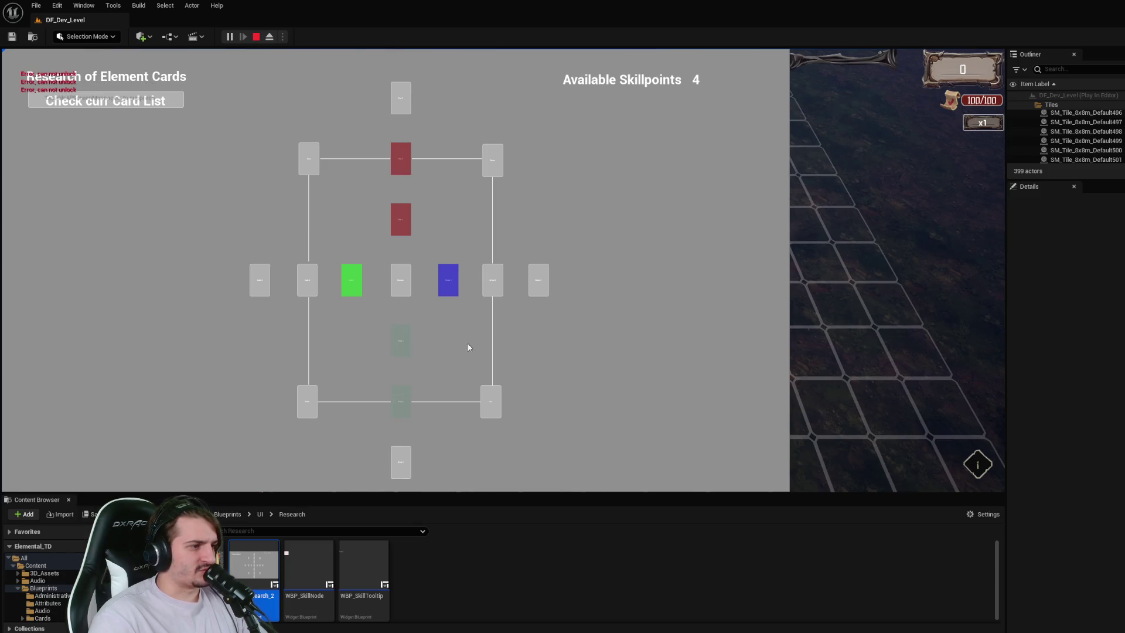
- Unlock more branch cards until skill points reach -2, then stop the play session
{"action": "left_click", "coordinate": [404, 462]}
{"action": "left_click", "coordinate": [493, 280]}
{"action": "left_click", "coordinate": [538, 280]}
{"action": "left_click", "coordinate": [307, 278]}
{"action": "left_click", "coordinate": [262, 283]}
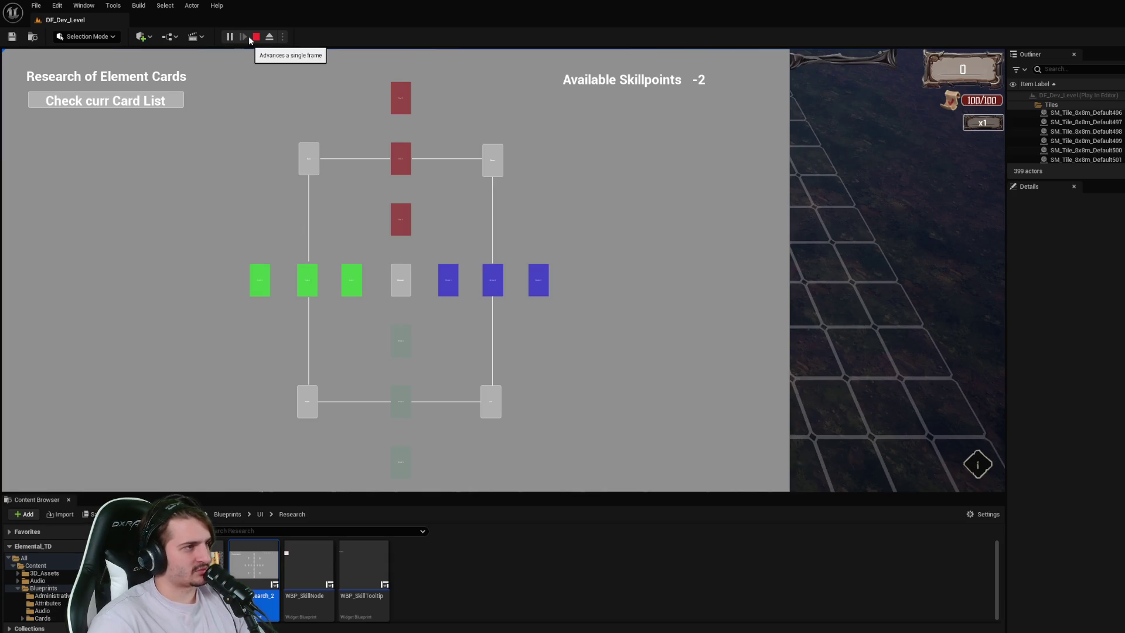
{"action": "key", "text": "Escape"}
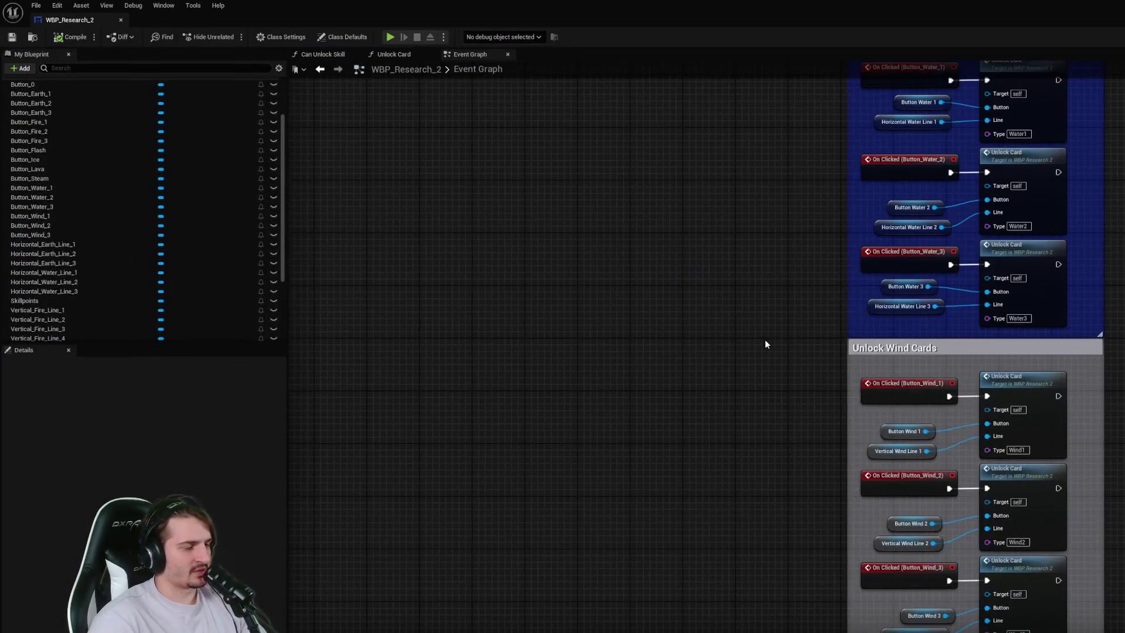
{"action": "left_click_drag", "start_coordinate": [765, 339], "coordinate": [624, 408]}
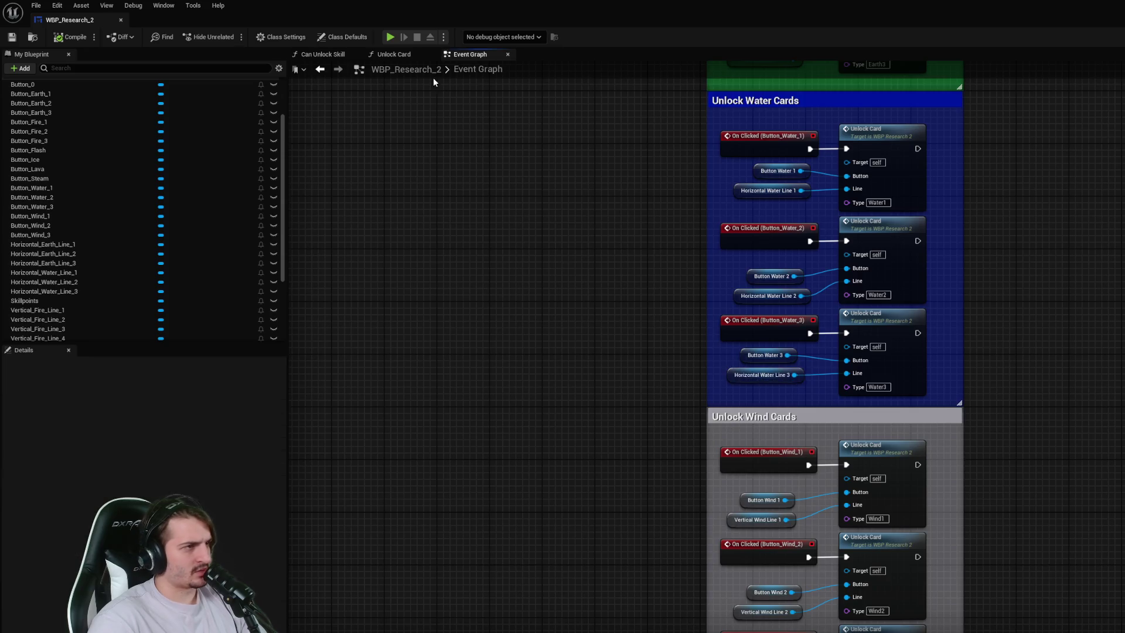
{"action": "left_click", "coordinate": [403, 58]}
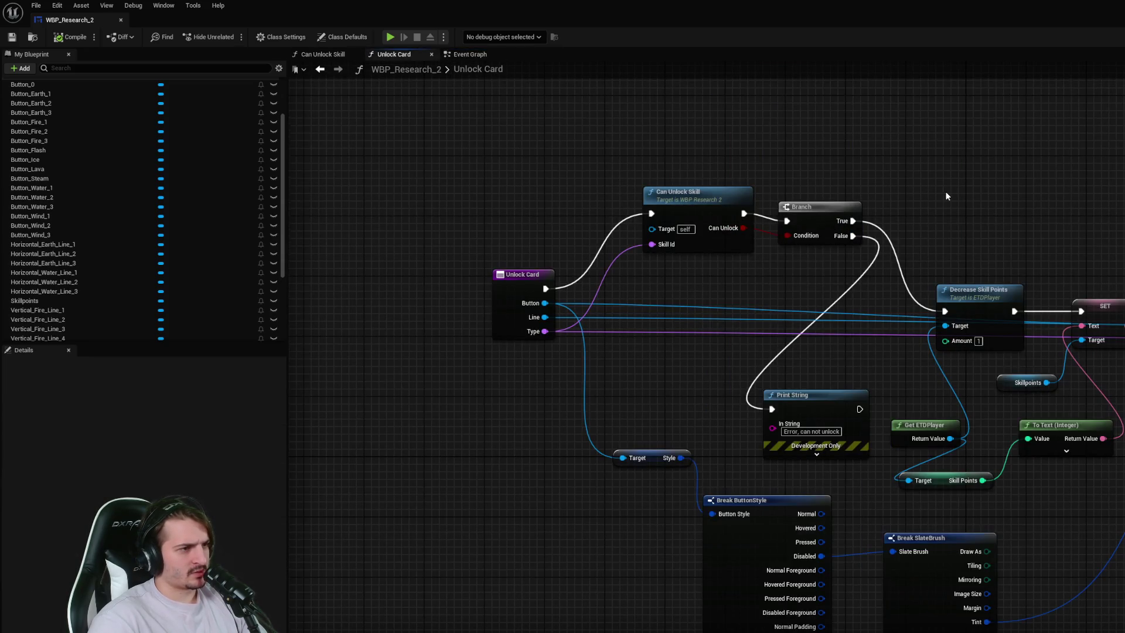
{"action": "left_click_drag", "start_coordinate": [945, 194], "coordinate": [741, 194]}
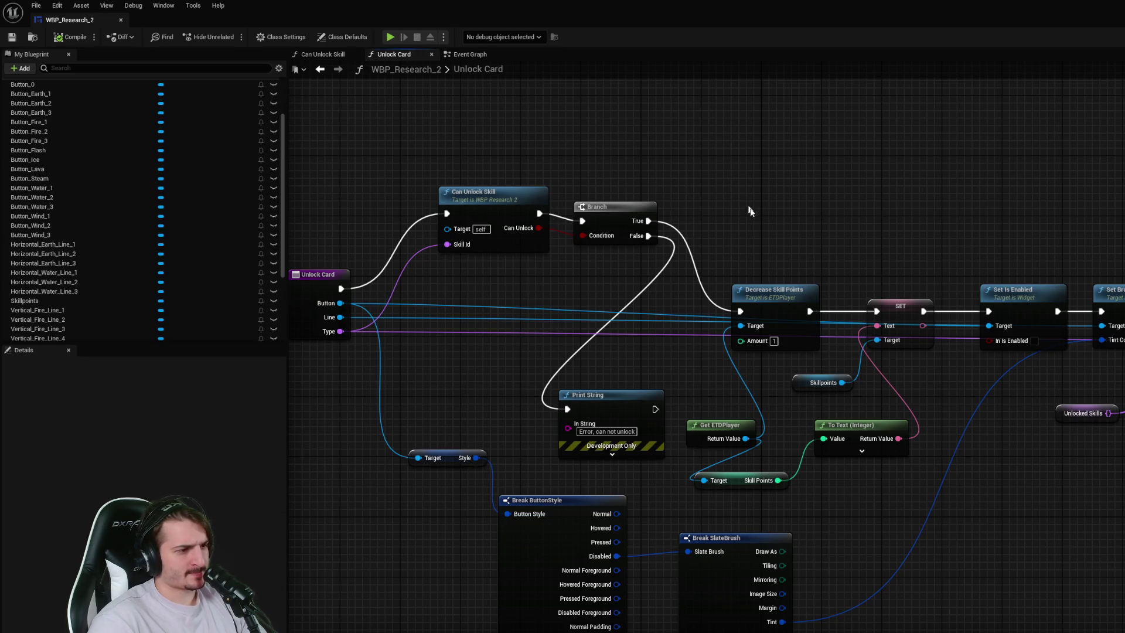
{"action": "left_click_drag", "start_coordinate": [741, 191], "coordinate": [821, 118]}
{"action": "left_click_drag", "start_coordinate": [903, 365], "coordinate": [856, 392]}
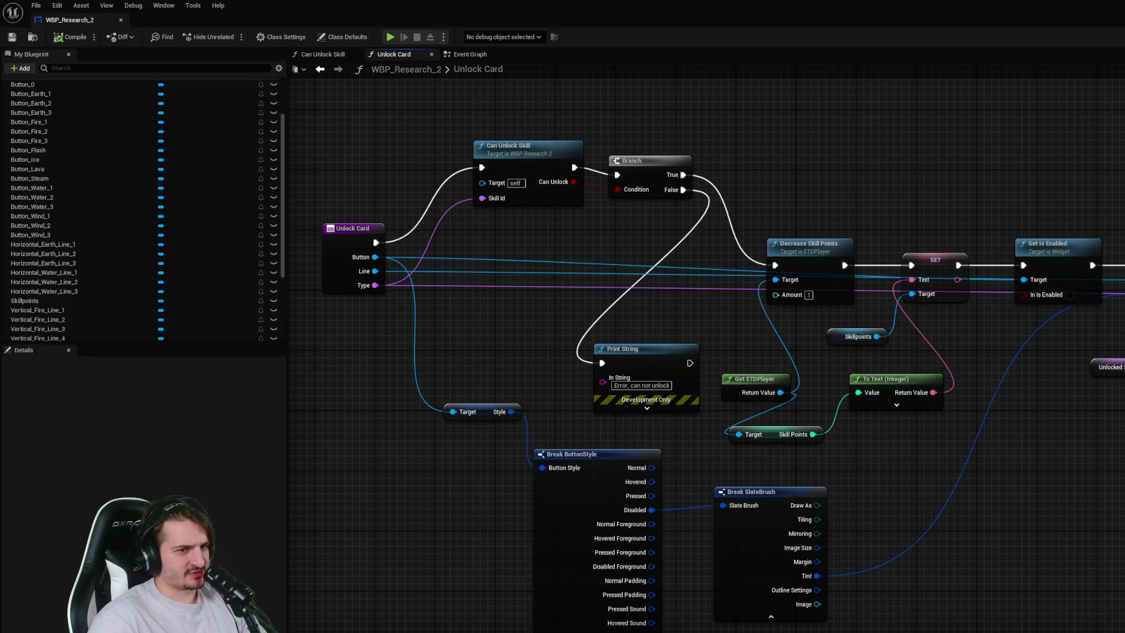
{"action": "left_click_drag", "start_coordinate": [703, 352], "coordinate": [709, 240]}
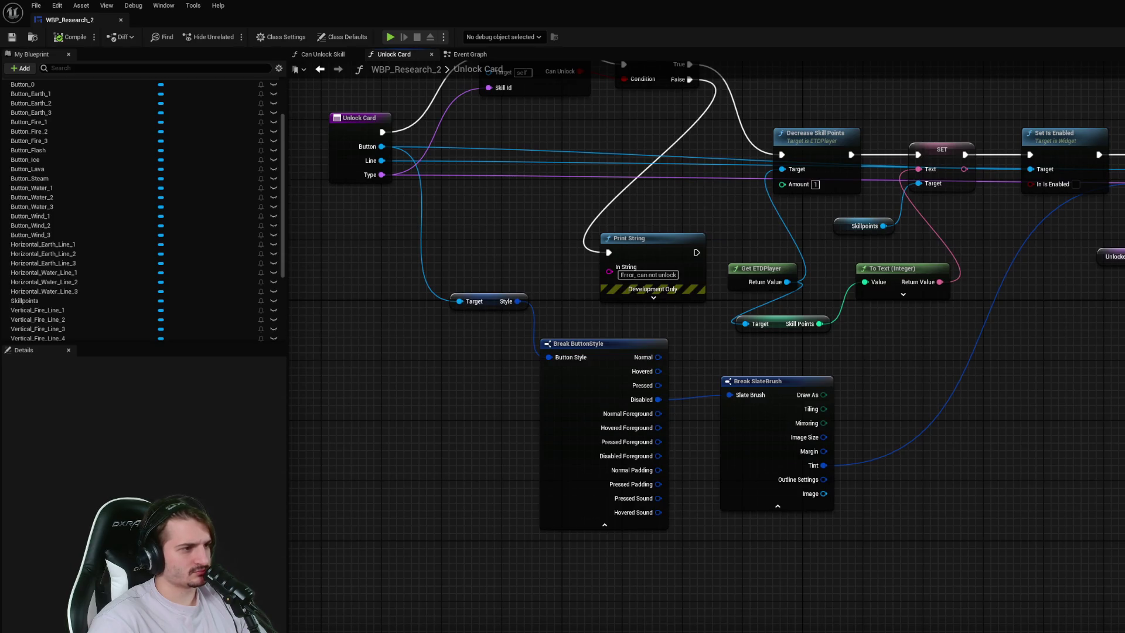
{"action": "left_click_drag", "start_coordinate": [704, 351], "coordinate": [739, 430]}
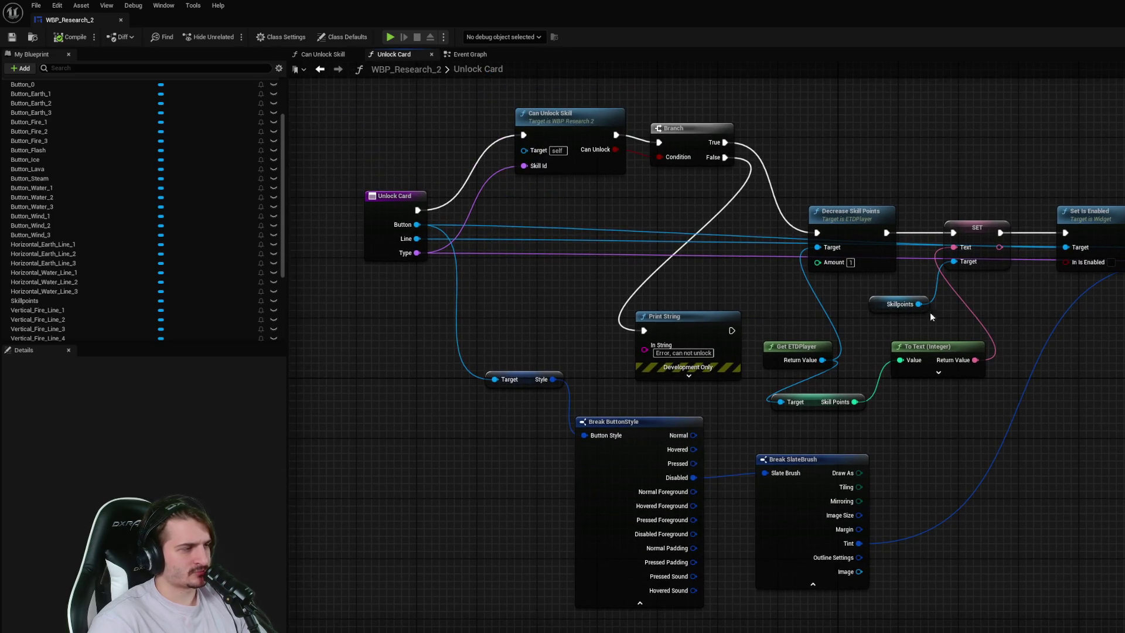
{"action": "left_click", "coordinate": [657, 162]}
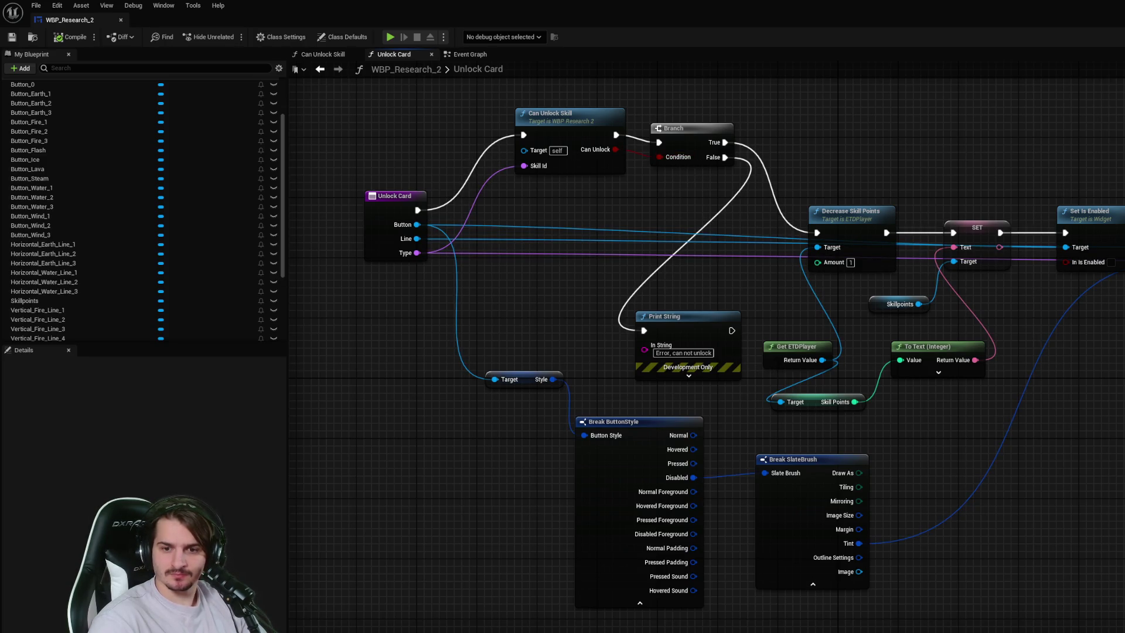
{"action": "left_click", "coordinate": [463, 56]}
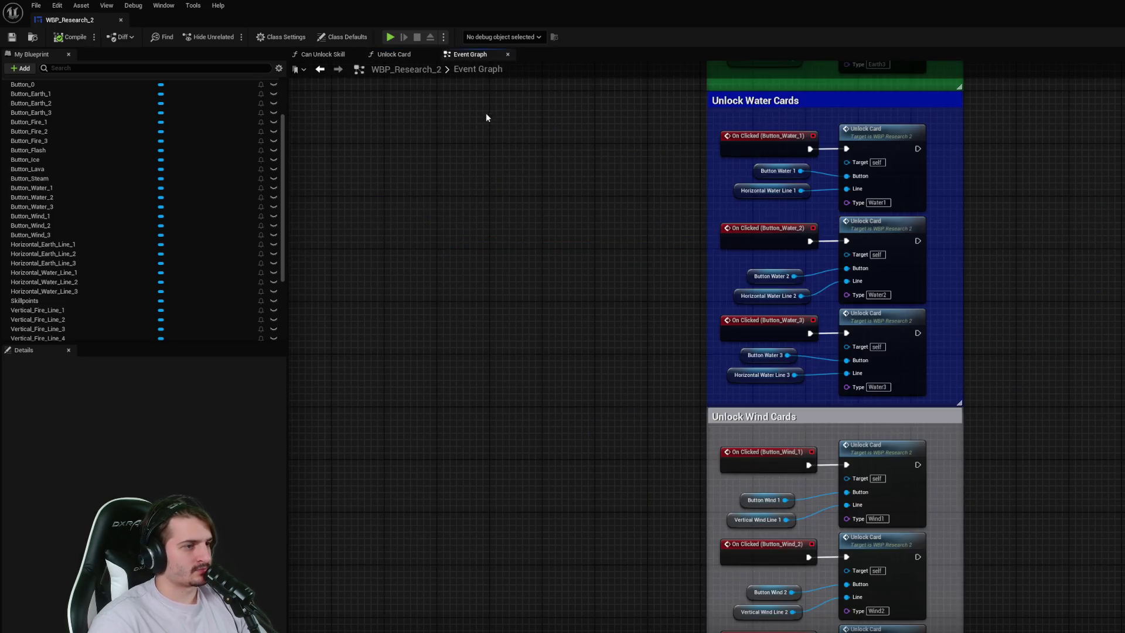
{"action": "scroll", "coordinate": [692, 324], "scroll_direction": "up", "scroll_amount": 10}
{"action": "scroll", "coordinate": [928, 361], "scroll_direction": "up", "scroll_amount": 2}
{"action": "scroll", "coordinate": [929, 321], "scroll_direction": "up", "scroll_amount": 3}
{"action": "left_click", "coordinate": [668, 406]}
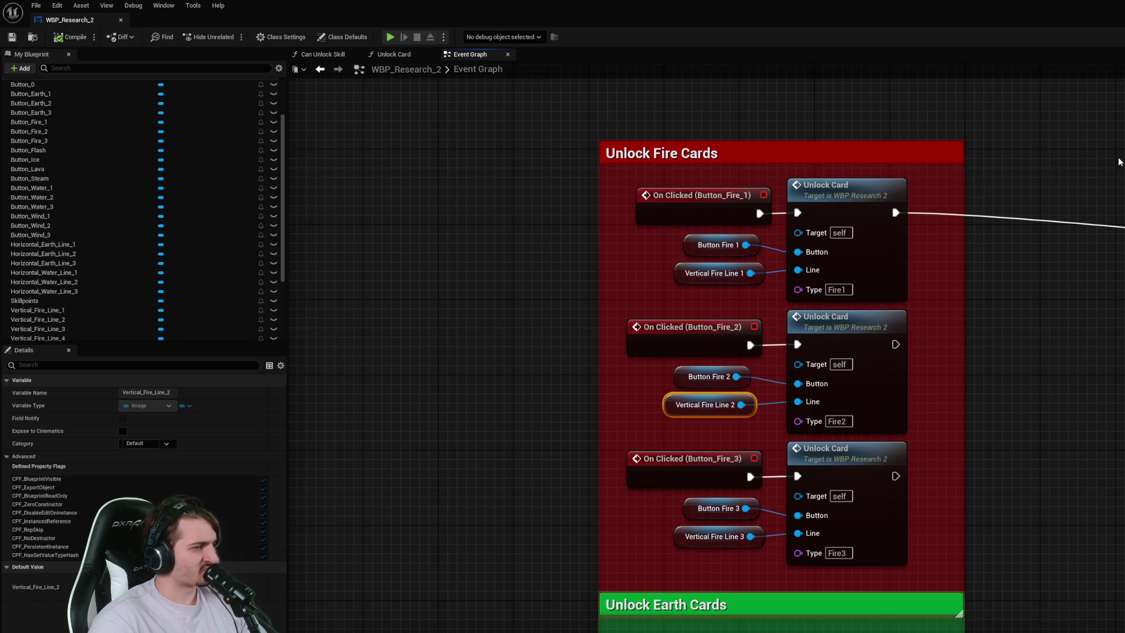
- In the Designer, inspect the line between Fire 1 and Element
{"action": "key", "text": "shift+F4"}
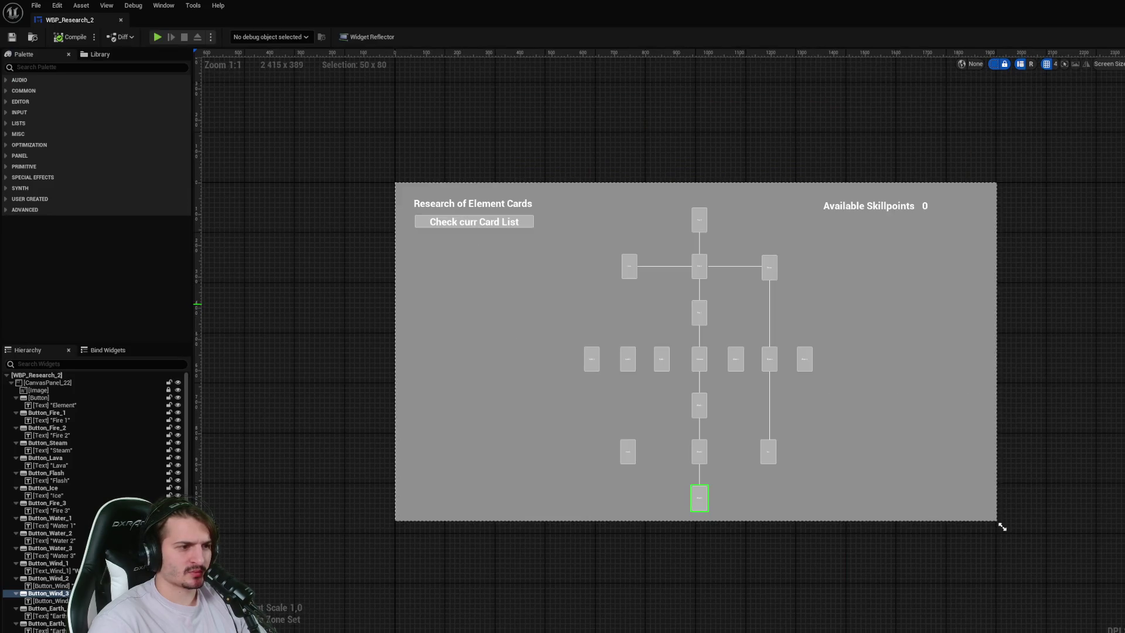
{"action": "scroll", "coordinate": [674, 328], "scroll_direction": "up", "scroll_amount": 8}
{"action": "left_click", "coordinate": [655, 308]}
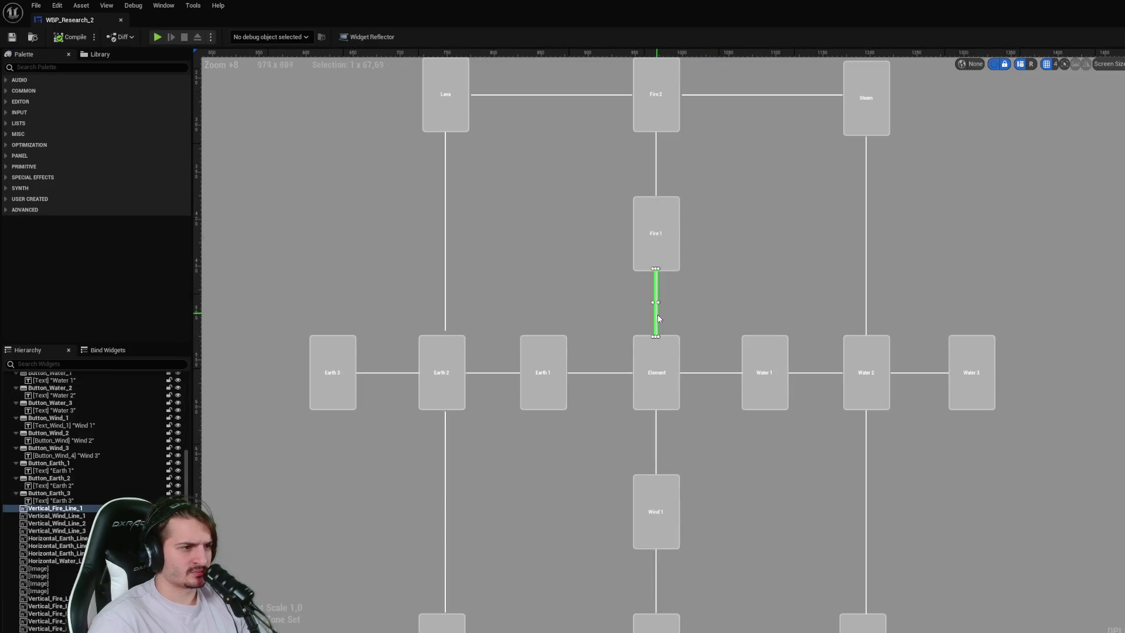
{"action": "scroll", "coordinate": [651, 282], "scroll_direction": "up", "scroll_amount": 4}
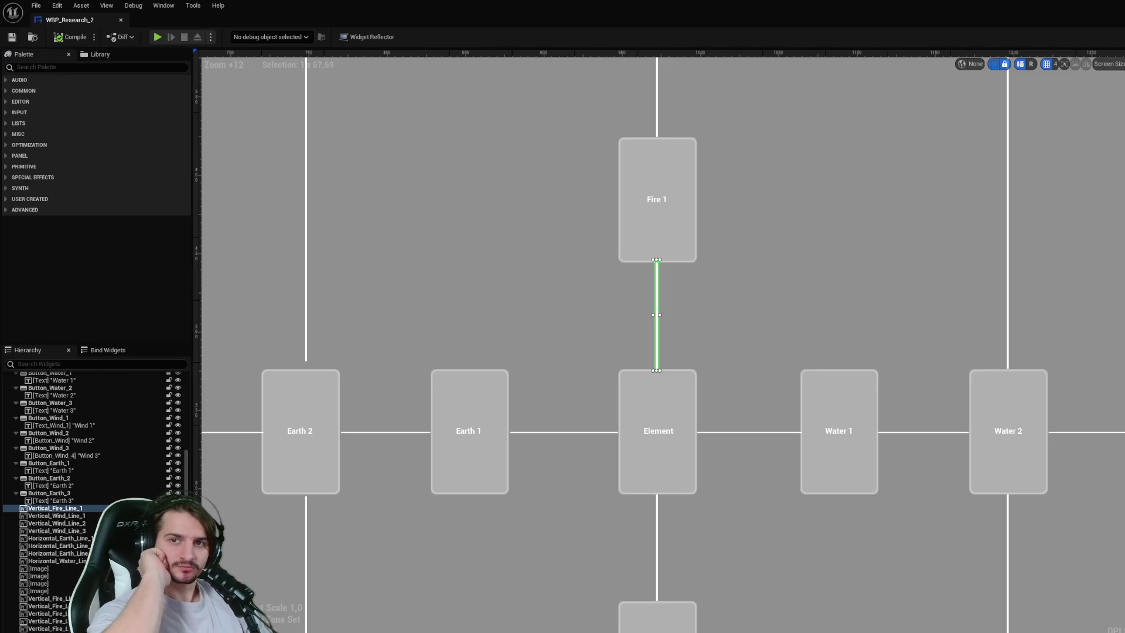
{"action": "left_click", "coordinate": [944, 316]}
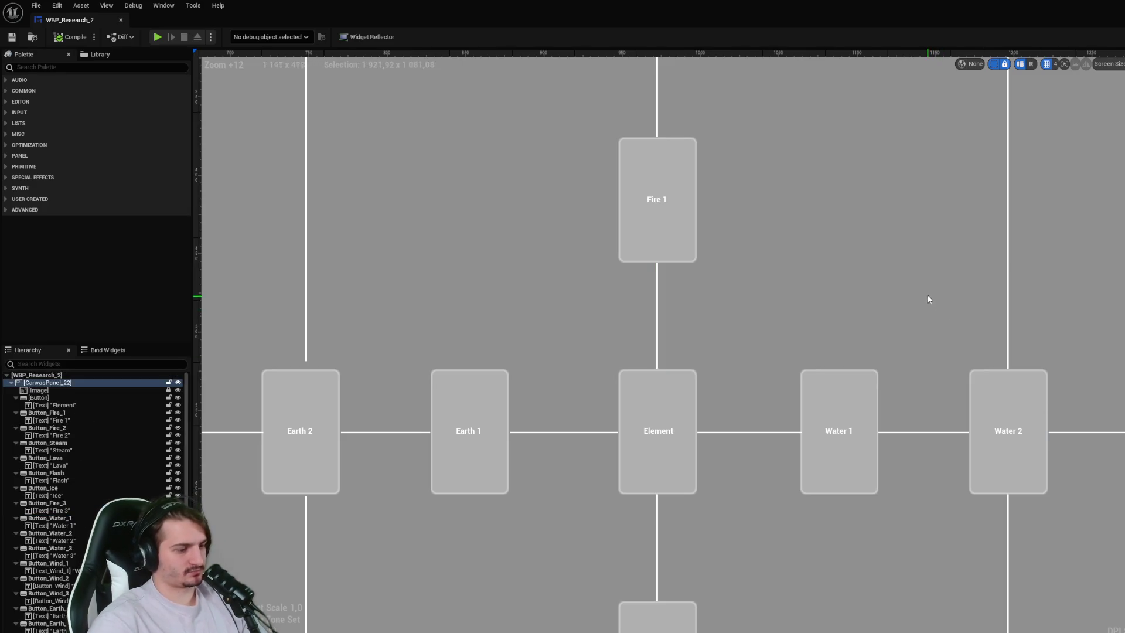
{"action": "scroll", "coordinate": [927, 296], "scroll_direction": "down", "scroll_amount": 3}
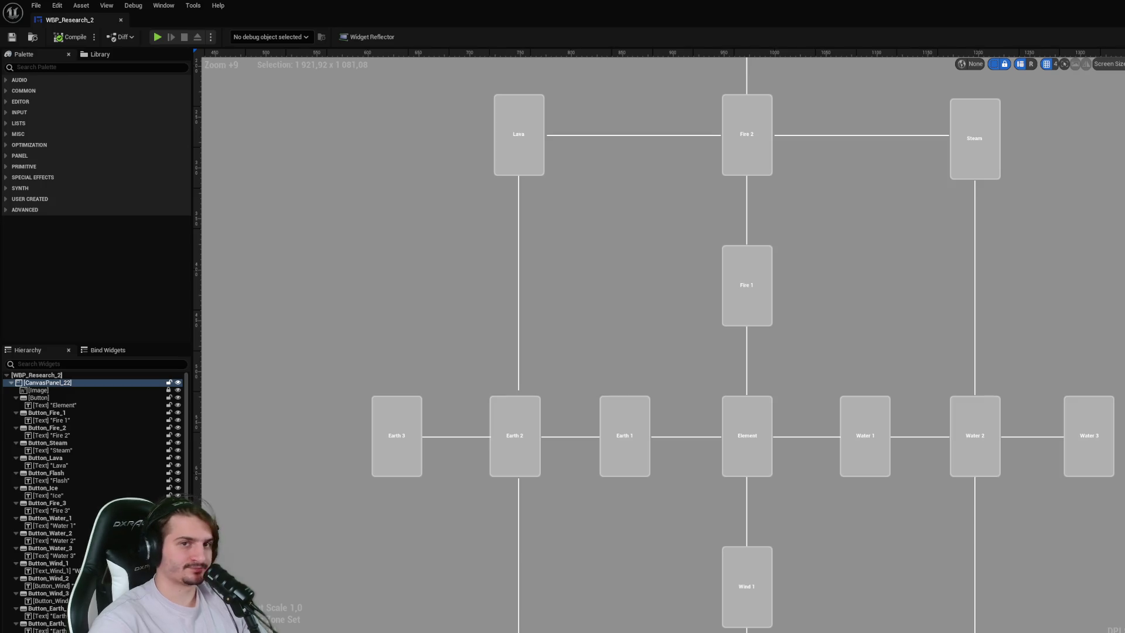
- Find the Vertical Fire Line 1 node in the graph's Unlock Fire Cards group
{"action": "key", "text": "ctrl+shift+g"}
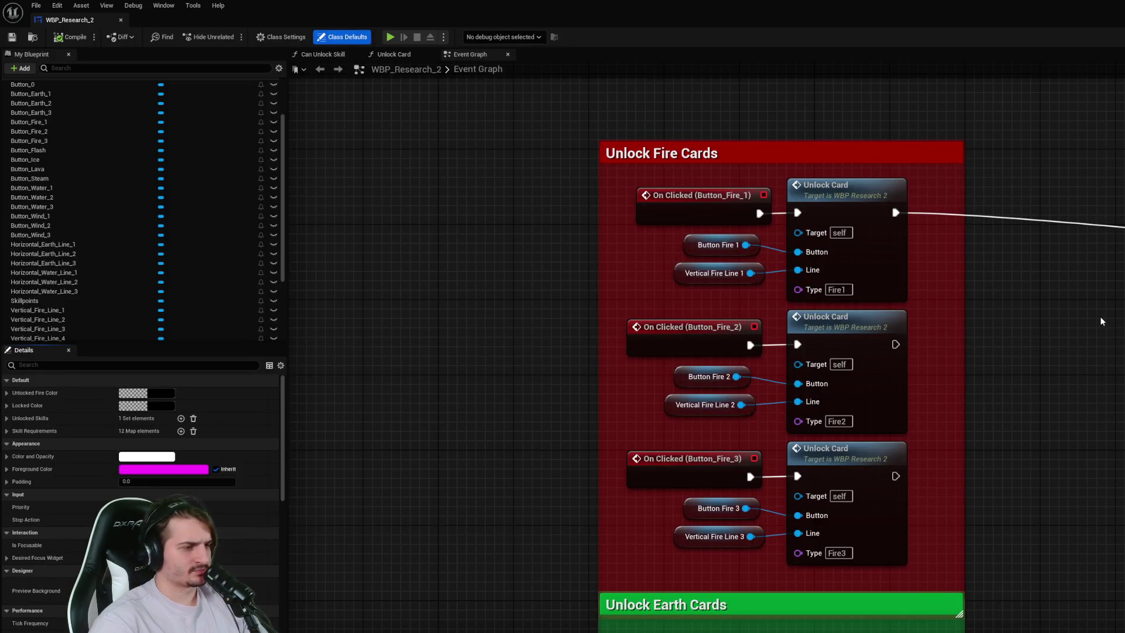
{"action": "scroll", "coordinate": [1101, 317], "scroll_direction": "down", "scroll_amount": 3}
{"action": "scroll", "coordinate": [1099, 324], "scroll_direction": "down", "scroll_amount": 2}
{"action": "scroll", "coordinate": [1013, 367], "scroll_direction": "up", "scroll_amount": 3}
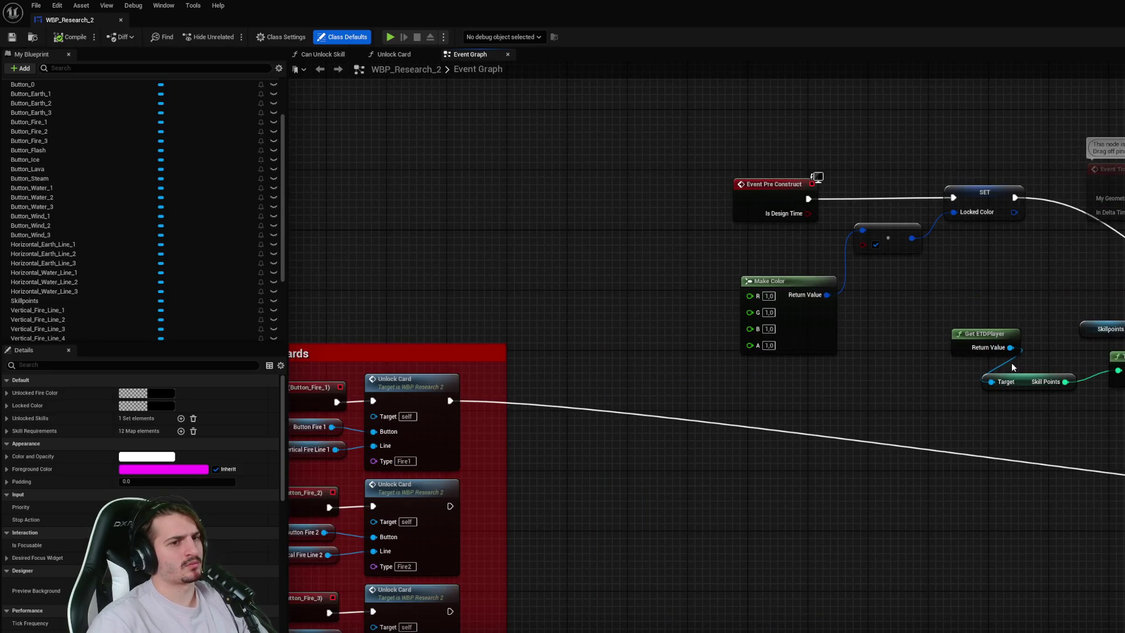
{"action": "left_click_drag", "start_coordinate": [1004, 374], "coordinate": [1073, 406]}
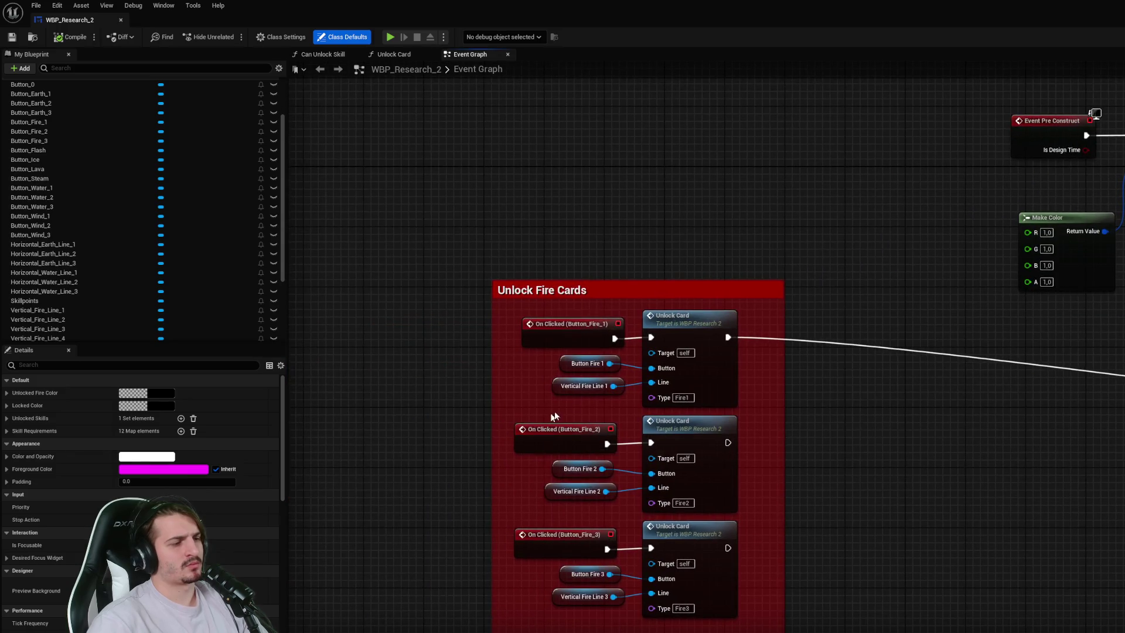
{"action": "left_click", "coordinate": [571, 390]}
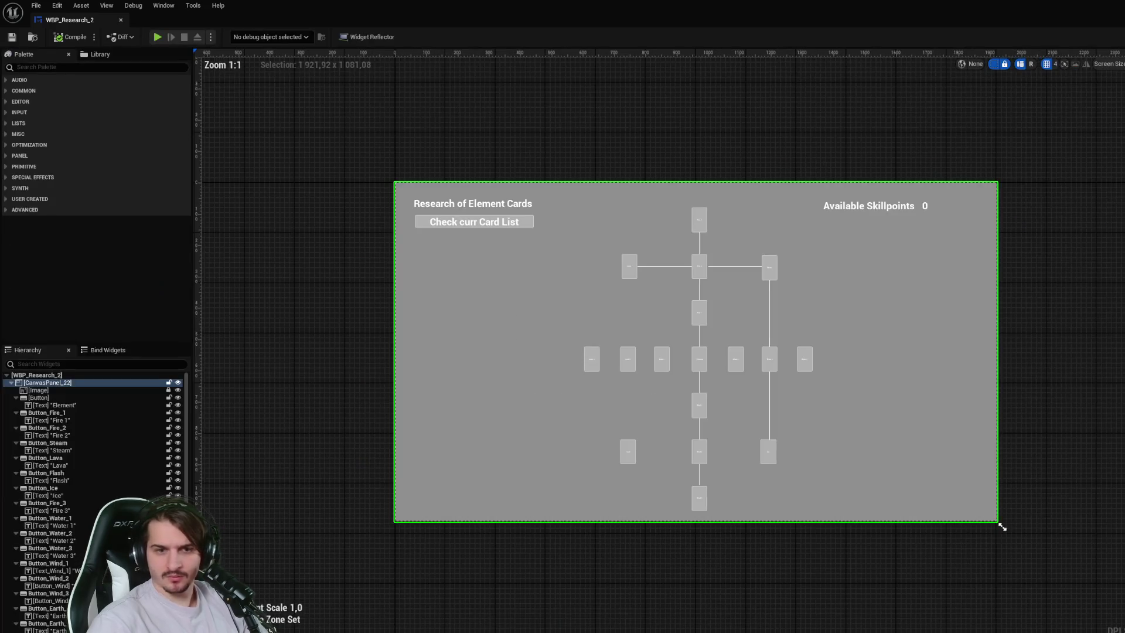
- Nudge the Fire 1–Element line one step right and save the widget
{"action": "scroll", "coordinate": [698, 326], "scroll_direction": "up", "scroll_amount": 5}
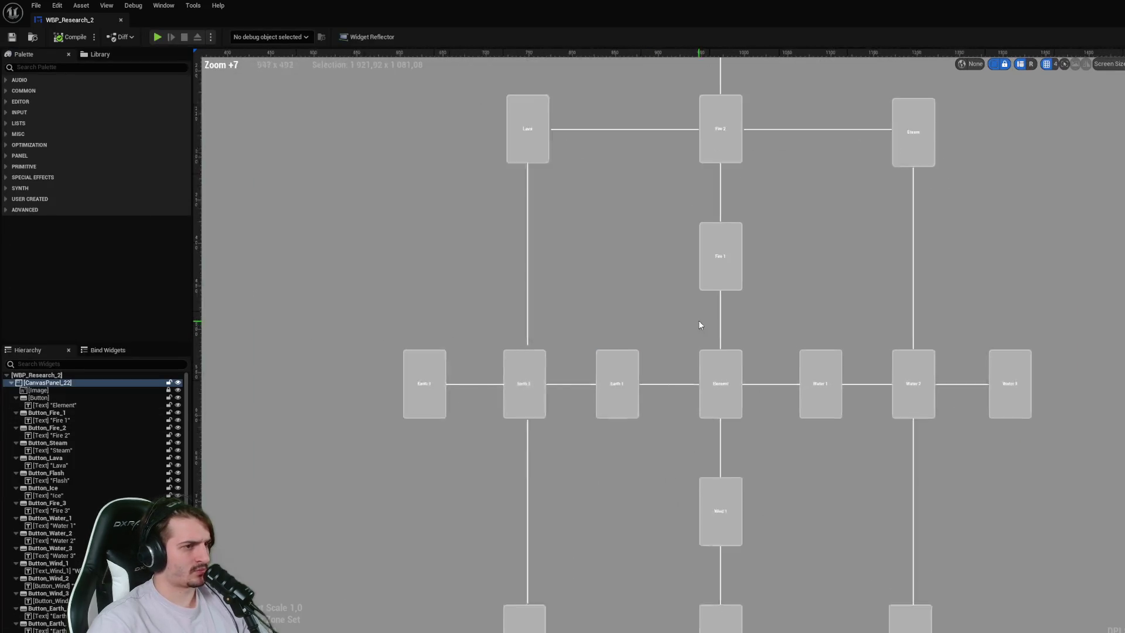
{"action": "left_click", "coordinate": [721, 317]}
{"action": "scroll", "coordinate": [721, 317], "scroll_direction": "up", "scroll_amount": 2}
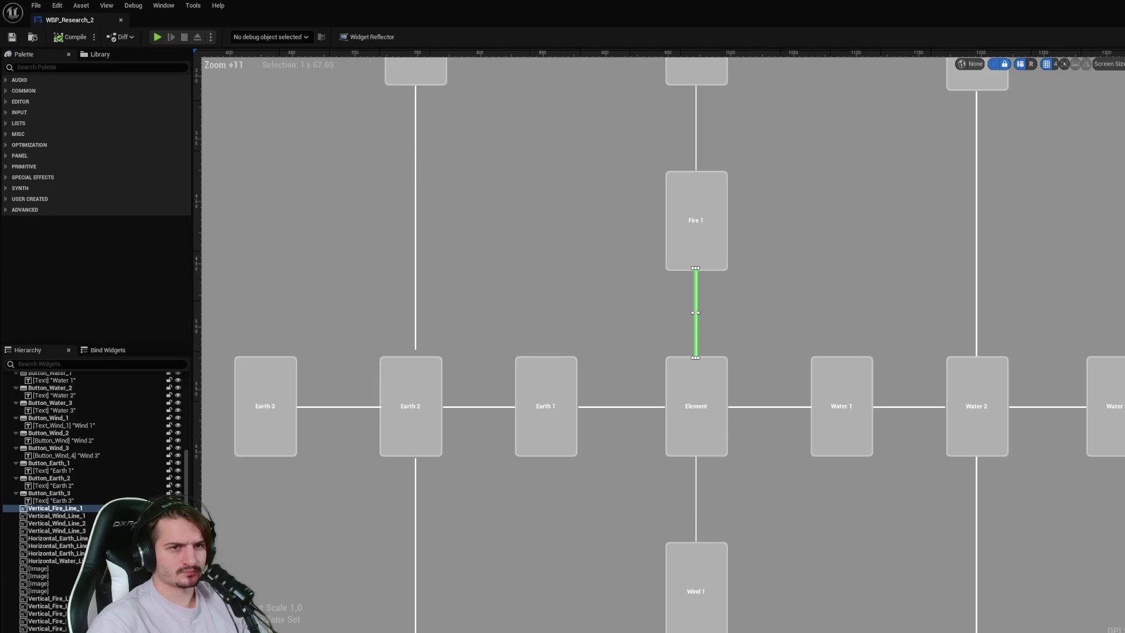
{"action": "key", "text": "Right"}
{"action": "left_click", "coordinate": [932, 314]}
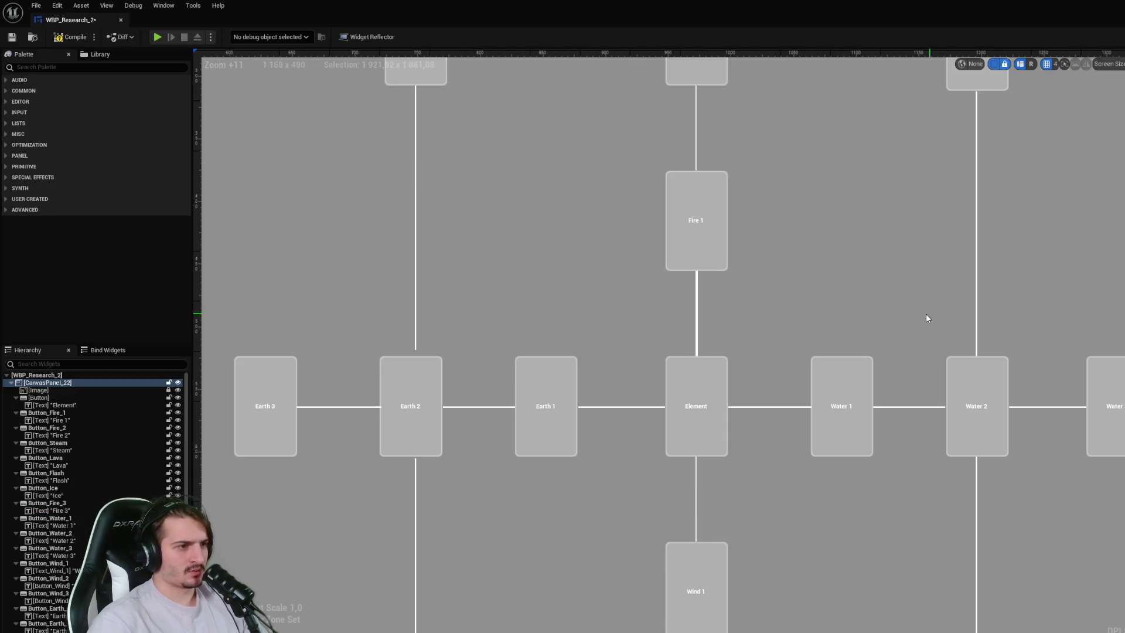
{"action": "key", "text": "ctrl+s"}
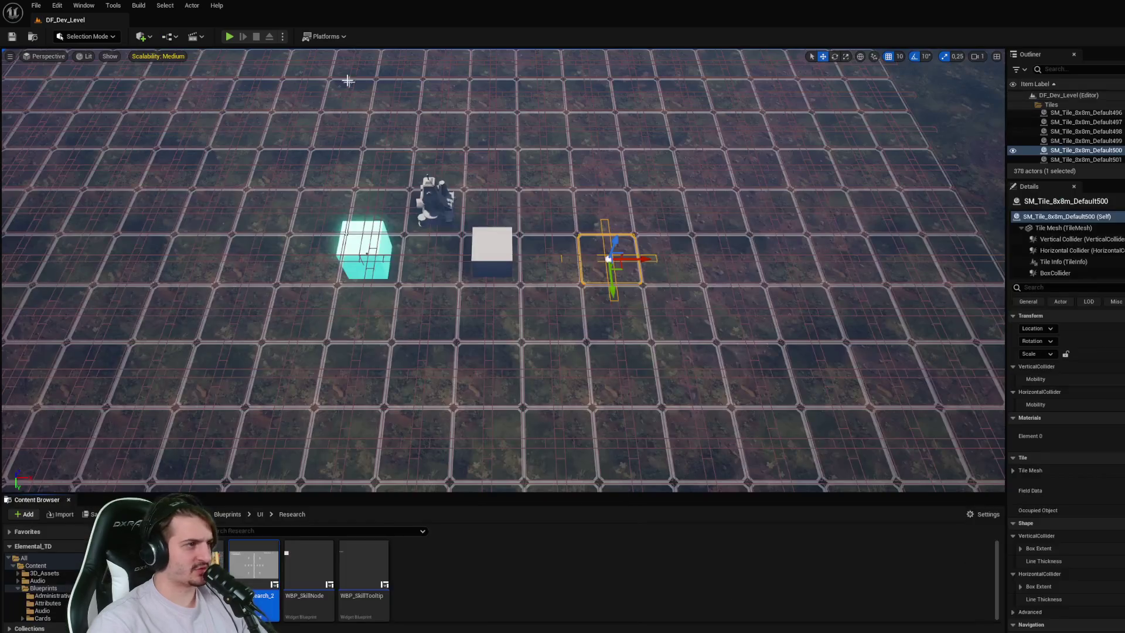
- Run a quick play-test of the research panel, then reopen WBP_Research_2 for editing
{"action": "key", "text": "alt+p"}
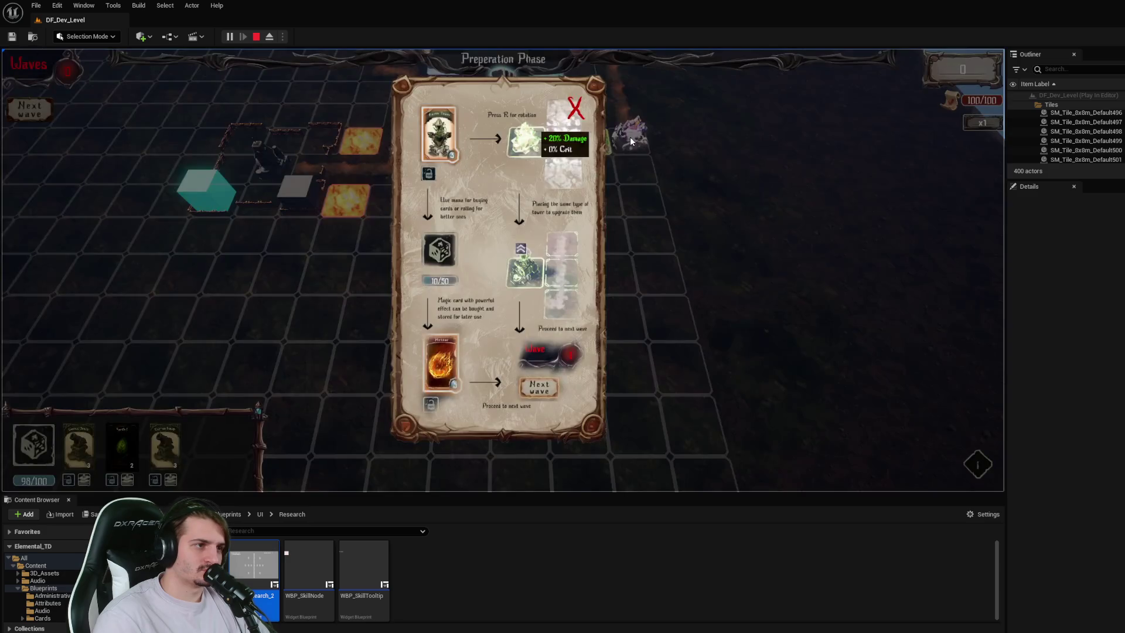
{"action": "left_click", "coordinate": [577, 110]}
{"action": "key", "text": "r"}
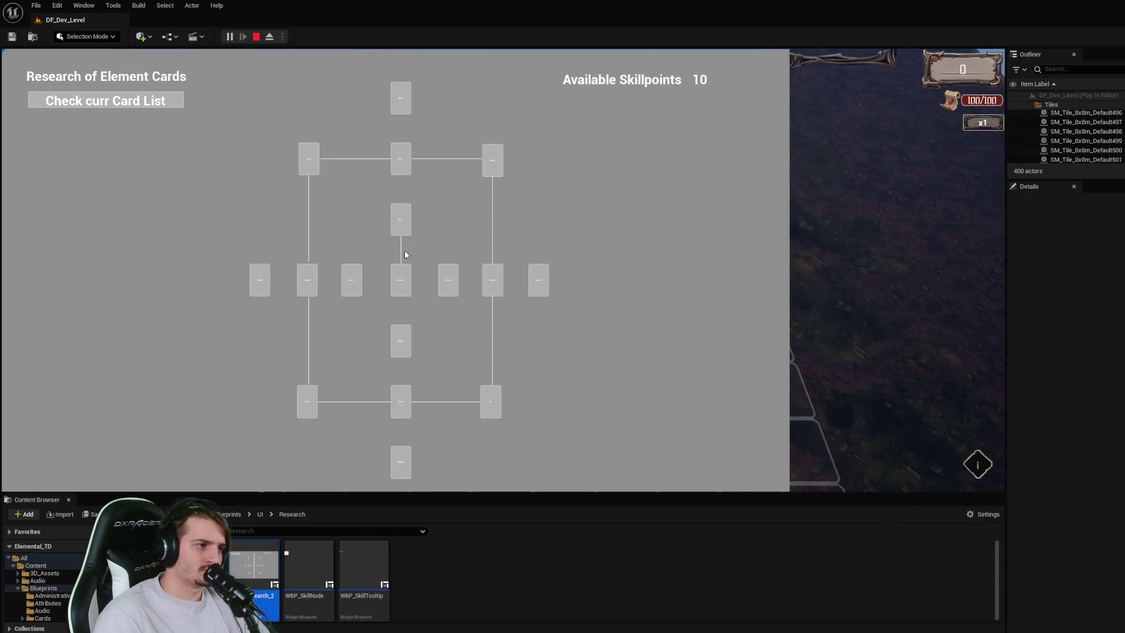
{"action": "left_click", "coordinate": [256, 36]}
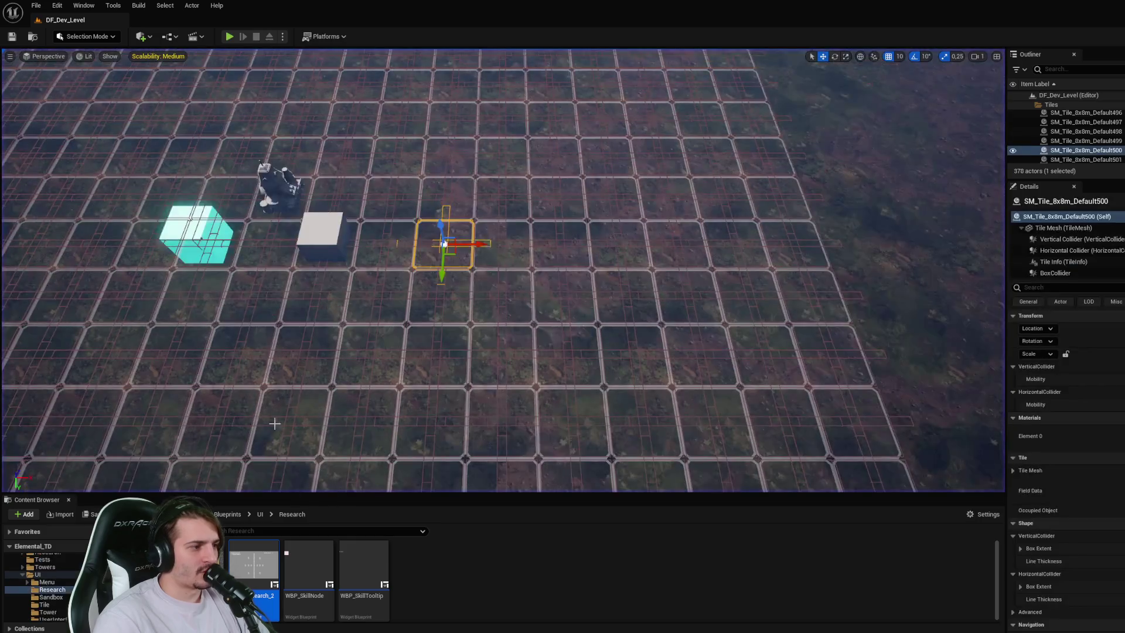
{"action": "double_click", "coordinate": [268, 569]}
{"action": "scroll", "coordinate": [692, 440], "scroll_direction": "down", "scroll_amount": 1}
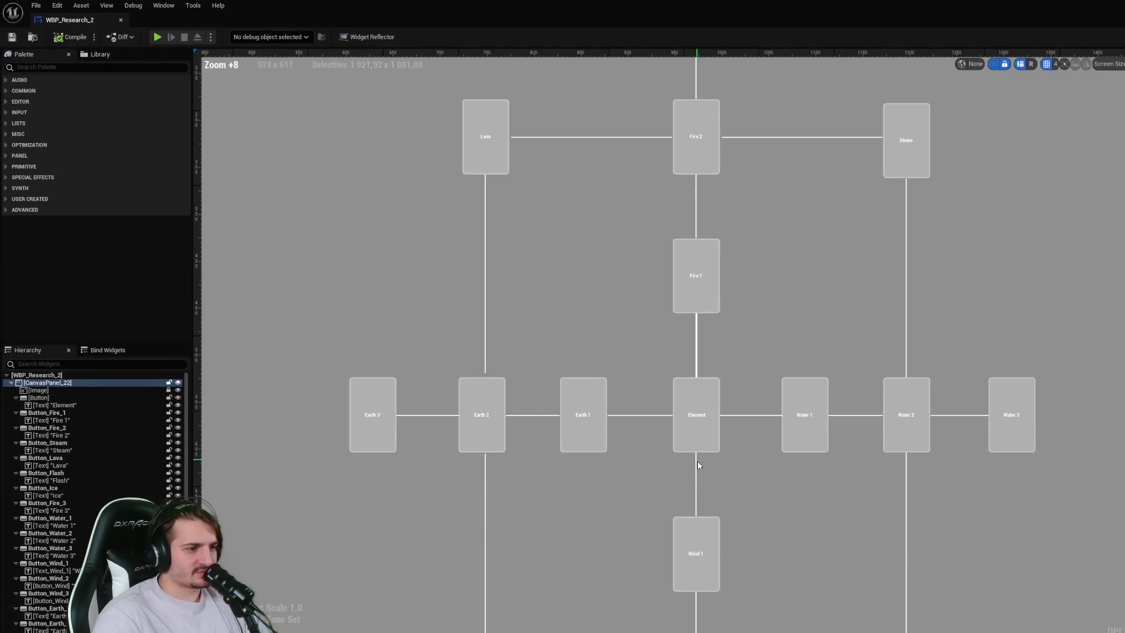
- Inspect the connector lines around the Fire, Steam, Wind and Earth cards
{"action": "left_click", "coordinate": [697, 473]}
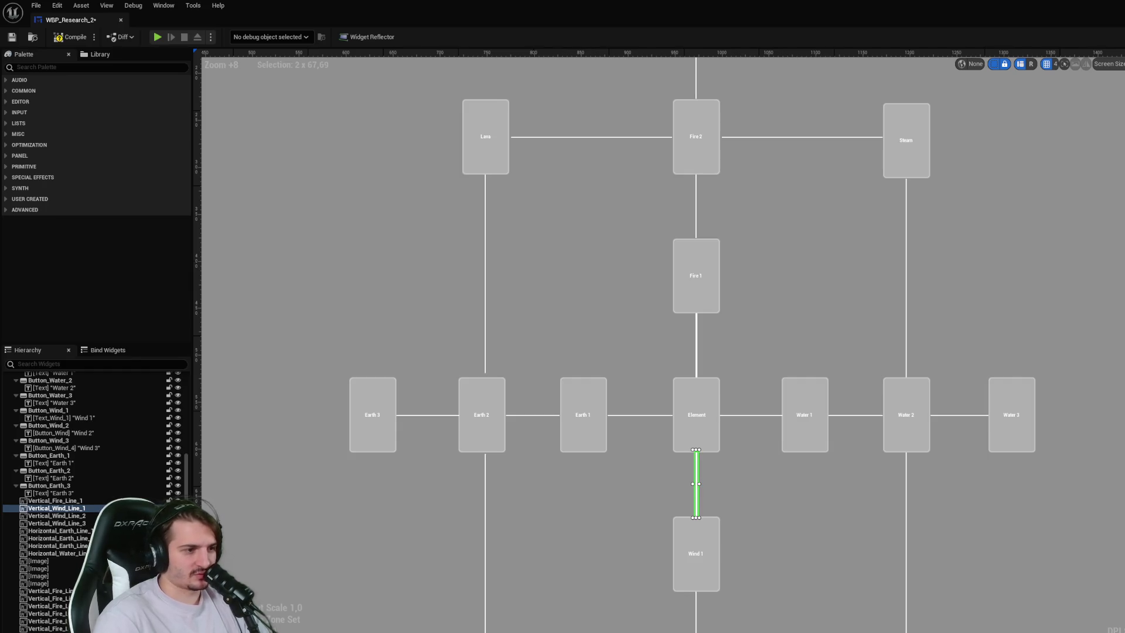
{"action": "left_click", "coordinate": [695, 206]}
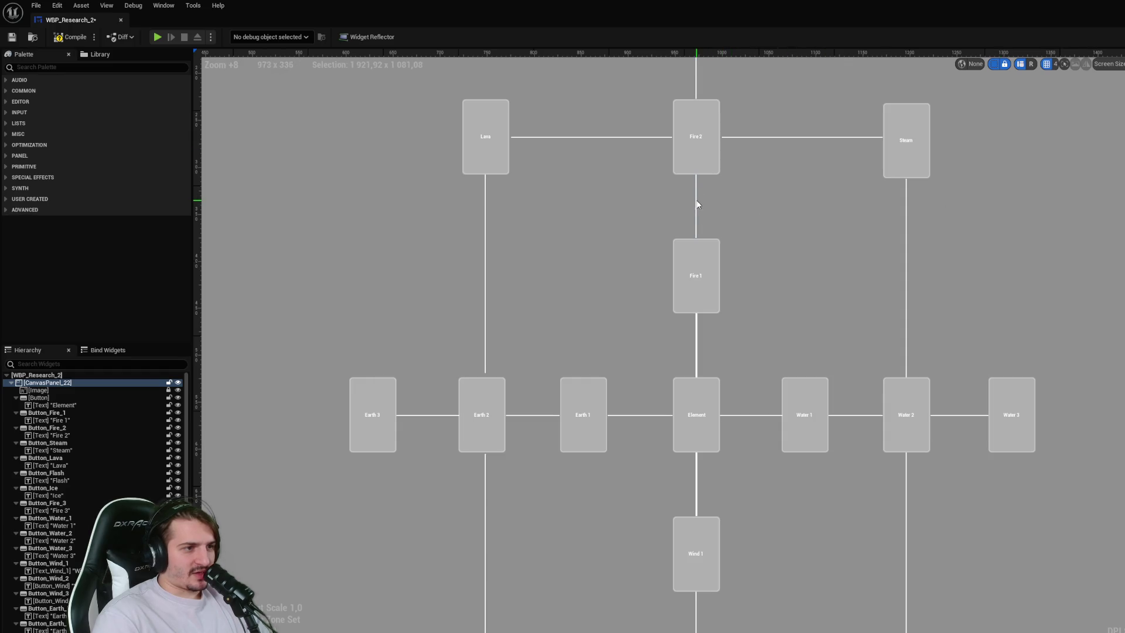
{"action": "left_click", "coordinate": [697, 204]}
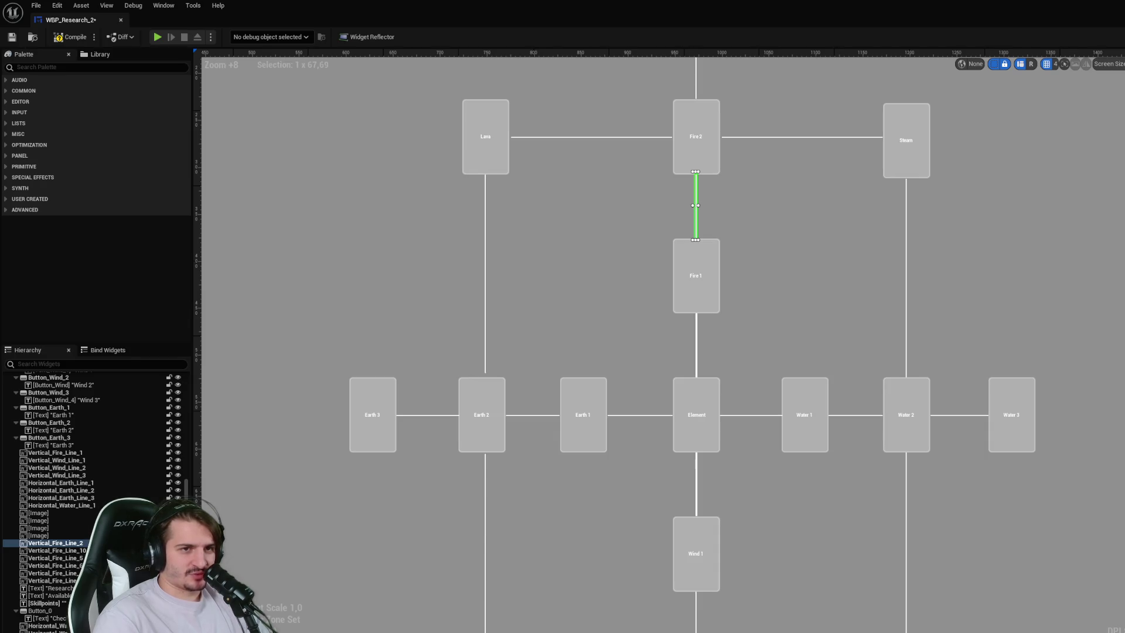
{"action": "scroll", "coordinate": [691, 194], "scroll_direction": "up", "scroll_amount": 2}
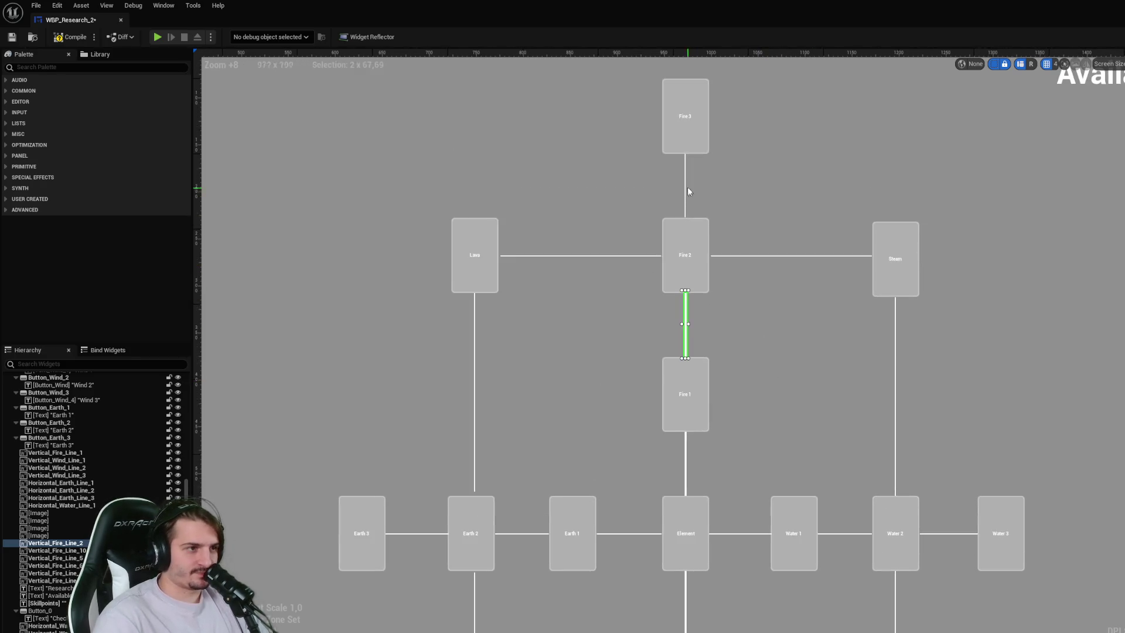
{"action": "left_click", "coordinate": [684, 179]}
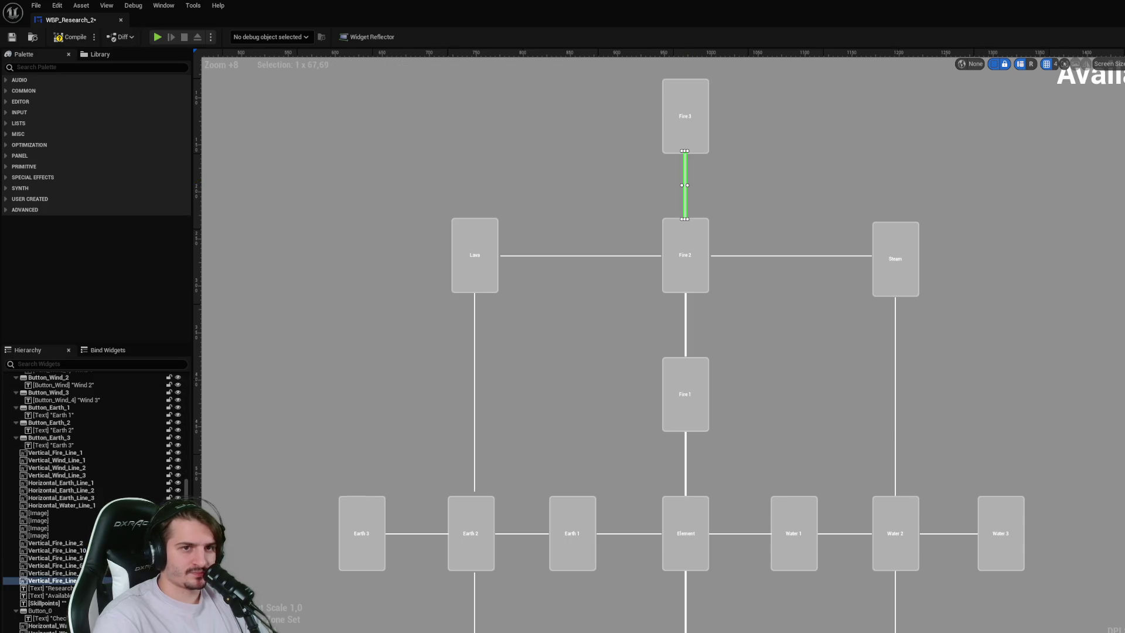
{"action": "left_click", "coordinate": [895, 434]}
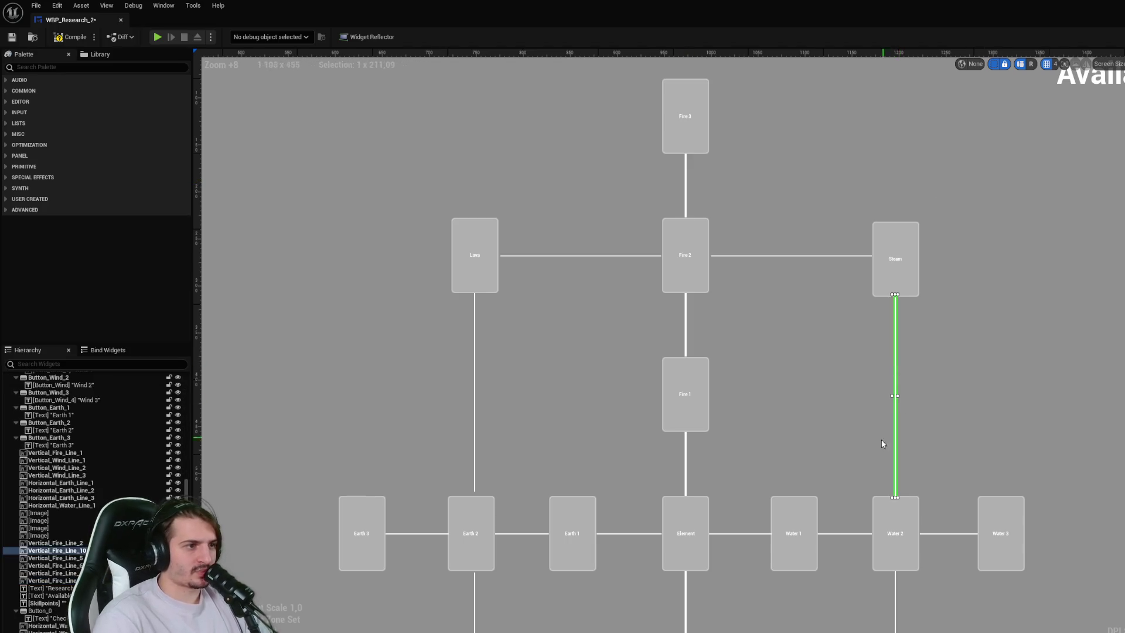
{"action": "scroll", "coordinate": [799, 193], "scroll_direction": "down", "scroll_amount": 5}
{"action": "left_click", "coordinate": [705, 444]}
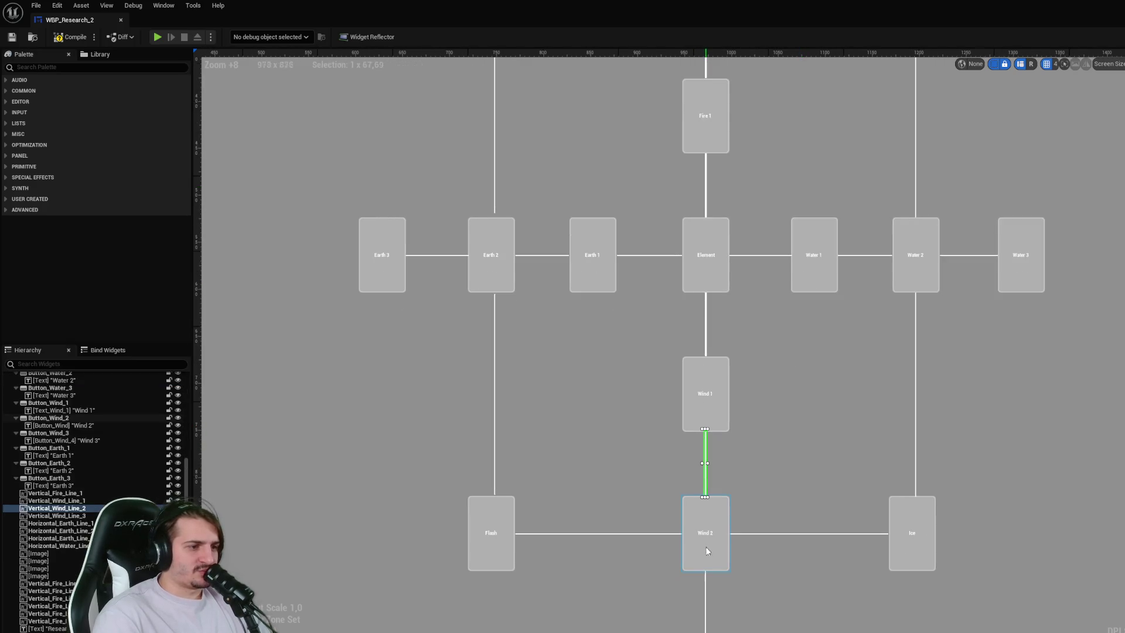
{"action": "left_click", "coordinate": [706, 592], "text": "ctrl"}
{"action": "left_click", "coordinate": [662, 302]}
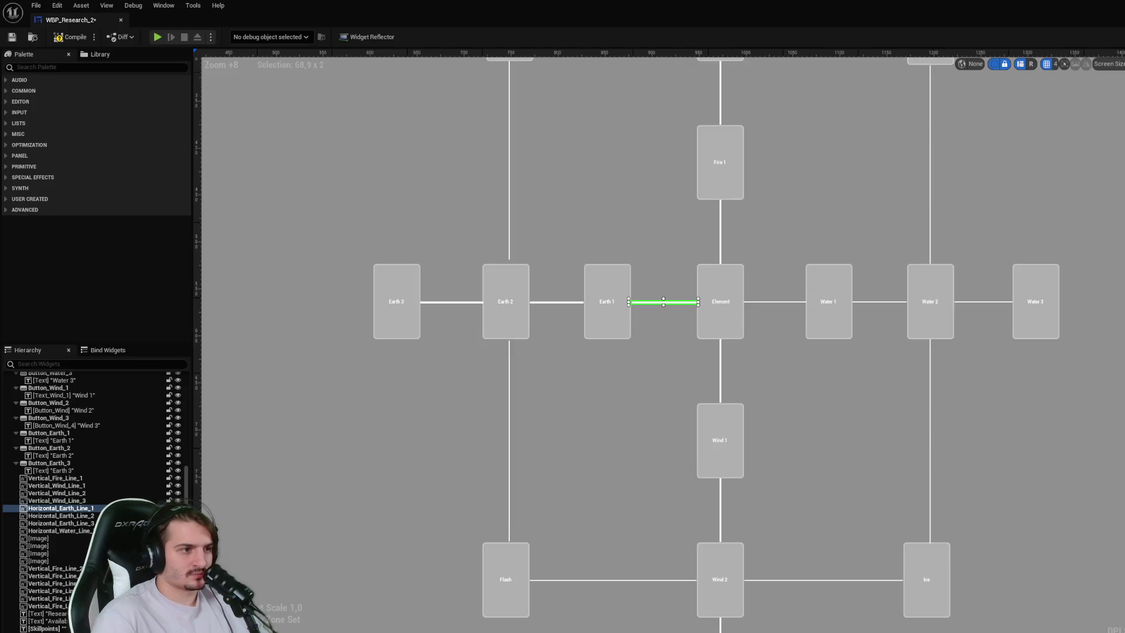
- Set the Element–Water 1 and Water 1–Water 2 connector heights to 2
{"action": "left_click", "coordinate": [781, 302]}
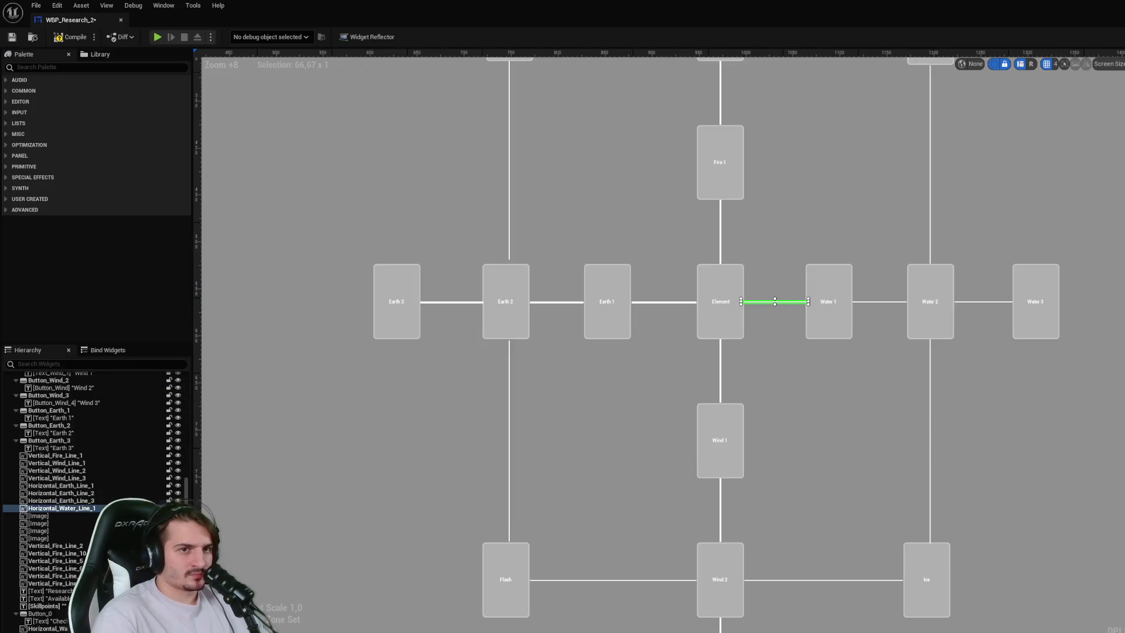
{"action": "key", "text": "Return"}
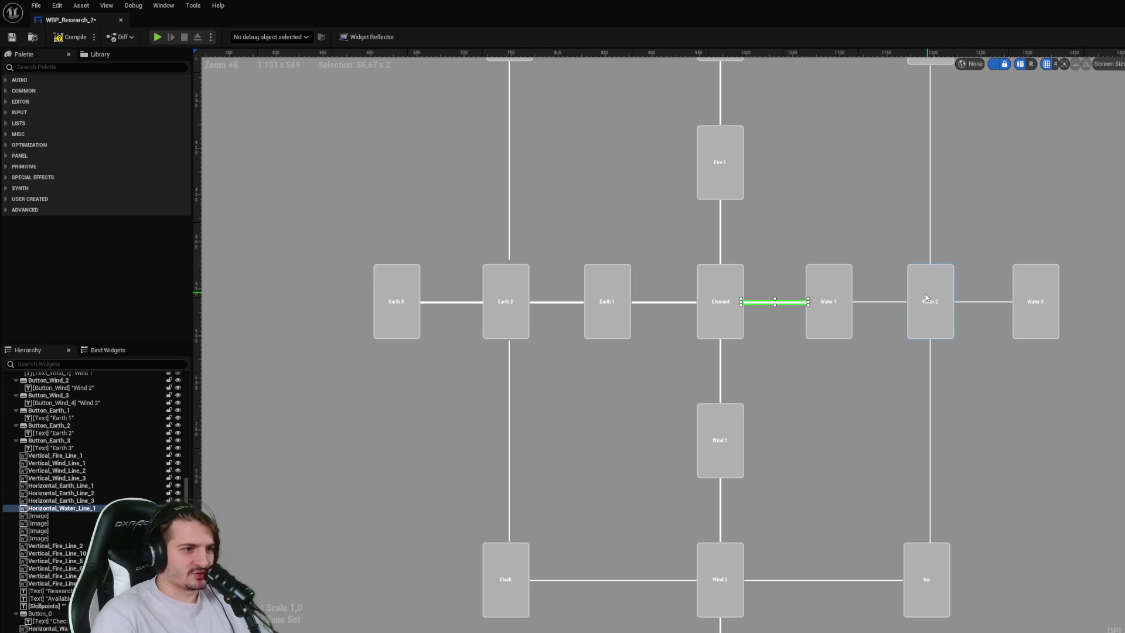
{"action": "left_click", "coordinate": [894, 306]}
{"action": "left_click", "coordinate": [897, 303]}
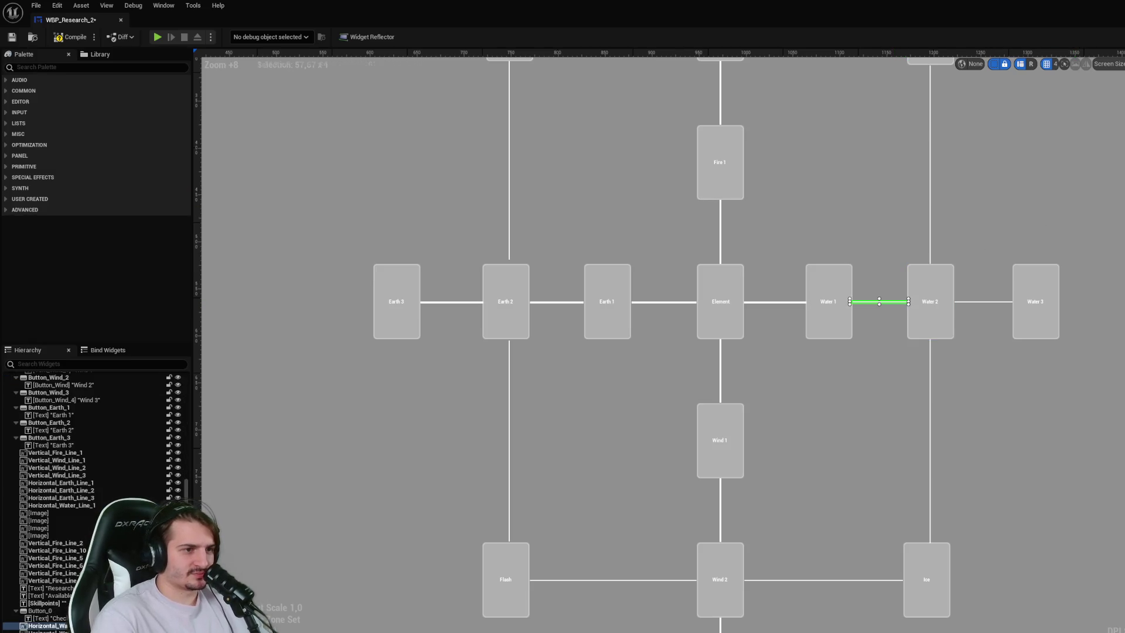
{"action": "type", "text": "2"}
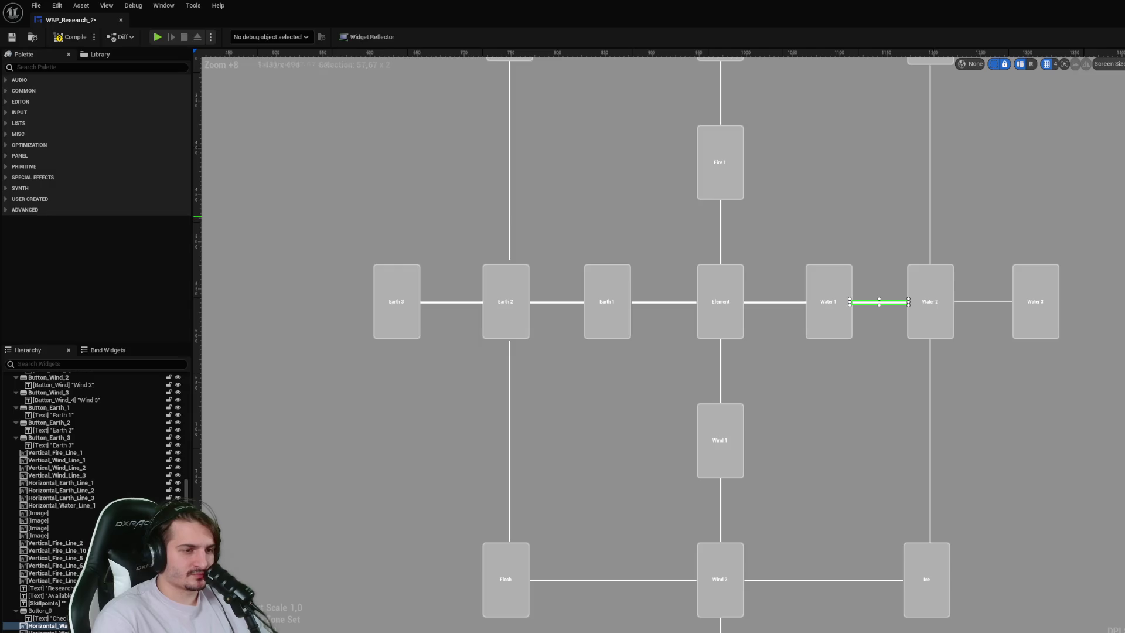
{"action": "left_click", "coordinate": [976, 305]}
{"action": "left_click", "coordinate": [981, 302]}
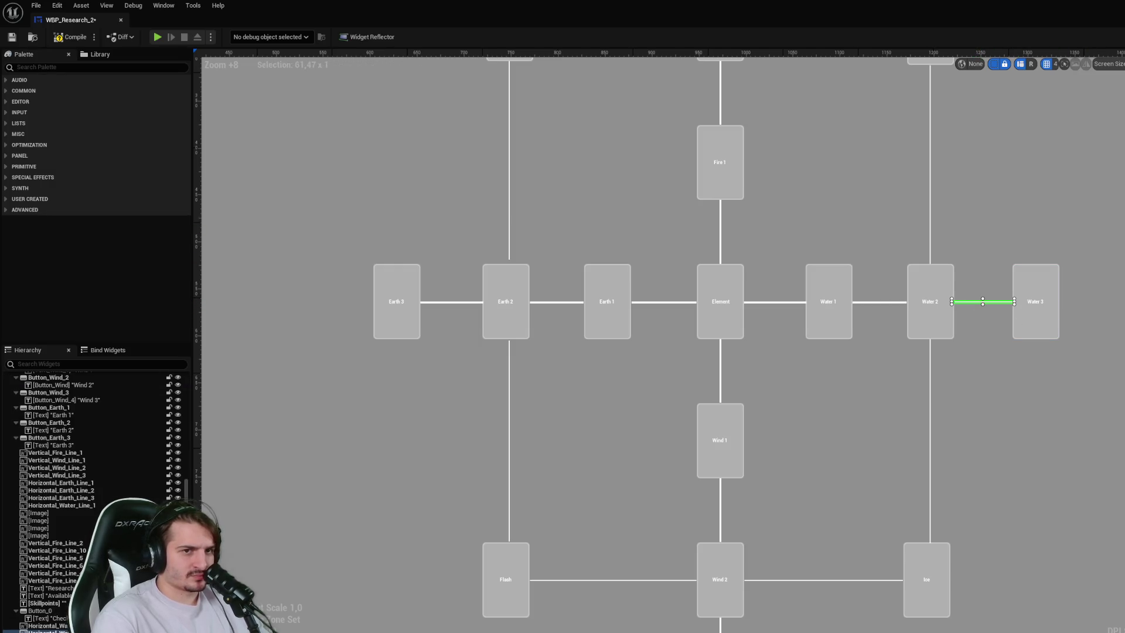
{"action": "left_click", "coordinate": [988, 348]}
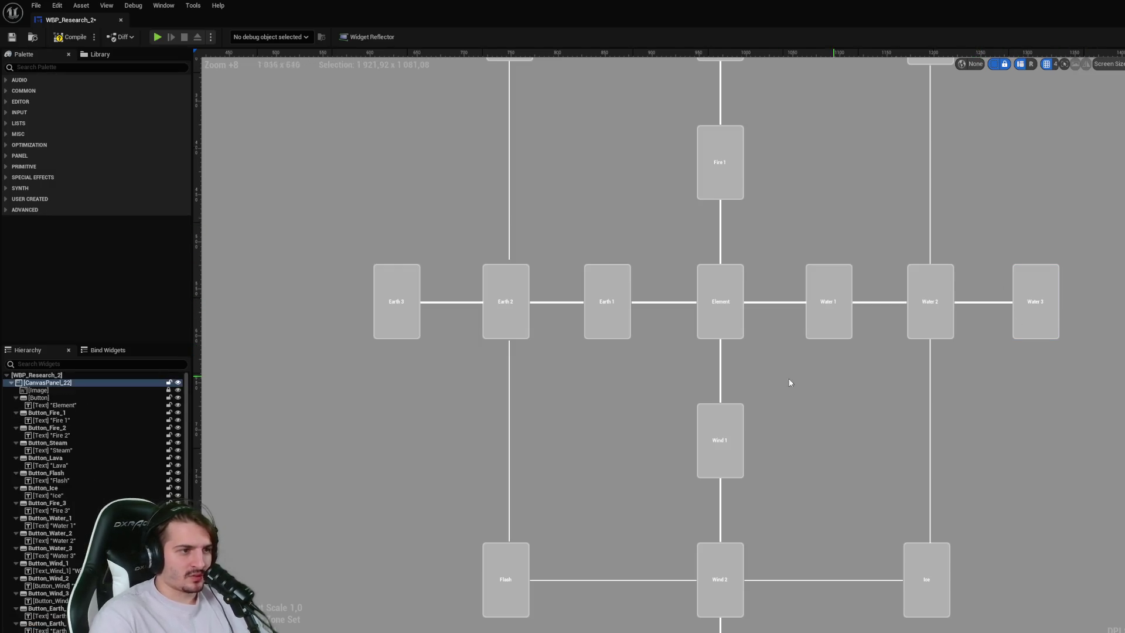
{"action": "left_click", "coordinate": [719, 331]}
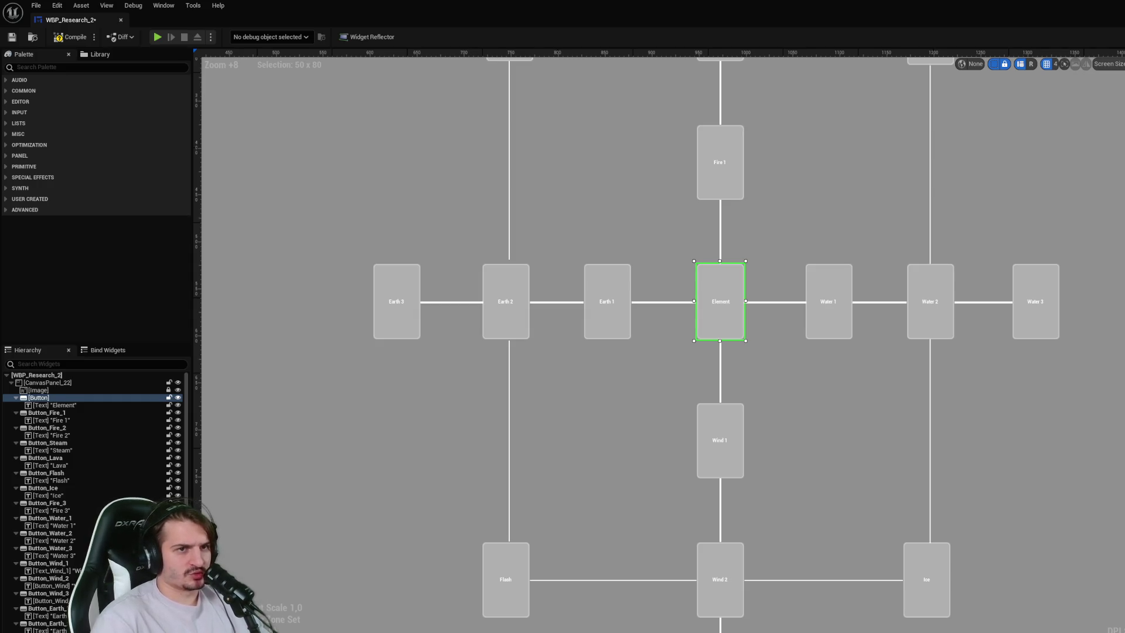
- Rename the Element button to Start_Button and place its getter in the Event Graph
{"action": "key", "text": "Return"}
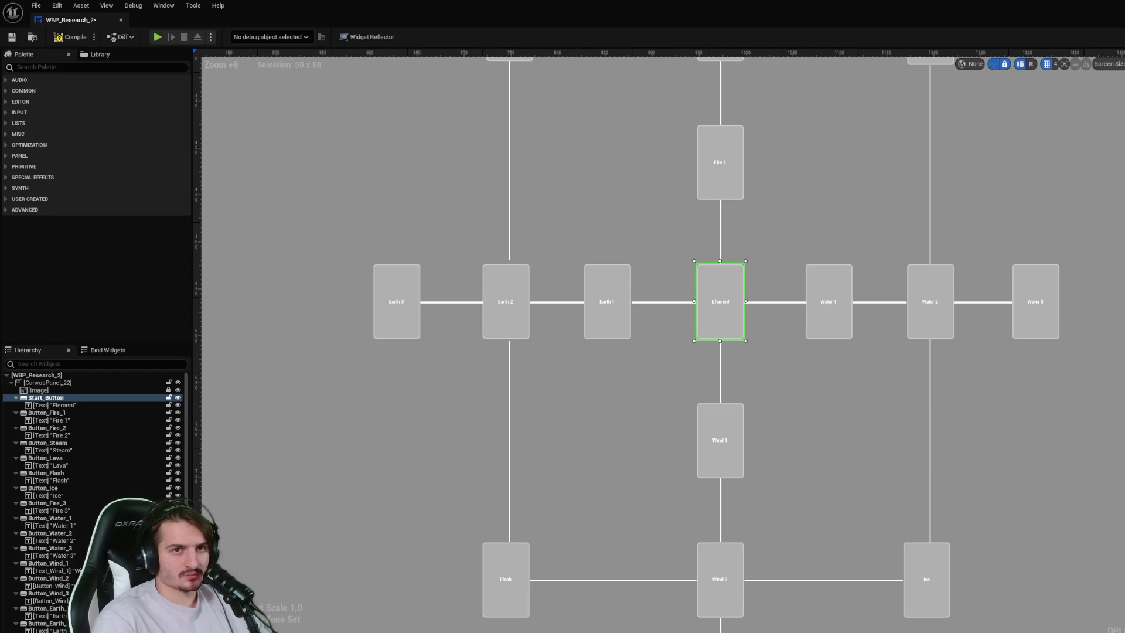
{"action": "scroll", "coordinate": [886, 231], "scroll_direction": "down", "scroll_amount": 3}
{"action": "scroll", "coordinate": [857, 345], "scroll_direction": "up", "scroll_amount": 3}
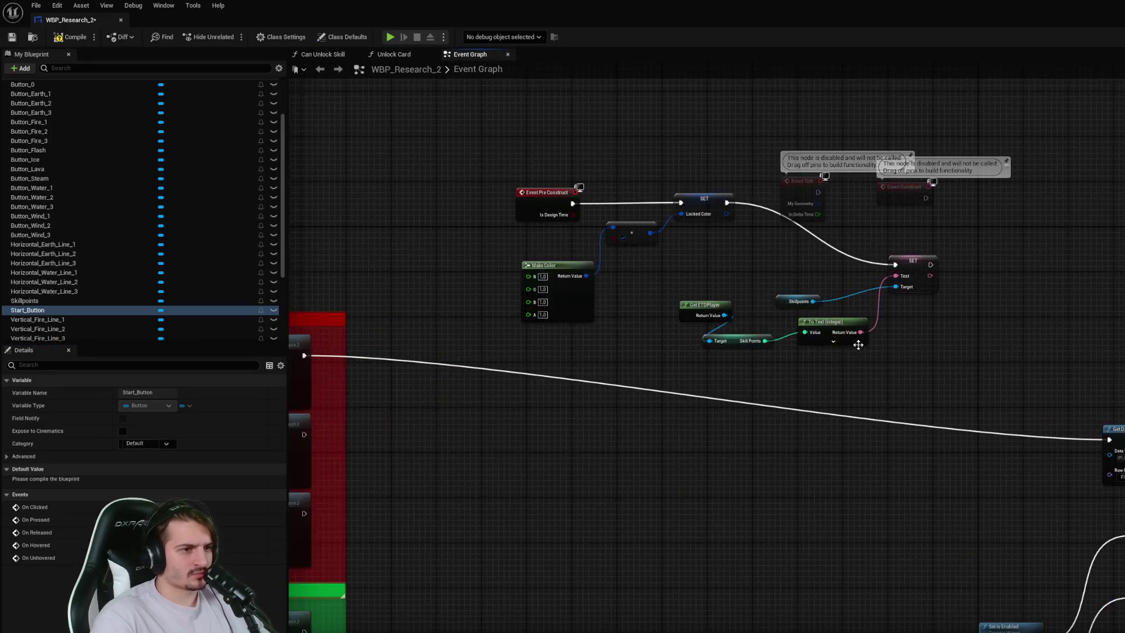
{"action": "mouse_move", "coordinate": [88, 310]}
{"action": "left_mouse_down"}
{"action": "mouse_move", "coordinate": [997, 301]}
{"action": "mouse_move", "coordinate": [1094, 281]}
{"action": "left_mouse_up"}
{"action": "left_click", "coordinate": [1027, 299]}
- Add a Start Button Set Is Enabled node and wire it after the SET Text node
{"action": "type", "text": "set d"}
{"action": "key", "text": "BackSpace"}
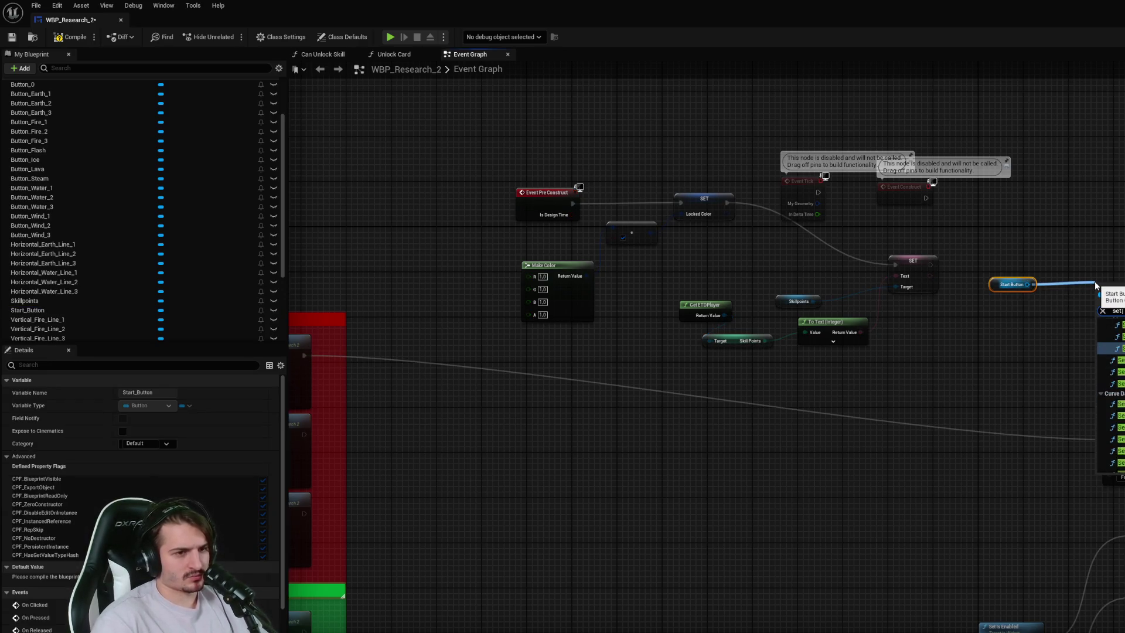
{"action": "key", "text": "Return"}
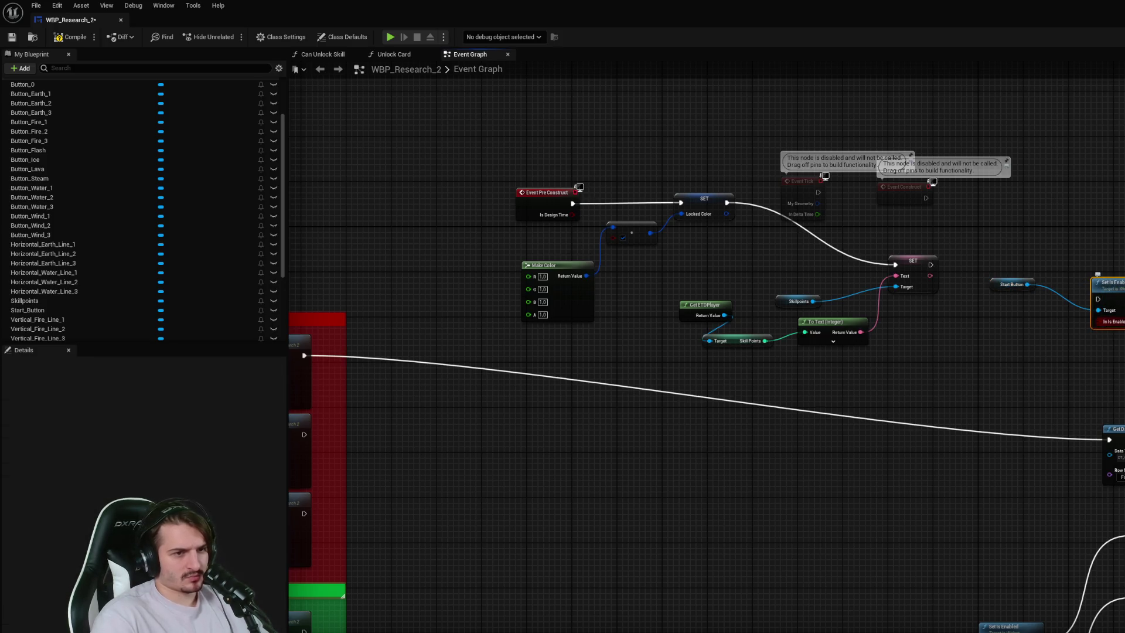
{"action": "left_click_drag", "start_coordinate": [931, 264], "coordinate": [1098, 298]}
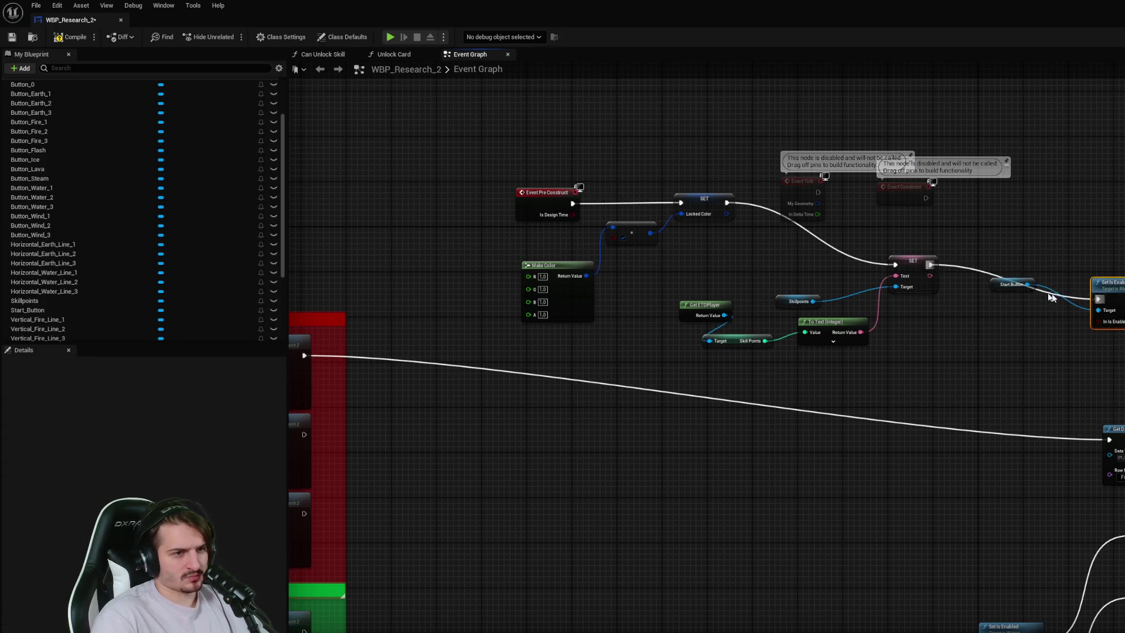
{"action": "left_click_drag", "start_coordinate": [1010, 284], "coordinate": [981, 336]}
{"action": "left_click", "coordinate": [1005, 275]}
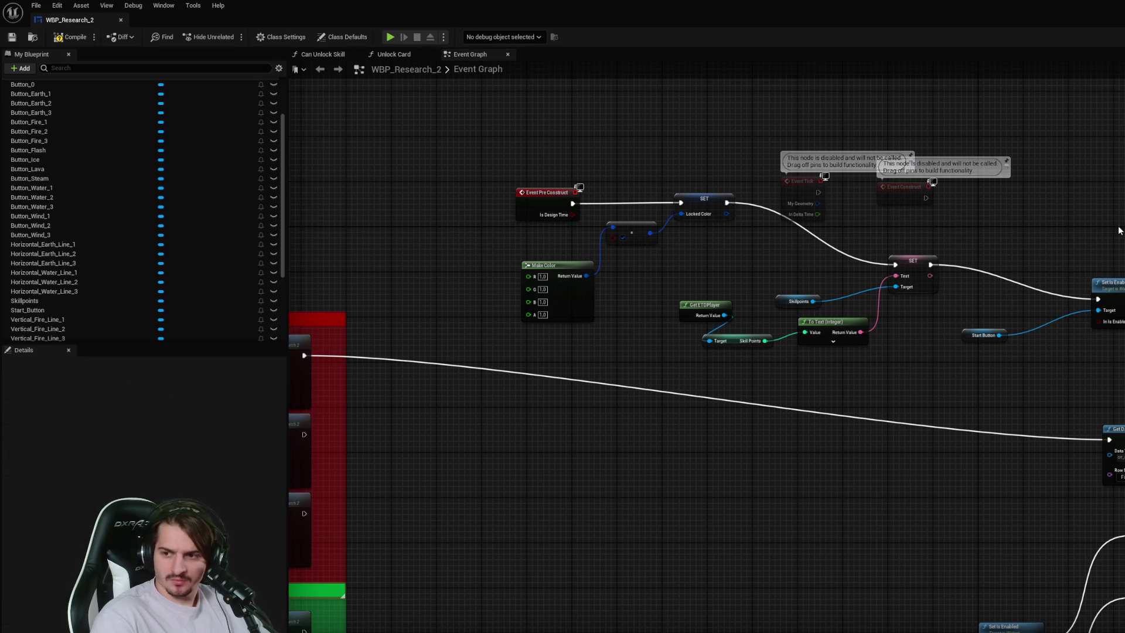
{"action": "scroll", "coordinate": [703, 351], "scroll_direction": "down", "scroll_amount": 3}
{"action": "left_click_drag", "start_coordinate": [704, 351], "coordinate": [829, 289]}
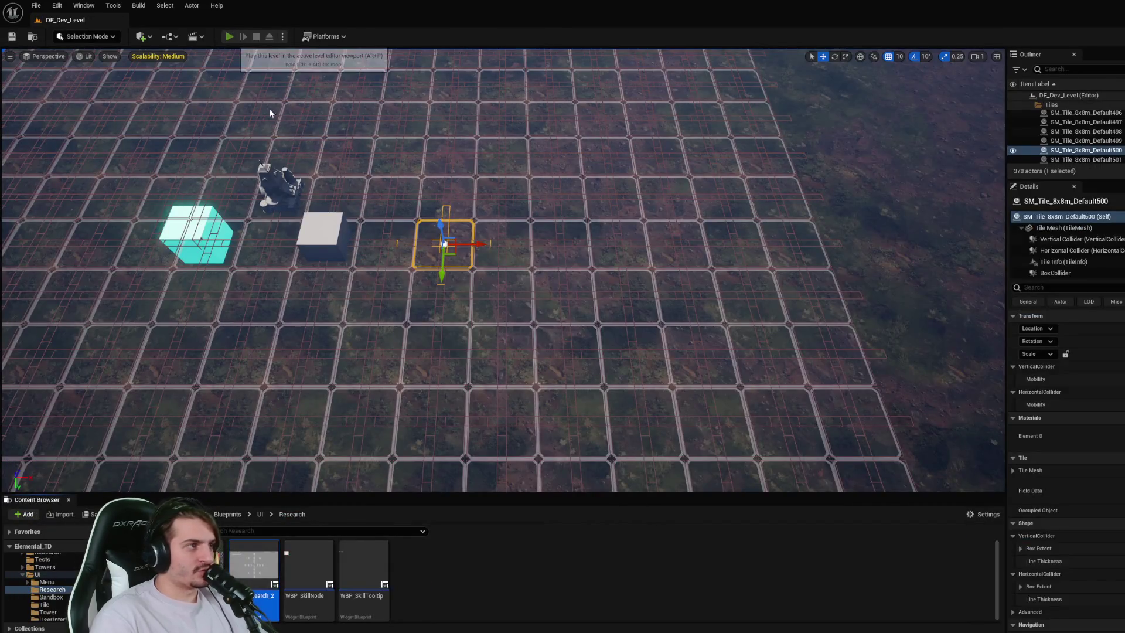
- Start a play session, open the research panel, and unlock the nodes below Element
{"action": "left_click", "coordinate": [229, 36]}
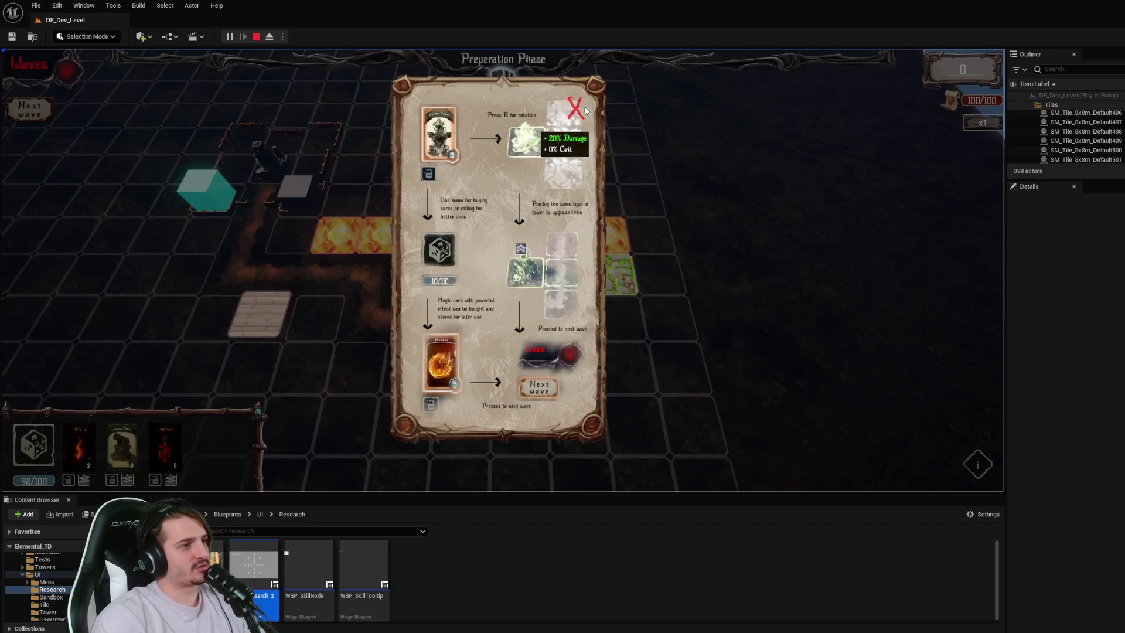
{"action": "left_click", "coordinate": [575, 106]}
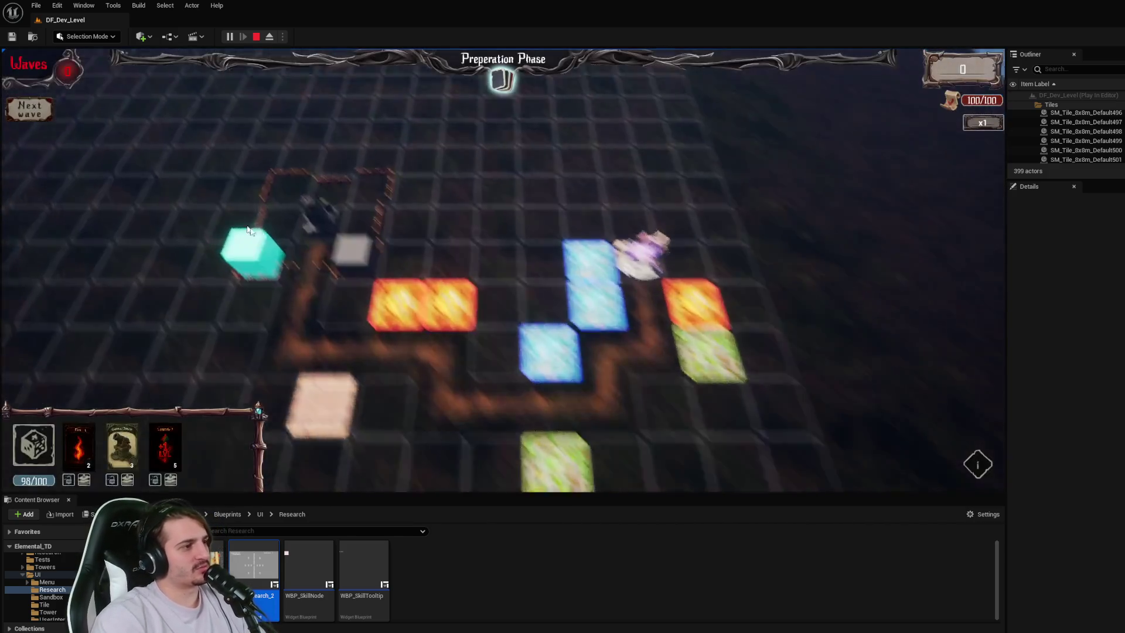
{"action": "key", "text": "r"}
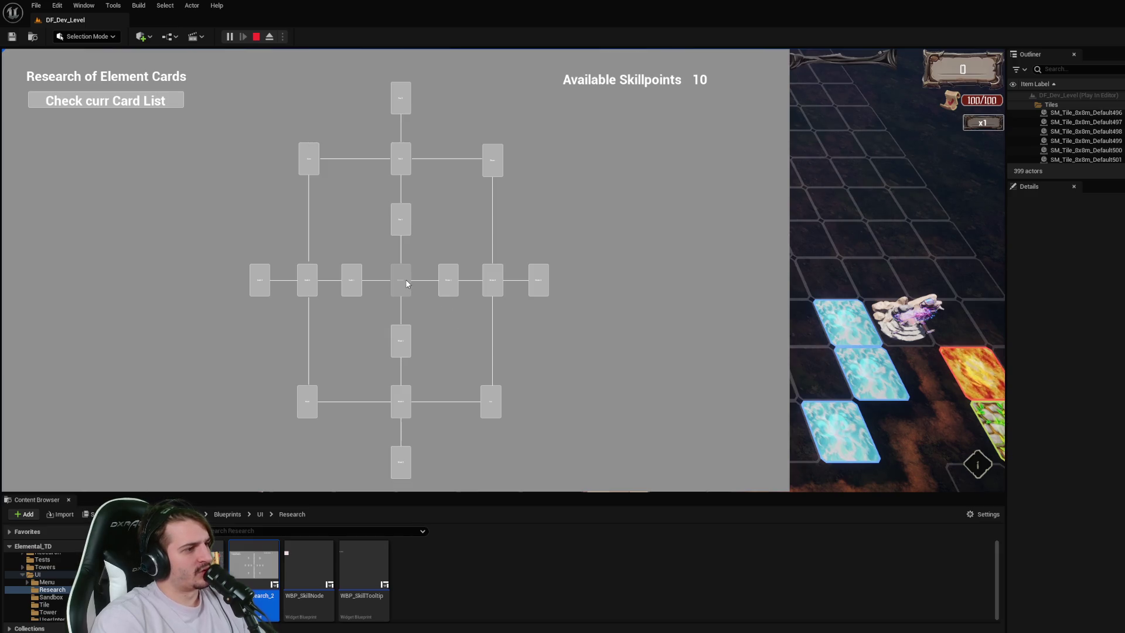
{"action": "left_click", "coordinate": [401, 341]}
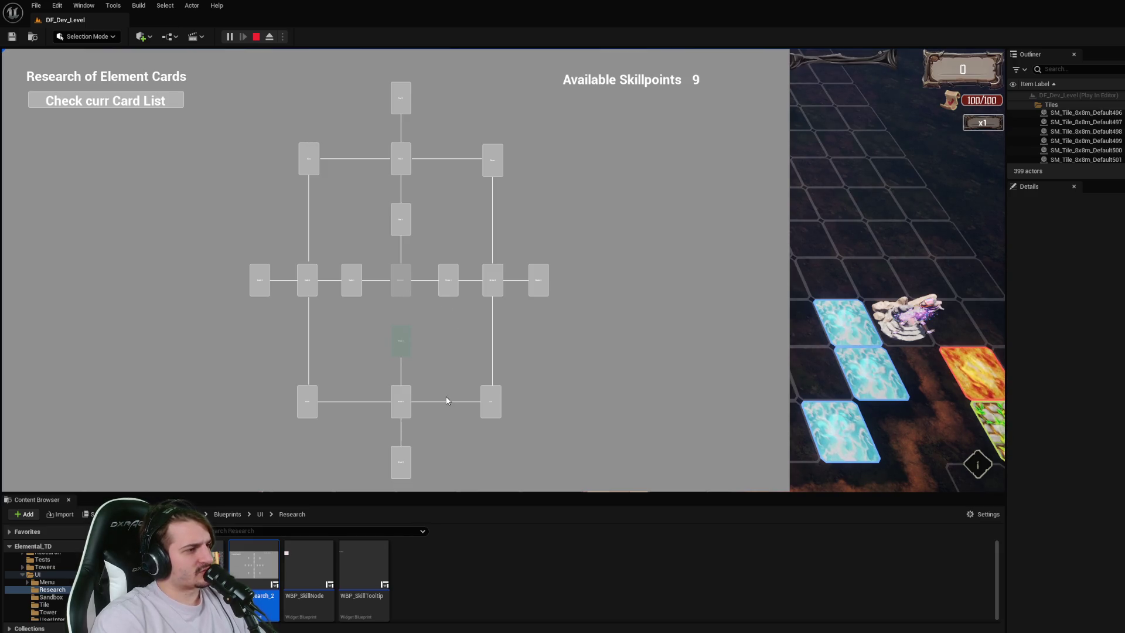
{"action": "left_click", "coordinate": [404, 413]}
{"action": "left_click", "coordinate": [407, 451]}
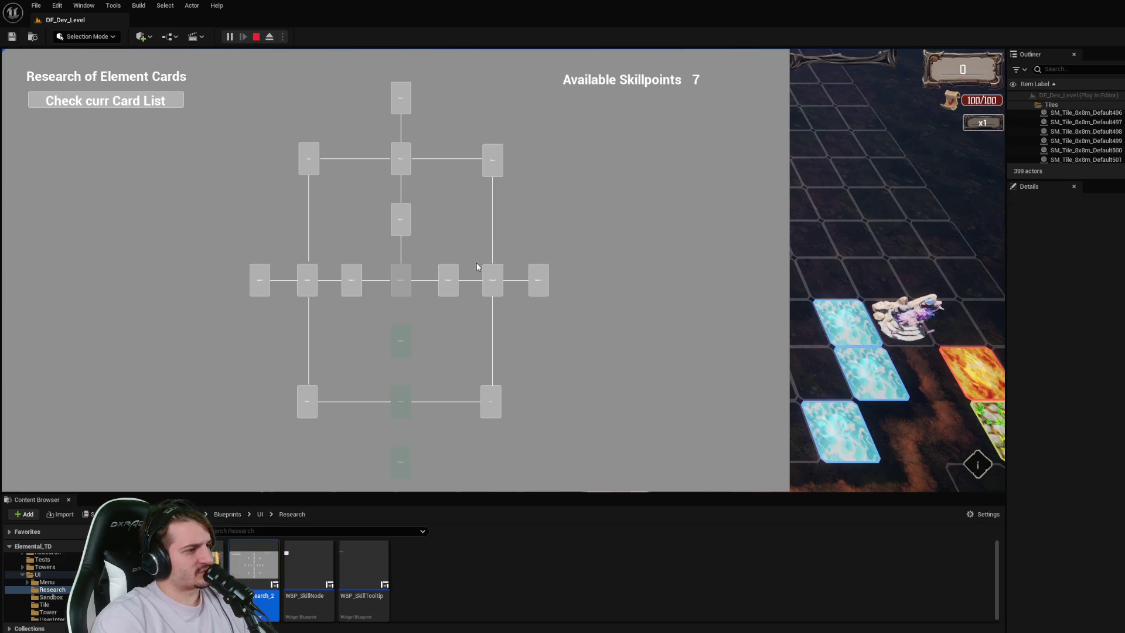
- Unlock the middle-row and upper fire nodes down to -2 skill points, then stop playing
{"action": "left_click", "coordinate": [448, 281]}
{"action": "left_click", "coordinate": [493, 283]}
{"action": "left_click", "coordinate": [538, 287]}
{"action": "left_click", "coordinate": [350, 284]}
{"action": "left_click", "coordinate": [307, 281]}
{"action": "left_click", "coordinate": [259, 281]}
{"action": "left_click", "coordinate": [401, 220]}
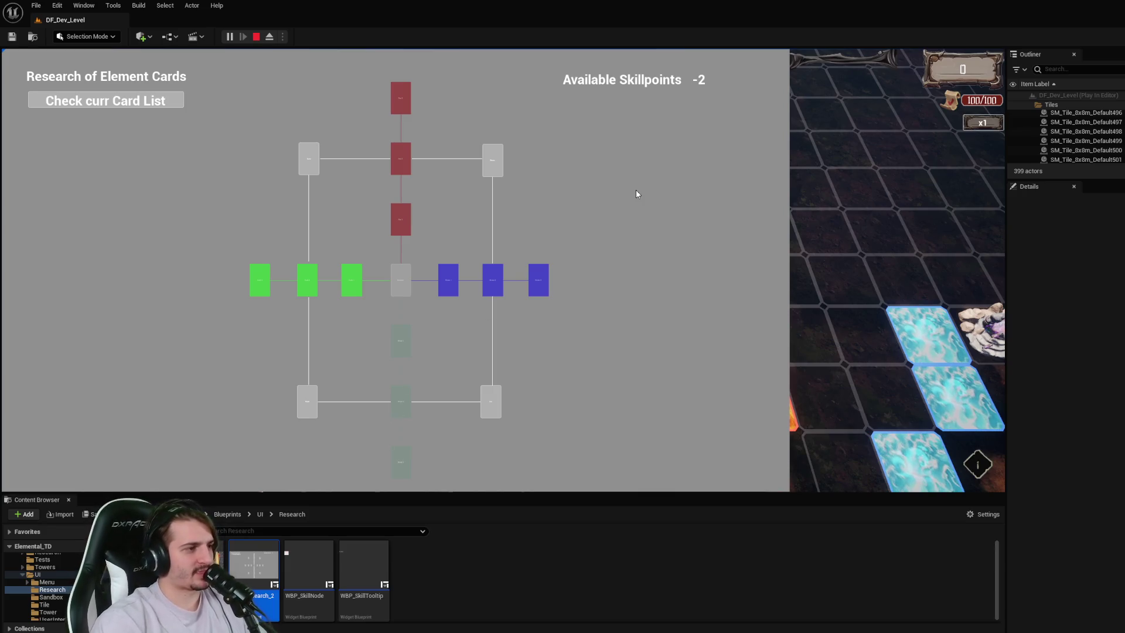
{"action": "key", "text": "Escape"}
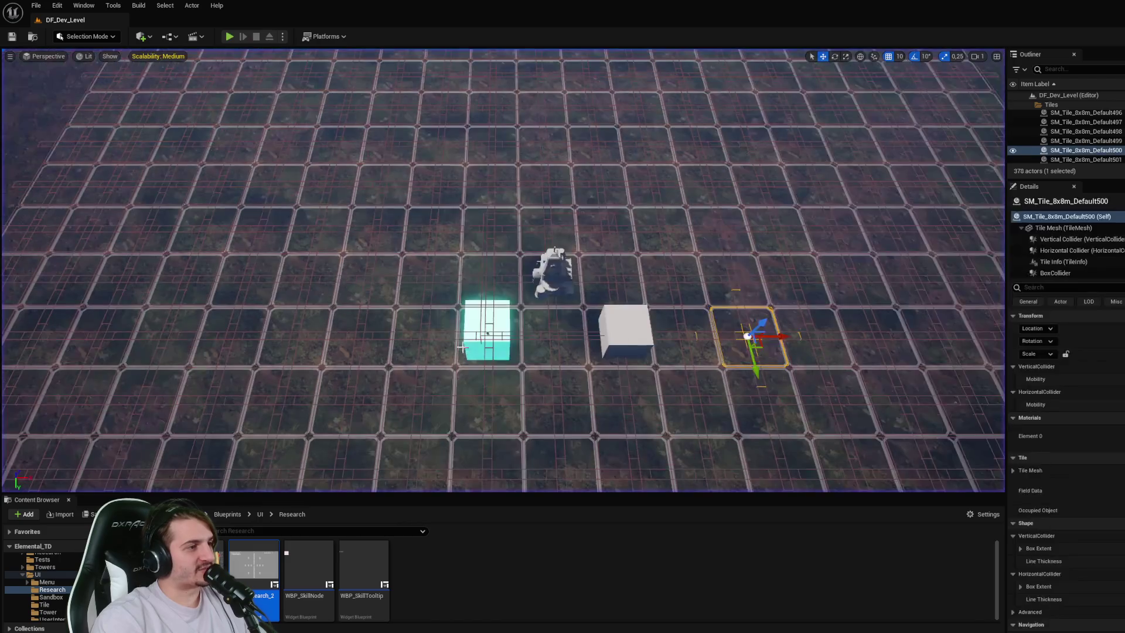
- Open WBP_Research_2 and check the Wind 2–Ice and Water 2–Ice connector lines
{"action": "double_click", "coordinate": [258, 571]}
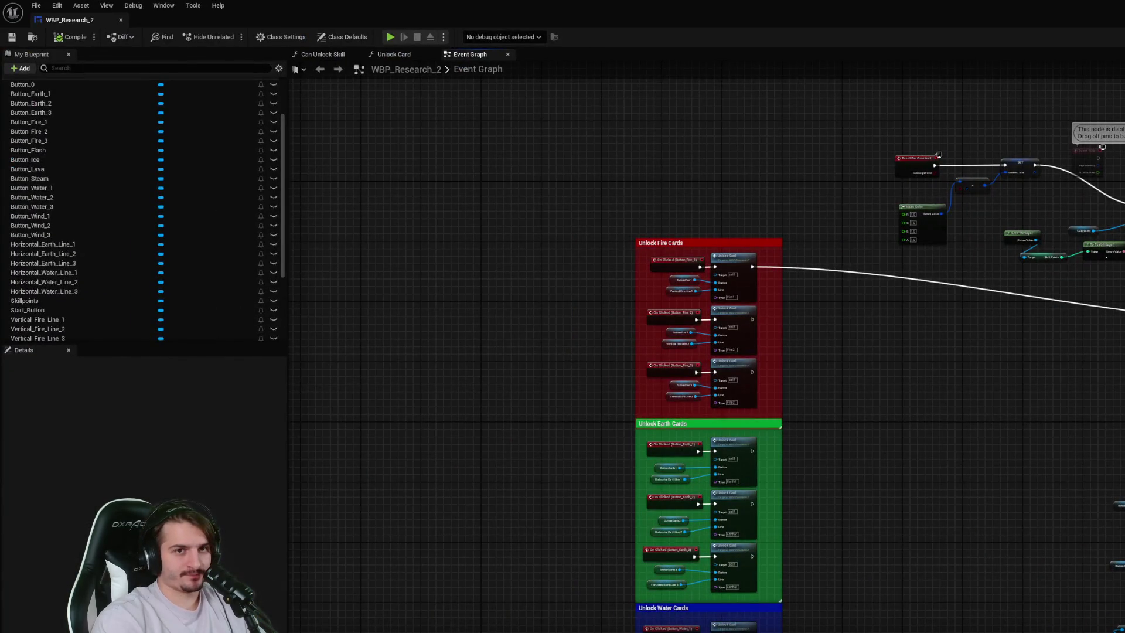
{"action": "scroll", "coordinate": [744, 477], "scroll_direction": "up", "scroll_amount": 7}
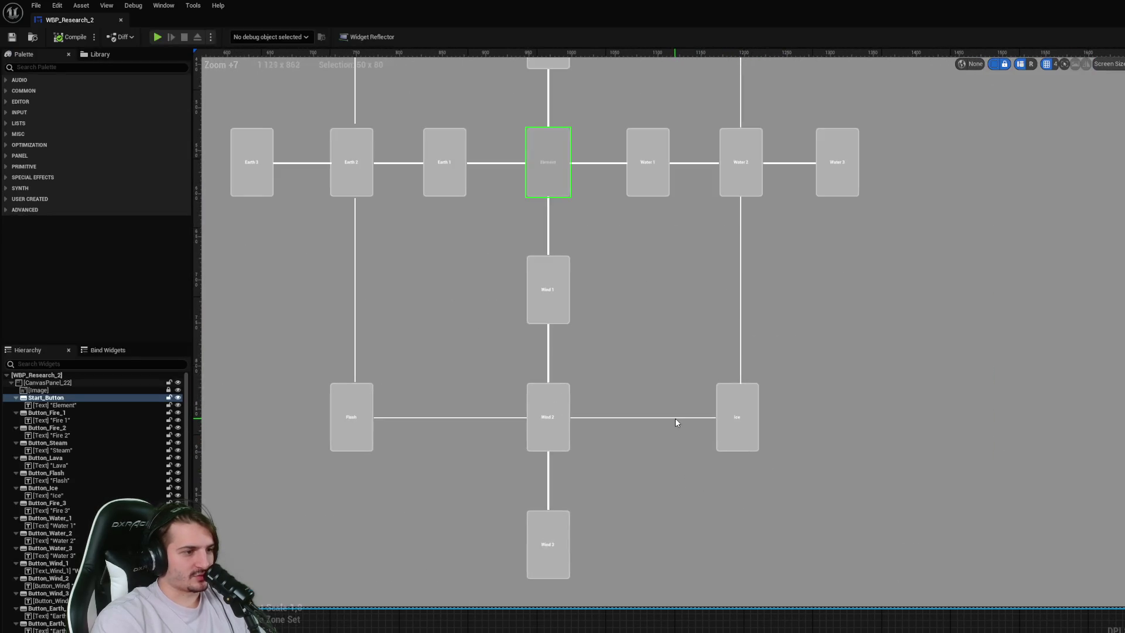
{"action": "left_click", "coordinate": [677, 417]}
{"action": "left_click", "coordinate": [678, 418]}
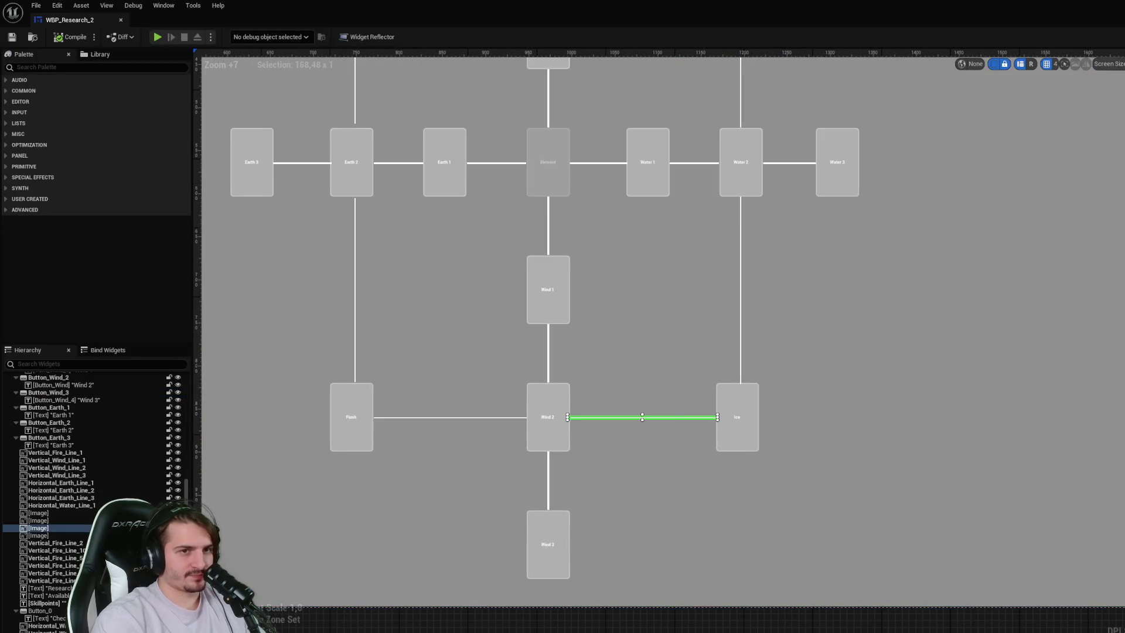
{"action": "left_click", "coordinate": [747, 325]}
{"action": "left_click", "coordinate": [741, 326]}
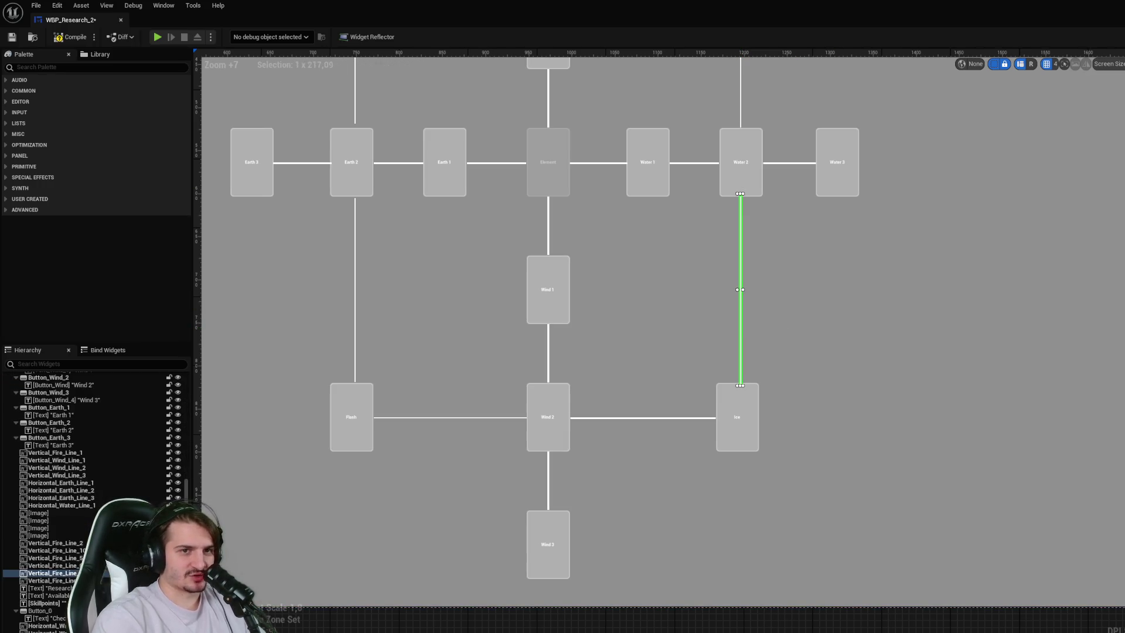
- Check the Steam–Water 2, Fire 2–Steam, Lava–Fire 2 and below-Lava connector lines
{"action": "mouse_move", "coordinate": [760, 68]}
{"action": "left_mouse_down"}
{"action": "mouse_move", "coordinate": [719, 191]}
{"action": "mouse_move", "coordinate": [719, 370]}
{"action": "left_mouse_up"}
{"action": "left_click", "coordinate": [701, 340]}
{"action": "left_click", "coordinate": [701, 341]}
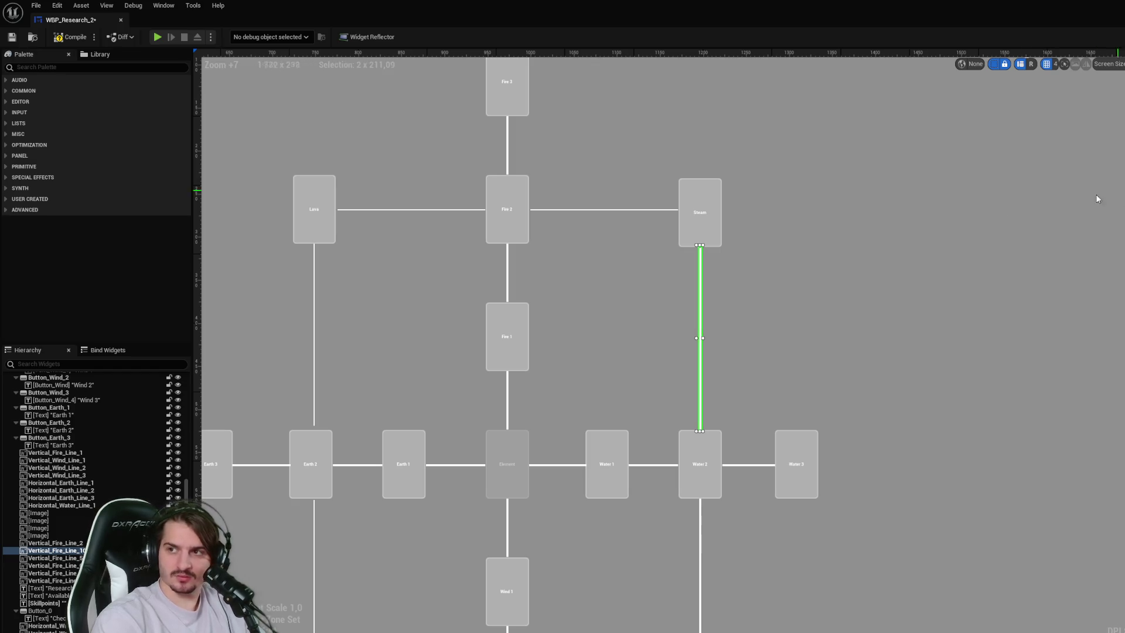
{"action": "left_click", "coordinate": [643, 212]}
{"action": "left_click", "coordinate": [649, 210]}
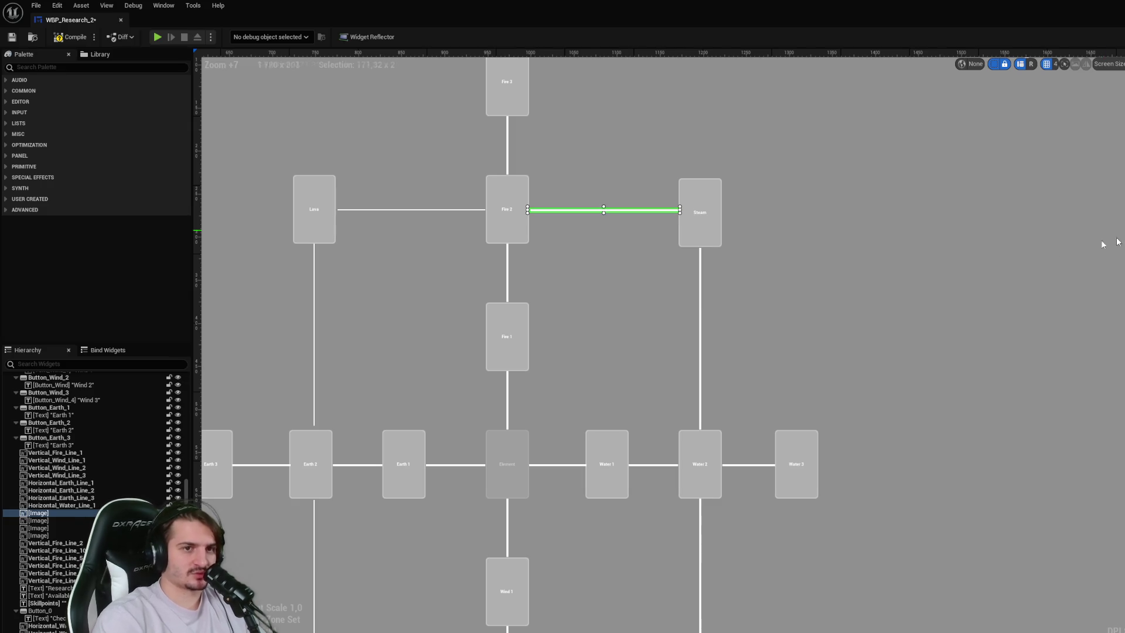
{"action": "left_click", "coordinate": [715, 229]}
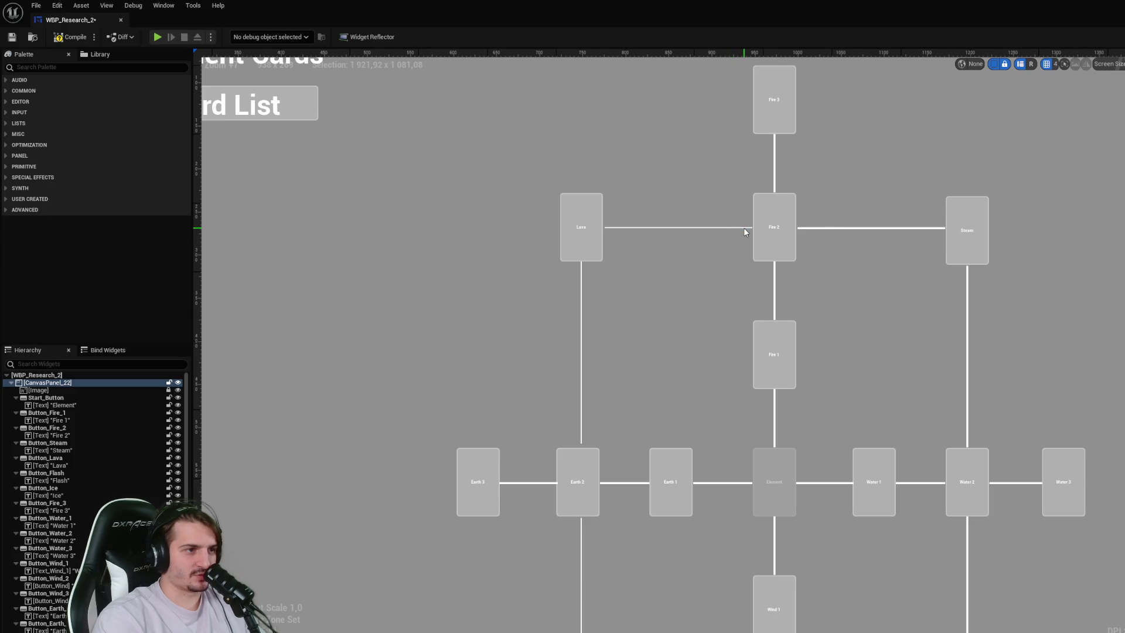
{"action": "left_click", "coordinate": [737, 229]}
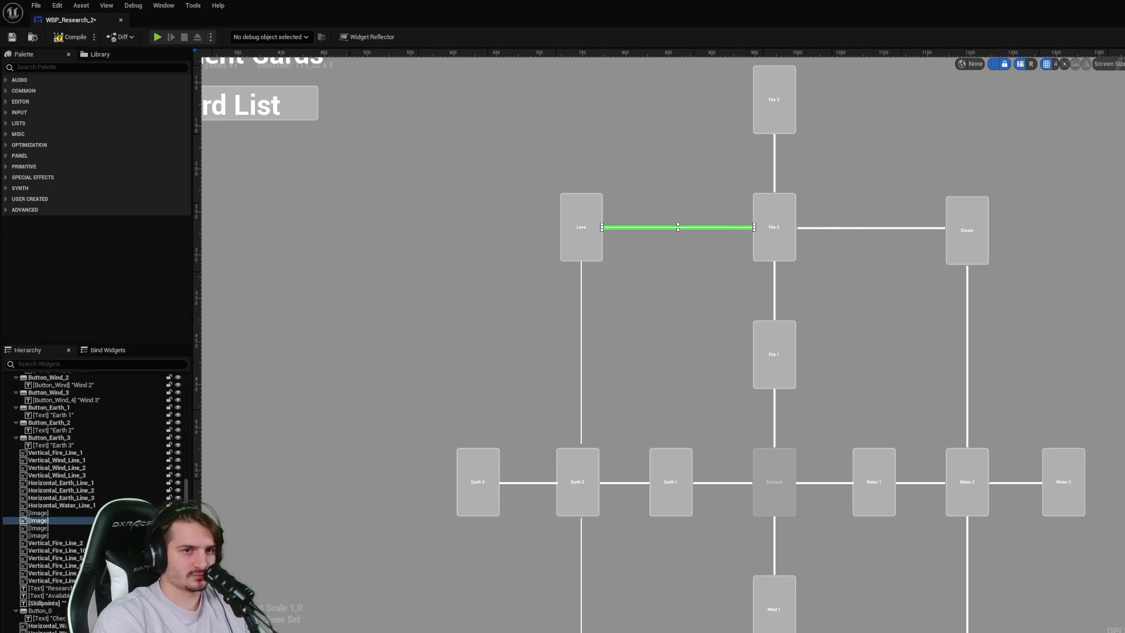
{"action": "left_click", "coordinate": [582, 306]}
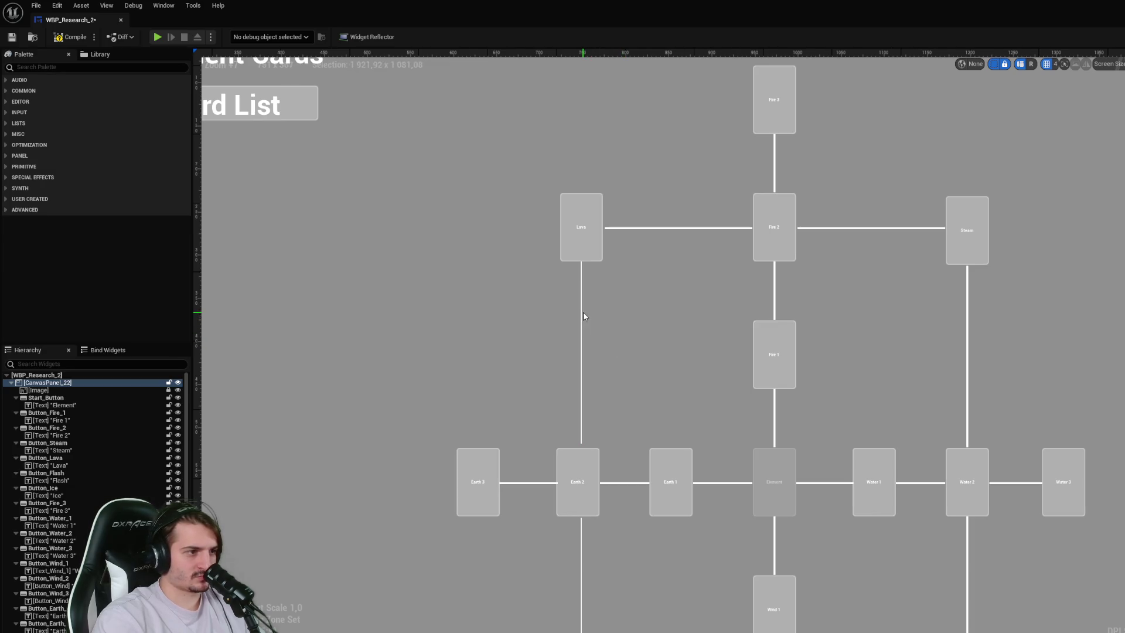
{"action": "left_click", "coordinate": [581, 315]}
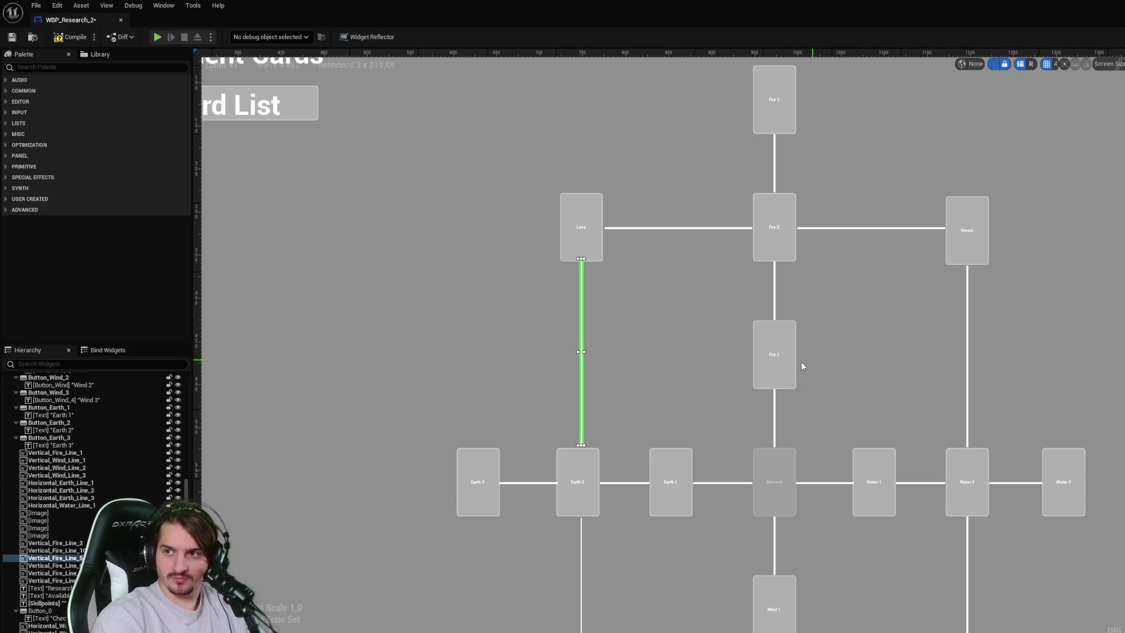
- Check the Earth 2–Flash and Flash–Wind 2 connector lines
{"action": "left_click_drag", "start_coordinate": [673, 367], "coordinate": [688, 144]}
{"action": "left_click", "coordinate": [586, 365]}
{"action": "left_click", "coordinate": [598, 370]}
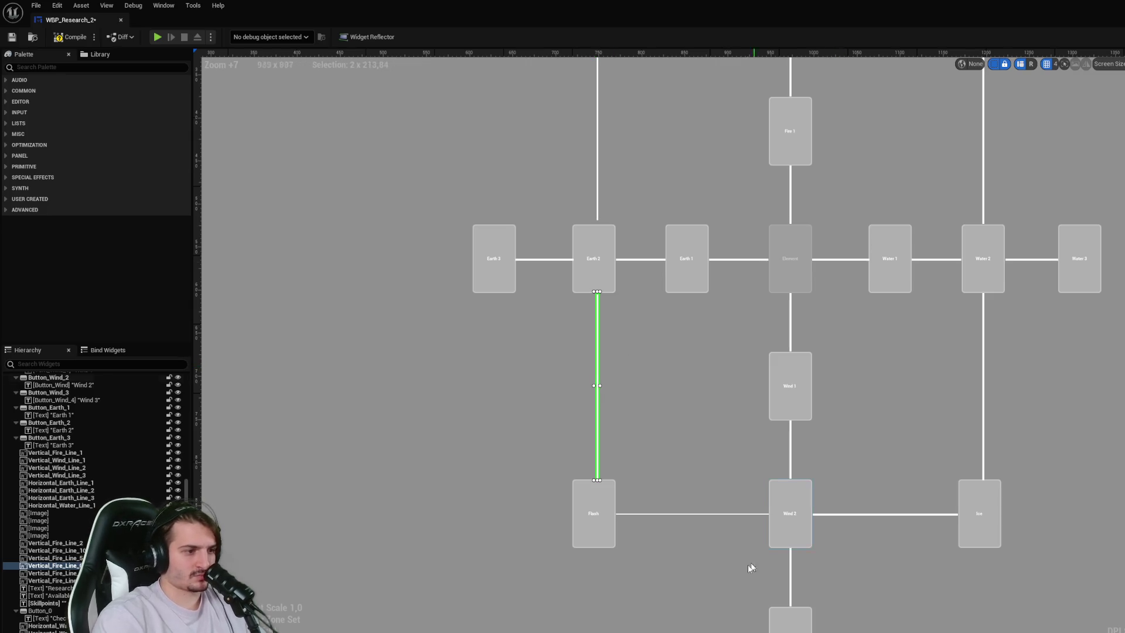
{"action": "left_click", "coordinate": [739, 517]}
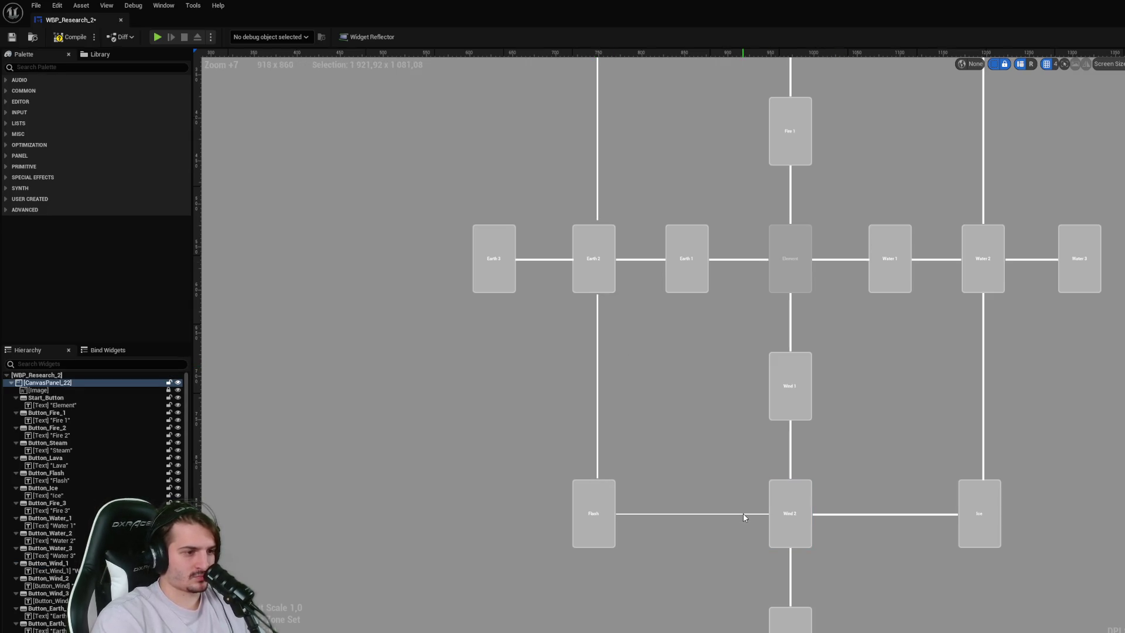
{"action": "left_click", "coordinate": [744, 514]}
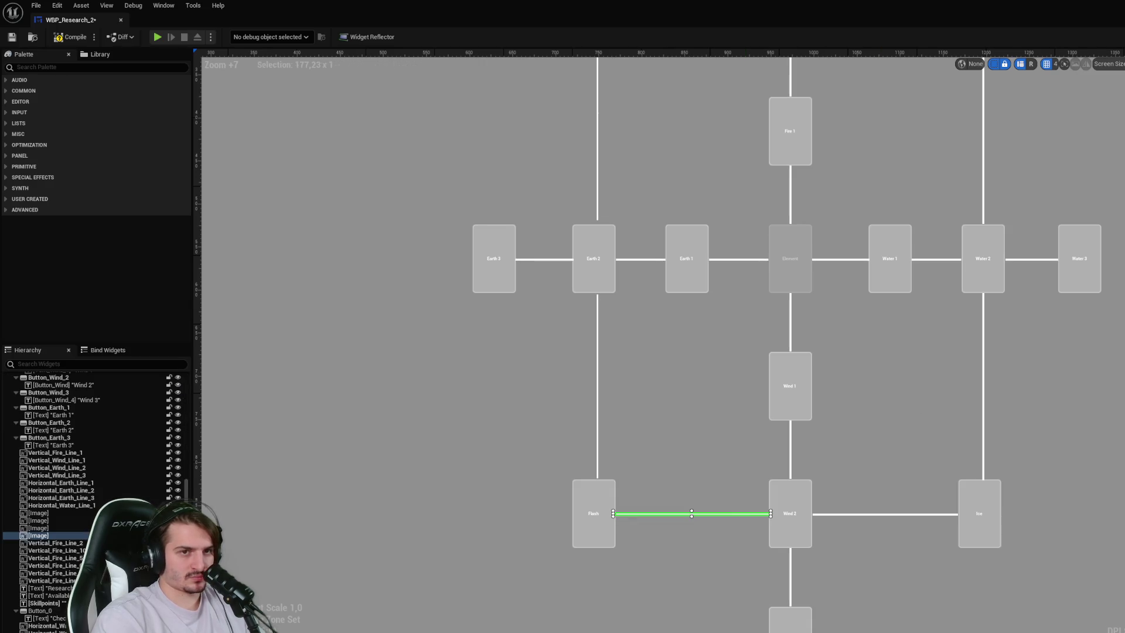
{"action": "left_click", "coordinate": [827, 447]}
- Inspect the Lava card, the Lava–Fire 2 line, and the Earth 2 and Fire 2 cards
{"action": "scroll", "coordinate": [952, 394], "scroll_direction": "down", "scroll_amount": 4}
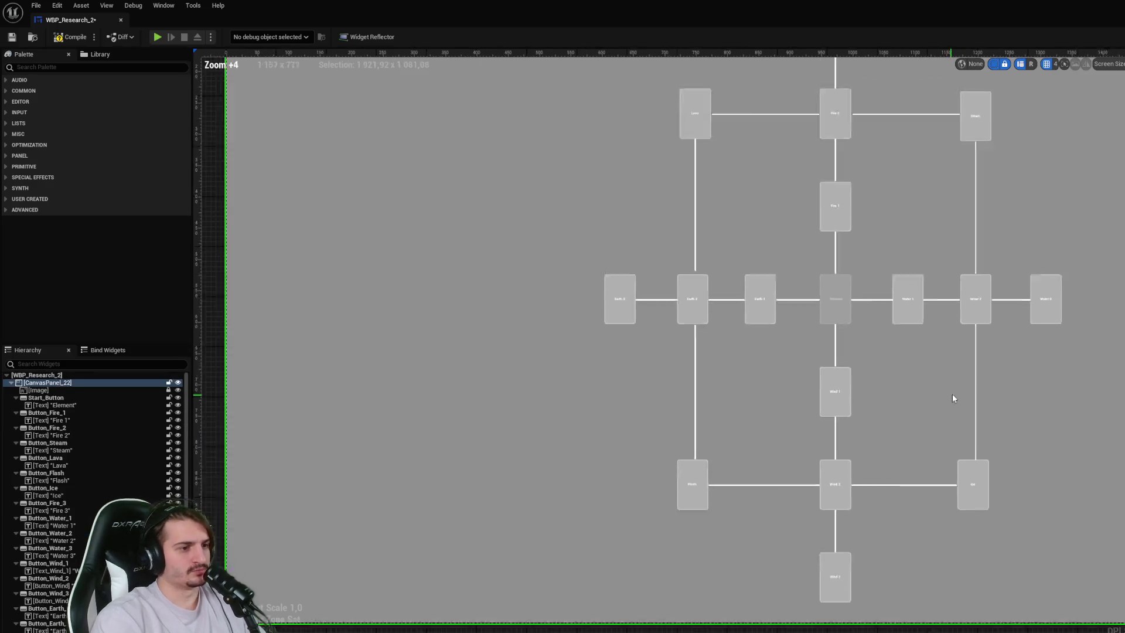
{"action": "scroll", "coordinate": [598, 302], "scroll_direction": "up", "scroll_amount": 5}
{"action": "left_click", "coordinate": [519, 172]}
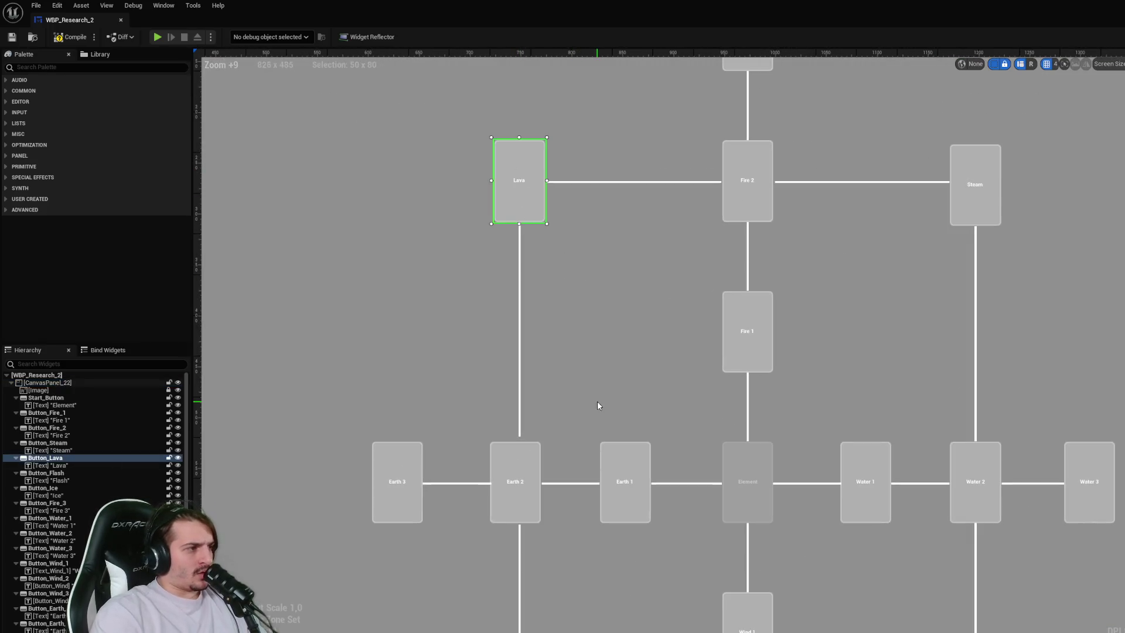
{"action": "left_click", "coordinate": [619, 184]}
{"action": "left_click", "coordinate": [621, 181]}
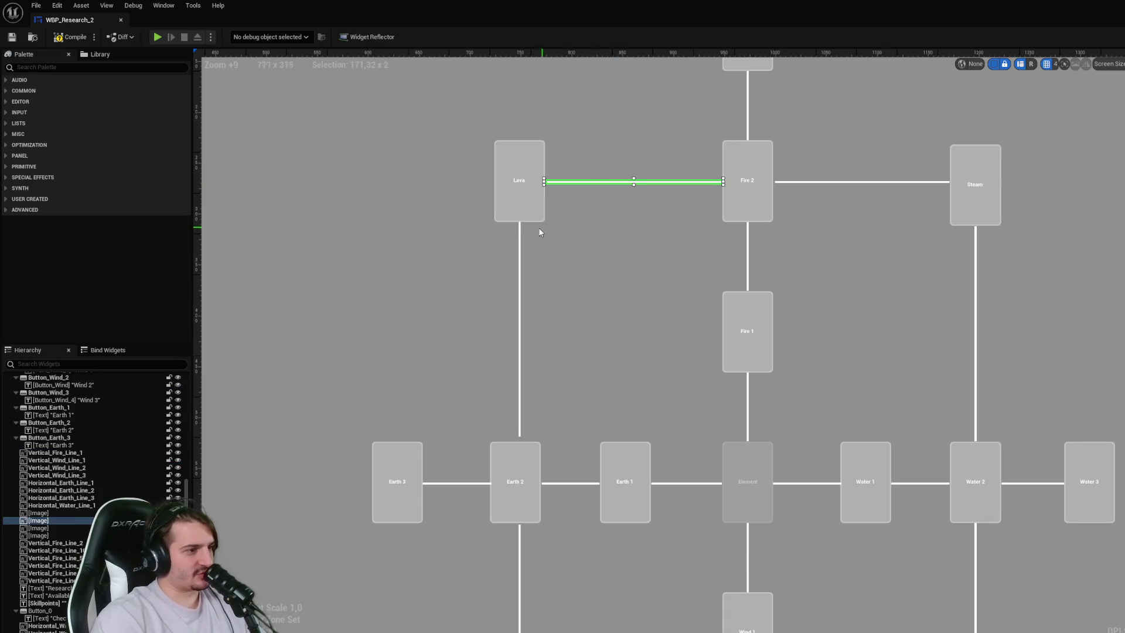
{"action": "left_click", "coordinate": [515, 494]}
{"action": "left_click", "coordinate": [754, 210]}
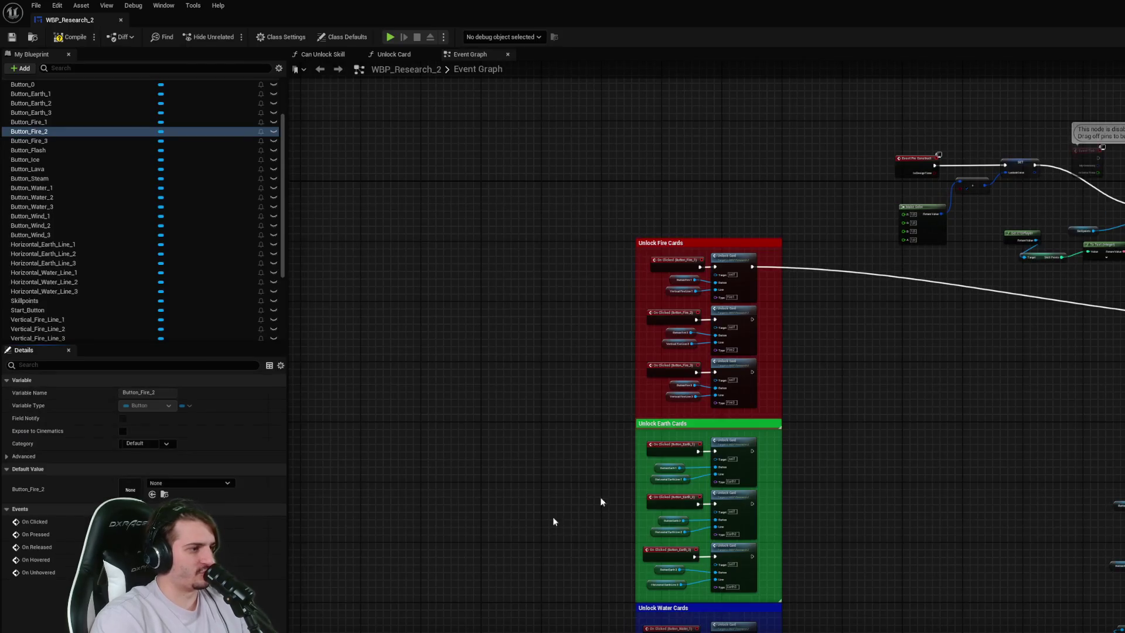
- Add a new Lava key to the SkillRequirements map's default value
{"action": "scroll", "coordinate": [103, 275], "scroll_direction": "down", "scroll_amount": 5}
{"action": "left_click", "coordinate": [76, 322]}
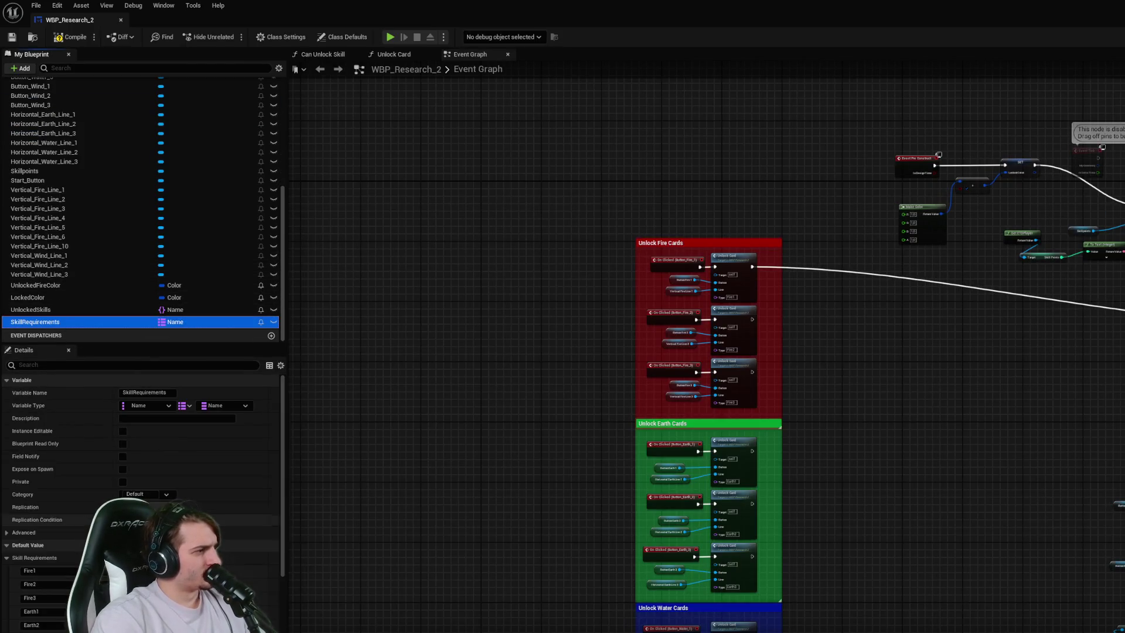
{"action": "left_click", "coordinate": [180, 467]}
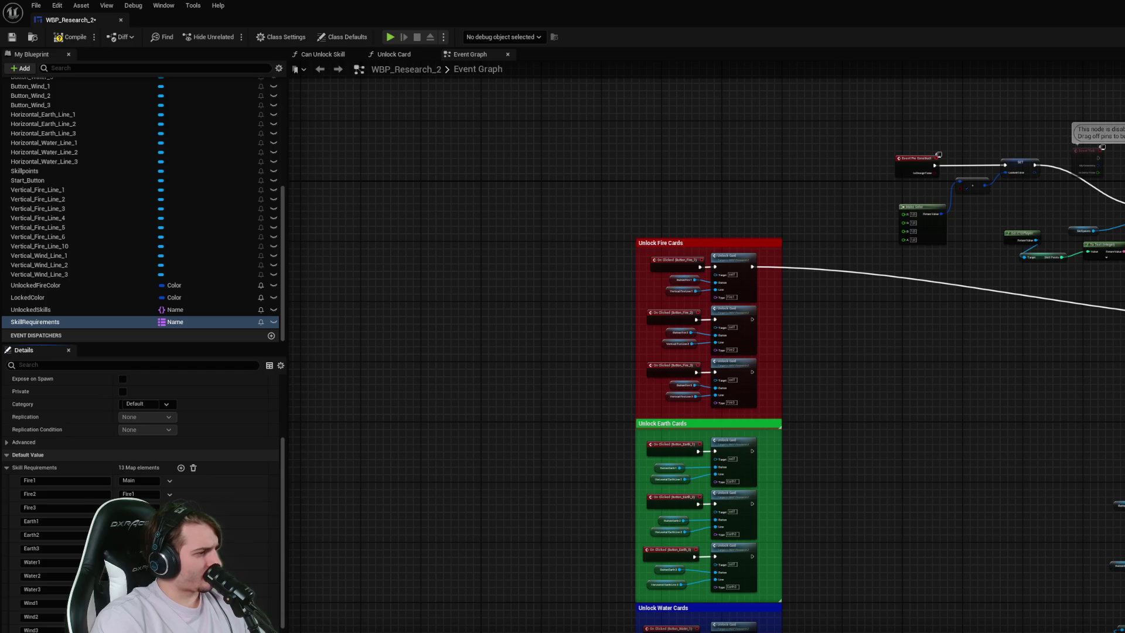
{"action": "left_click", "coordinate": [35, 630]}
{"action": "type", "text": "Lava"}
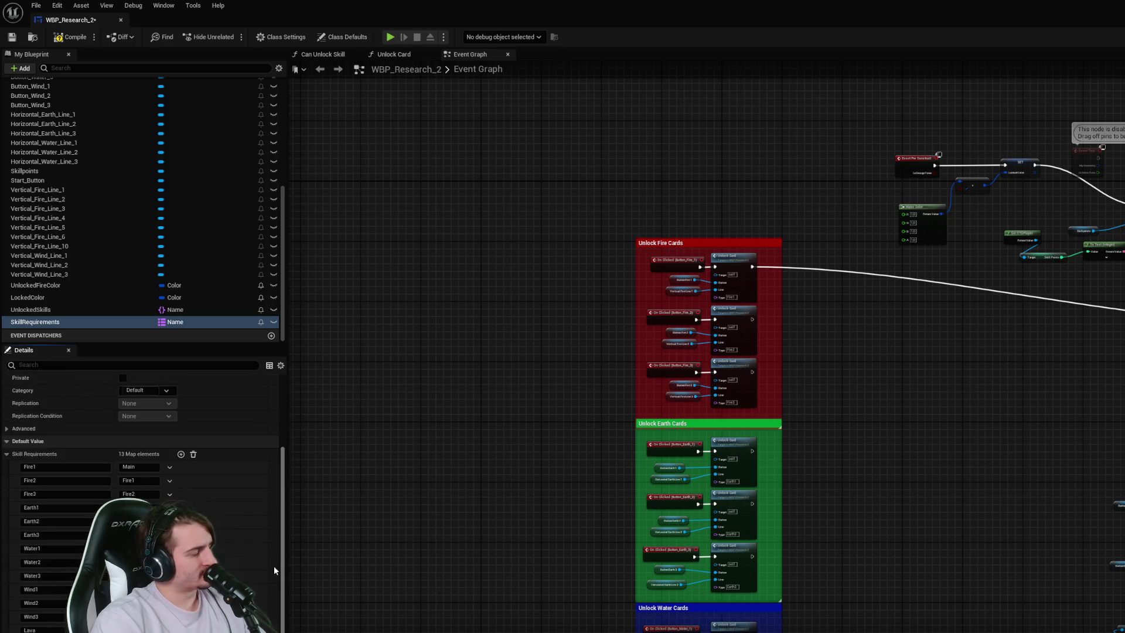
{"action": "scroll", "coordinate": [202, 459], "scroll_direction": "up", "scroll_amount": 3}
{"action": "left_click", "coordinate": [225, 396]}
{"action": "left_click", "coordinate": [185, 392]}
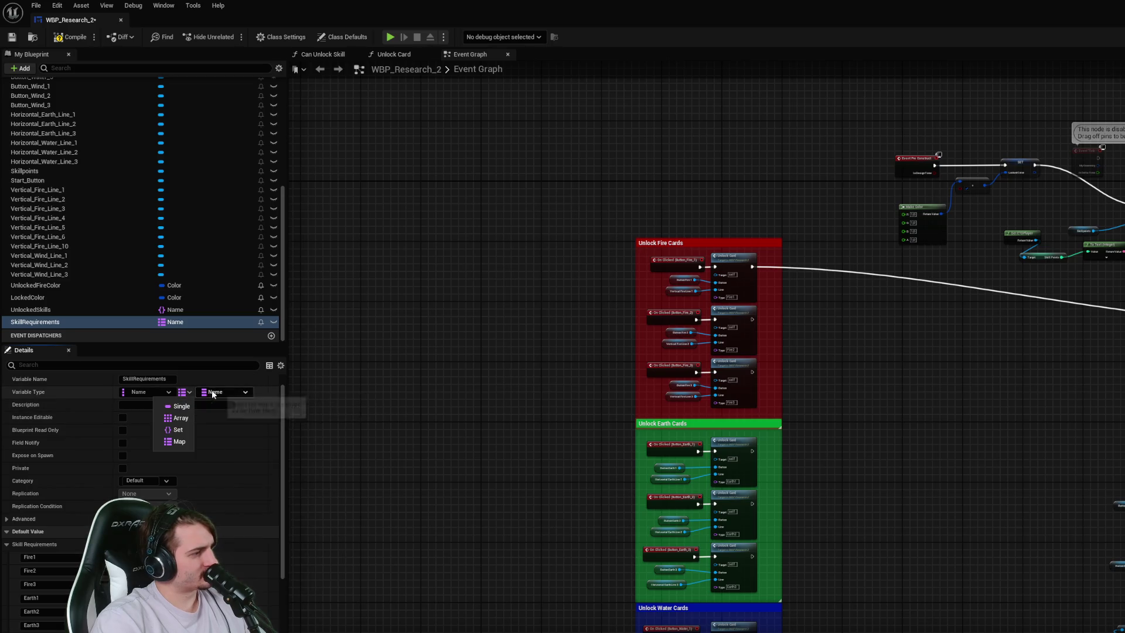
{"action": "left_click", "coordinate": [213, 393]}
{"action": "left_click", "coordinate": [237, 394]}
{"action": "left_click", "coordinate": [202, 392]}
{"action": "left_click", "coordinate": [204, 392]}
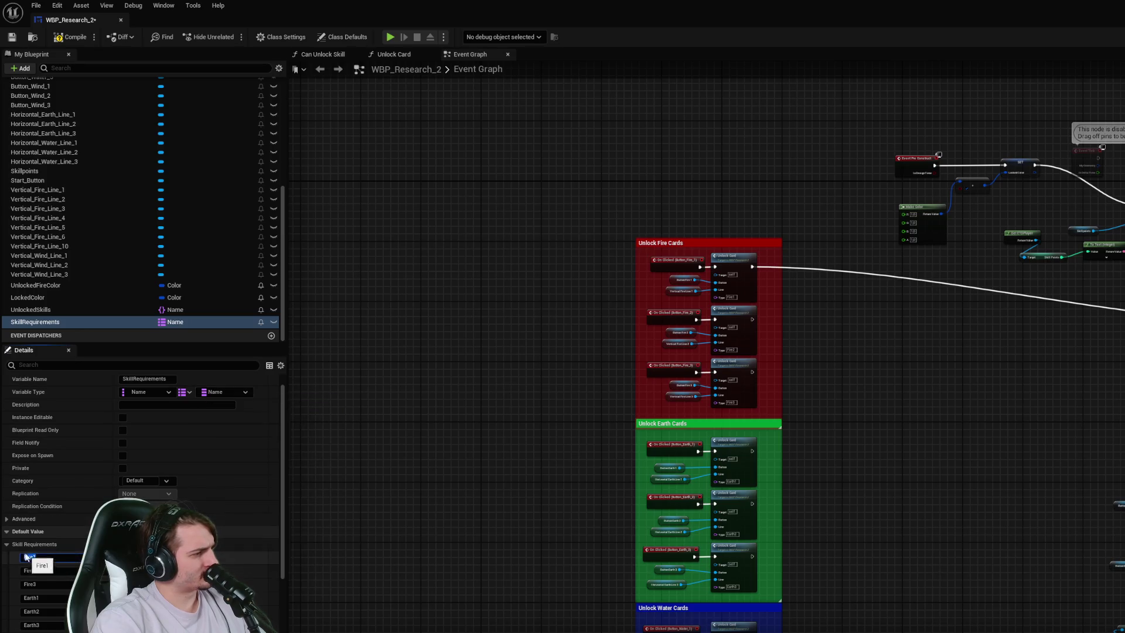
{"action": "scroll", "coordinate": [26, 558], "scroll_direction": "up", "scroll_amount": 1}
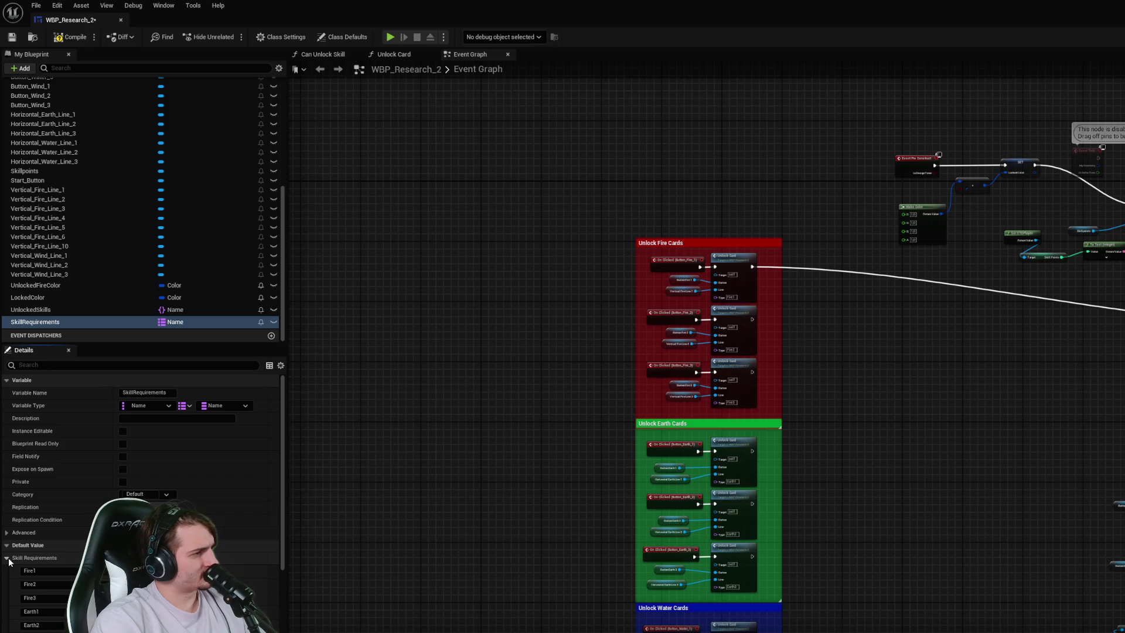
{"action": "left_click", "coordinate": [166, 407]}
{"action": "left_click", "coordinate": [166, 407]}
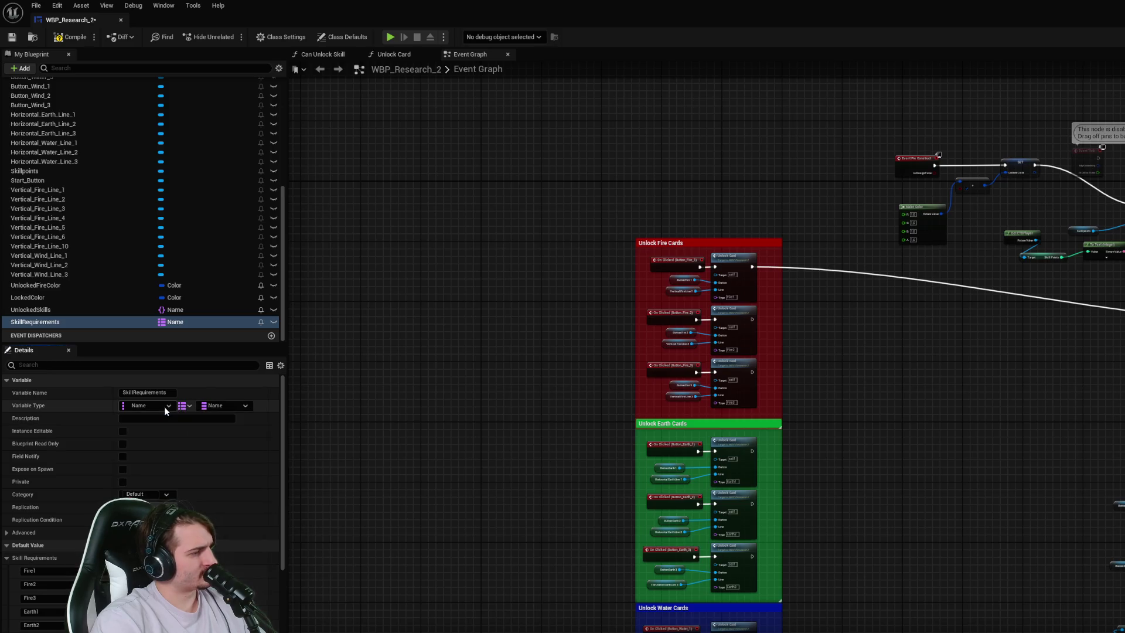
{"action": "left_click", "coordinate": [188, 406]}
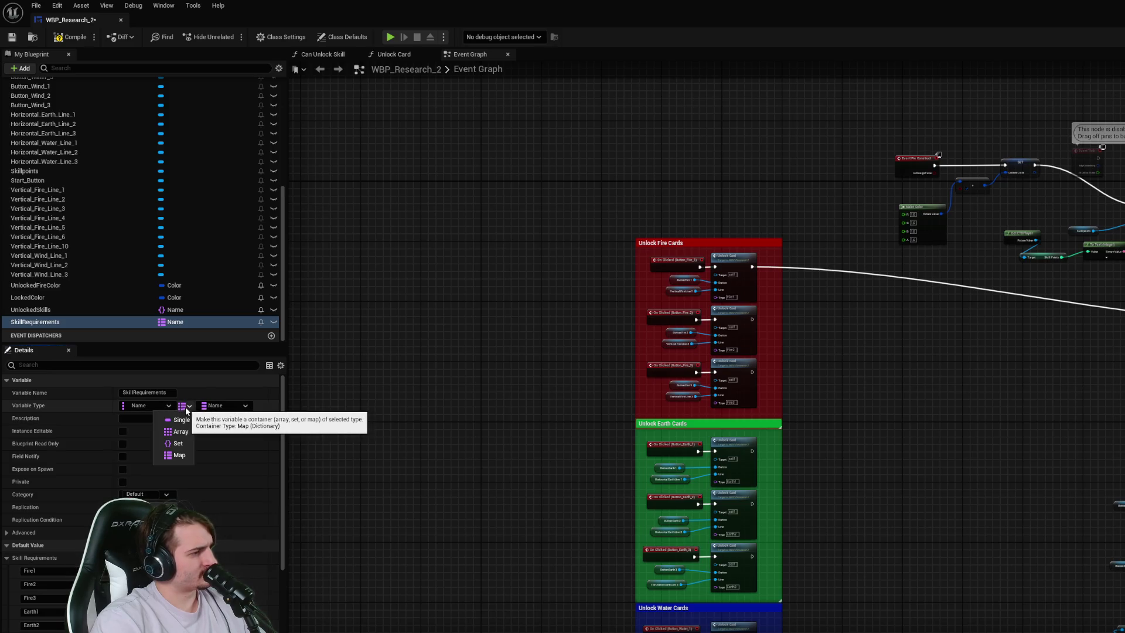
{"action": "left_click", "coordinate": [184, 455]}
{"action": "left_click", "coordinate": [248, 408]}
{"action": "left_click", "coordinate": [247, 408]}
{"action": "scroll", "coordinate": [222, 506], "scroll_direction": "down", "scroll_amount": 3}
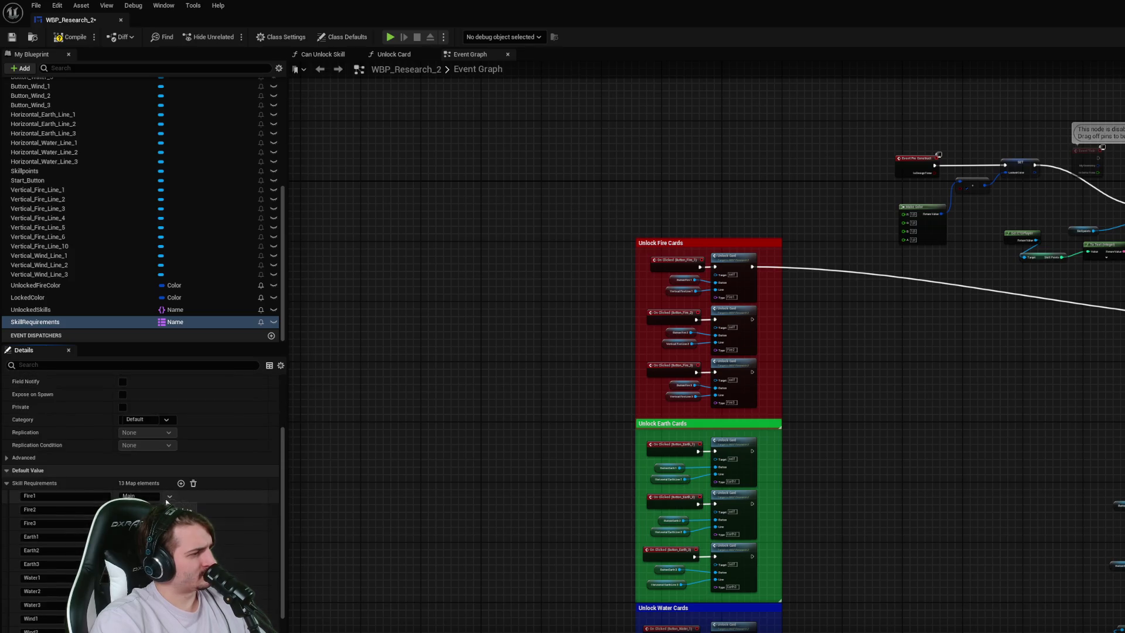
{"action": "scroll", "coordinate": [169, 502], "scroll_direction": "down", "scroll_amount": 1}
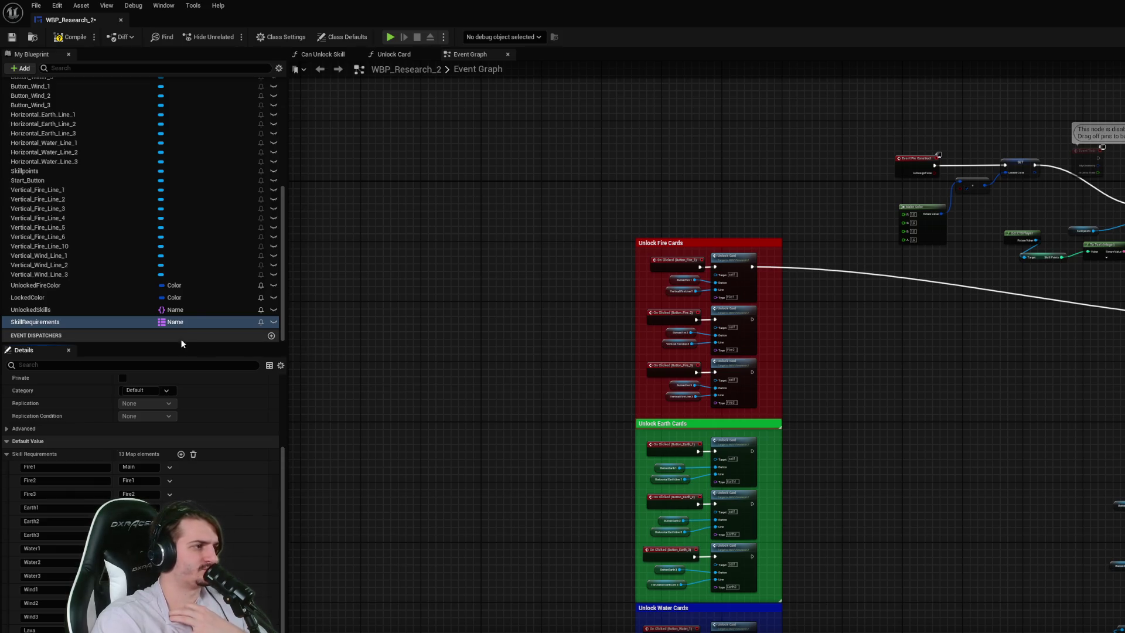
{"action": "left_click", "coordinate": [185, 322]}
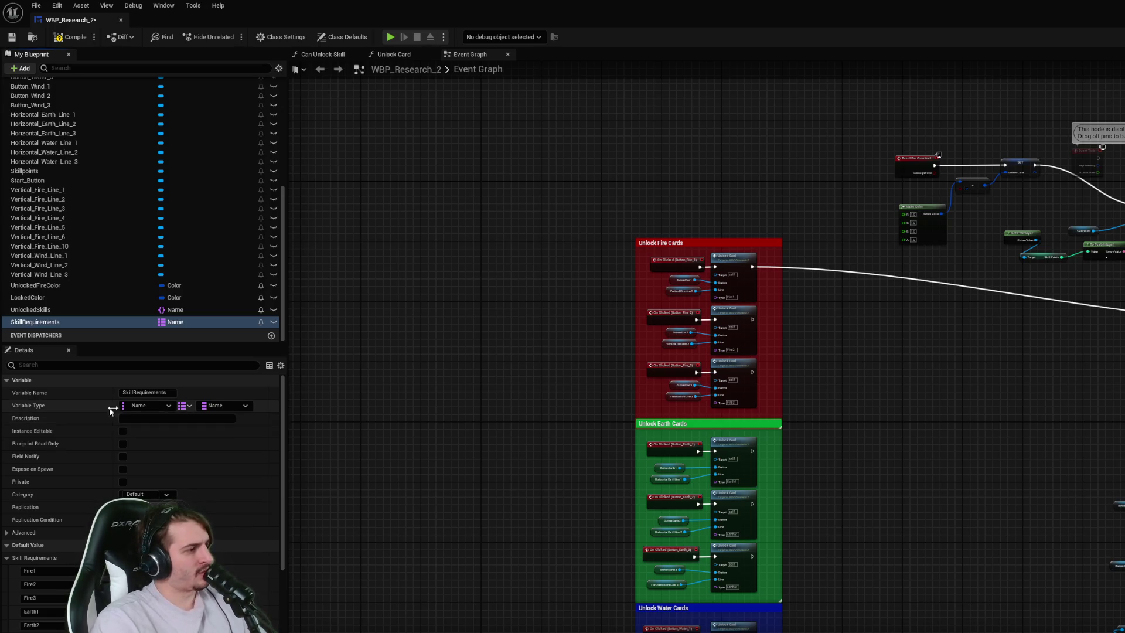
{"action": "left_click", "coordinate": [152, 411]}
{"action": "left_click", "coordinate": [152, 412]}
{"action": "left_click", "coordinate": [184, 406]}
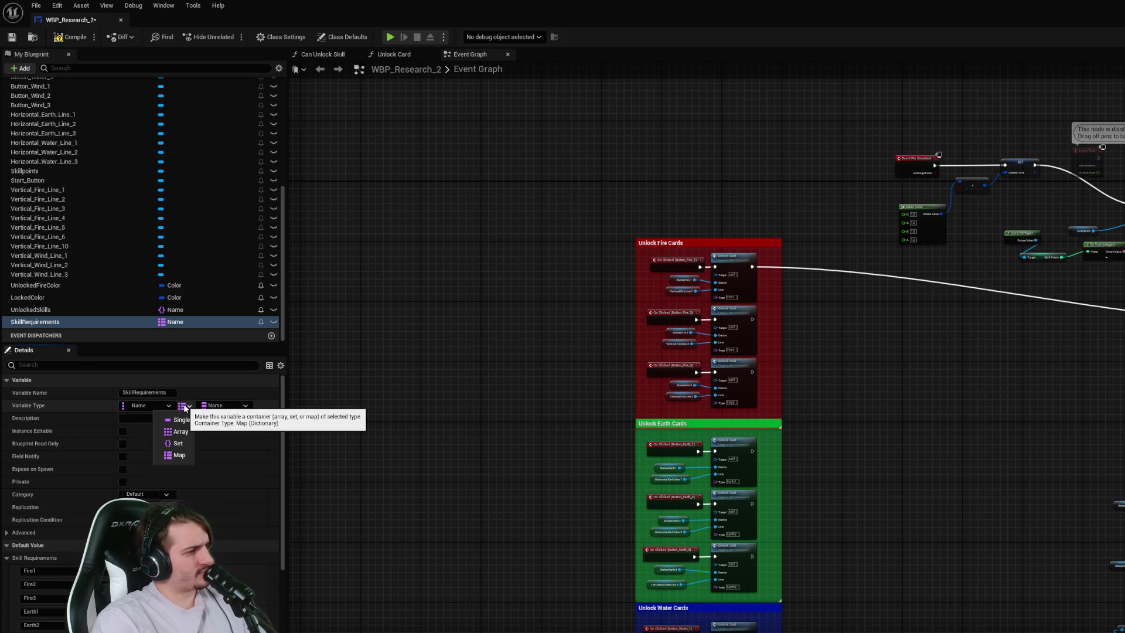
{"action": "left_click", "coordinate": [181, 457]}
{"action": "left_click", "coordinate": [224, 406]}
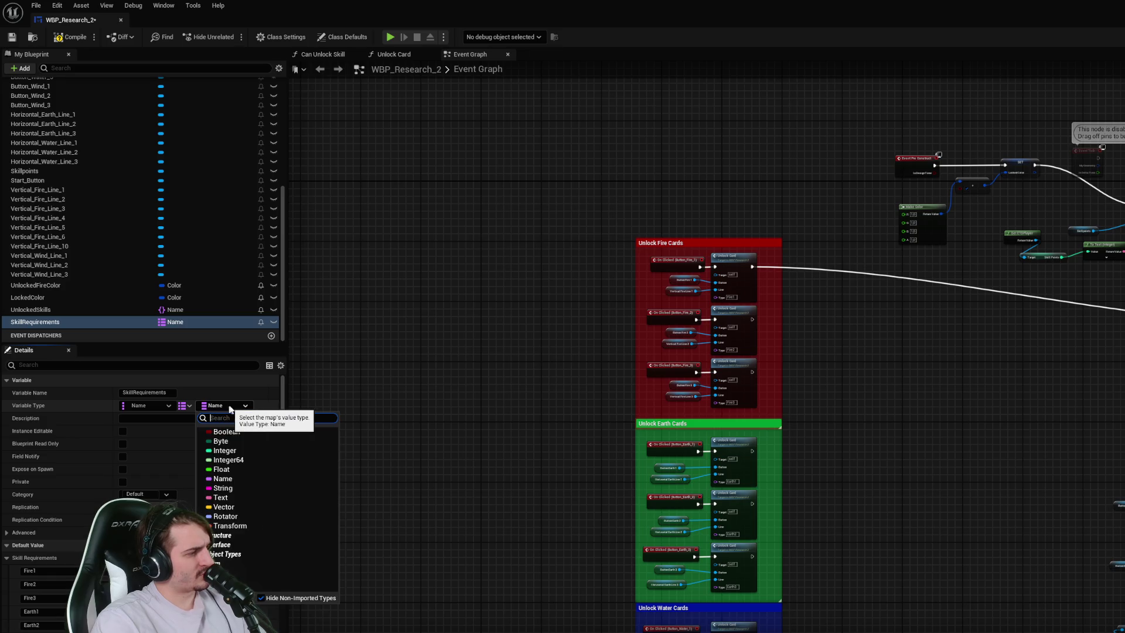
{"action": "type", "text": "array"}
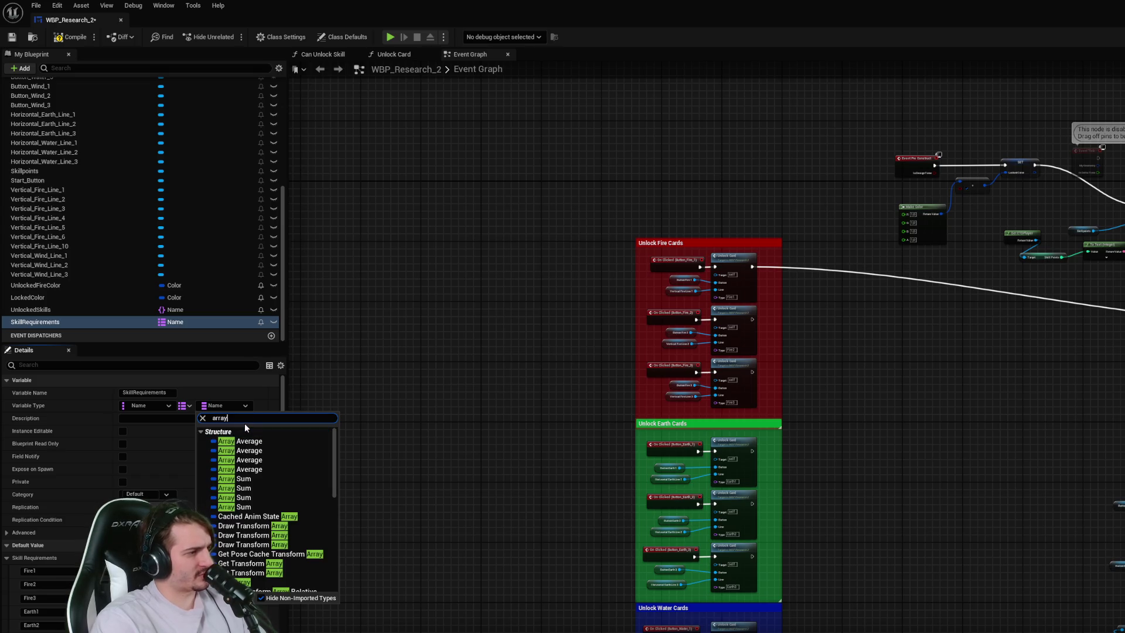
{"action": "key", "text": "Escape"}
{"action": "left_click", "coordinate": [241, 405]}
{"action": "type", "text": "array"}
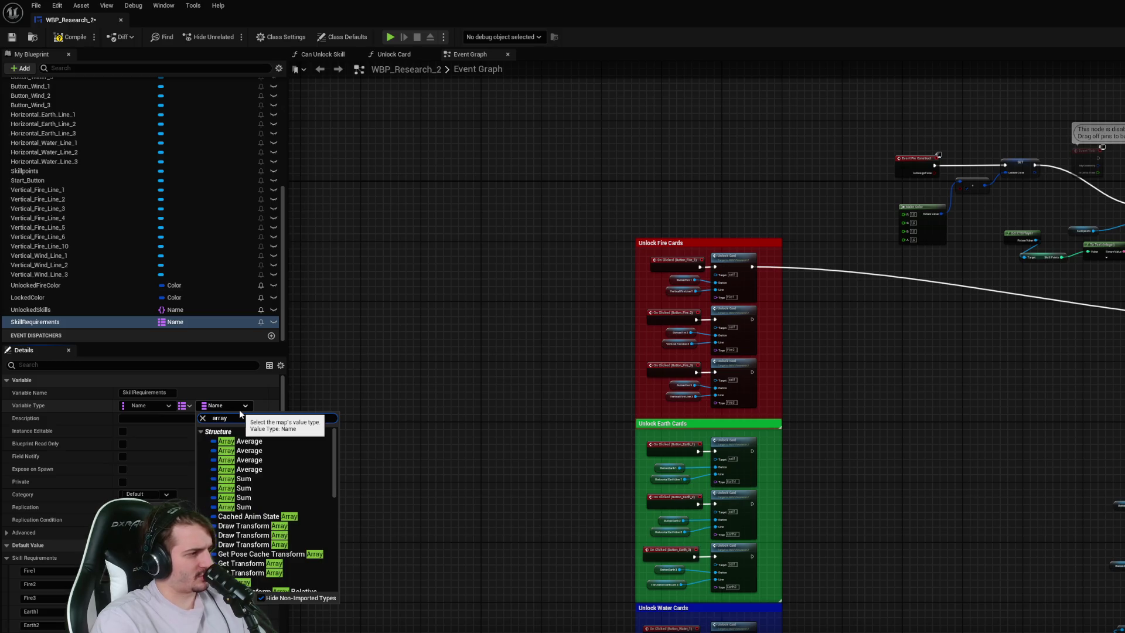
{"action": "type", "text": " name"}
{"action": "key", "text": "ctrl+a"}
{"action": "key", "text": "BackSpace"}
{"action": "key", "text": "Escape"}
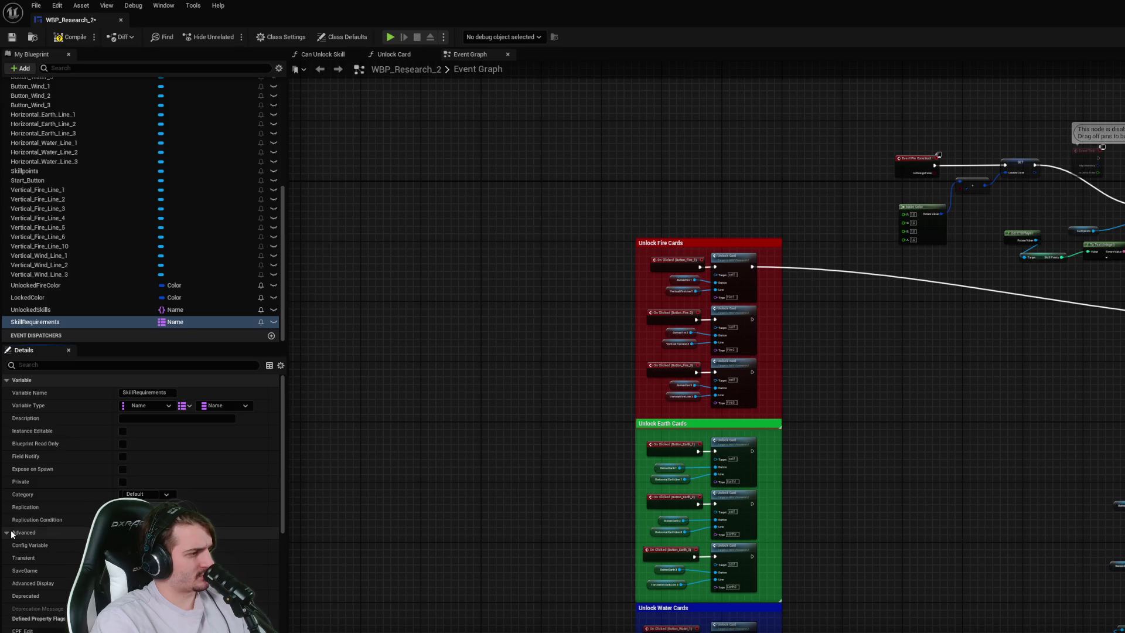
{"action": "scroll", "coordinate": [296, 452], "scroll_direction": "down", "scroll_amount": 5}
{"action": "scroll", "coordinate": [275, 458], "scroll_direction": "down", "scroll_amount": 3}
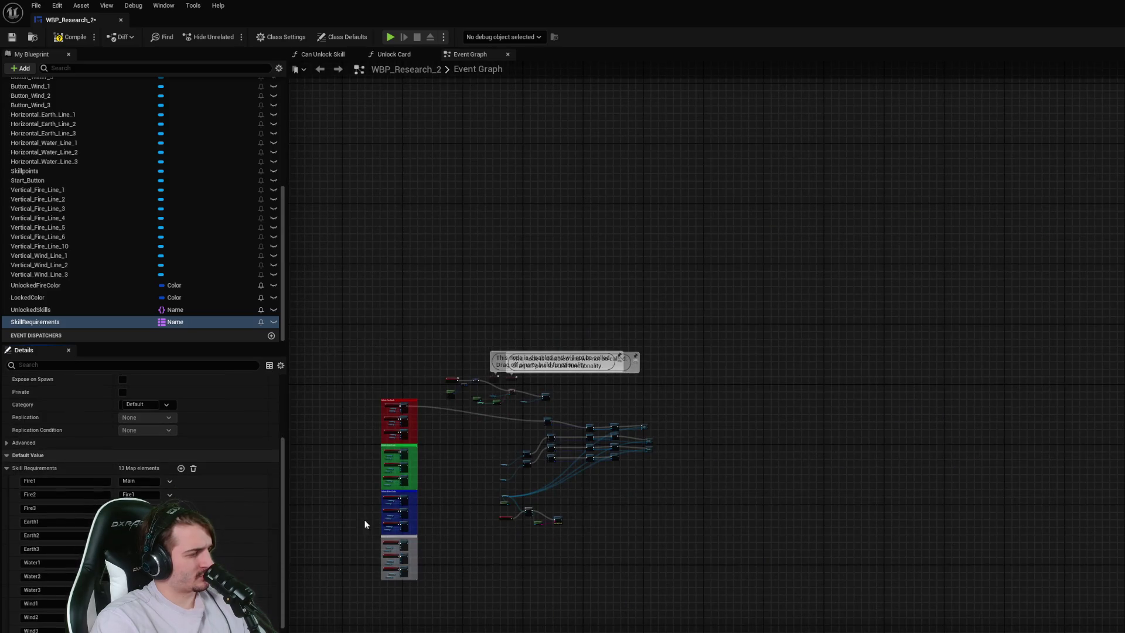
{"action": "scroll", "coordinate": [344, 513], "scroll_direction": "up", "scroll_amount": 2}
{"action": "left_click_drag", "start_coordinate": [694, 548], "coordinate": [903, 547]}
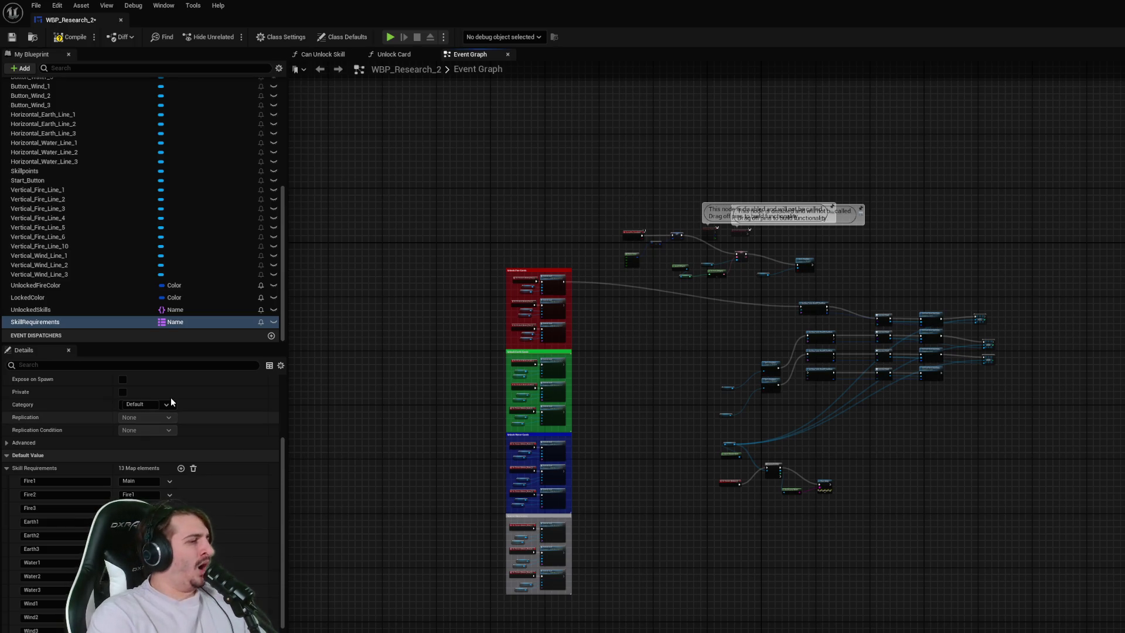
{"action": "scroll", "coordinate": [228, 413], "scroll_direction": "up", "scroll_amount": 3}
{"action": "left_click", "coordinate": [187, 405]}
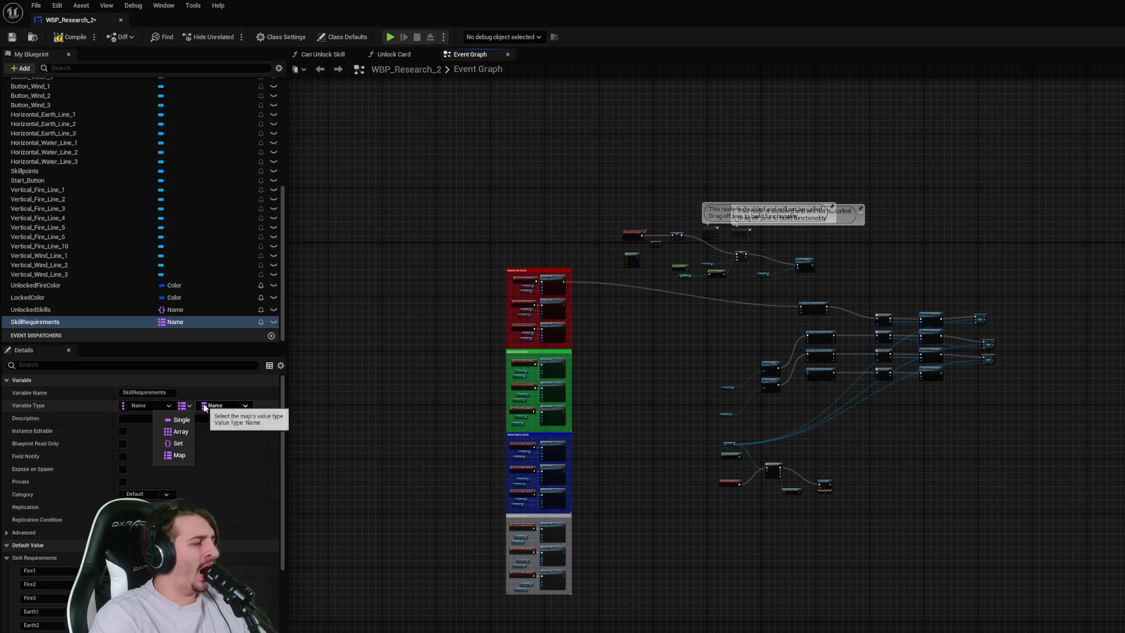
{"action": "left_click", "coordinate": [226, 405]}
{"action": "type", "text": "struct"}
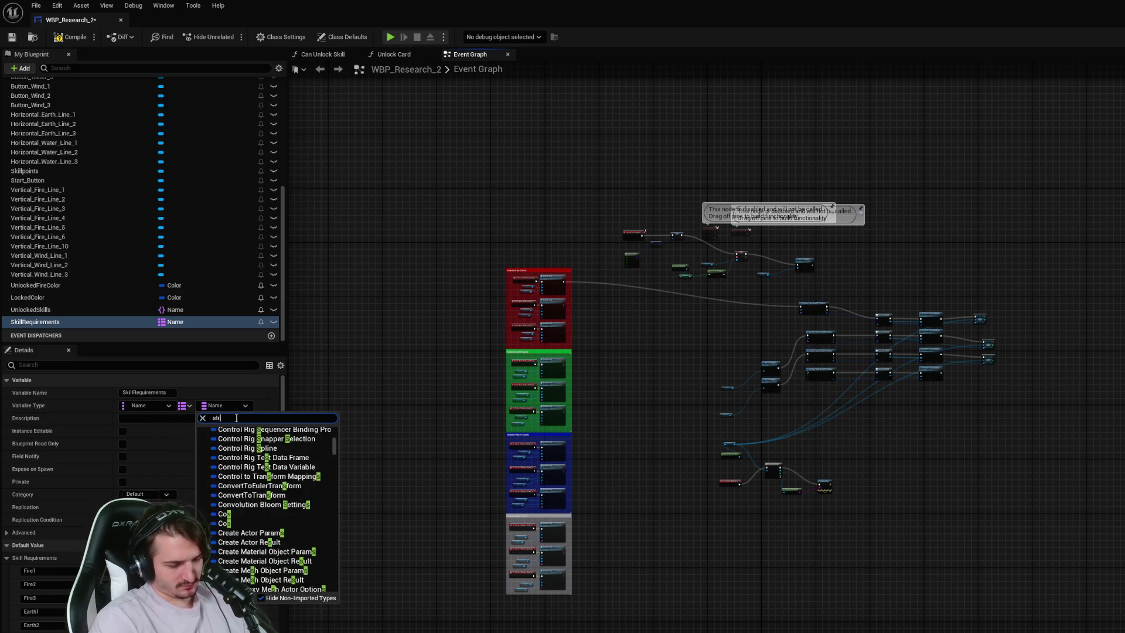
{"action": "scroll", "coordinate": [252, 501], "scroll_direction": "up", "scroll_amount": 2}
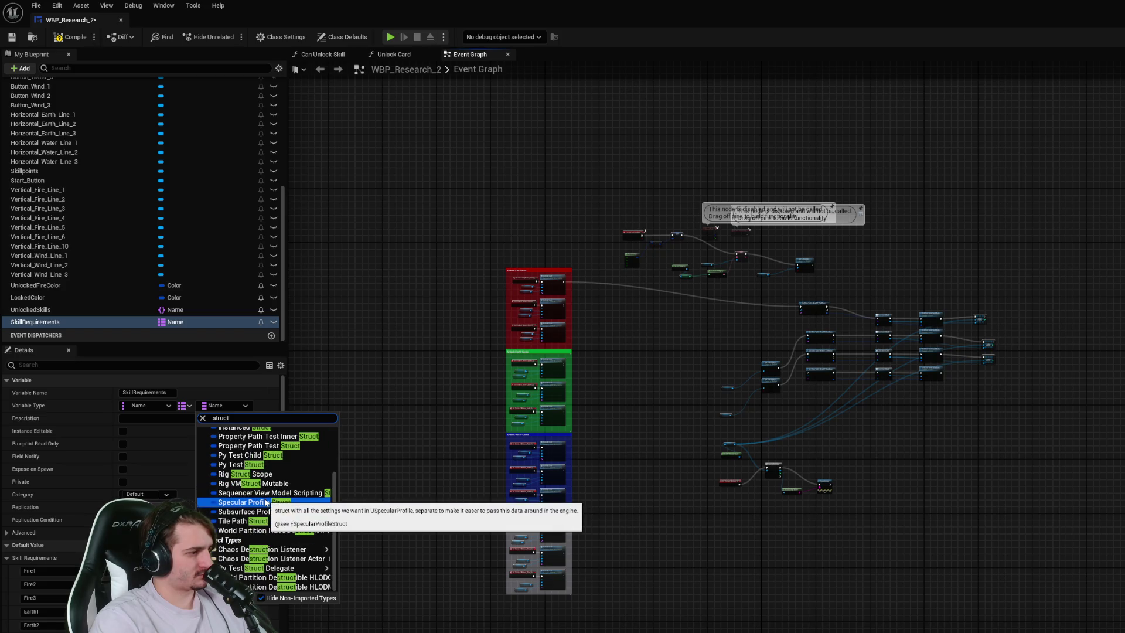
{"action": "left_click", "coordinate": [397, 318]}
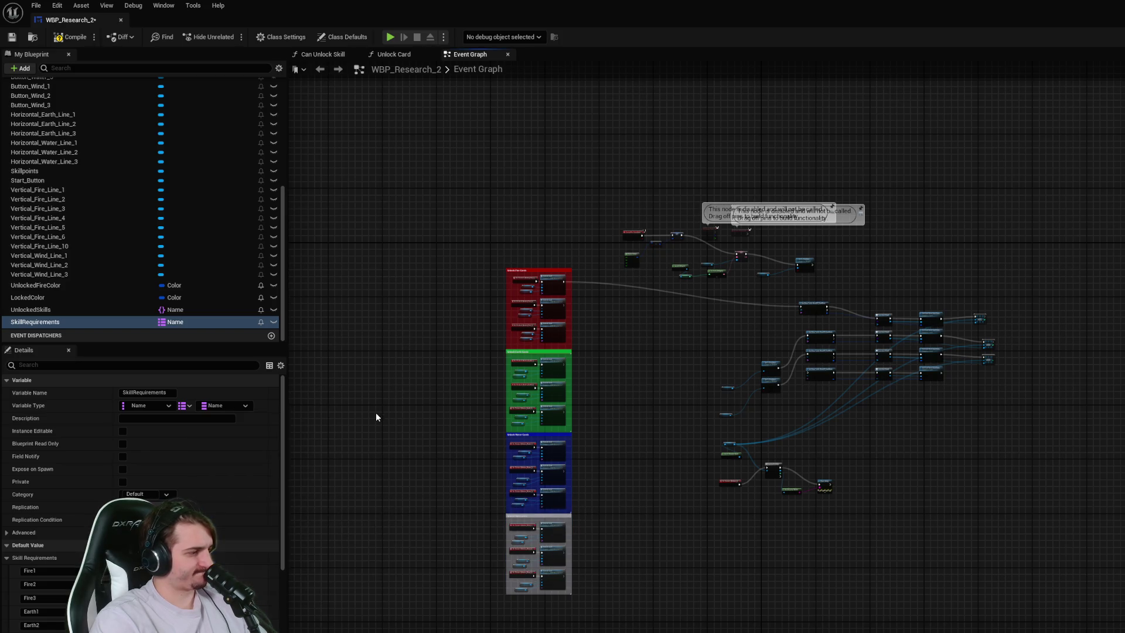
{"action": "scroll", "coordinate": [271, 572], "scroll_direction": "down", "scroll_amount": 3}
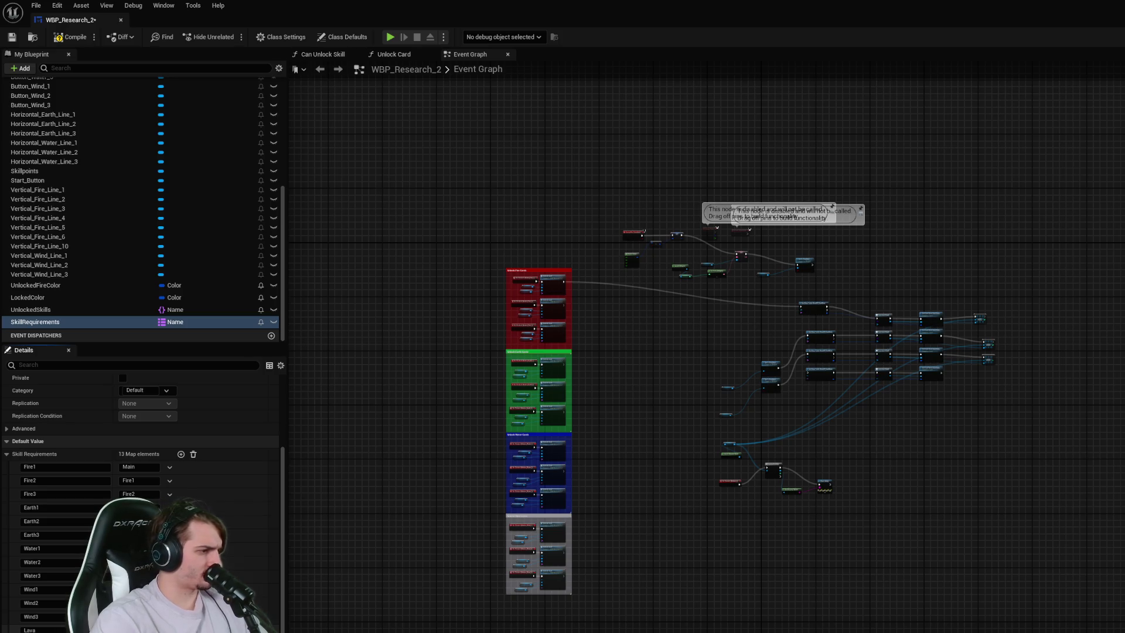
- Save WBP_Research_2, recentre the Event Graph, and deselect the SkillRequirements variable
{"action": "key", "text": "ctrl+s"}
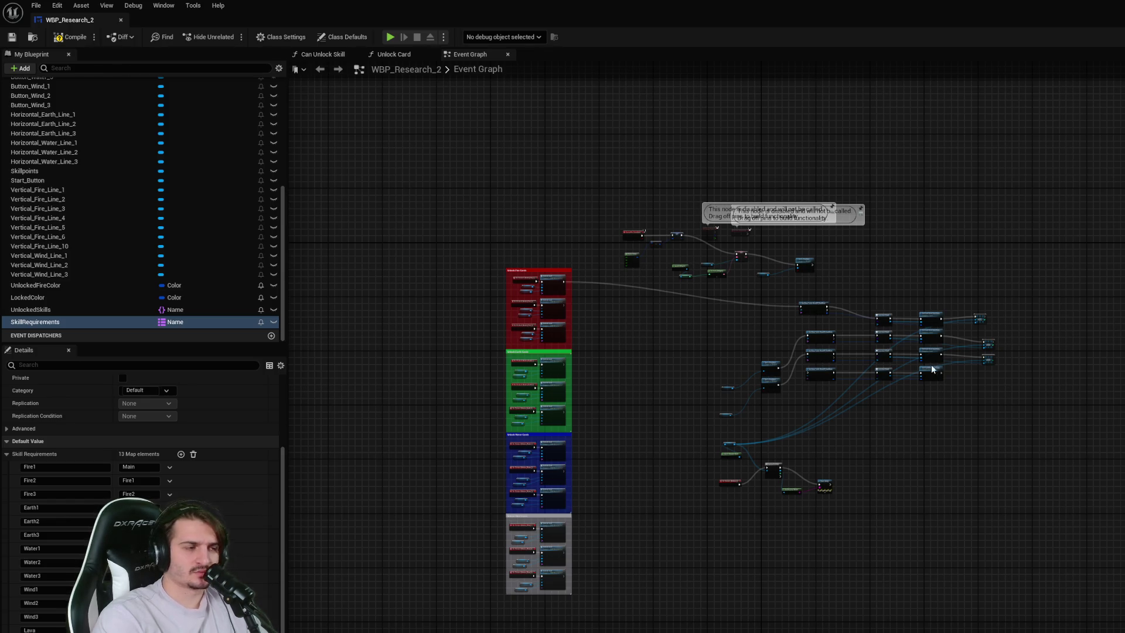
{"action": "left_click_drag", "start_coordinate": [1018, 486], "coordinate": [1057, 476]}
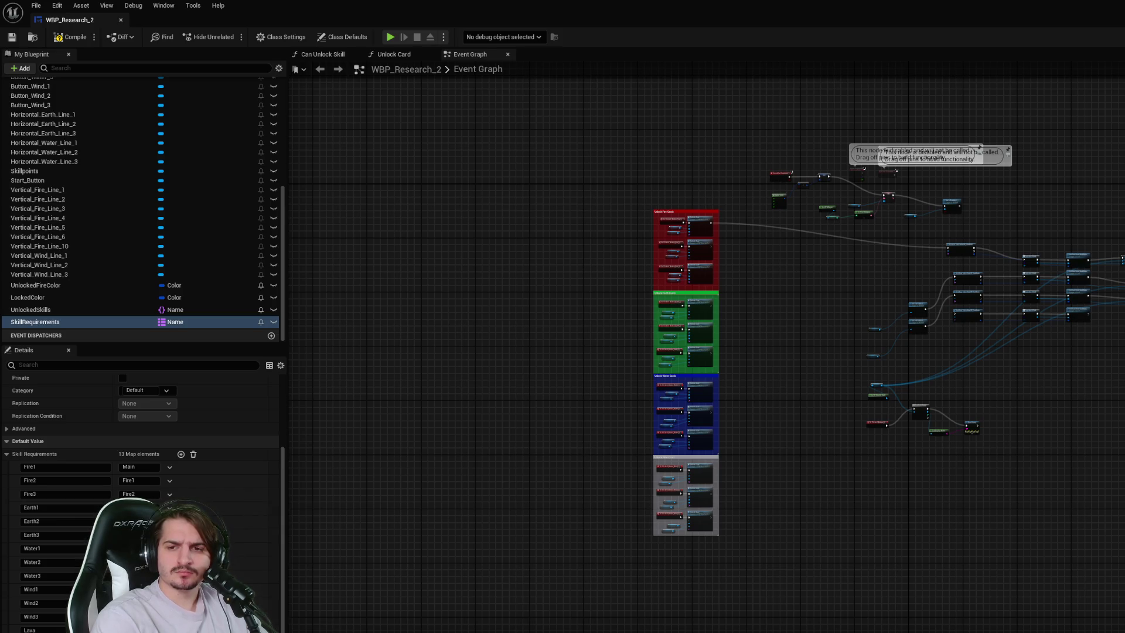
{"action": "left_click", "coordinate": [527, 147]}
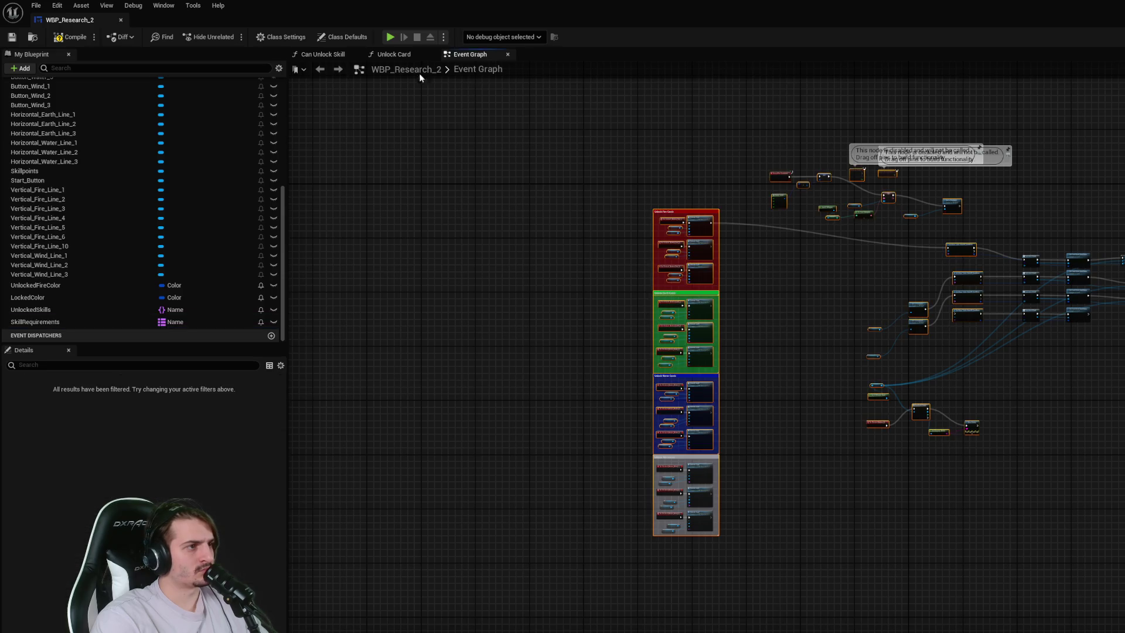
- Go from the Unlock Card graph to the Can Unlock Skill function graph
{"action": "left_click", "coordinate": [392, 54]}
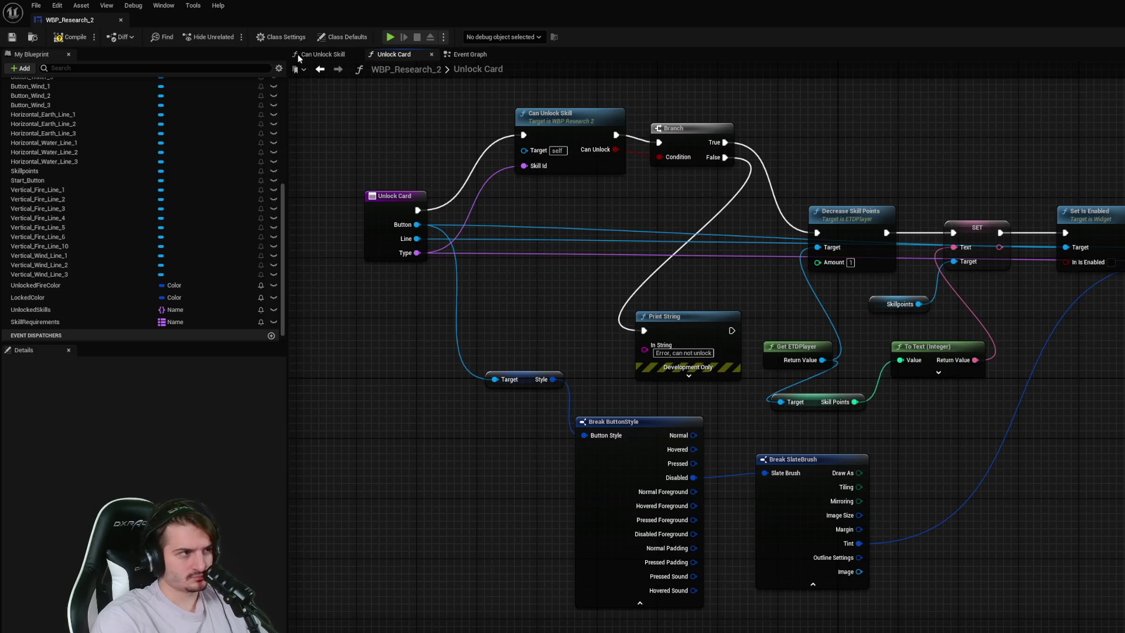
{"action": "left_click", "coordinate": [322, 54]}
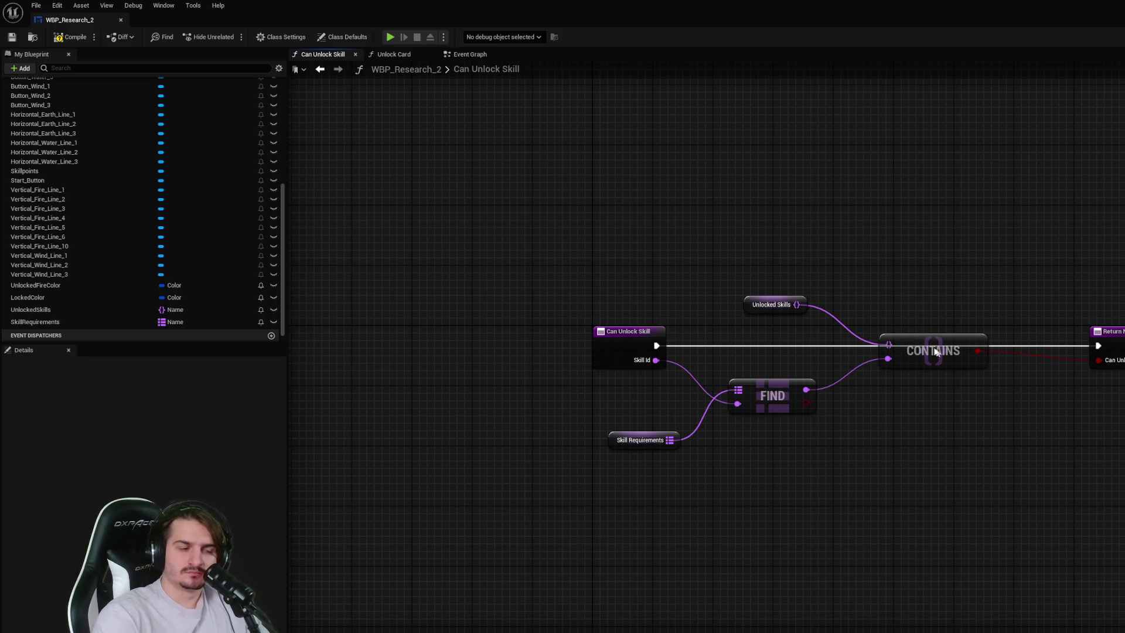
- Drag the Can Unlock Skill Return Node further right and clear the node selection
{"action": "mouse_move", "coordinate": [1021, 444]}
{"action": "left_mouse_down"}
{"action": "mouse_move", "coordinate": [985, 440]}
{"action": "mouse_move", "coordinate": [1032, 475]}
{"action": "left_mouse_up"}
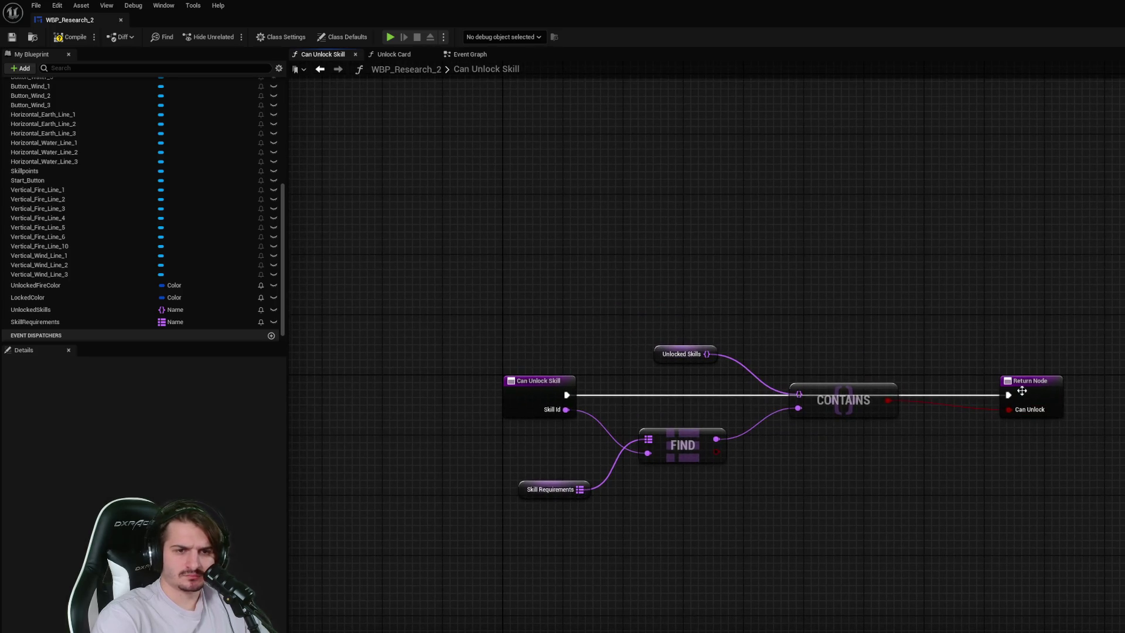
{"action": "left_click_drag", "start_coordinate": [1021, 391], "coordinate": [1124, 391]}
{"action": "left_click", "coordinate": [977, 487]}
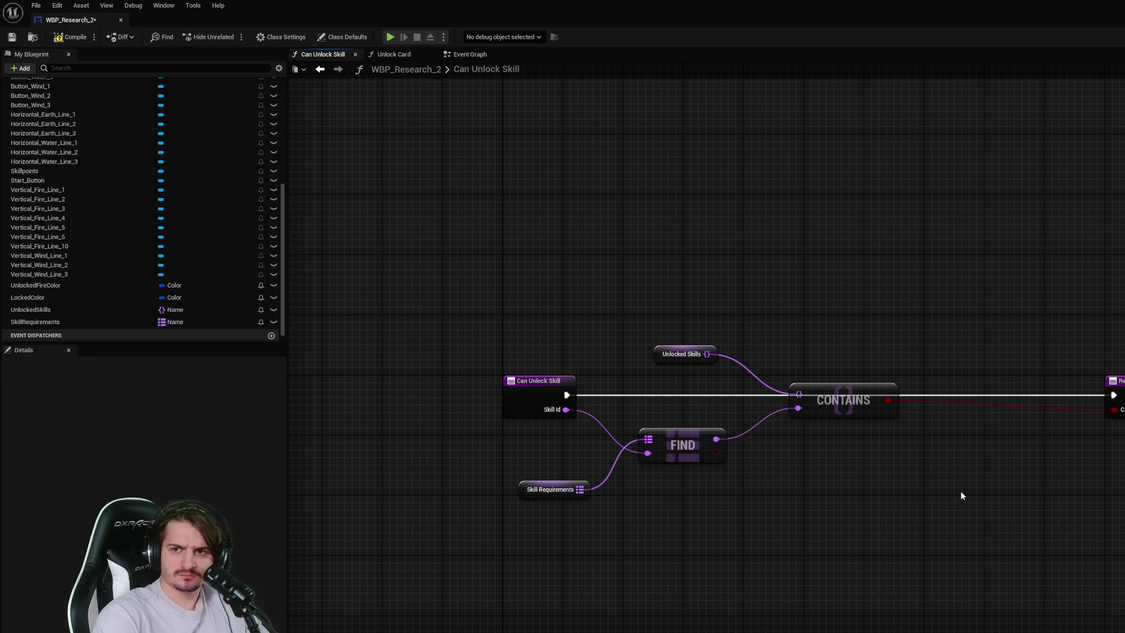
{"action": "left_click_drag", "start_coordinate": [961, 491], "coordinate": [938, 469]}
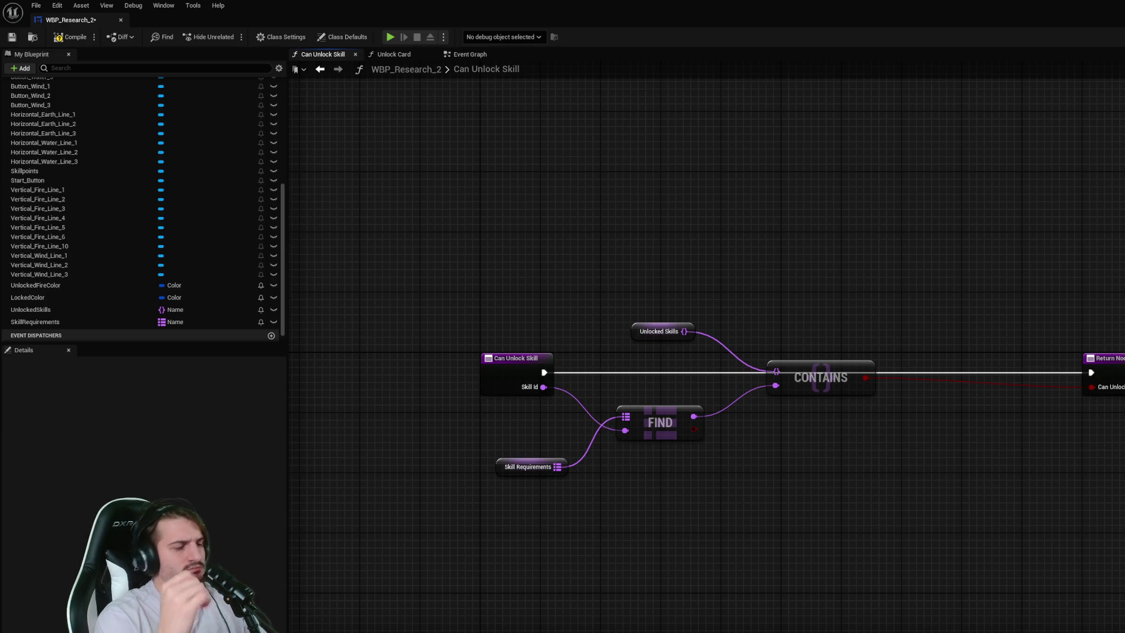
{"action": "left_click", "coordinate": [793, 381]}
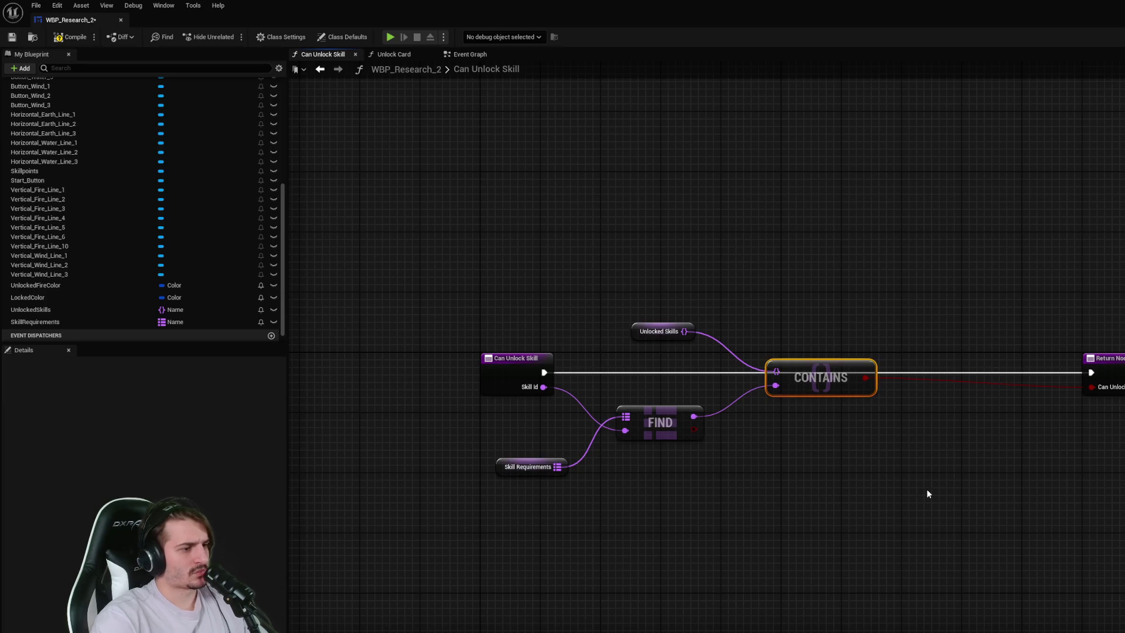
{"action": "left_click", "coordinate": [927, 494]}
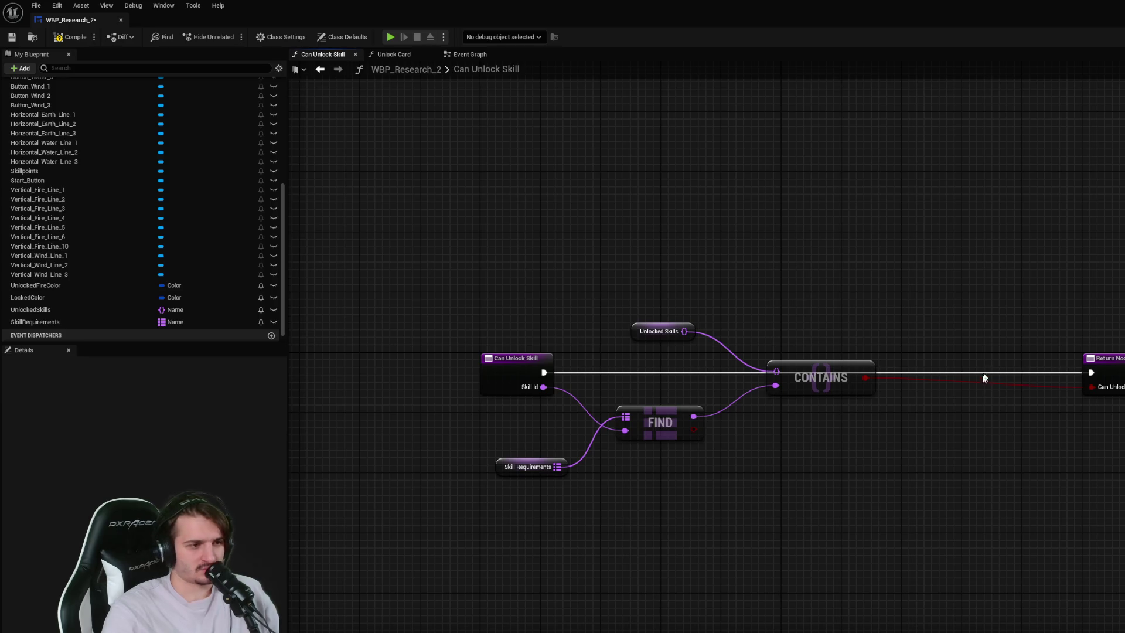
- Nudge CONTAINS up and raise the Unlocked Skills and Skill Requirements getters above FIND
{"action": "left_click_drag", "start_coordinate": [834, 380], "coordinate": [857, 365]}
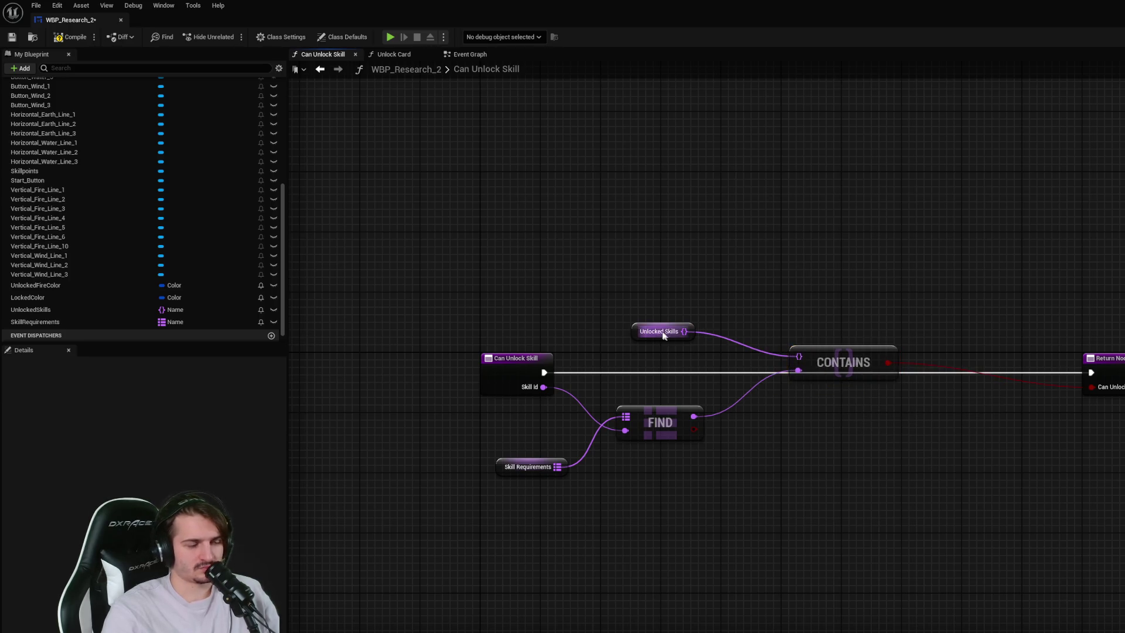
{"action": "left_click_drag", "start_coordinate": [661, 331], "coordinate": [638, 294]}
{"action": "left_click", "coordinate": [746, 417]}
{"action": "mouse_move", "coordinate": [528, 470]}
{"action": "left_mouse_down"}
{"action": "mouse_move", "coordinate": [556, 321]}
{"action": "mouse_move", "coordinate": [523, 314]}
{"action": "left_mouse_up"}
{"action": "left_click", "coordinate": [711, 504]}
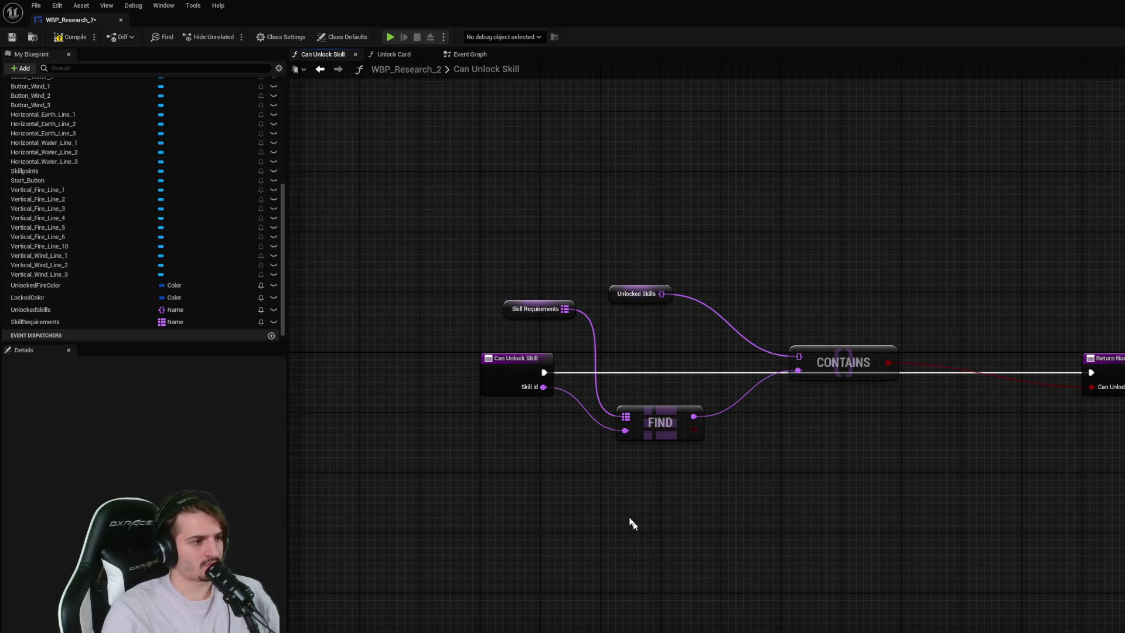
- Pull a new wire from FIND's output to add a node
{"action": "left_click", "coordinate": [503, 393]}
{"action": "left_click", "coordinate": [631, 526]}
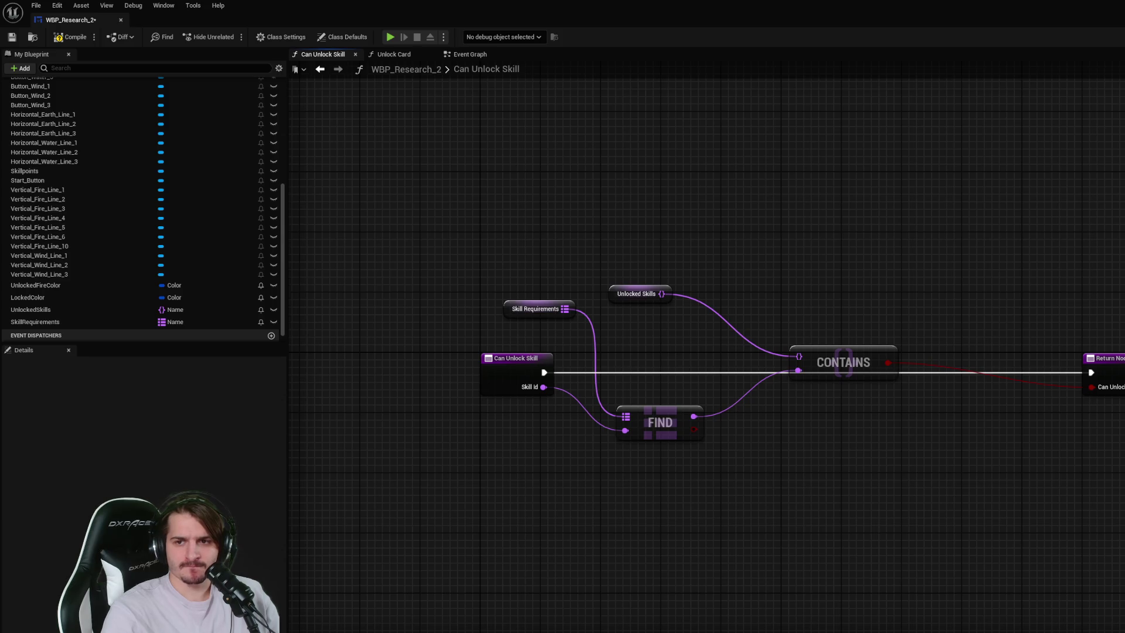
{"action": "left_click_drag", "start_coordinate": [694, 416], "coordinate": [741, 415]}
- Search the array actions and add a Make Array node wired to FIND, placed lower
{"action": "type", "text": "pars"}
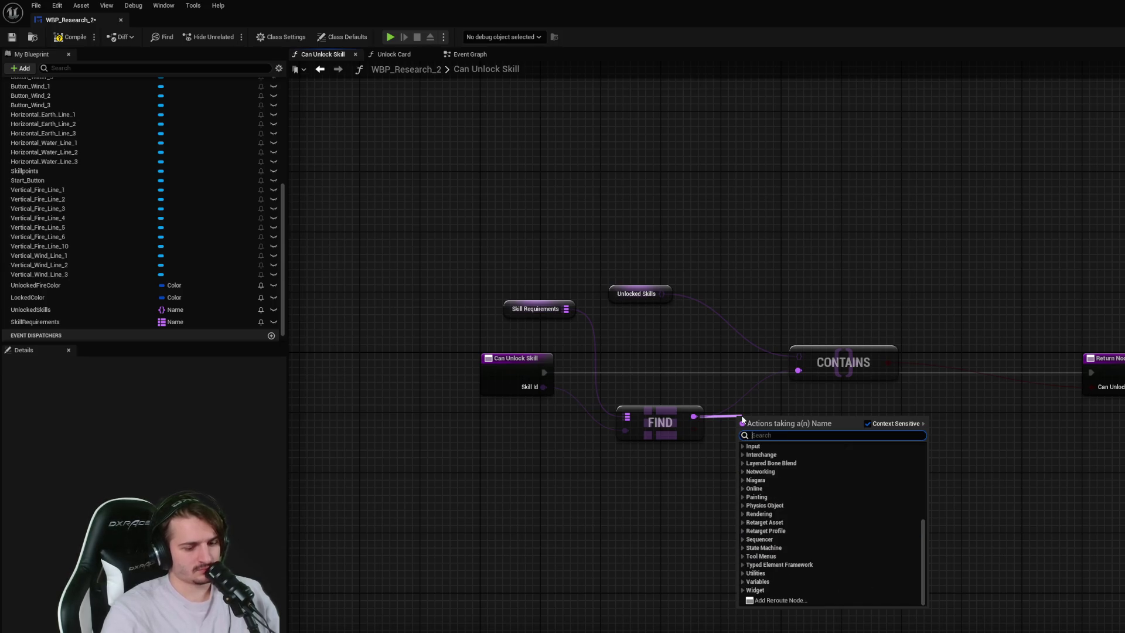
{"action": "key", "text": "BackSpace"}
{"action": "key", "text": "BackSpace"}
{"action": "key", "text": "BackSpace"}
{"action": "type", "text": "arre"}
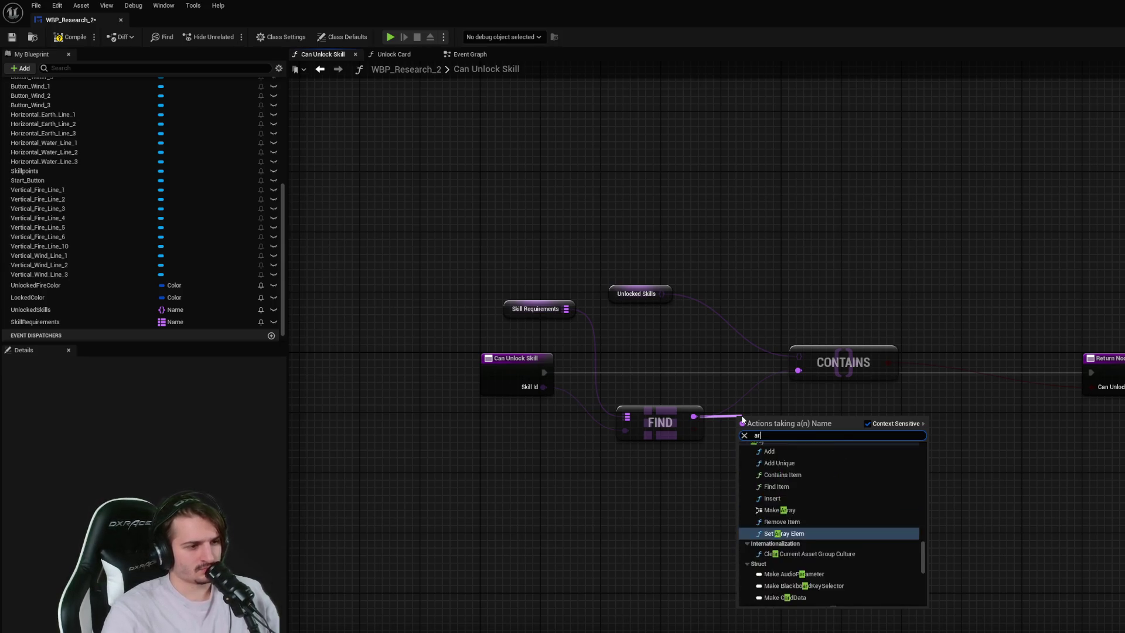
{"action": "key", "text": "BackSpace"}
{"action": "type", "text": "ay"}
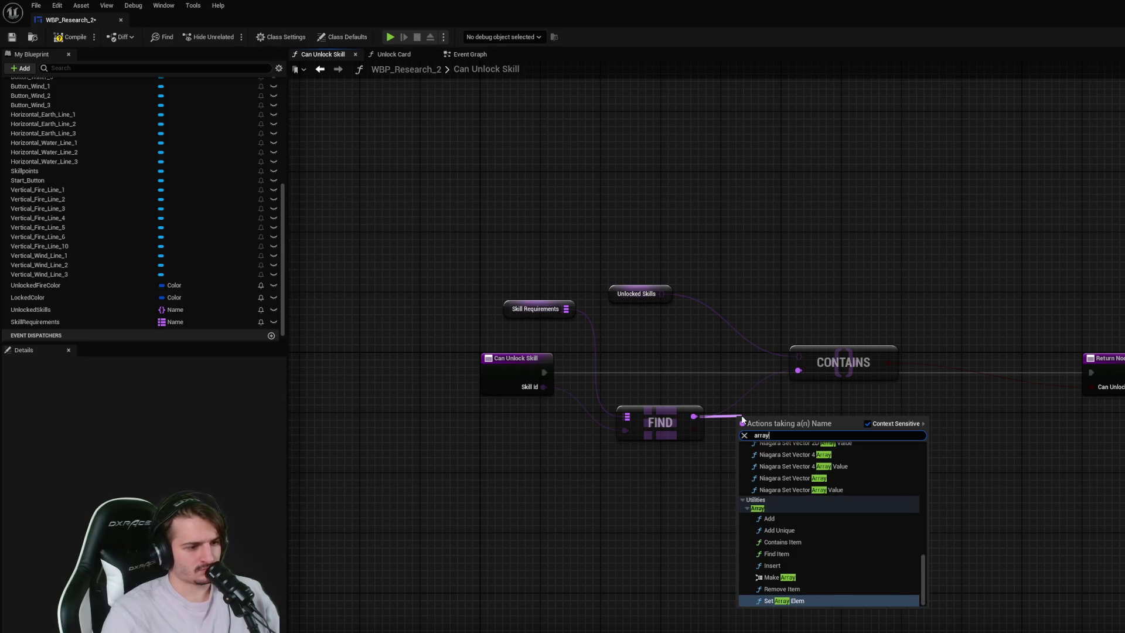
{"action": "key", "text": "Up"}
{"action": "key", "text": "Up"}
{"action": "key", "text": "Up"}
{"action": "key", "text": "Down"}
{"action": "key", "text": "Down"}
{"action": "key", "text": "Down"}
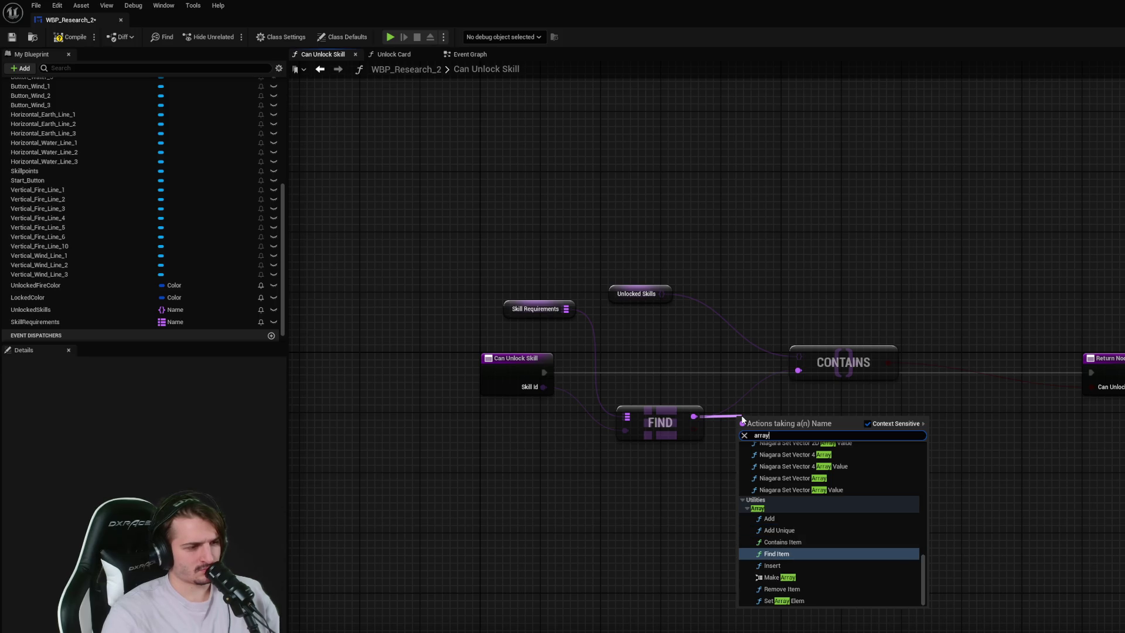
{"action": "key", "text": "Down"}
{"action": "key", "text": "Down"}
{"action": "key", "text": "Down"}
{"action": "key", "text": "Up"}
{"action": "key", "text": "Up"}
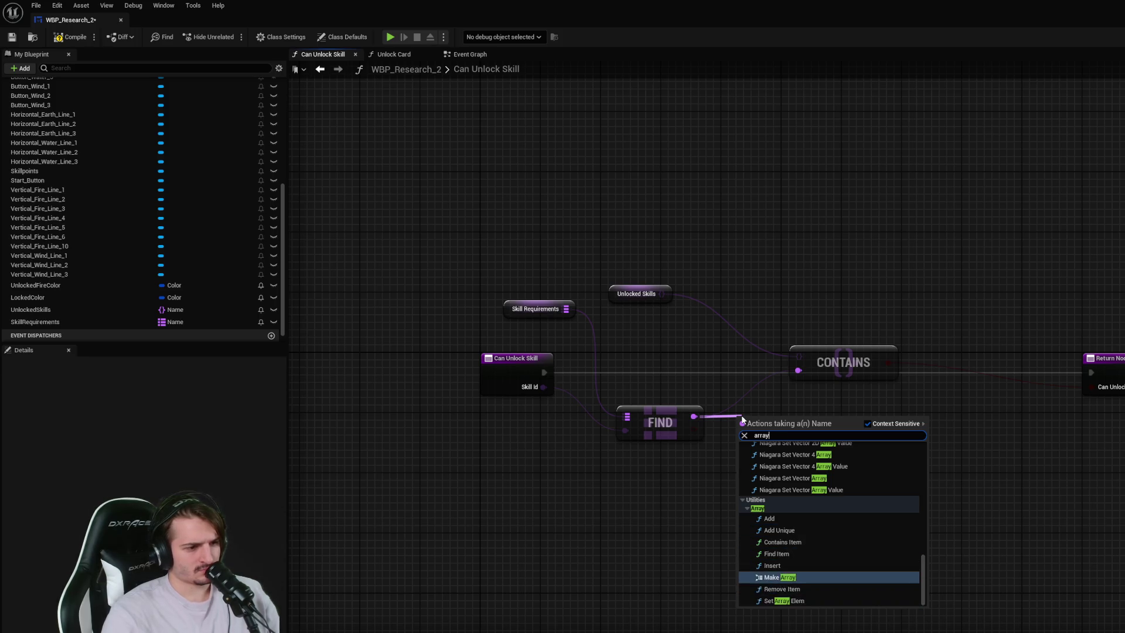
{"action": "key", "text": "Return"}
{"action": "mouse_move", "coordinate": [742, 417]}
{"action": "left_mouse_down"}
{"action": "mouse_move", "coordinate": [742, 454]}
{"action": "mouse_move", "coordinate": [857, 454]}
{"action": "left_mouse_up"}
- Re-add Make Array from FIND via a 'make array' search, then delete that Make Array node
{"action": "type", "text": "t"}
{"action": "key", "text": "BackSpace"}
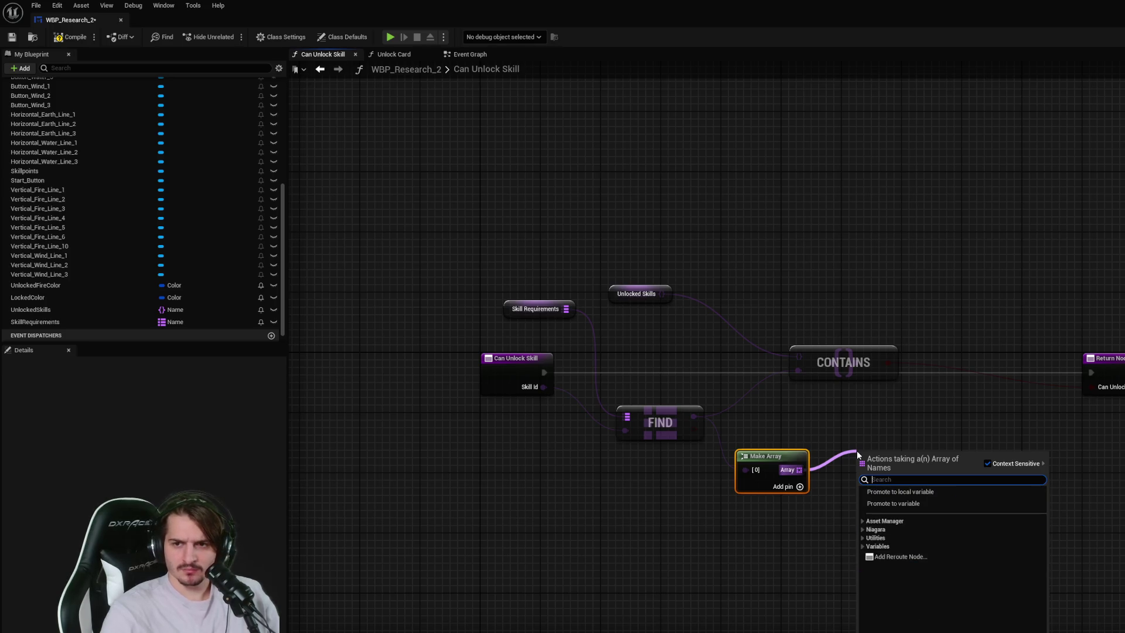
{"action": "type", "text": "de"}
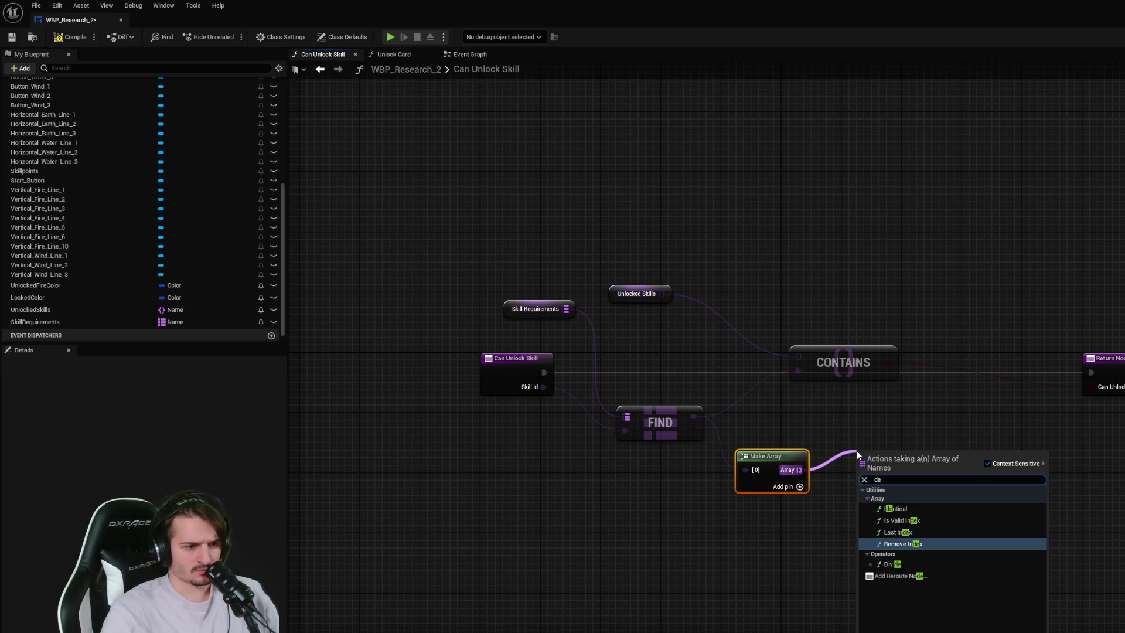
{"action": "left_click", "coordinate": [721, 445]}
{"action": "left_click_drag", "start_coordinate": [695, 416], "coordinate": [742, 429]}
{"action": "key", "text": "BackSpace"}
{"action": "key", "text": "BackSpace"}
{"action": "type", "text": "make array"}
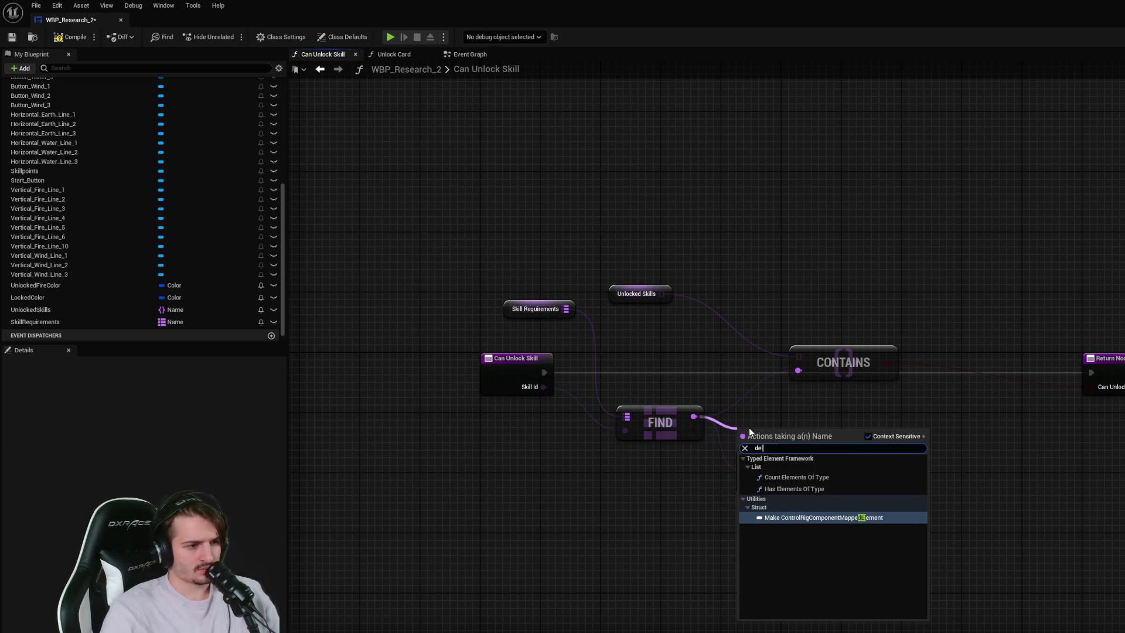
{"action": "key", "text": "Return"}
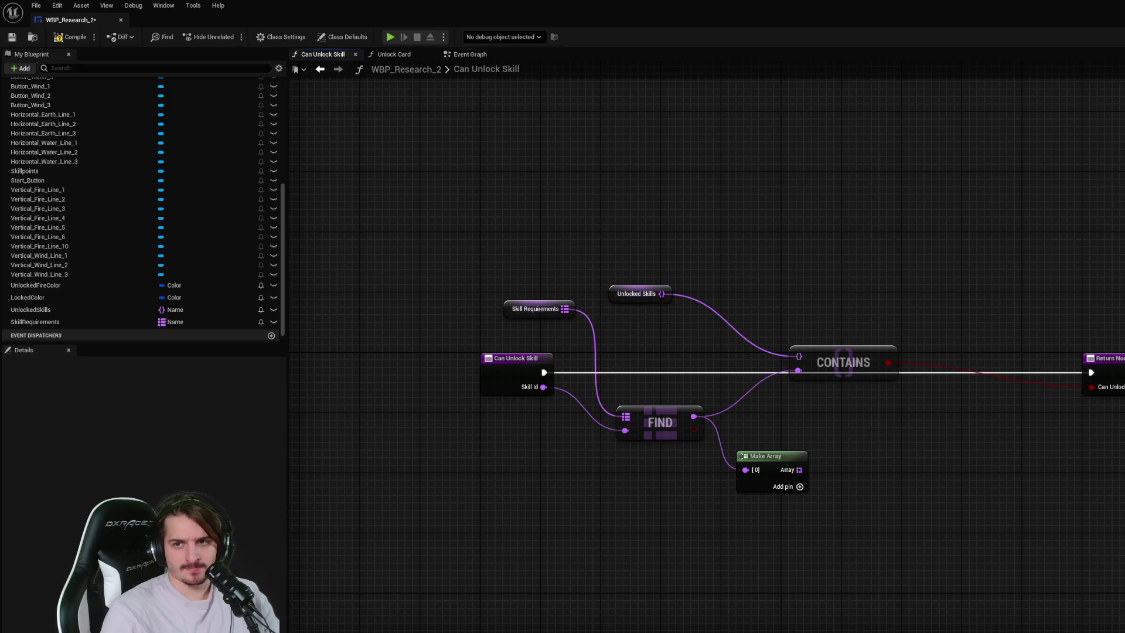
{"action": "left_click", "coordinate": [762, 457]}
{"action": "key", "text": "Delete"}
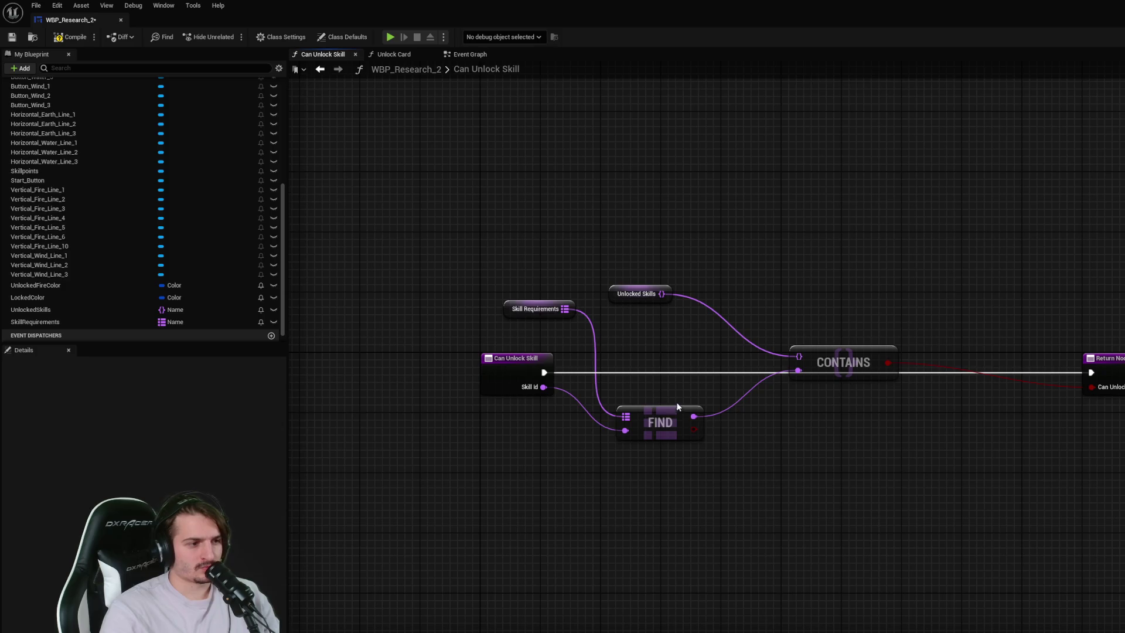
- Convert FIND's result to a string with a To String node
{"action": "left_click_drag", "start_coordinate": [694, 416], "coordinate": [787, 433]}
{"action": "type", "text": "string"}
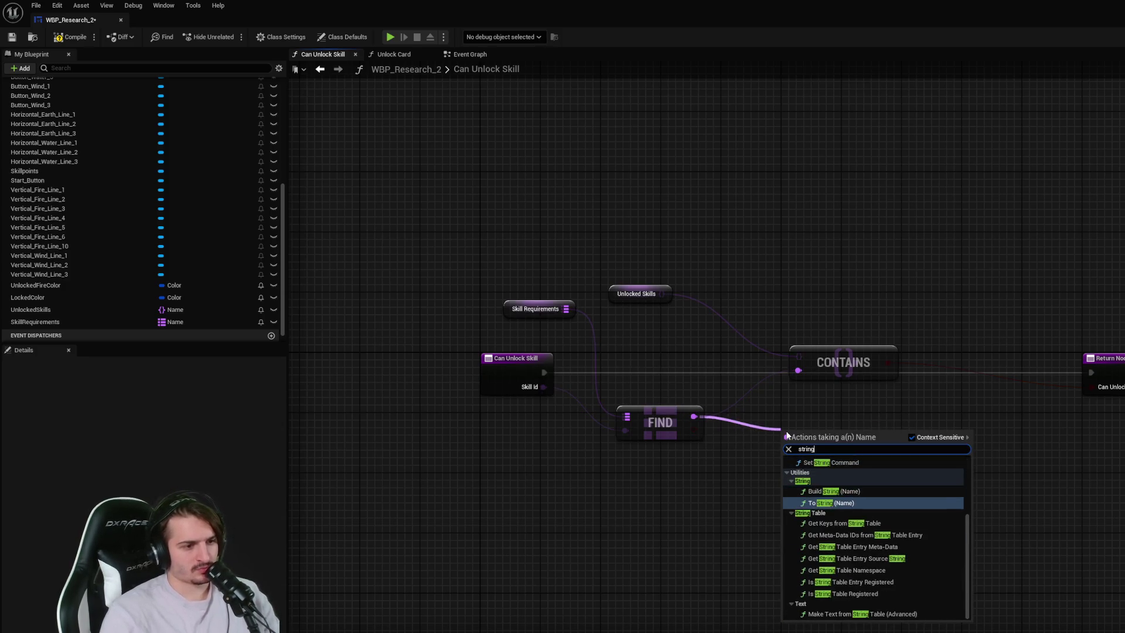
{"action": "left_click", "coordinate": [831, 503]}
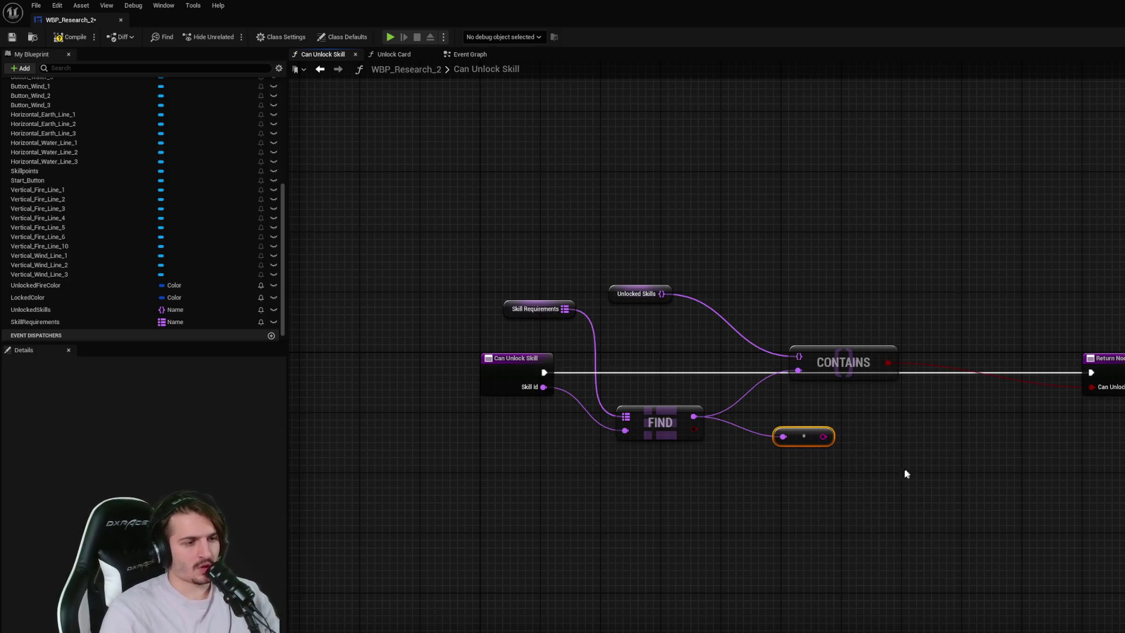
{"action": "left_click_drag", "start_coordinate": [942, 470], "coordinate": [907, 438]}
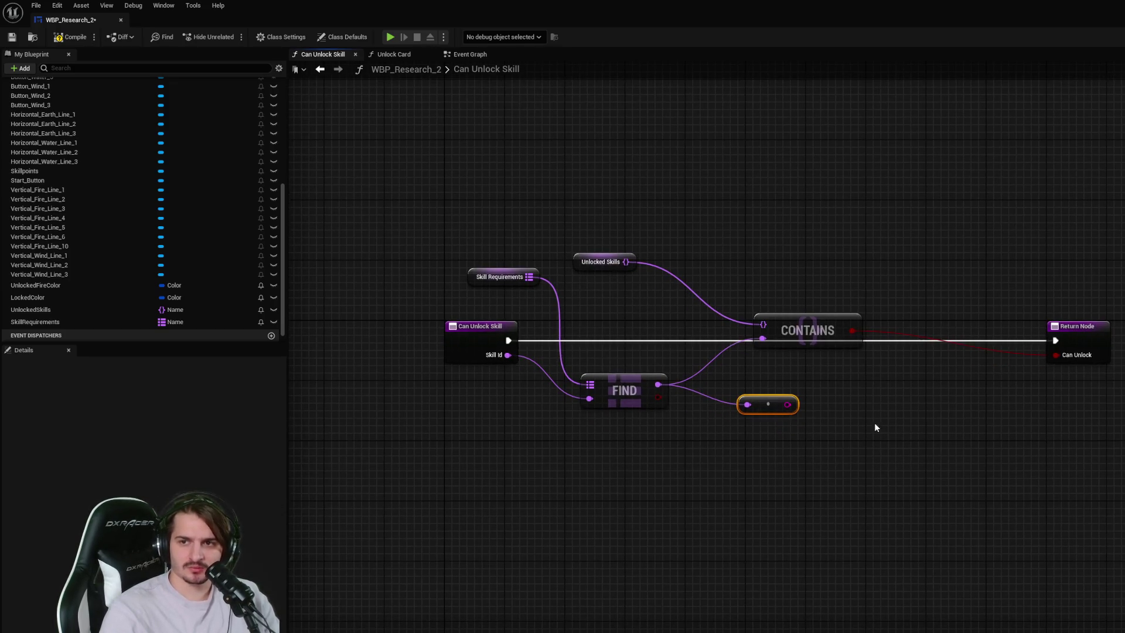
- Feed the string into a new Parse Into Array node, lined up beside FIND
{"action": "left_click_drag", "start_coordinate": [774, 404], "coordinate": [873, 412]}
{"action": "type", "text": "a"}
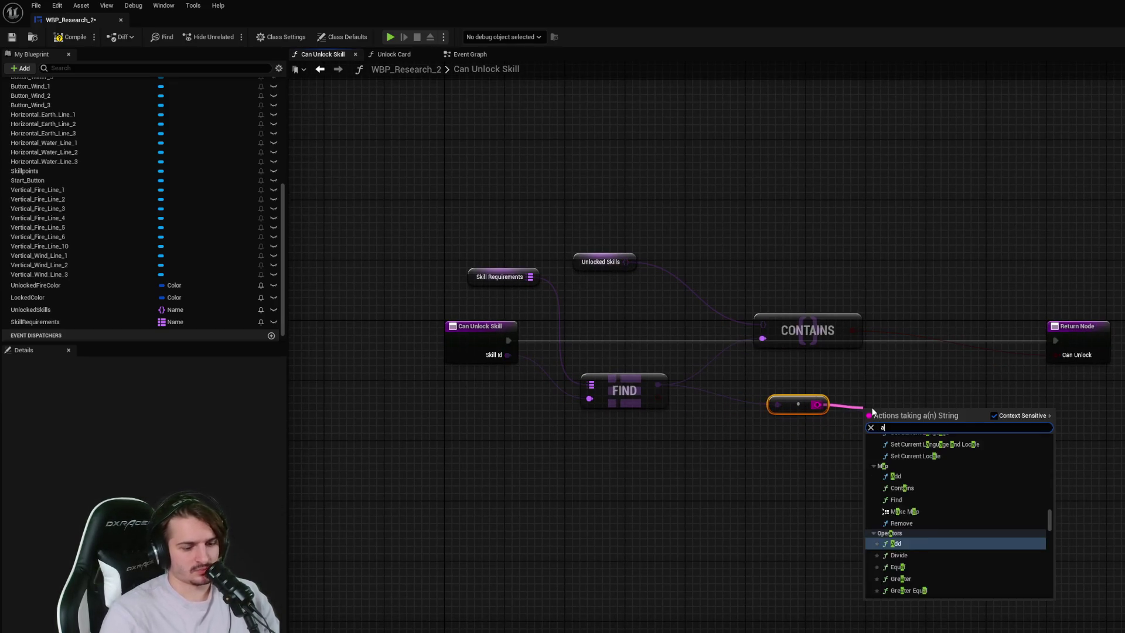
{"action": "type", "text": "rray"}
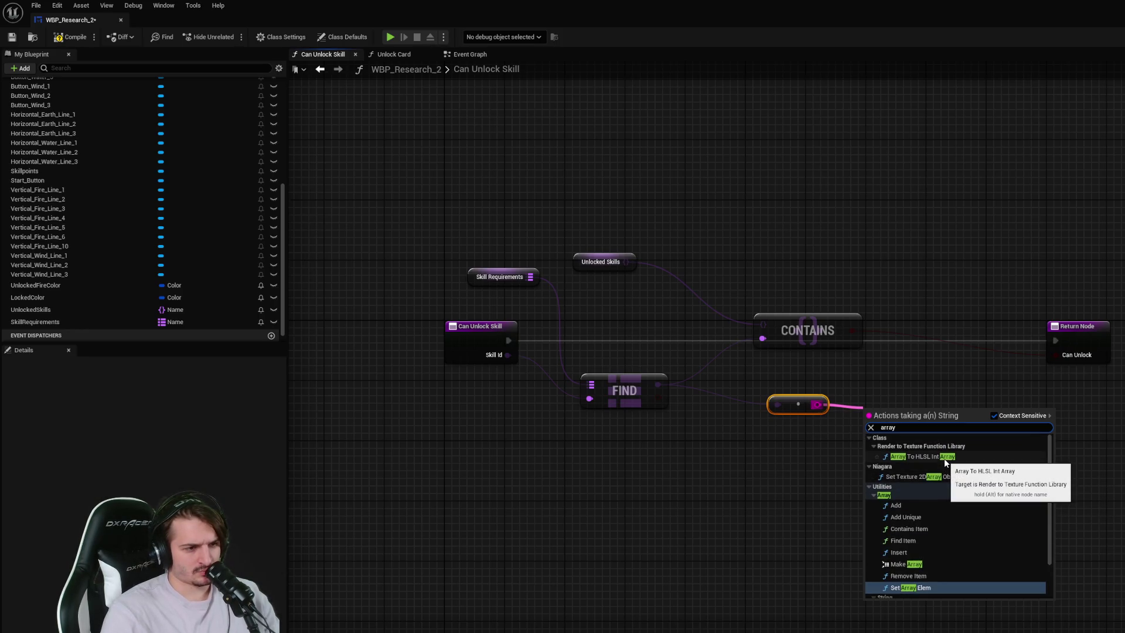
{"action": "scroll", "coordinate": [945, 462], "scroll_direction": "down", "scroll_amount": 3}
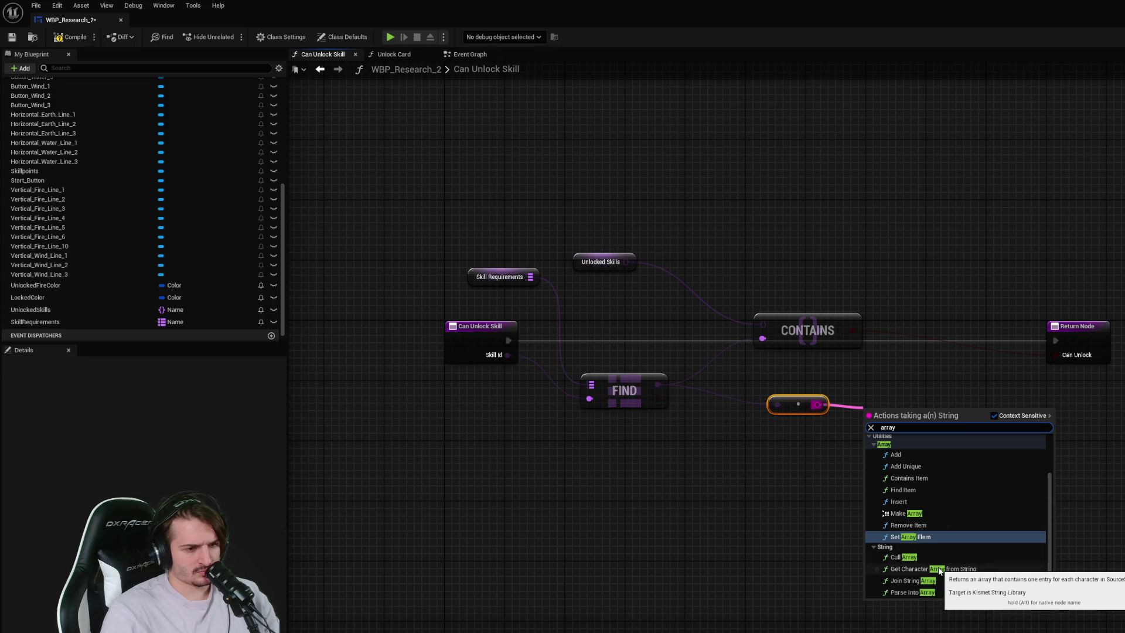
{"action": "left_click", "coordinate": [938, 592]}
{"action": "left_click_drag", "start_coordinate": [785, 410], "coordinate": [733, 432]}
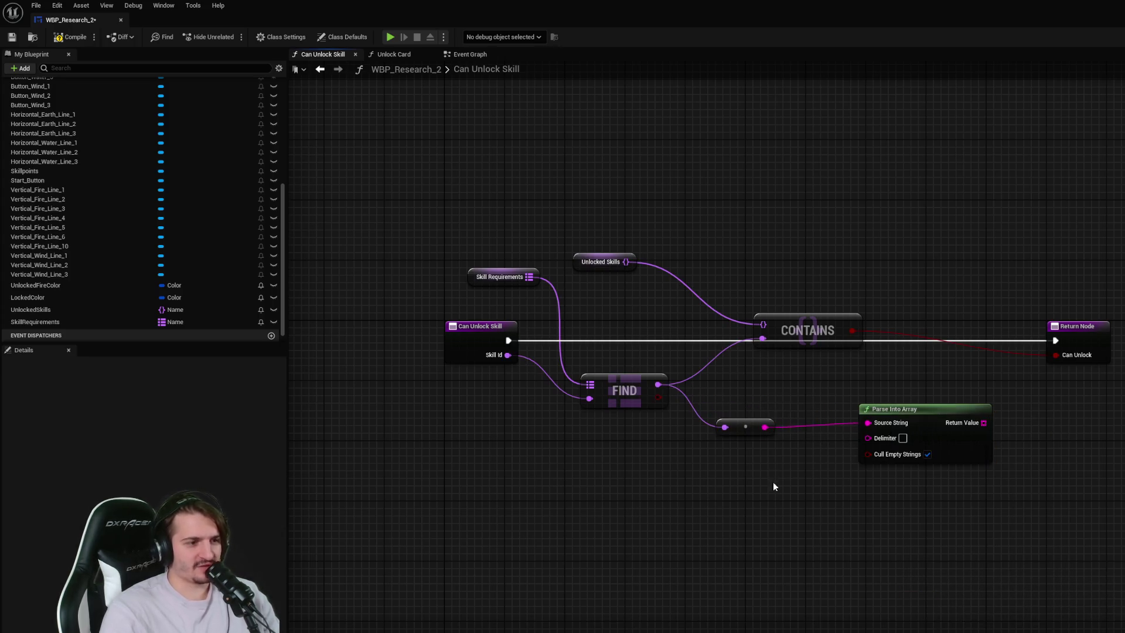
{"action": "left_click_drag", "start_coordinate": [942, 427], "coordinate": [912, 420]}
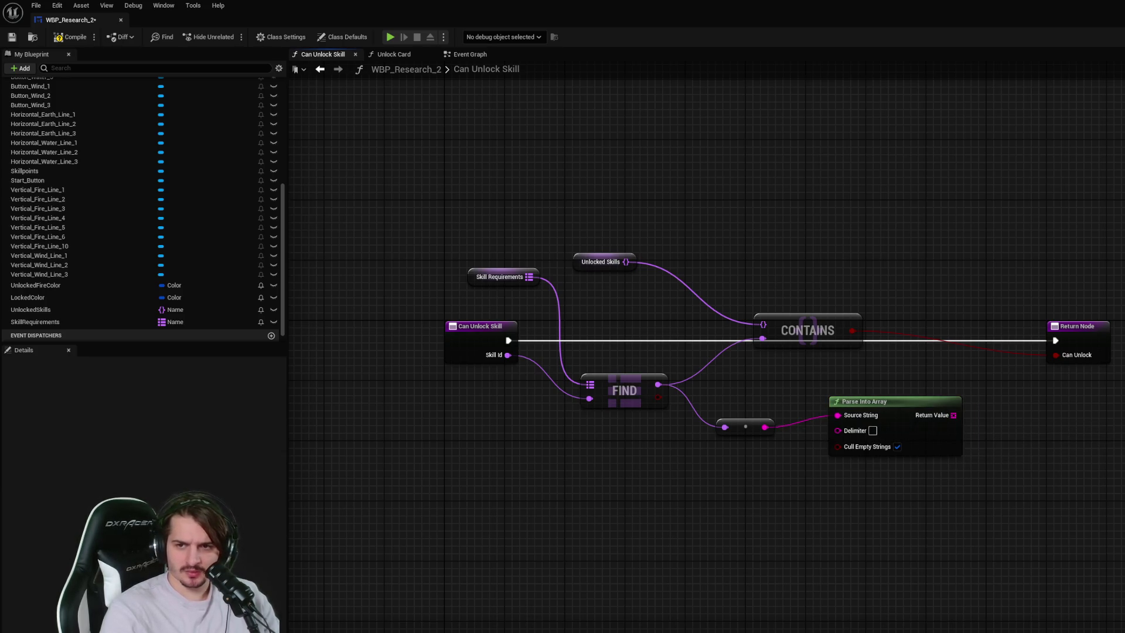
- Set the Parse Into Array delimiter to ',' and save the blueprint
{"action": "left_click", "coordinate": [873, 431]}
{"action": "type", "text": ","}
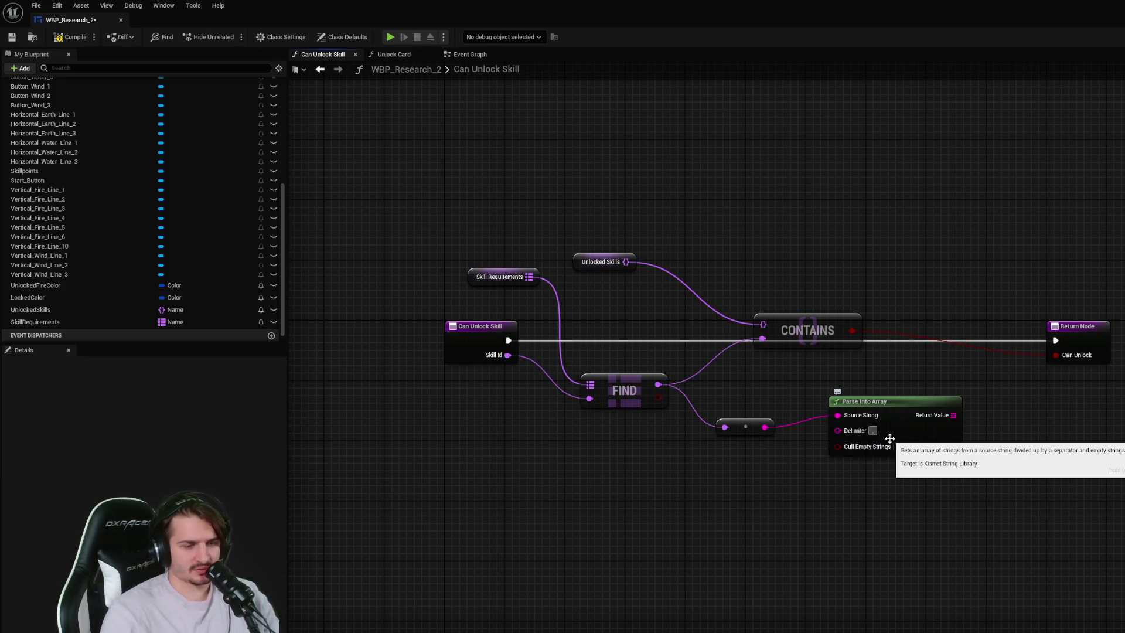
{"action": "key", "text": "ctrl+s"}
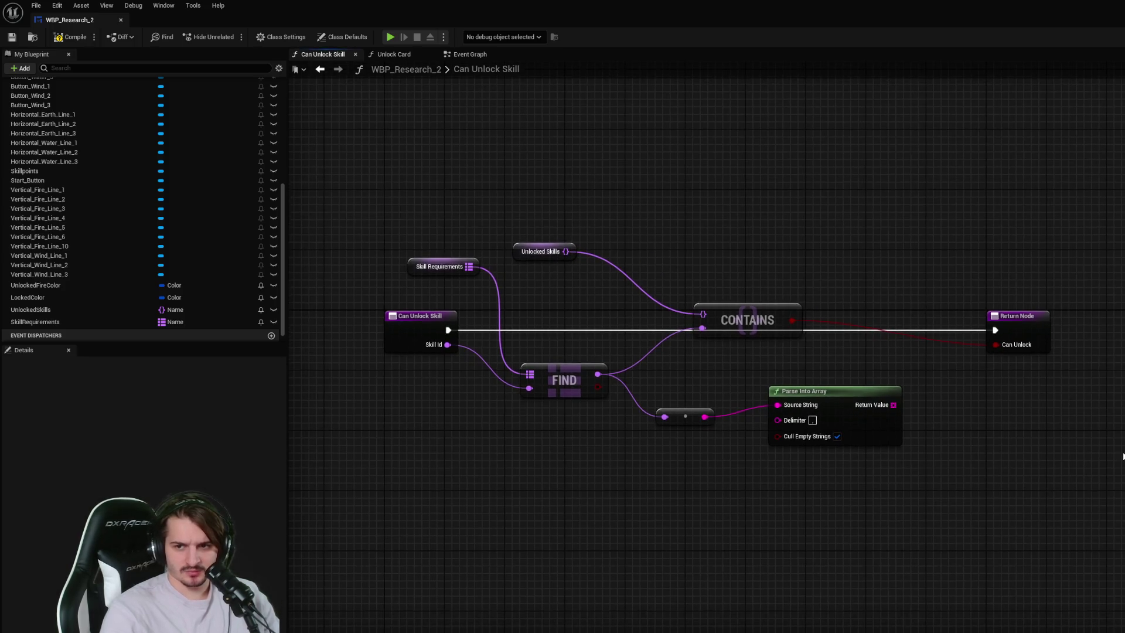
{"action": "left_click_drag", "start_coordinate": [1109, 421], "coordinate": [1124, 418]}
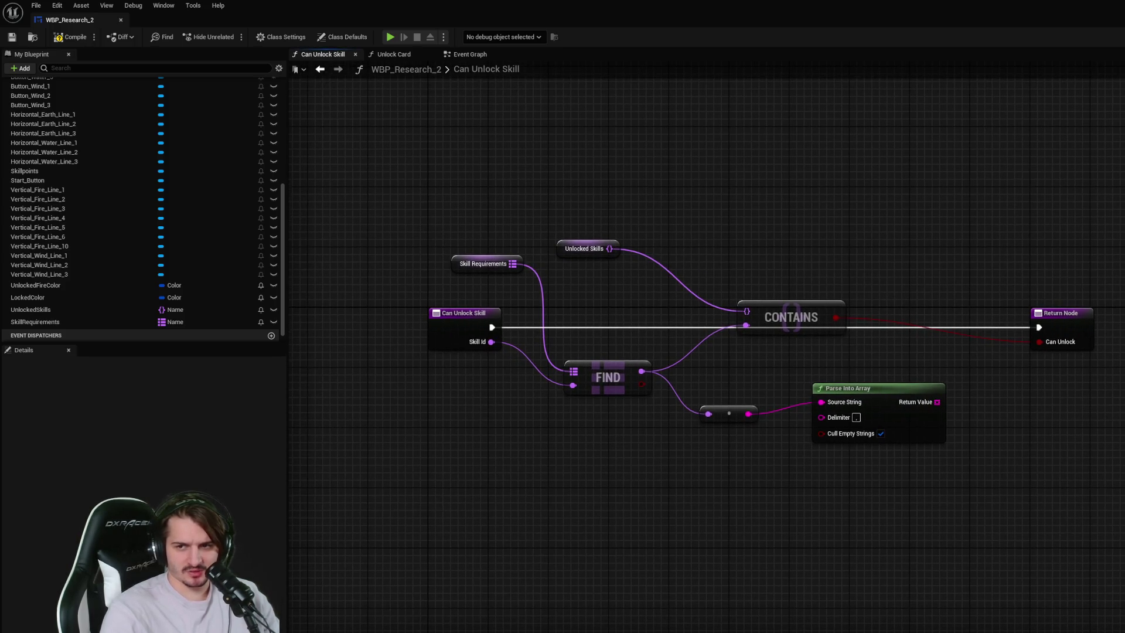
- Add a For Each Loop over the parsed array, driven from the Can Unlock Skill entry
{"action": "mouse_move", "coordinate": [937, 402]}
{"action": "left_mouse_down"}
{"action": "mouse_move", "coordinate": [961, 410]}
{"action": "mouse_move", "coordinate": [990, 399]}
{"action": "left_mouse_up"}
{"action": "type", "text": "for each"}
{"action": "key", "text": "Return"}
{"action": "left_click", "coordinate": [961, 381]}
{"action": "left_click_drag", "start_coordinate": [850, 389], "coordinate": [834, 411]}
{"action": "left_click_drag", "start_coordinate": [644, 499], "coordinate": [642, 466]}
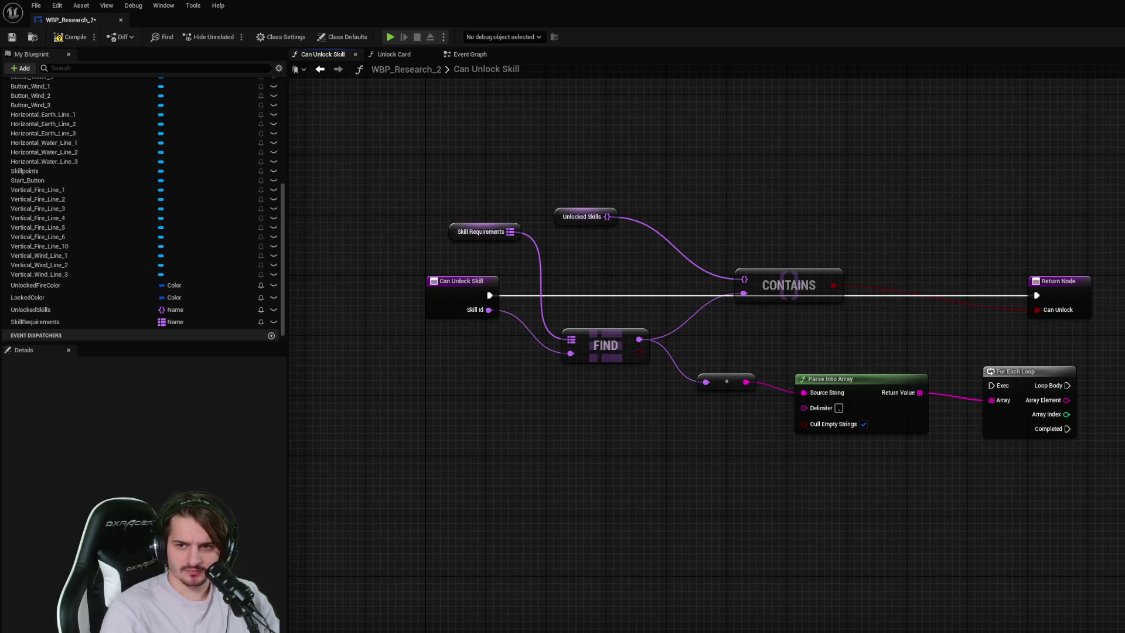
{"action": "mouse_move", "coordinate": [1020, 378]}
{"action": "left_mouse_down"}
{"action": "mouse_move", "coordinate": [1008, 387]}
{"action": "mouse_move", "coordinate": [906, 320]}
{"action": "mouse_move", "coordinate": [927, 230]}
{"action": "left_mouse_up"}
{"action": "mouse_move", "coordinate": [489, 295]}
{"action": "left_mouse_down"}
{"action": "mouse_move", "coordinate": [876, 257]}
{"action": "mouse_move", "coordinate": [902, 242]}
{"action": "mouse_move", "coordinate": [872, 272]}
{"action": "left_mouse_up"}
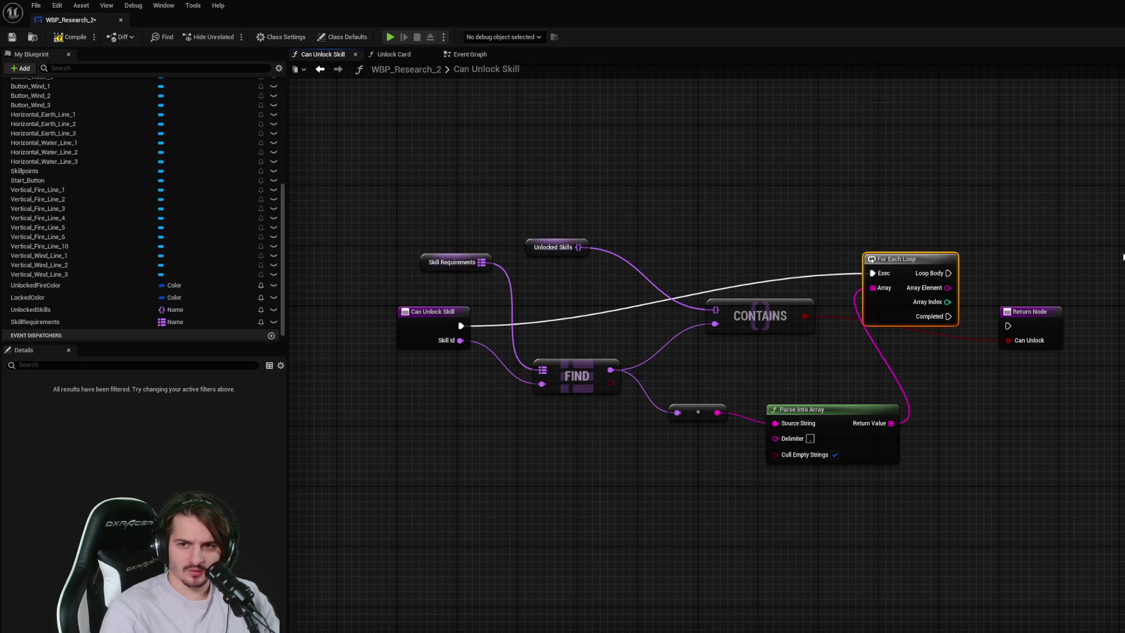
- Add a Trim node on the loop's Array Element and tidy the loop position
{"action": "left_click_drag", "start_coordinate": [953, 296], "coordinate": [1089, 265]}
{"action": "type", "text": "trim"}
{"action": "key", "text": "Return"}
{"action": "mouse_move", "coordinate": [941, 269]}
{"action": "left_mouse_down"}
{"action": "mouse_move", "coordinate": [861, 274]}
{"action": "mouse_move", "coordinate": [872, 276]}
{"action": "left_mouse_up"}
{"action": "left_click", "coordinate": [762, 498]}
{"action": "left_click_drag", "start_coordinate": [762, 498], "coordinate": [712, 454]}
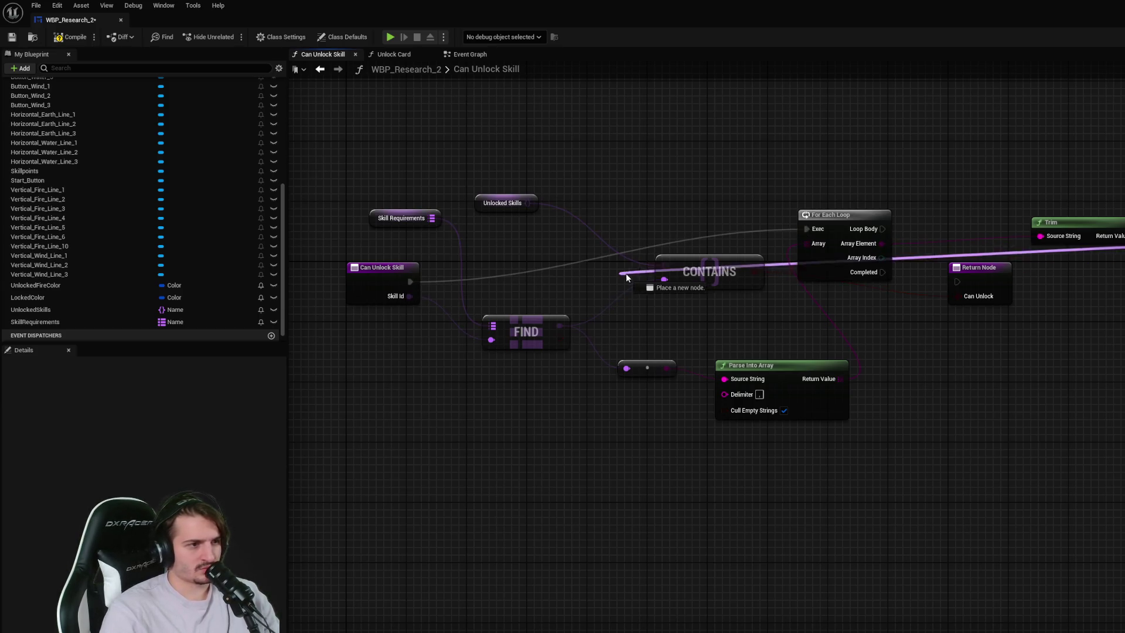
- Reposition CONTAINS and Return Node, wire Loop Body and Completed onward, then save
{"action": "mouse_move", "coordinate": [706, 284]}
{"action": "left_mouse_down"}
{"action": "mouse_move", "coordinate": [970, 381]}
{"action": "mouse_move", "coordinate": [933, 381]}
{"action": "left_mouse_up"}
{"action": "left_click_drag", "start_coordinate": [979, 267], "coordinate": [1124, 387]}
{"action": "mouse_move", "coordinate": [883, 230]}
{"action": "left_mouse_down"}
{"action": "mouse_move", "coordinate": [1124, 314]}
{"action": "mouse_move", "coordinate": [1124, 340]}
{"action": "left_mouse_up"}
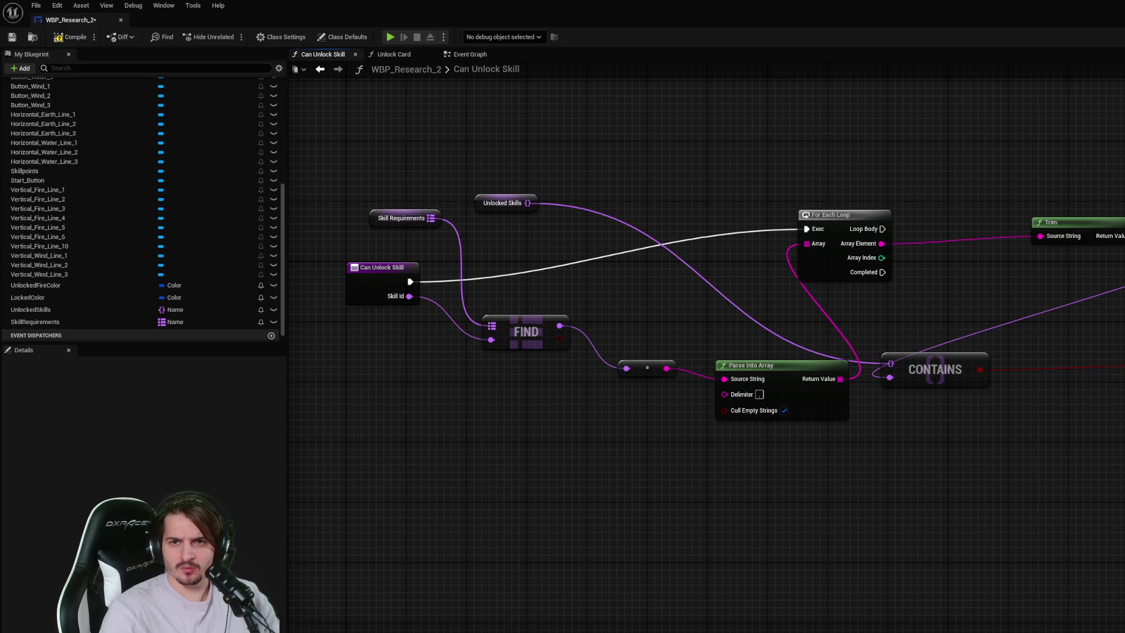
{"action": "mouse_move", "coordinate": [883, 272]}
{"action": "left_mouse_down"}
{"action": "mouse_move", "coordinate": [1122, 327]}
{"action": "mouse_move", "coordinate": [1123, 340]}
{"action": "left_mouse_up"}
{"action": "left_click_drag", "start_coordinate": [1078, 222], "coordinate": [1025, 223]}
{"action": "key", "text": "ctrl+s"}
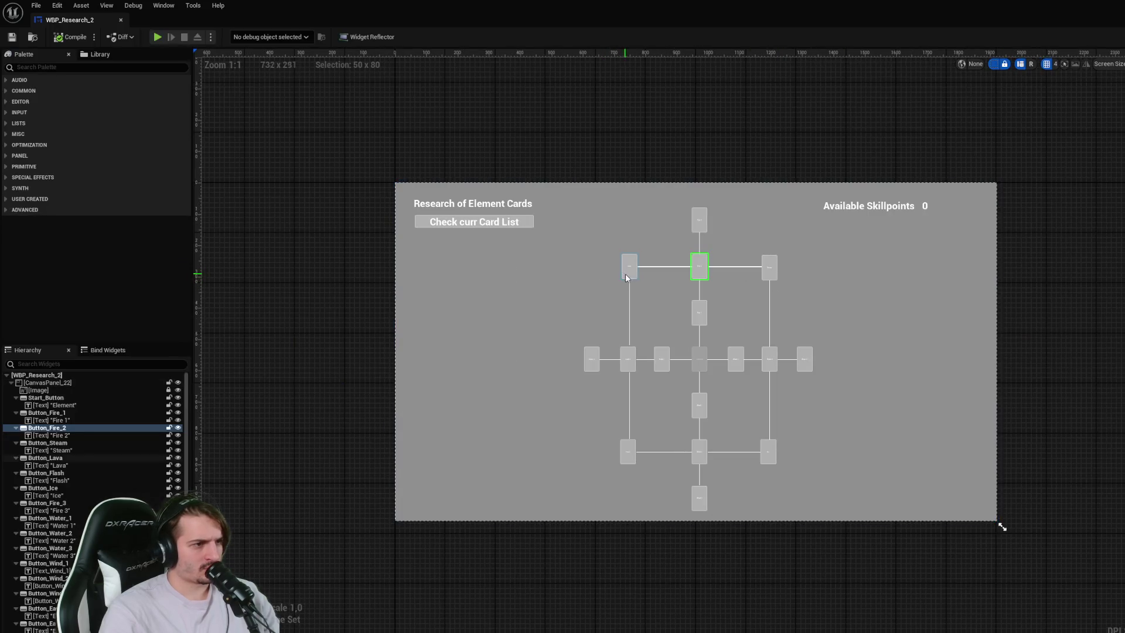
- In the Event Graph, duplicate the Wind 1 Unlock Card node beside the Lava click event
{"action": "left_click", "coordinate": [625, 274]}
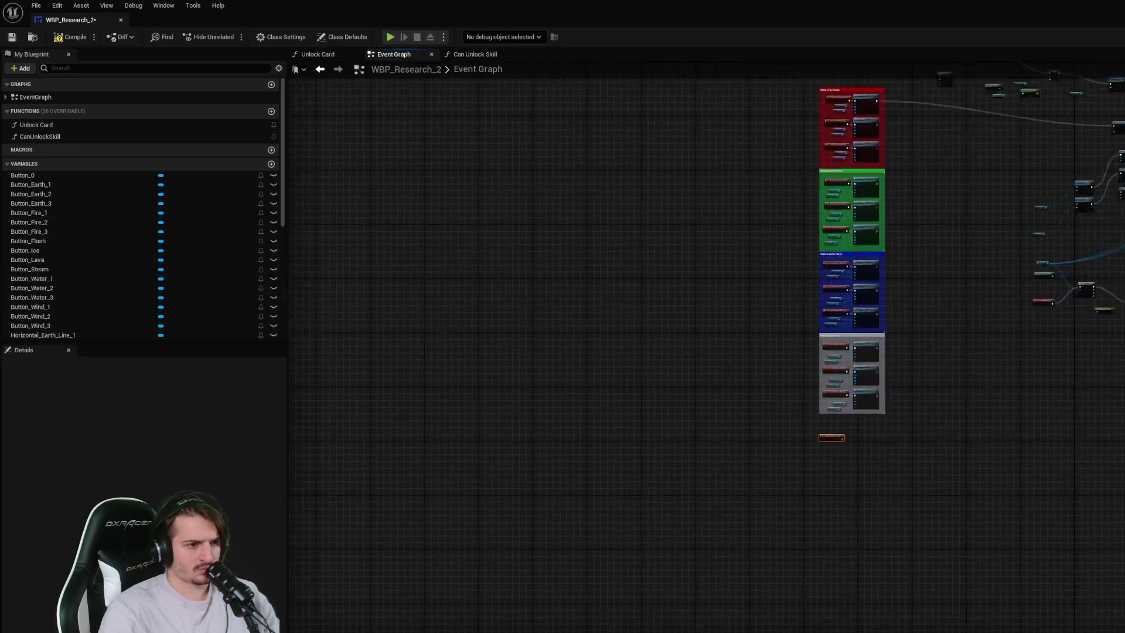
{"action": "scroll", "coordinate": [924, 347], "scroll_direction": "down", "scroll_amount": 2}
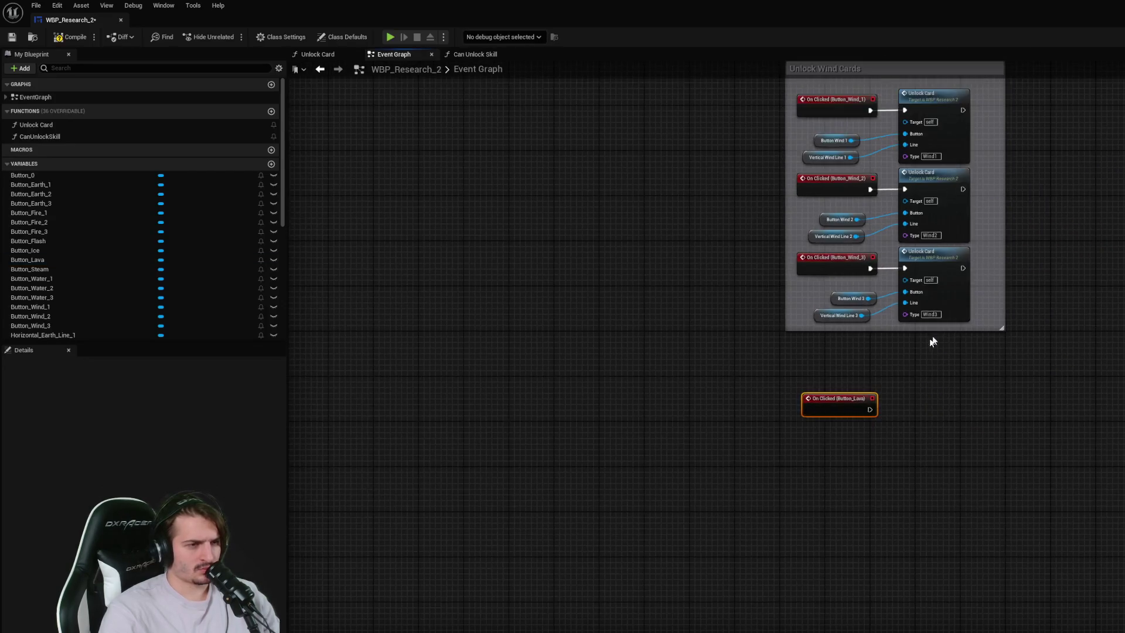
{"action": "left_click", "coordinate": [936, 230]}
{"action": "key", "text": "ctrl+d"}
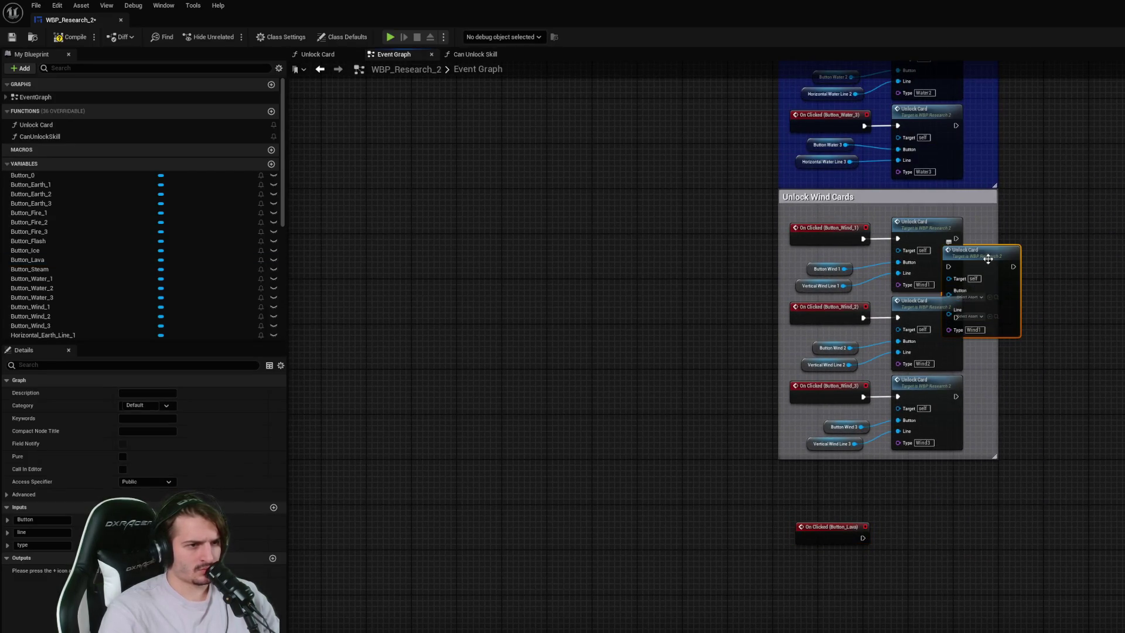
{"action": "left_click_drag", "start_coordinate": [985, 252], "coordinate": [935, 520]}
- Set the copied Unlock Card's Type to Fire2,Earth2
{"action": "scroll", "coordinate": [990, 571], "scroll_direction": "up", "scroll_amount": 2}
{"action": "left_click", "coordinate": [934, 492]}
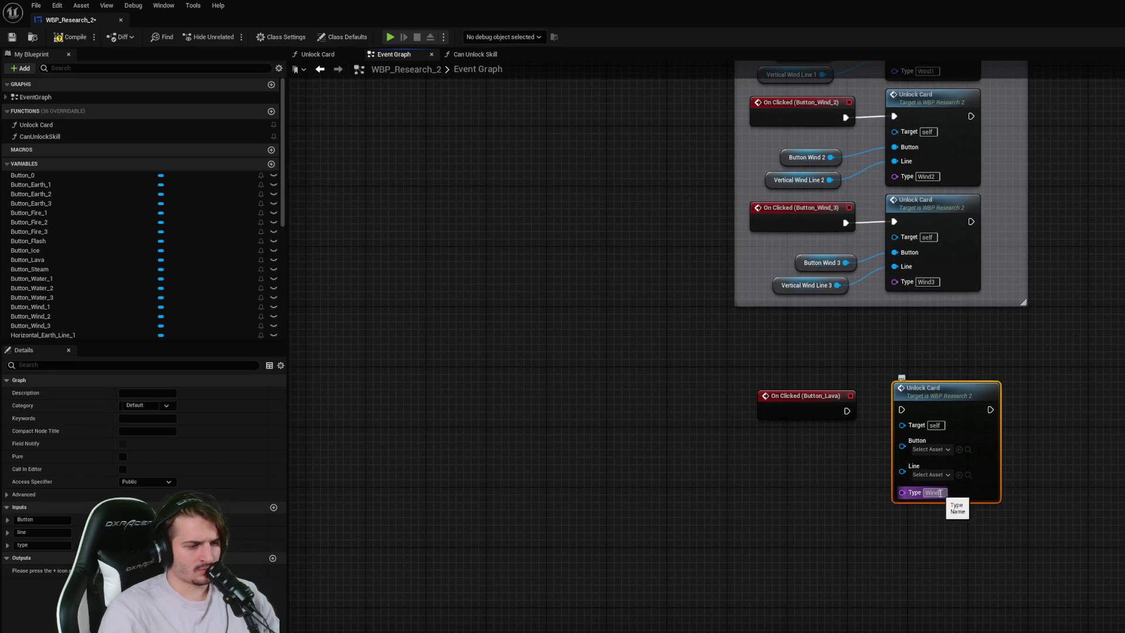
{"action": "left_click", "coordinate": [490, 535]}
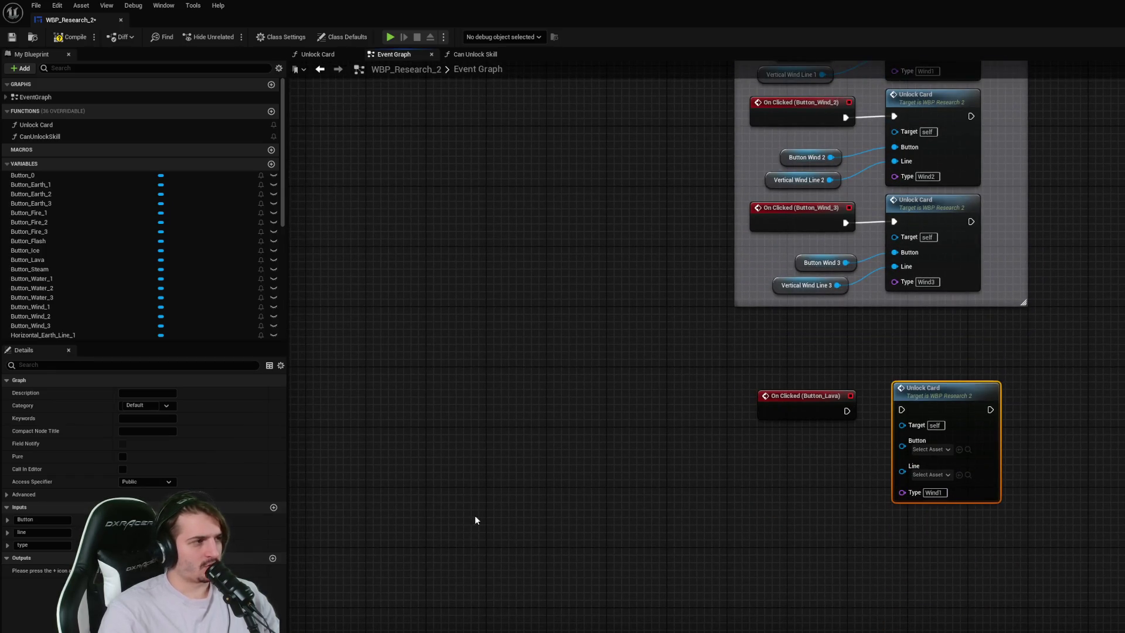
{"action": "scroll", "coordinate": [130, 323], "scroll_direction": "down", "scroll_amount": 7}
{"action": "left_click", "coordinate": [88, 337]}
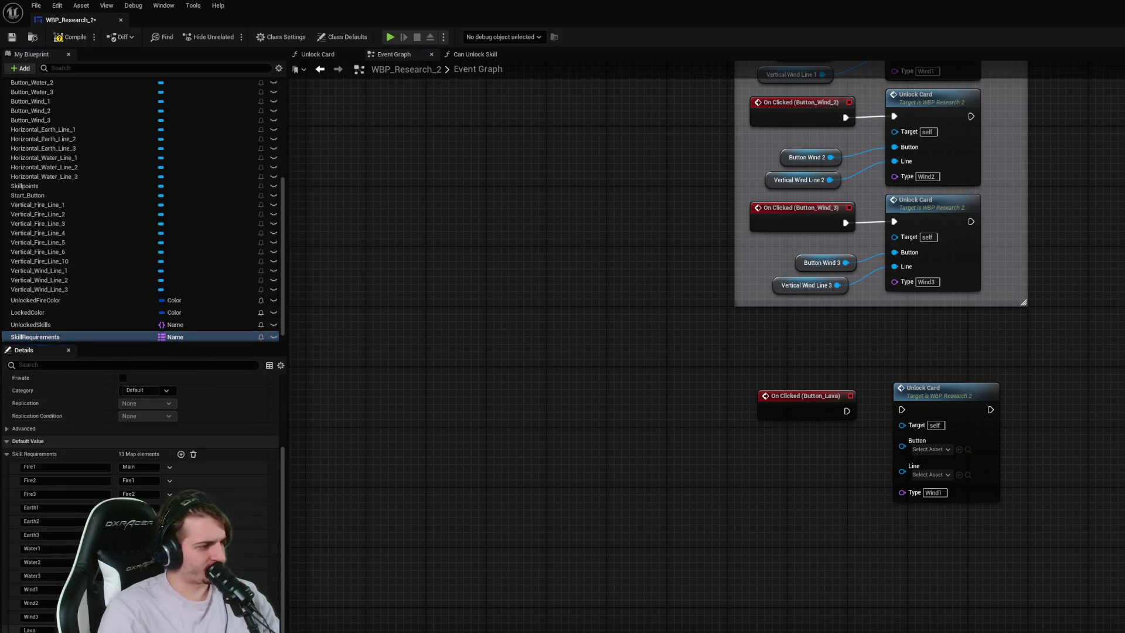
{"action": "left_click", "coordinate": [935, 492]}
{"action": "key", "text": "ctrl+v"}
{"action": "key", "text": "Return"}
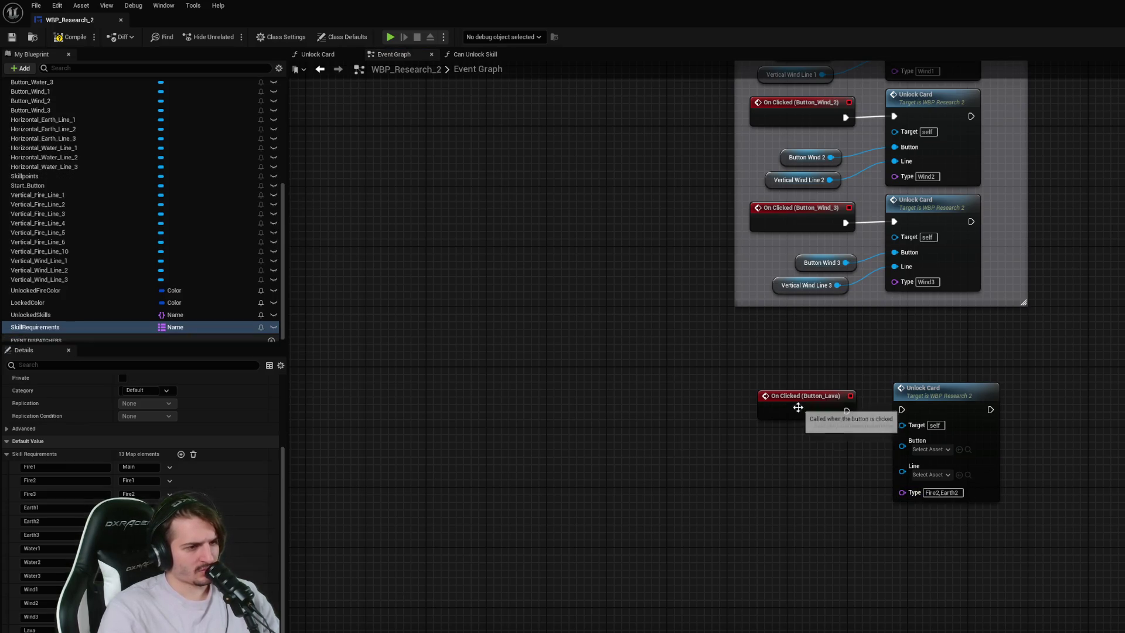
- Wire On Clicked (Button_Lava) into the new Unlock Card call
{"action": "left_click_drag", "start_coordinate": [846, 411], "coordinate": [902, 410]}
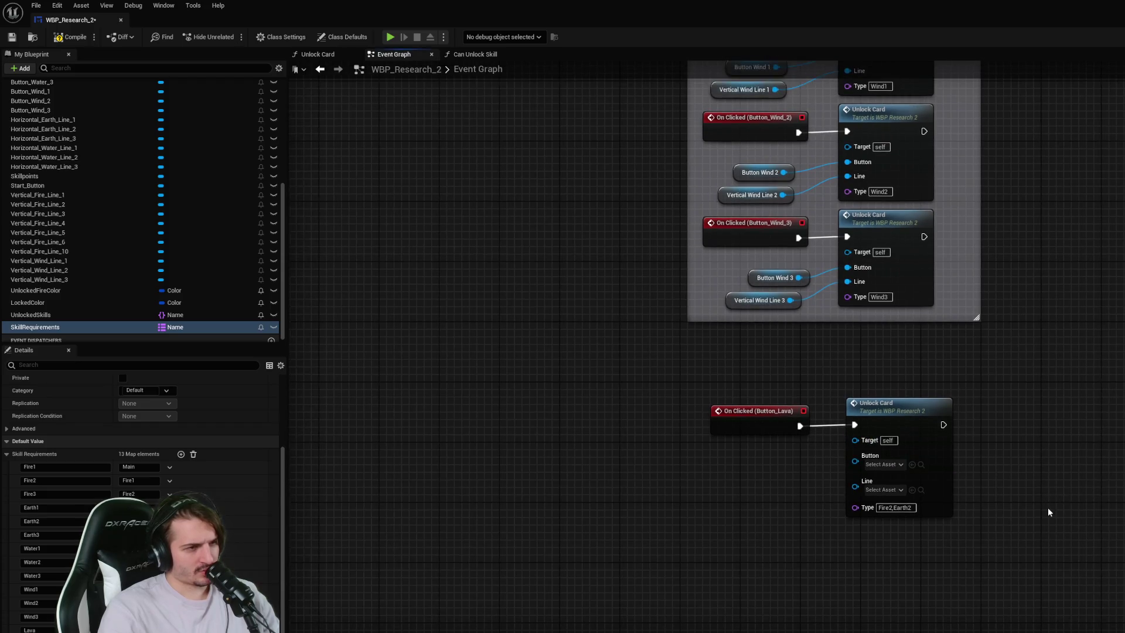
{"action": "scroll", "coordinate": [1057, 451], "scroll_direction": "down", "scroll_amount": 1}
{"action": "scroll", "coordinate": [800, 361], "scroll_direction": "up", "scroll_amount": 1}
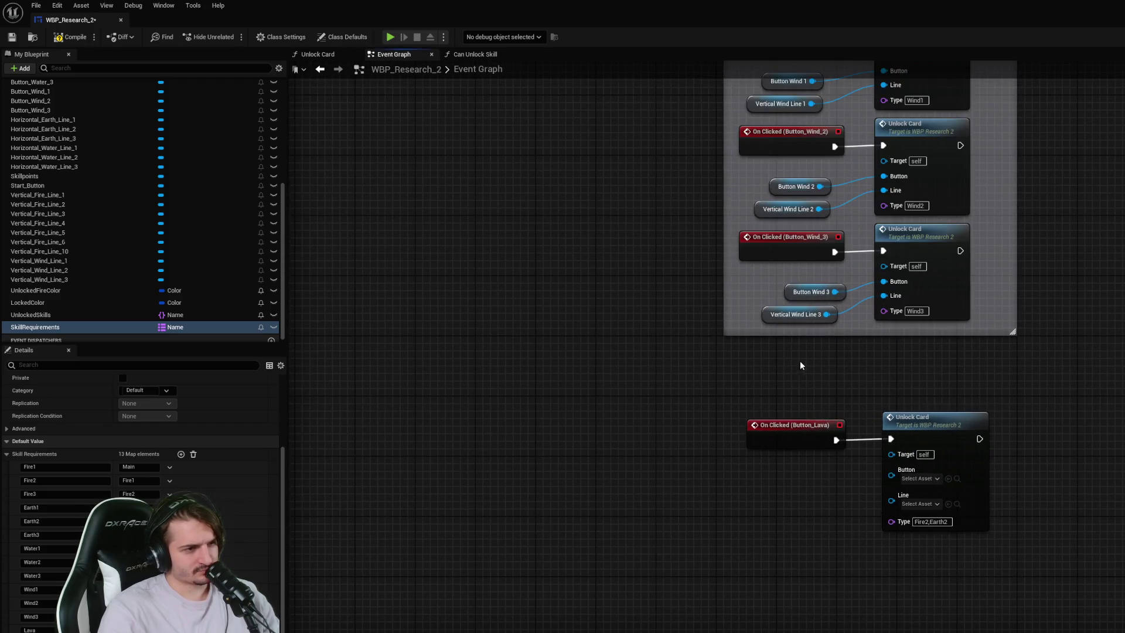
{"action": "left_click", "coordinate": [802, 452]}
{"action": "left_click", "coordinate": [806, 293]}
{"action": "left_click", "coordinate": [1048, 452]}
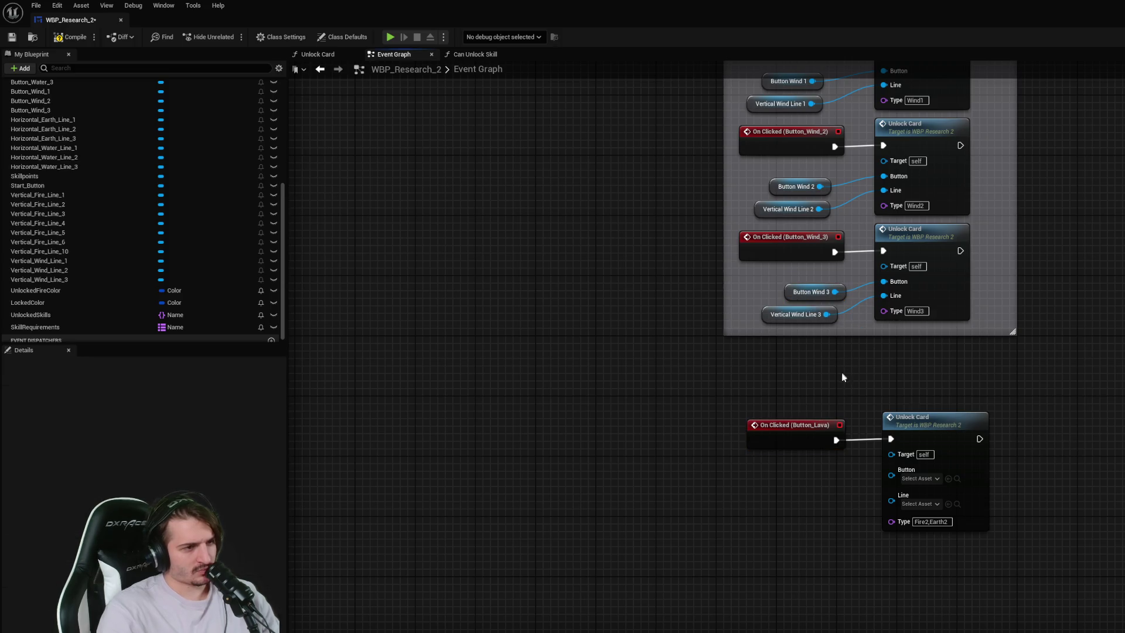
{"action": "scroll", "coordinate": [842, 370], "scroll_direction": "up", "scroll_amount": 1}
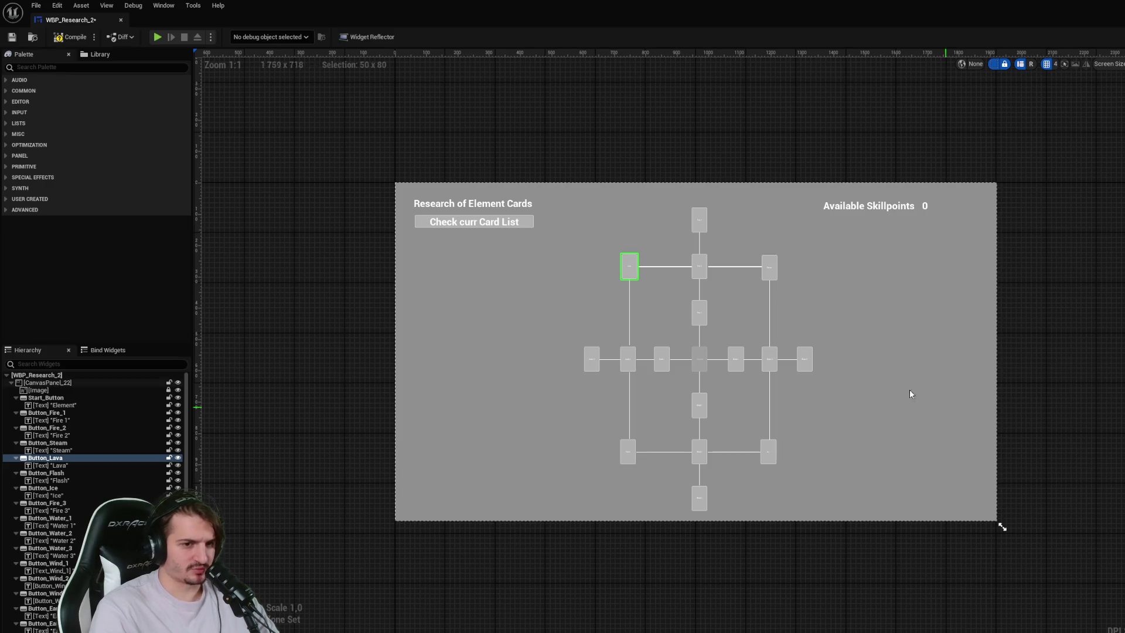
- Save and compile the widget, then create an On Clicked event for Button_Lava
{"action": "key", "text": "ctrl+s"}
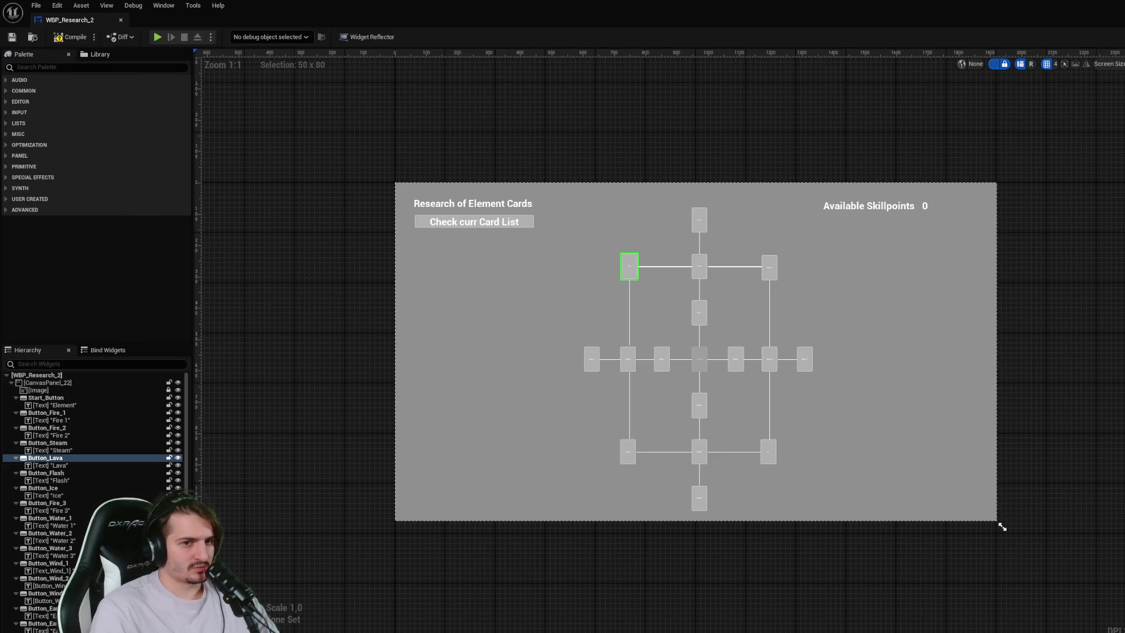
{"action": "left_click", "coordinate": [70, 37]}
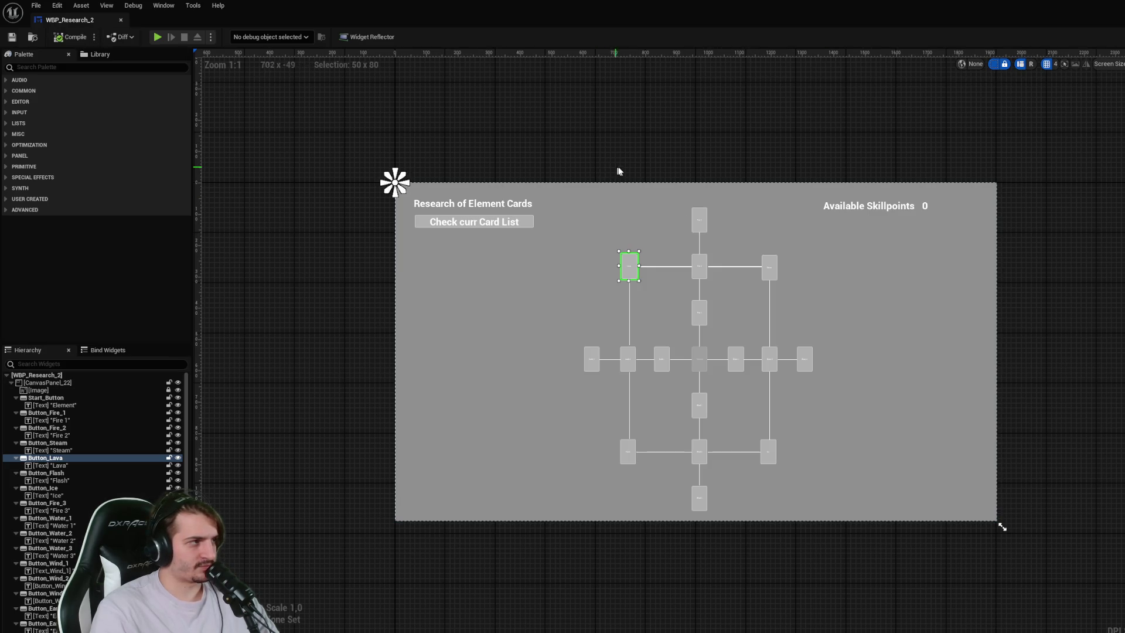
{"action": "left_click", "coordinate": [629, 266]}
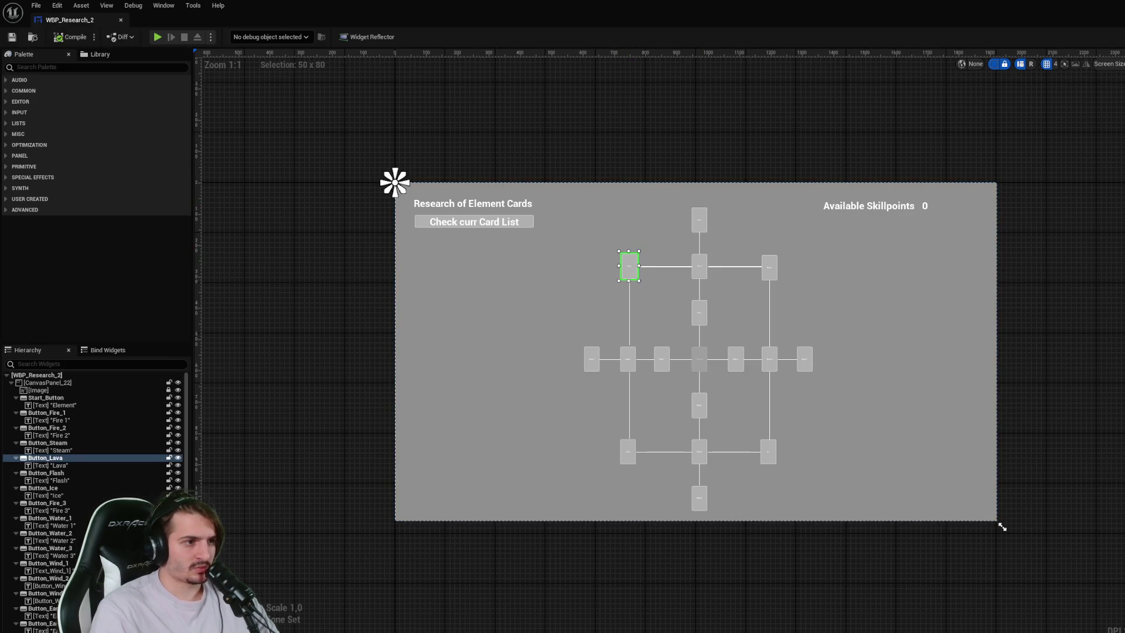
{"action": "double_click", "coordinate": [629, 266]}
- Wire a Button Lava getter into Unlock Card's Button pin, compile, and return to the level editor
{"action": "scroll", "coordinate": [586, 370], "scroll_direction": "down", "scroll_amount": 1}
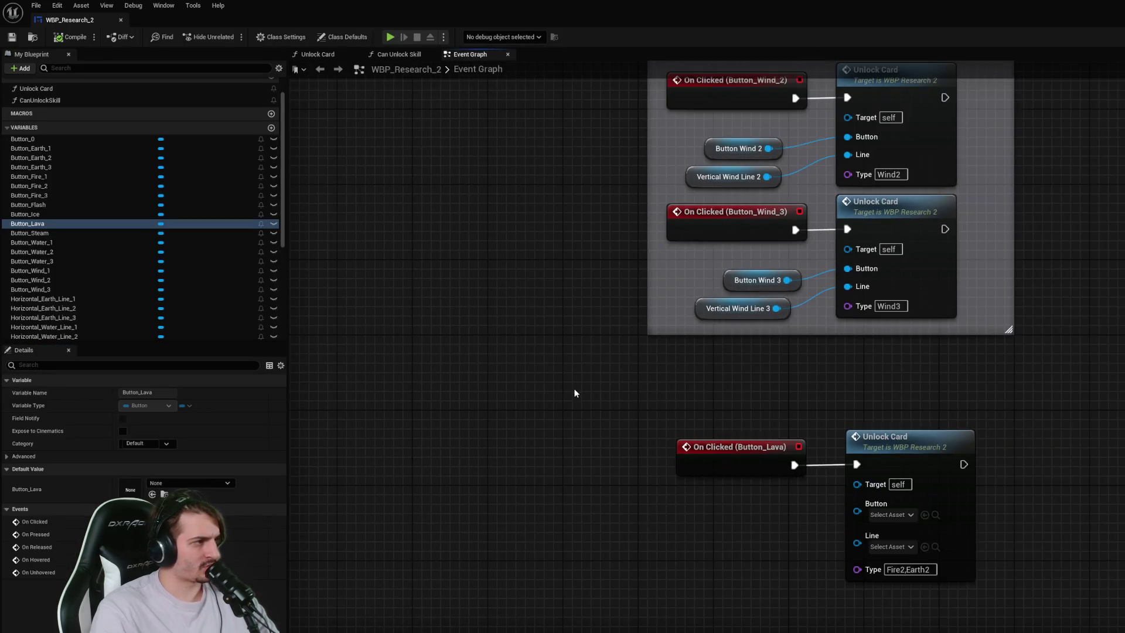
{"action": "left_click_drag", "start_coordinate": [111, 225], "coordinate": [613, 516]}
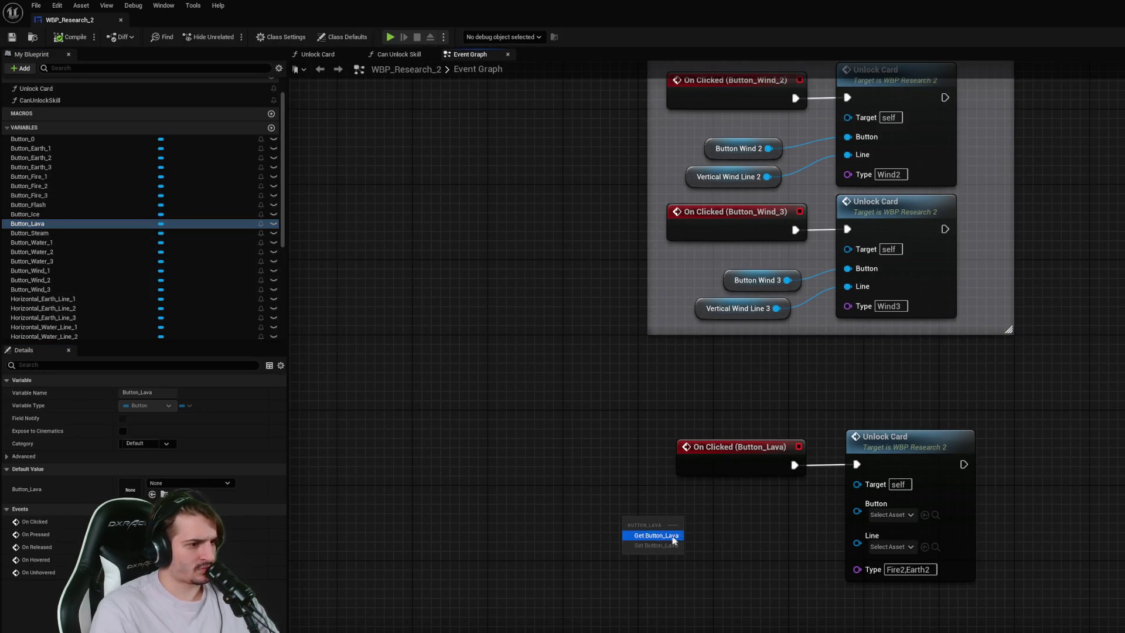
{"action": "left_click", "coordinate": [650, 535]}
{"action": "left_click_drag", "start_coordinate": [683, 524], "coordinate": [857, 510]}
{"action": "left_click", "coordinate": [1076, 487]}
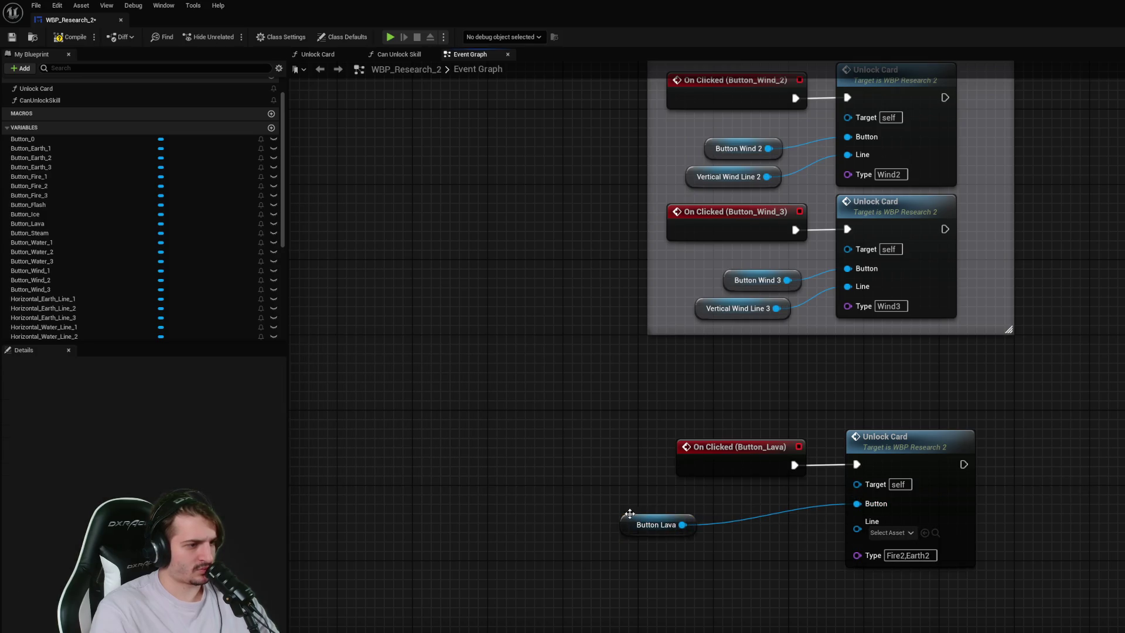
{"action": "left_click_drag", "start_coordinate": [628, 520], "coordinate": [694, 539]}
{"action": "left_click", "coordinate": [608, 575]}
{"action": "left_click", "coordinate": [73, 37]}
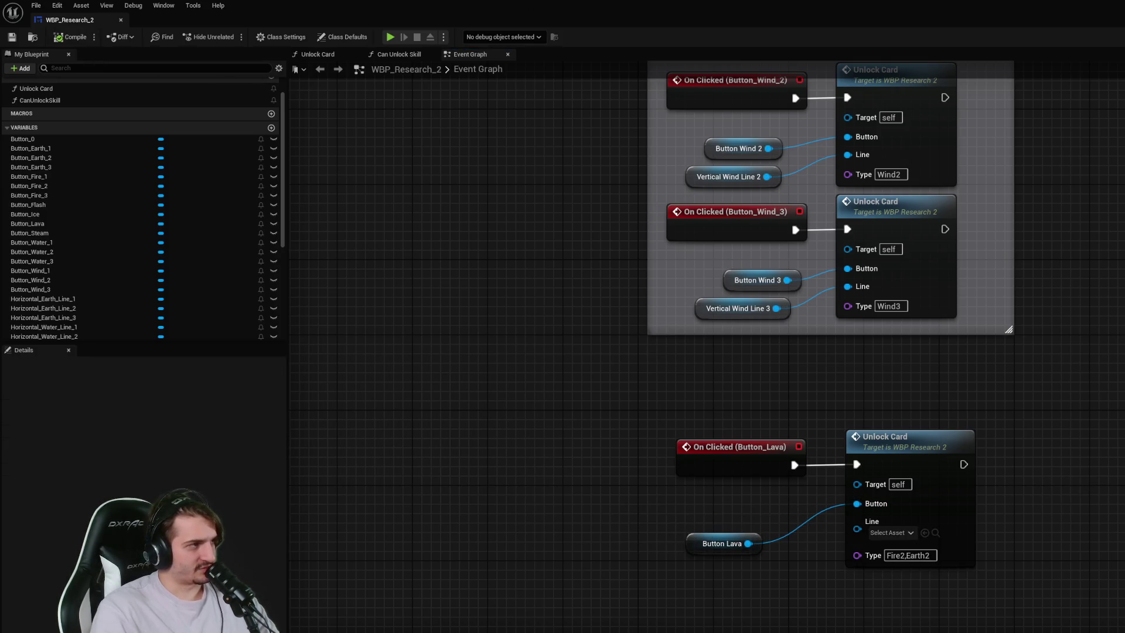
{"action": "key", "text": "alt+Tab"}
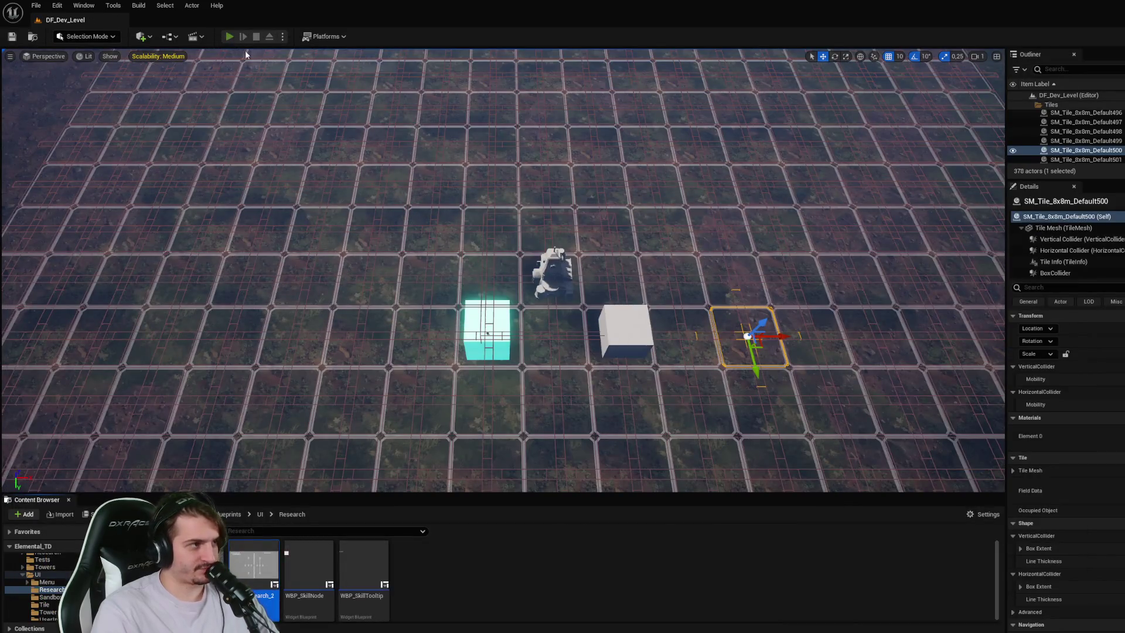
- Play the level, open the research tree and click skill cards to test unlocking
{"action": "left_click", "coordinate": [229, 37]}
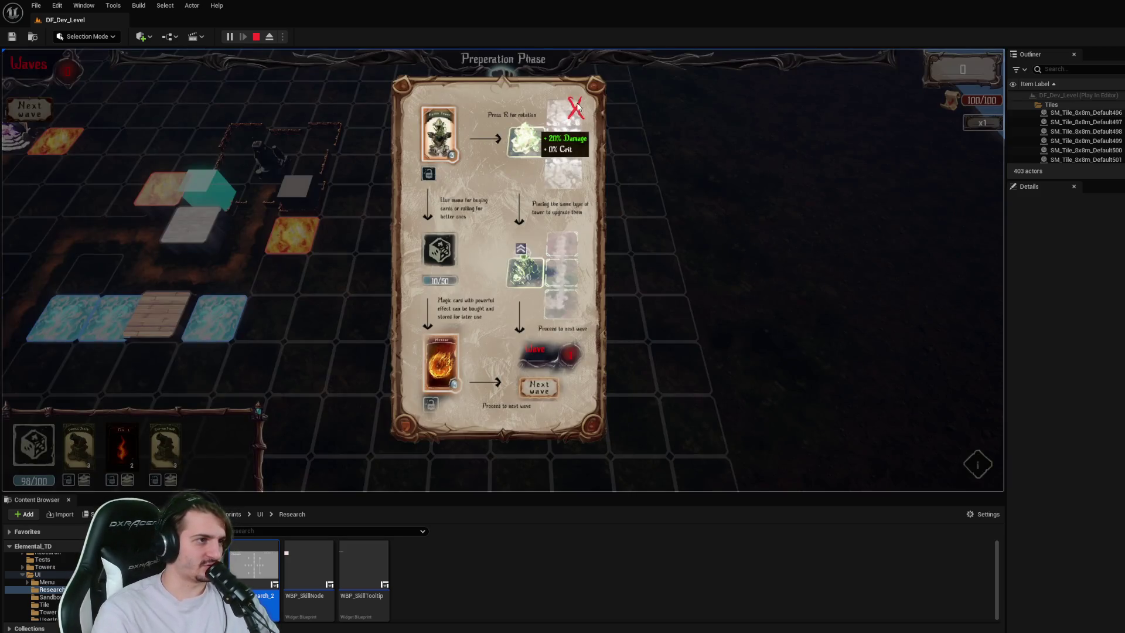
{"action": "left_click", "coordinate": [576, 107]}
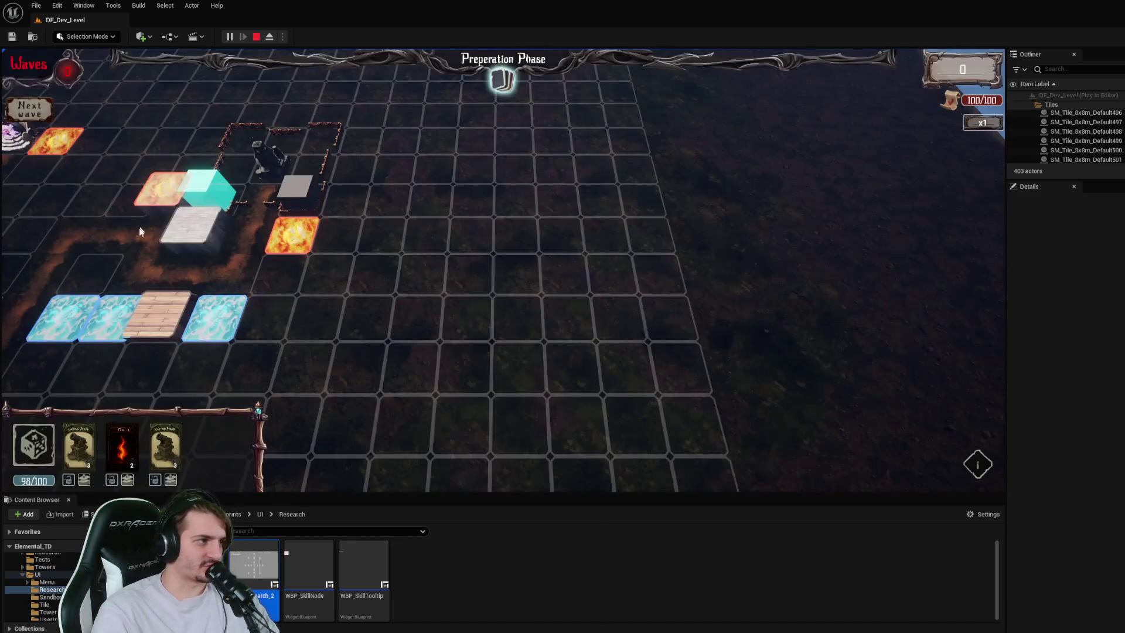
{"action": "left_click", "coordinate": [308, 157]}
{"action": "left_click", "coordinate": [308, 157]}
{"action": "left_click", "coordinate": [403, 229]}
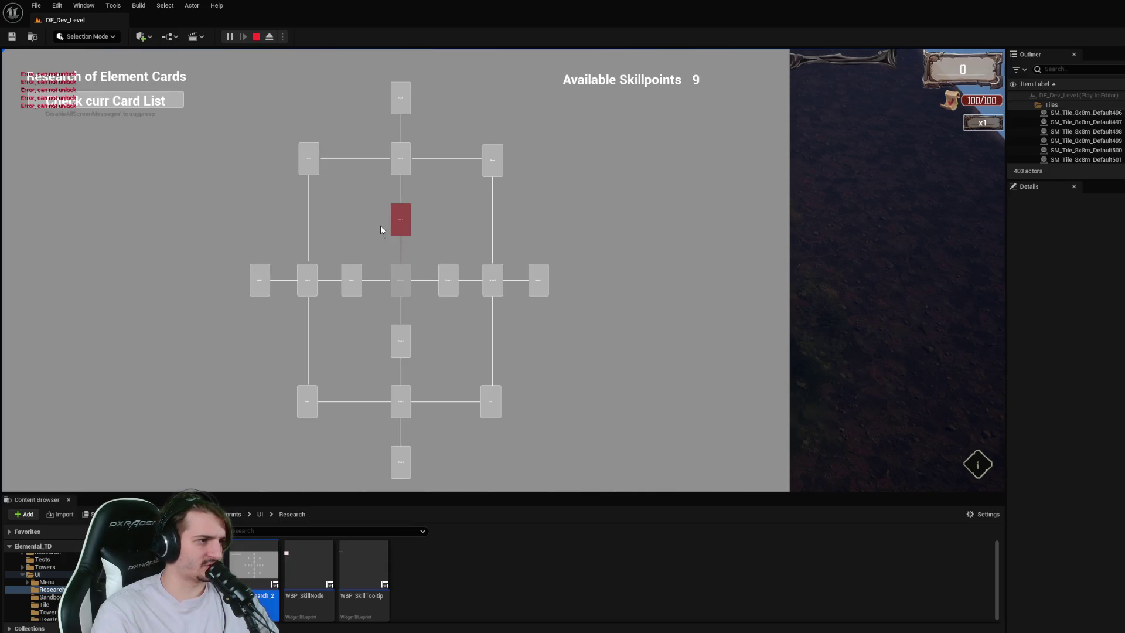
{"action": "left_click", "coordinate": [351, 283]}
{"action": "left_click", "coordinate": [310, 163]}
{"action": "left_click", "coordinate": [307, 281]}
{"action": "left_click", "coordinate": [307, 170]}
{"action": "left_click", "coordinate": [401, 158]}
{"action": "left_click", "coordinate": [316, 166]}
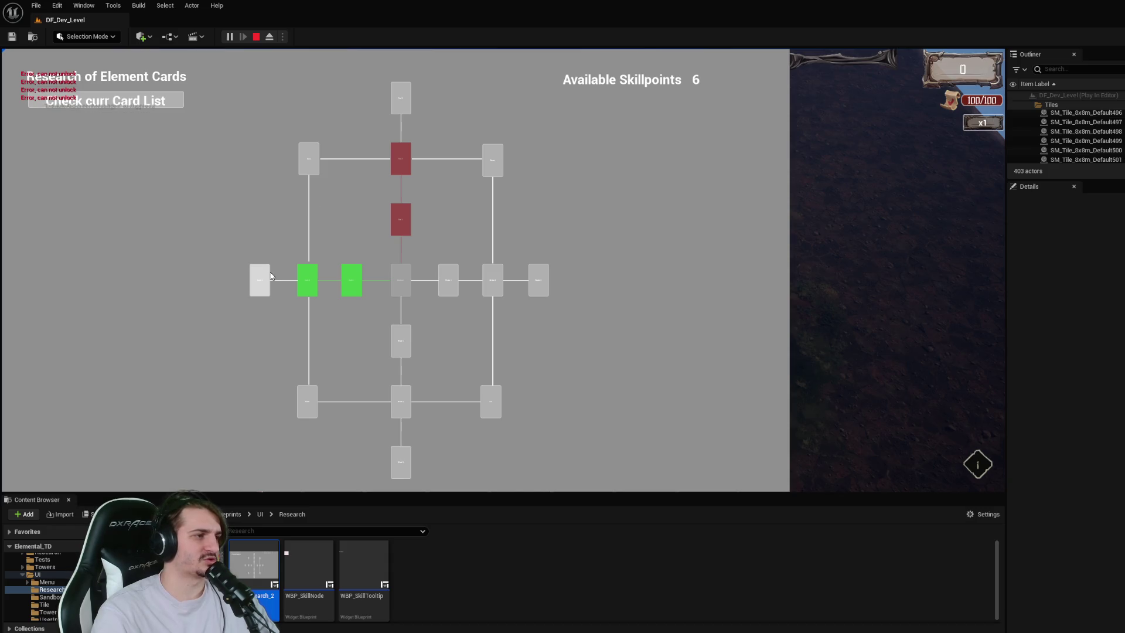
{"action": "left_click", "coordinate": [310, 162]}
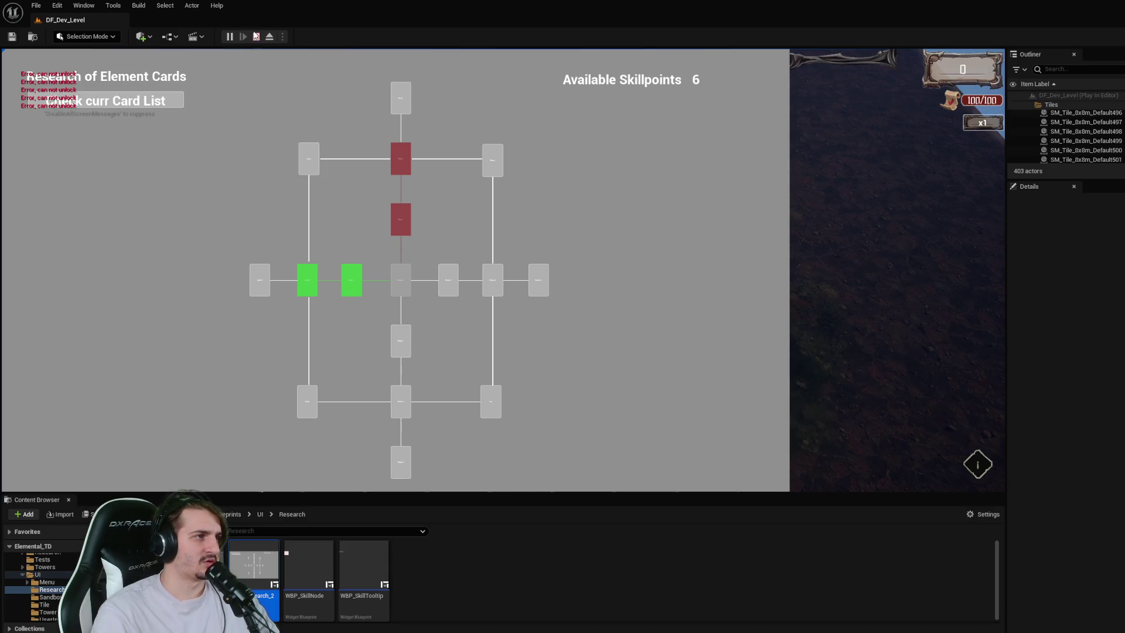
- Stop the play session and reopen the WBP_Research_2 blueprint
{"action": "left_click", "coordinate": [256, 37]}
{"action": "double_click", "coordinate": [254, 562]}
{"action": "scroll", "coordinate": [150, 275], "scroll_direction": "down", "scroll_amount": 5}
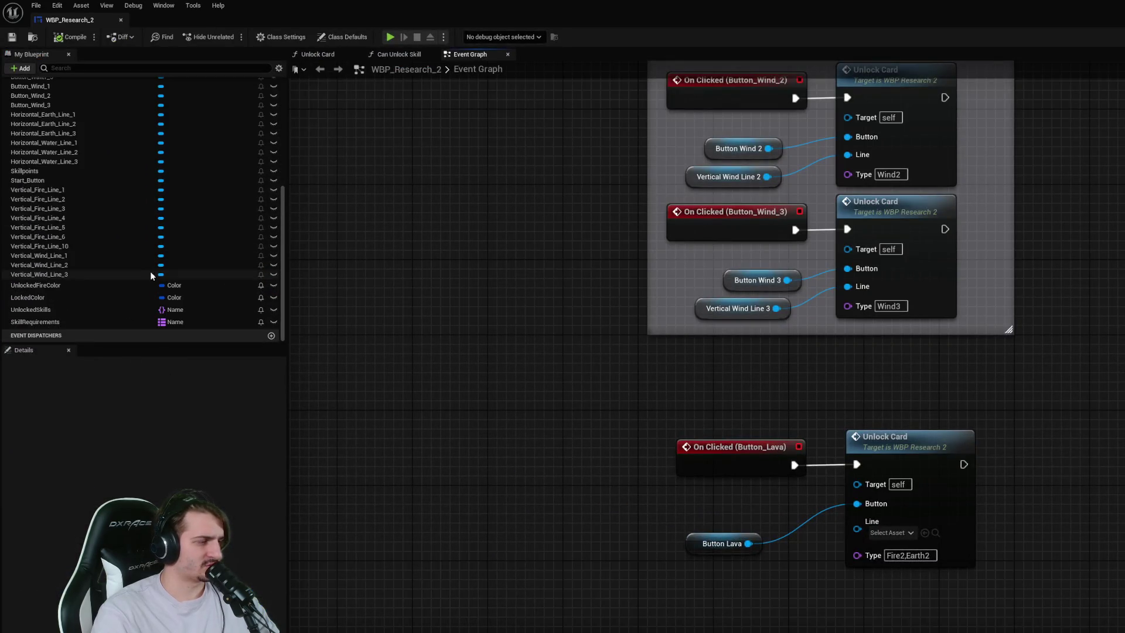
- Check the SkillRequirements defaults, then rearrange CONTAINS, Trim and For Each Loop in Can Unlock Skill
{"action": "left_click", "coordinate": [75, 322]}
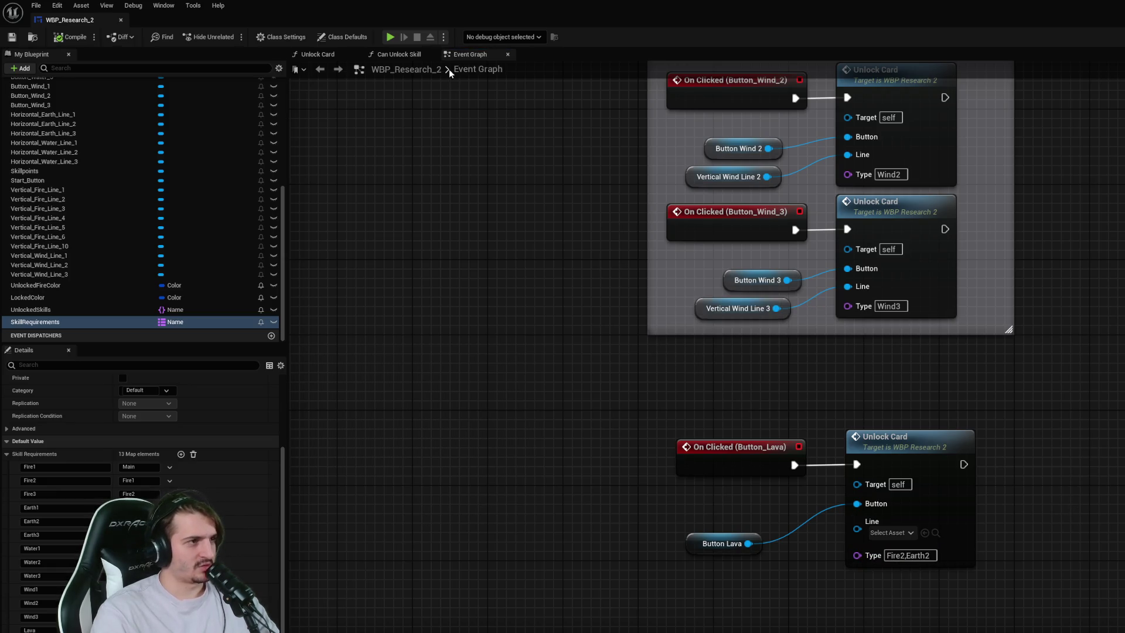
{"action": "left_click", "coordinate": [399, 54]}
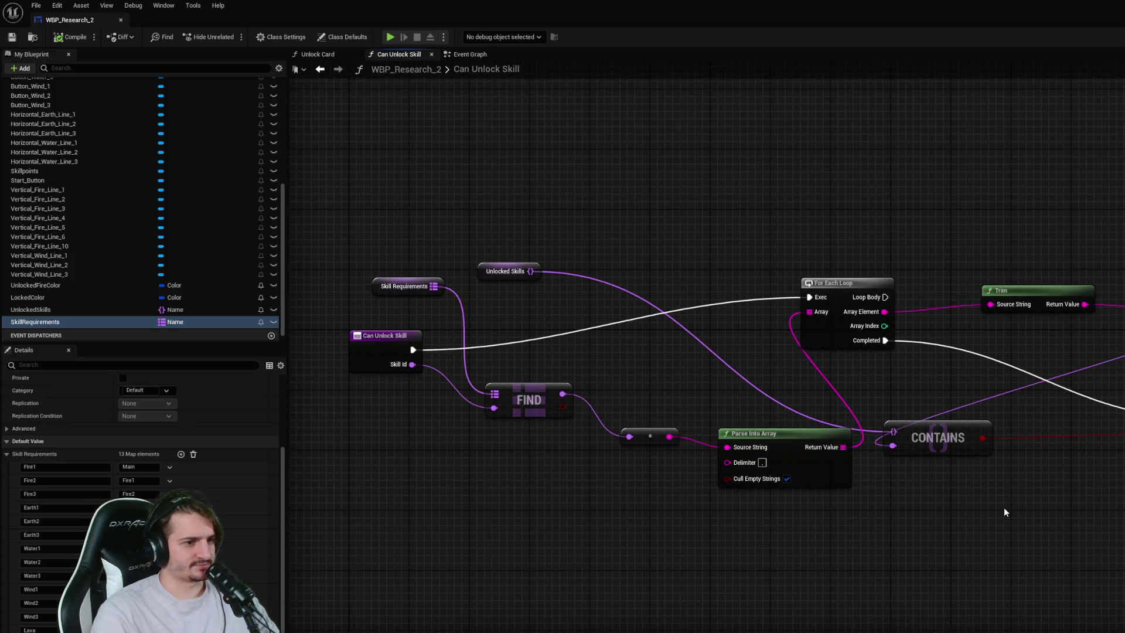
{"action": "left_click_drag", "start_coordinate": [962, 432], "coordinate": [1000, 478]}
{"action": "left_click_drag", "start_coordinate": [995, 298], "coordinate": [936, 276]}
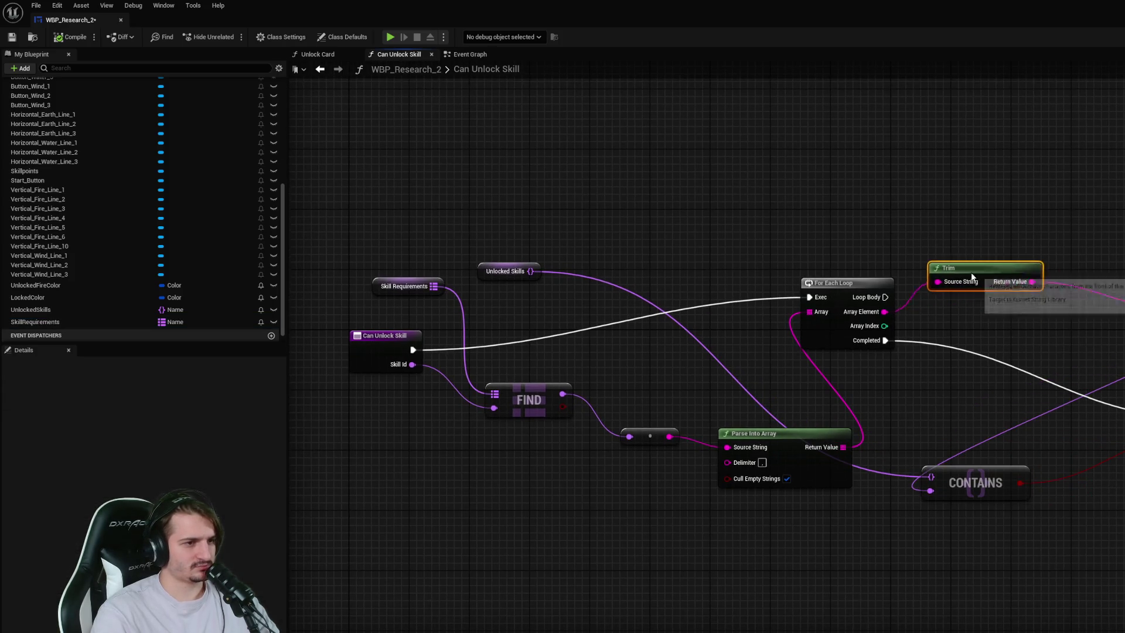
{"action": "left_click_drag", "start_coordinate": [840, 284], "coordinate": [818, 246]}
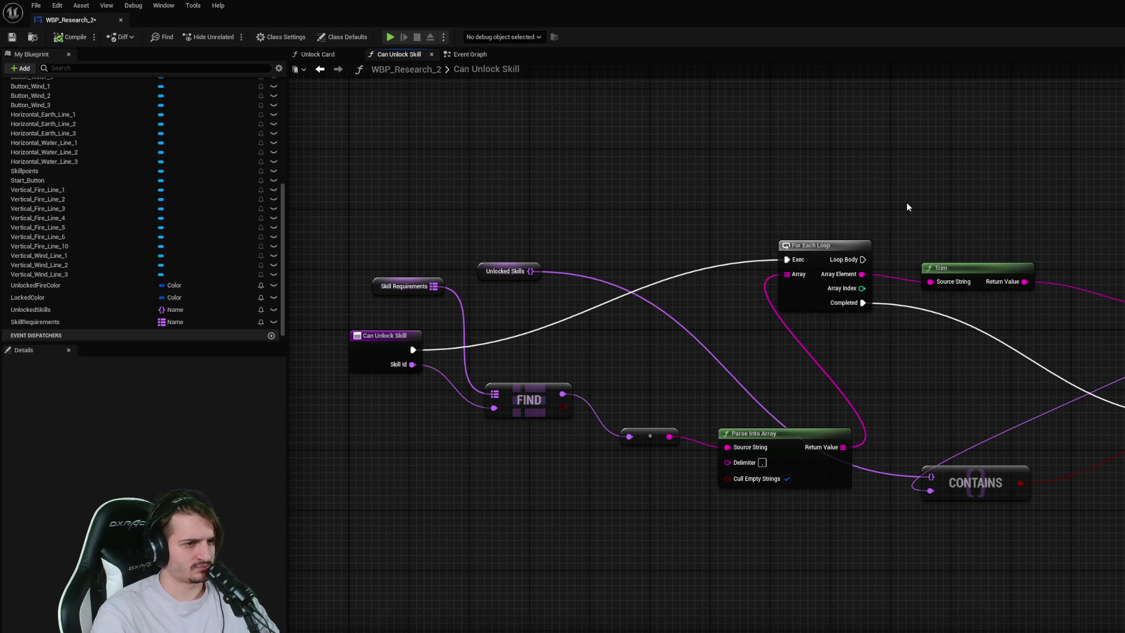
- Add a Print String fed by Trim's Return Value, then start a play-test
{"action": "left_click_drag", "start_coordinate": [1024, 282], "coordinate": [1078, 269]}
{"action": "type", "text": "print string"}
{"action": "key", "text": "Return"}
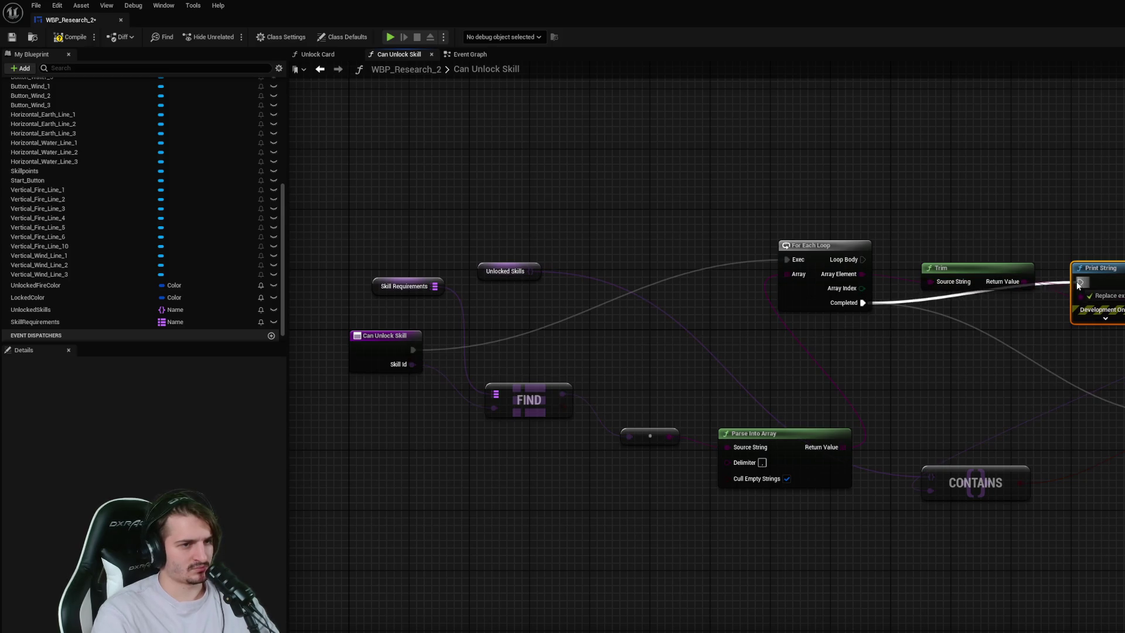
{"action": "mouse_move", "coordinate": [1077, 281]}
{"action": "left_mouse_down"}
{"action": "mouse_move", "coordinate": [1122, 445]}
{"action": "mouse_move", "coordinate": [1111, 354]}
{"action": "left_mouse_up"}
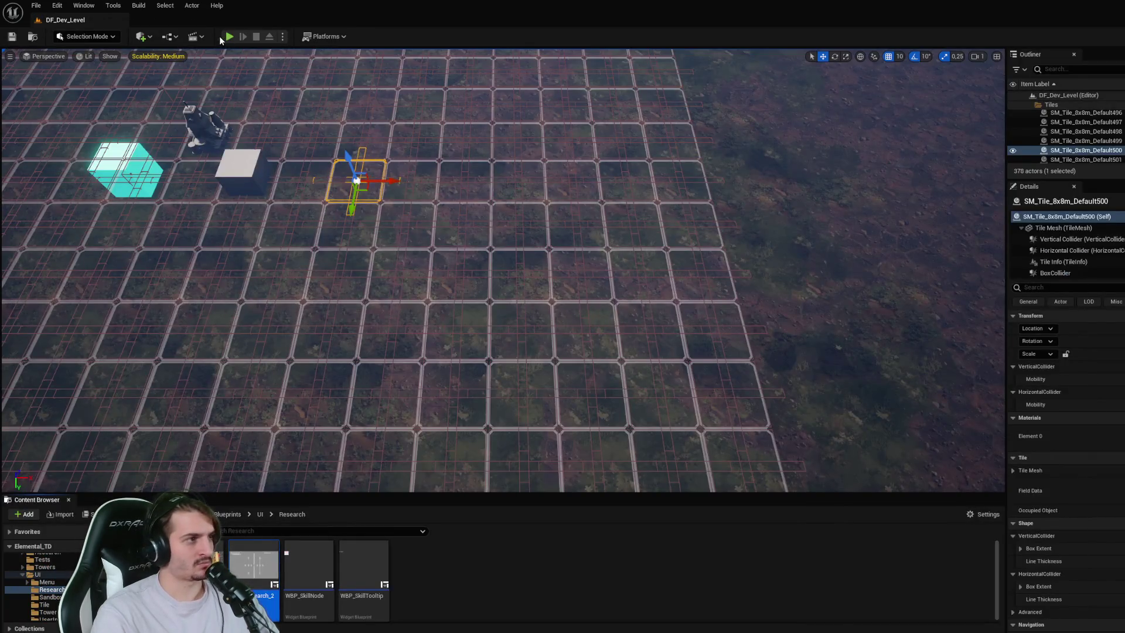
{"action": "left_click", "coordinate": [229, 37]}
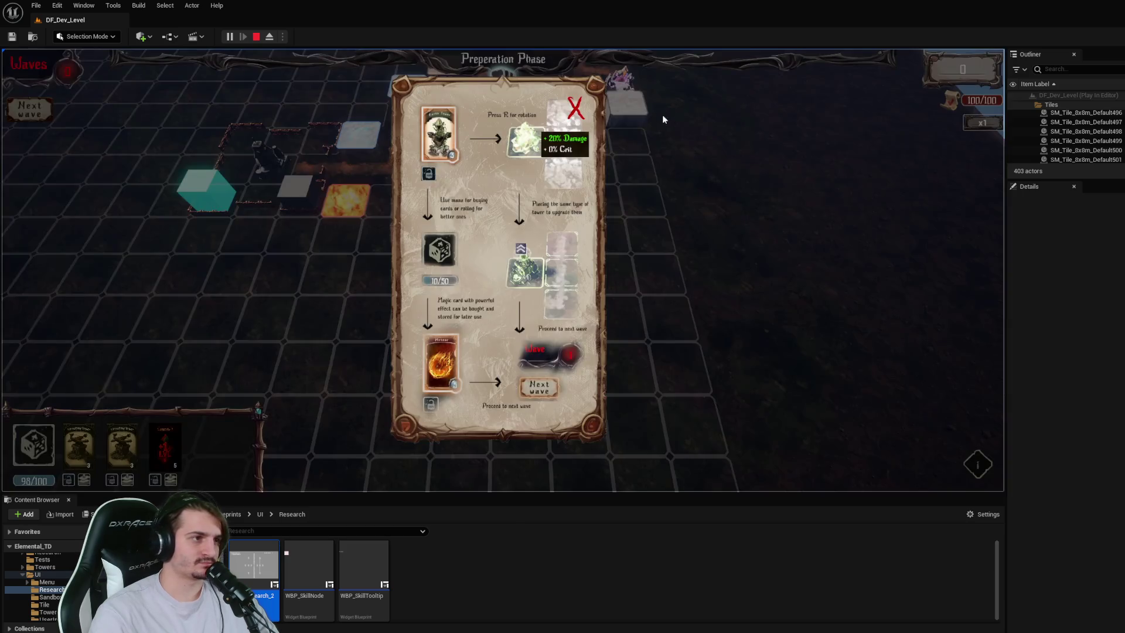
- Open the research tree in play and unlock six cards along the centre column and middle row
{"action": "left_click", "coordinate": [575, 108]}
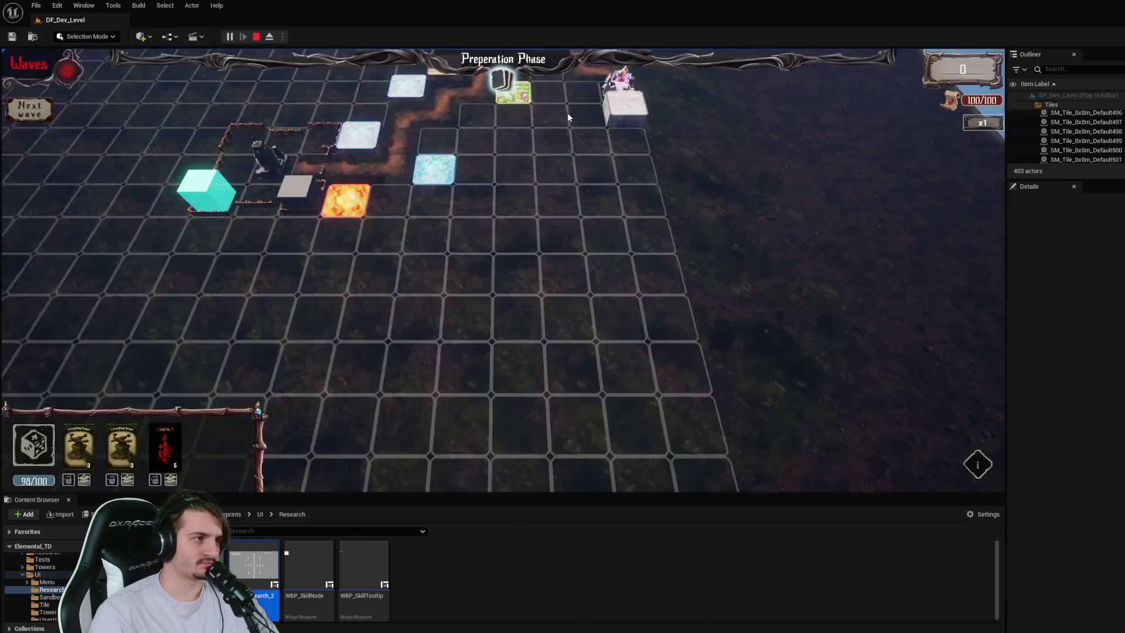
{"action": "key", "text": "r"}
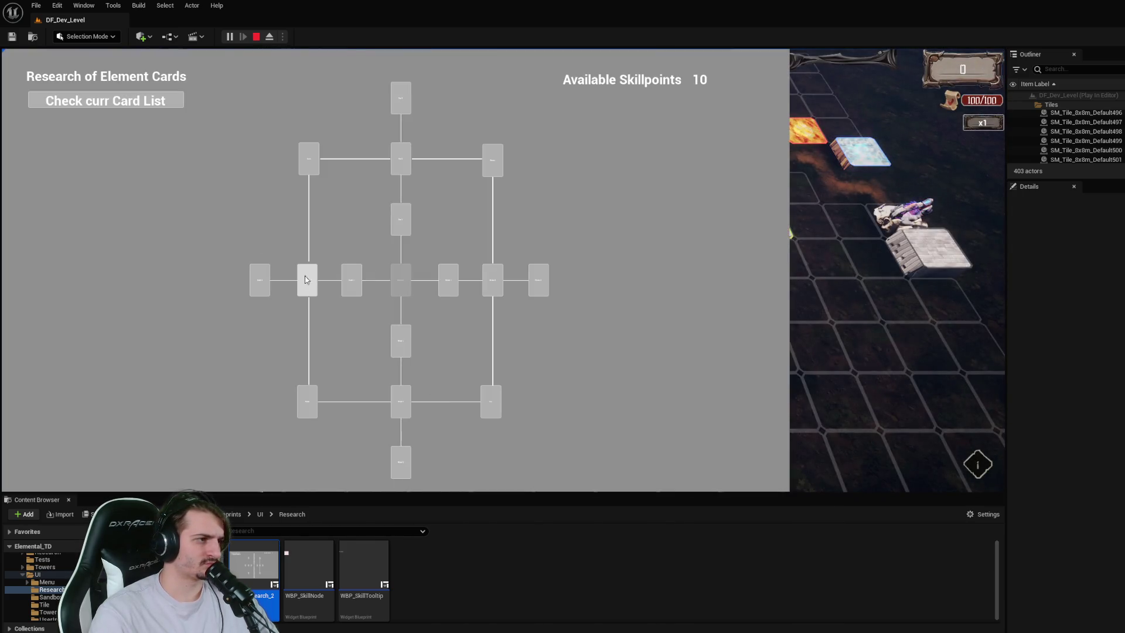
{"action": "left_click", "coordinate": [356, 284]}
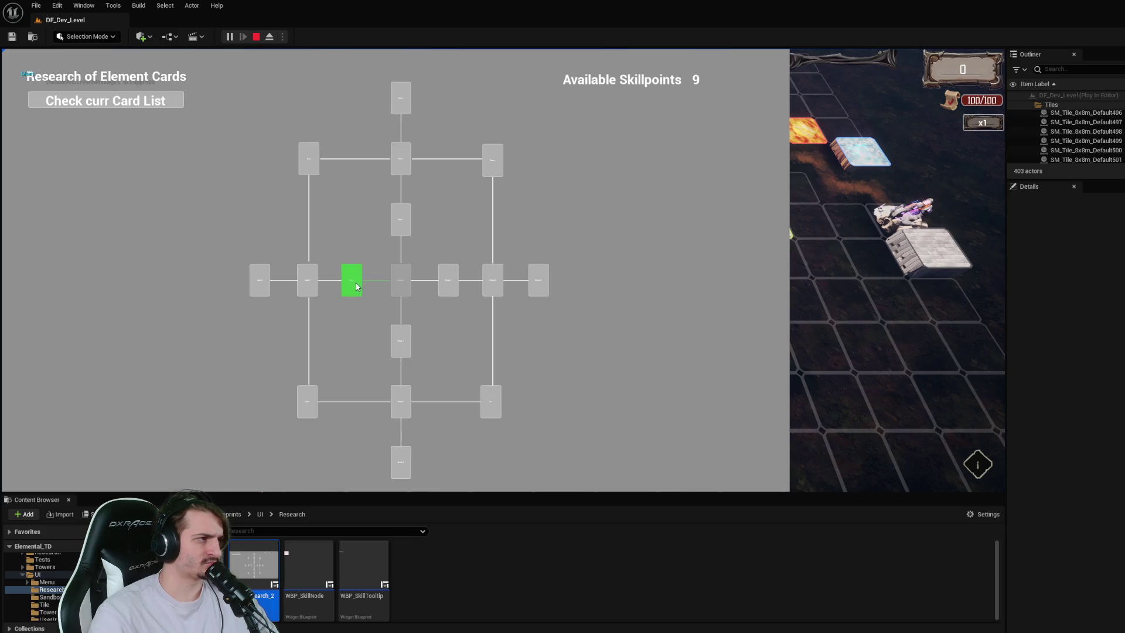
{"action": "left_click", "coordinate": [407, 228]}
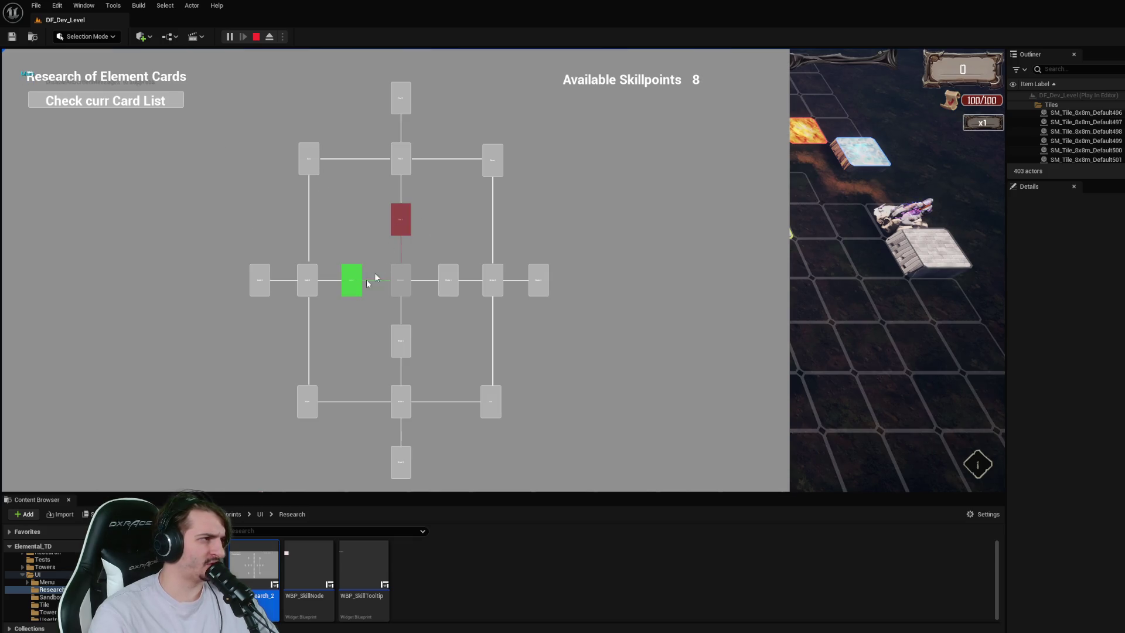
{"action": "left_click", "coordinate": [314, 286]}
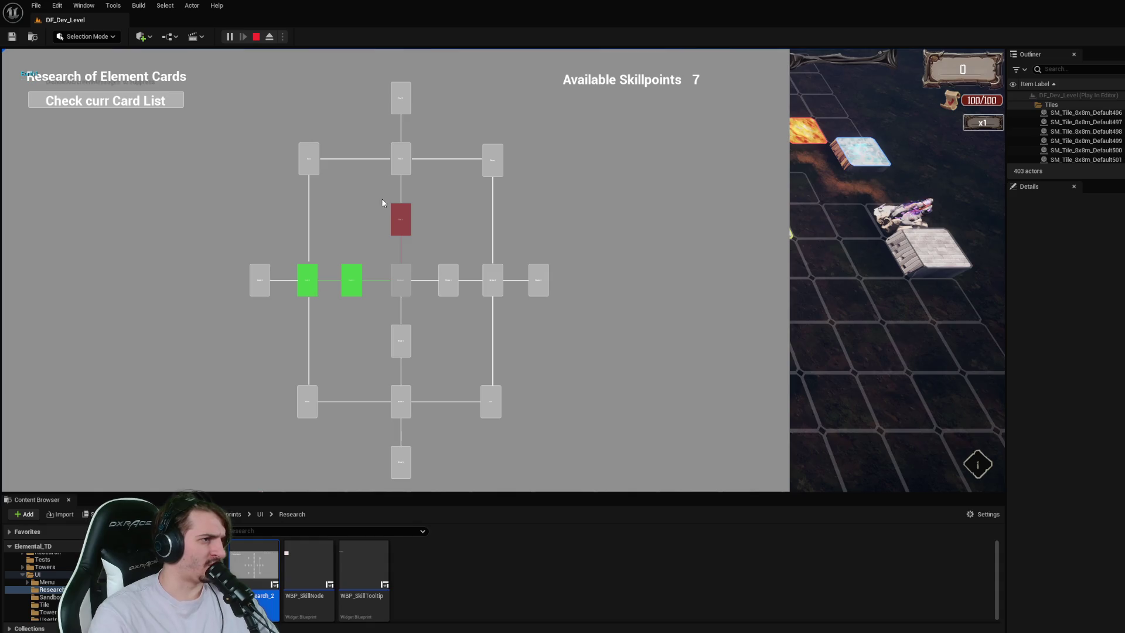
{"action": "left_click", "coordinate": [402, 168]}
{"action": "left_click", "coordinate": [261, 280]}
{"action": "left_click", "coordinate": [401, 104]}
- Repeatedly try to unlock the top-left card while watching the printed requirement messages
{"action": "left_click", "coordinate": [305, 167]}
{"action": "left_click", "coordinate": [304, 167]}
{"action": "left_click", "coordinate": [304, 166]}
{"action": "left_click", "coordinate": [304, 166]}
{"action": "left_click", "coordinate": [304, 166]}
{"action": "left_click", "coordinate": [305, 165]}
{"action": "left_click", "coordinate": [306, 168]}
{"action": "left_click", "coordinate": [305, 168]}
{"action": "left_click", "coordinate": [305, 168]}
{"action": "left_click", "coordinate": [305, 169]}
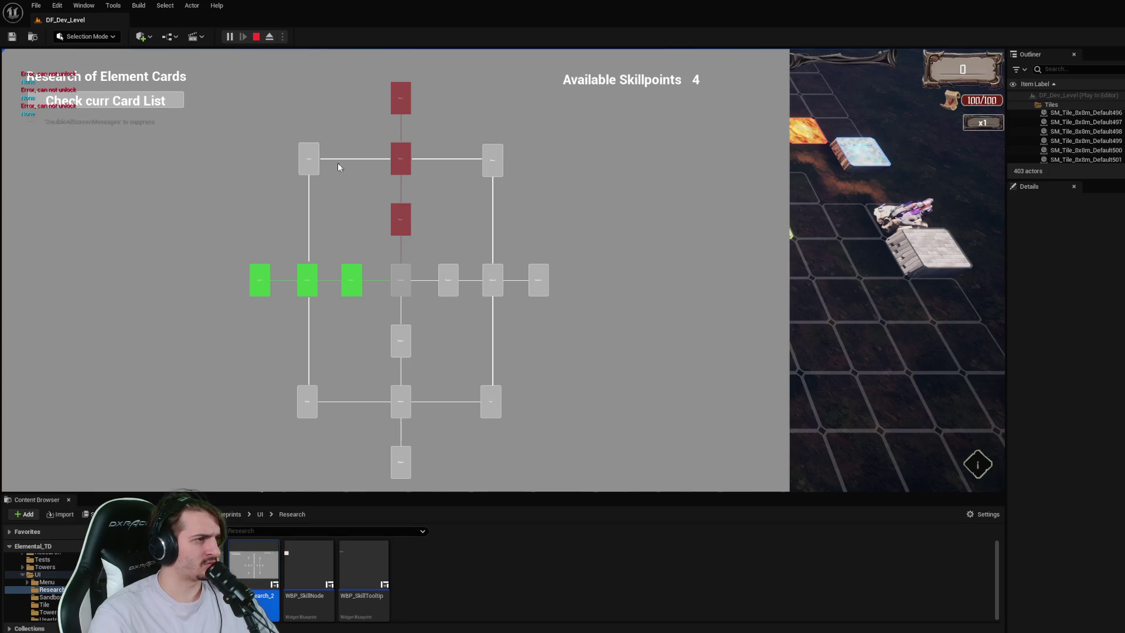
{"action": "left_click", "coordinate": [307, 160]}
{"action": "left_click", "coordinate": [307, 159]}
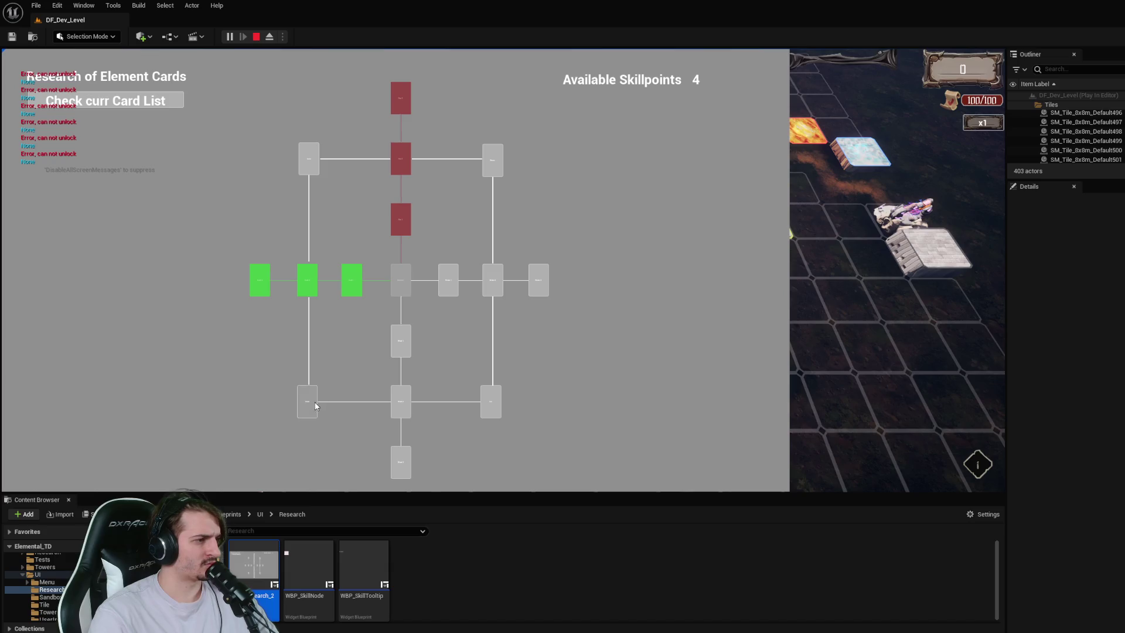
- Unlock the lower-left and lower-middle cards, leaving 2 skillpoints, then stop the play session
{"action": "left_click", "coordinate": [402, 346]}
{"action": "left_click", "coordinate": [403, 396]}
{"action": "left_click", "coordinate": [256, 36]}
{"action": "scroll", "coordinate": [150, 290], "scroll_direction": "down", "scroll_amount": 1}
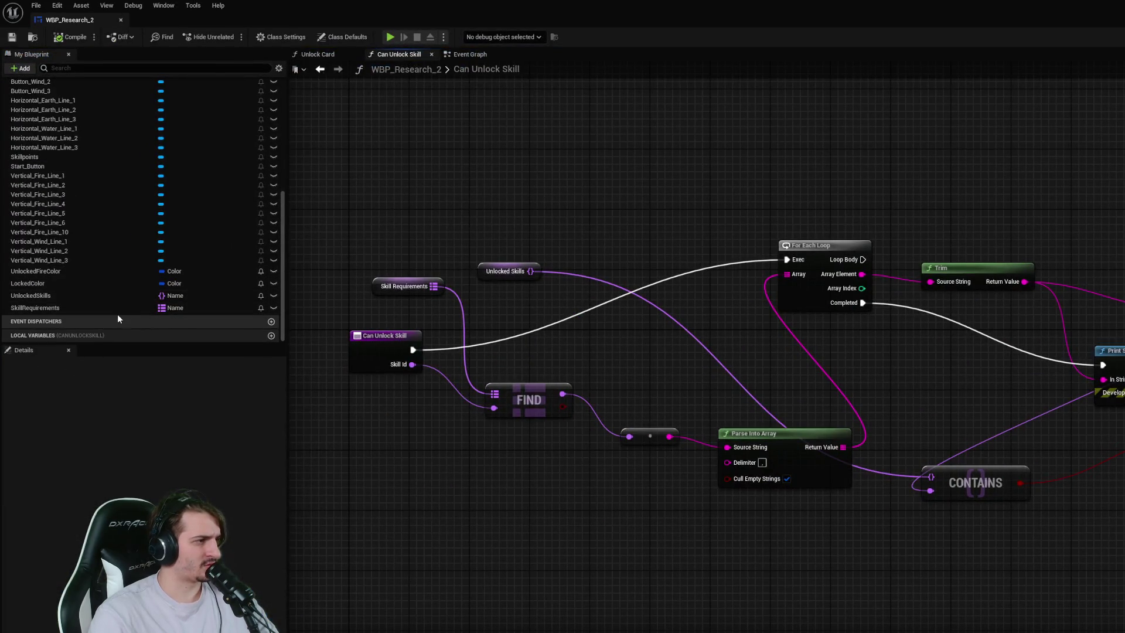
- Review the SkillRequirements defaults and Earth cards events, then wire Parse Into Array toward Print String in Can Unlock Skill
{"action": "left_click", "coordinate": [82, 307]}
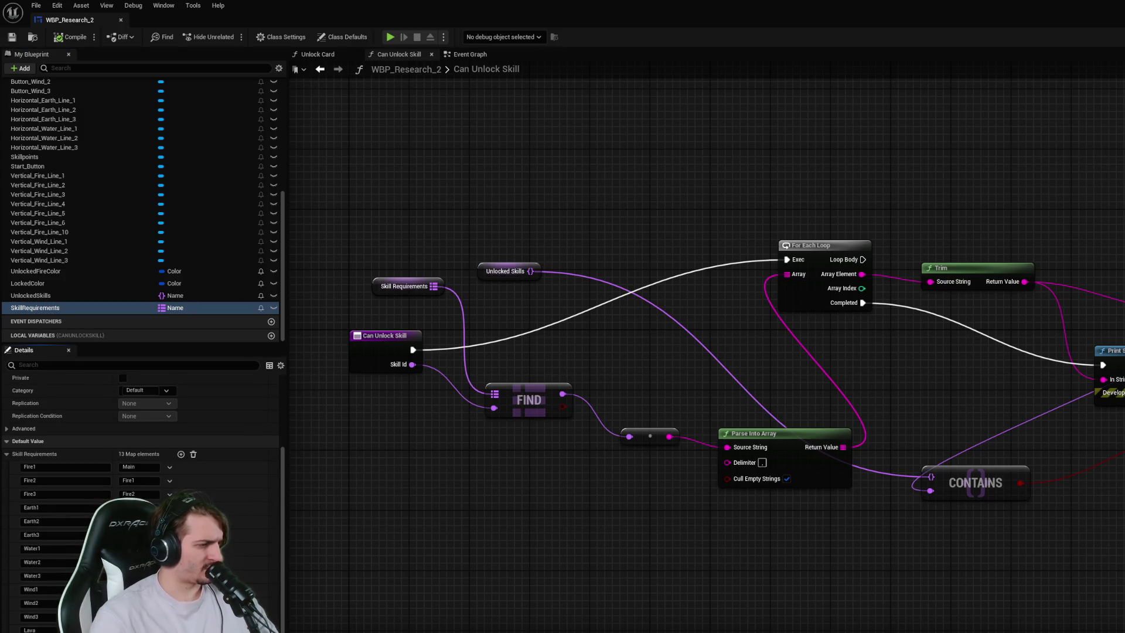
{"action": "left_click", "coordinate": [576, 537]}
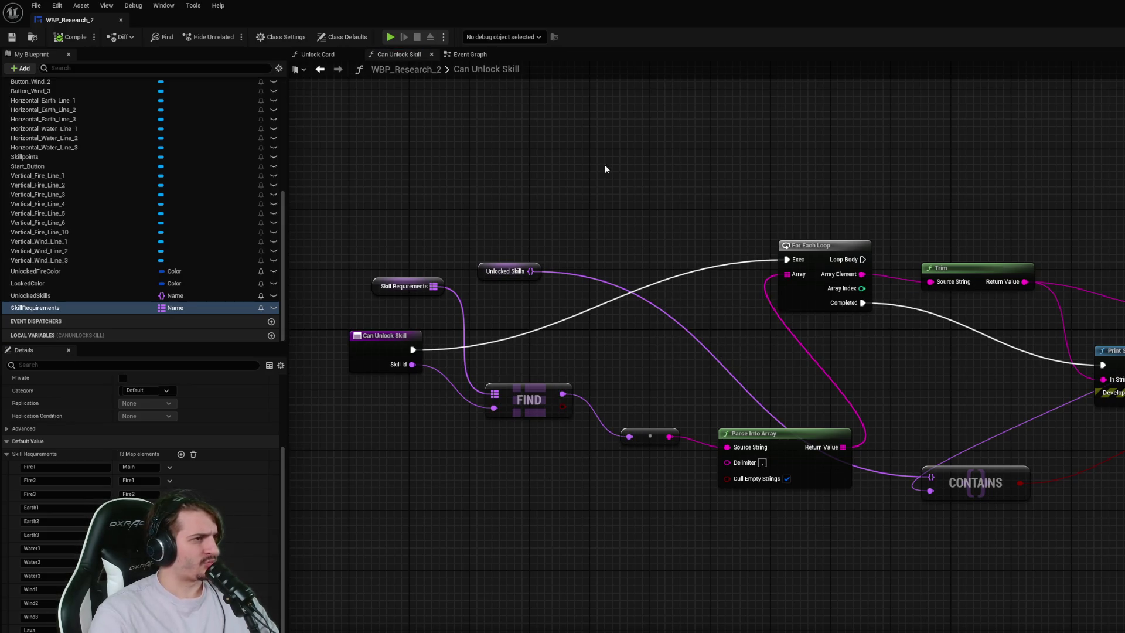
{"action": "left_click", "coordinate": [470, 54]}
{"action": "scroll", "coordinate": [673, 448], "scroll_direction": "down", "scroll_amount": 5}
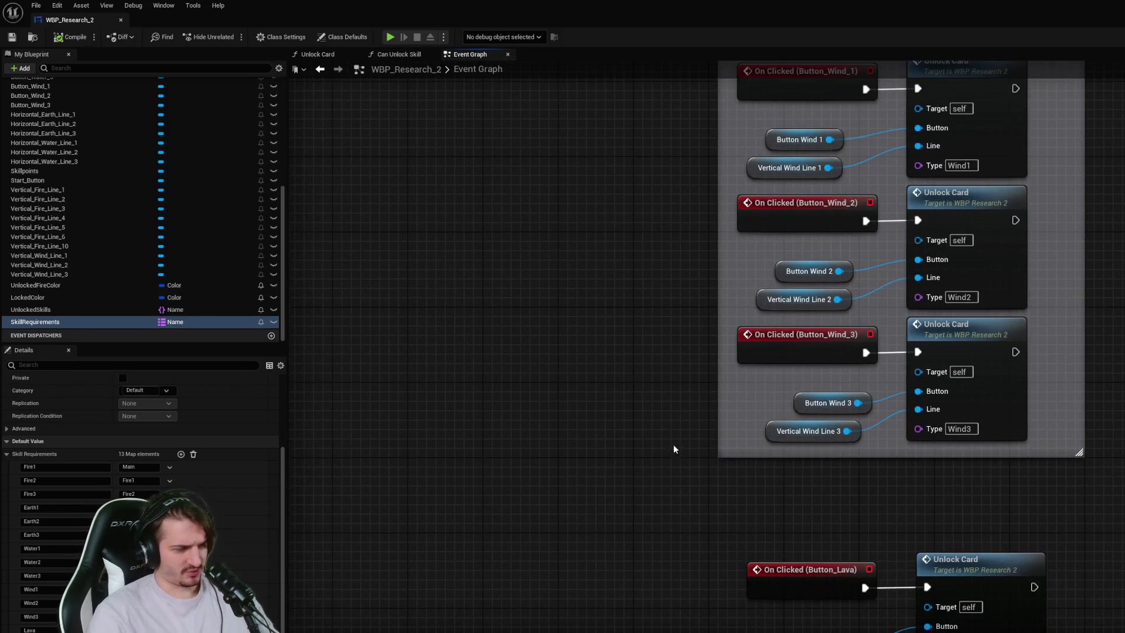
{"action": "mouse_move", "coordinate": [774, 325]}
{"action": "left_mouse_down"}
{"action": "mouse_move", "coordinate": [699, 466]}
{"action": "mouse_move", "coordinate": [762, 528]}
{"action": "mouse_move", "coordinate": [829, 432]}
{"action": "mouse_move", "coordinate": [914, 377]}
{"action": "mouse_move", "coordinate": [910, 345]}
{"action": "left_mouse_up"}
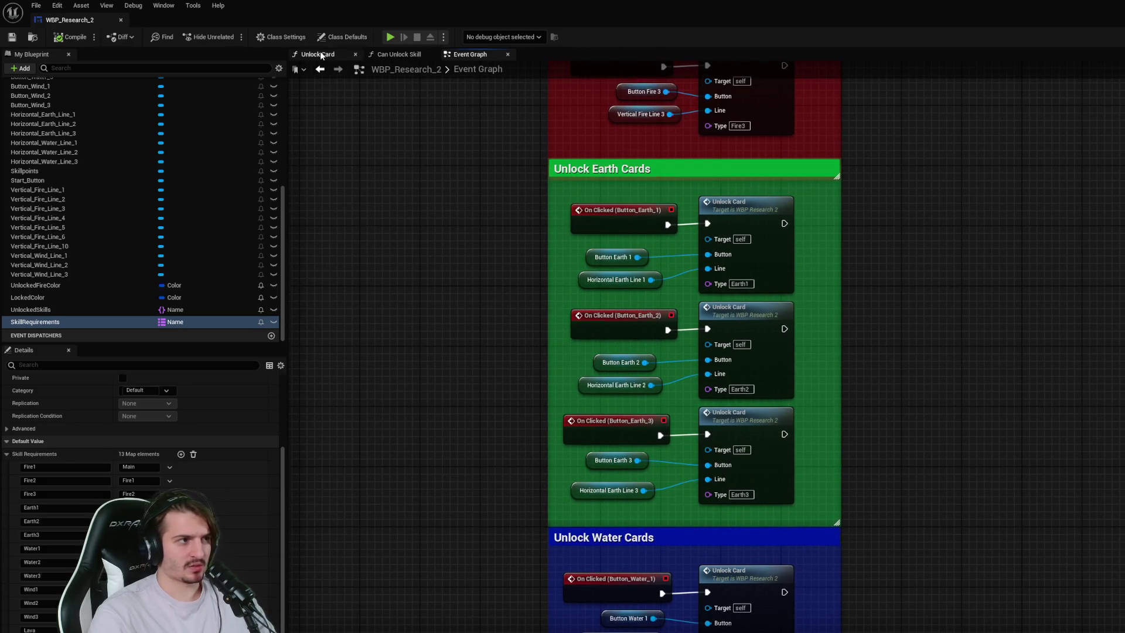
{"action": "left_click", "coordinate": [386, 54]}
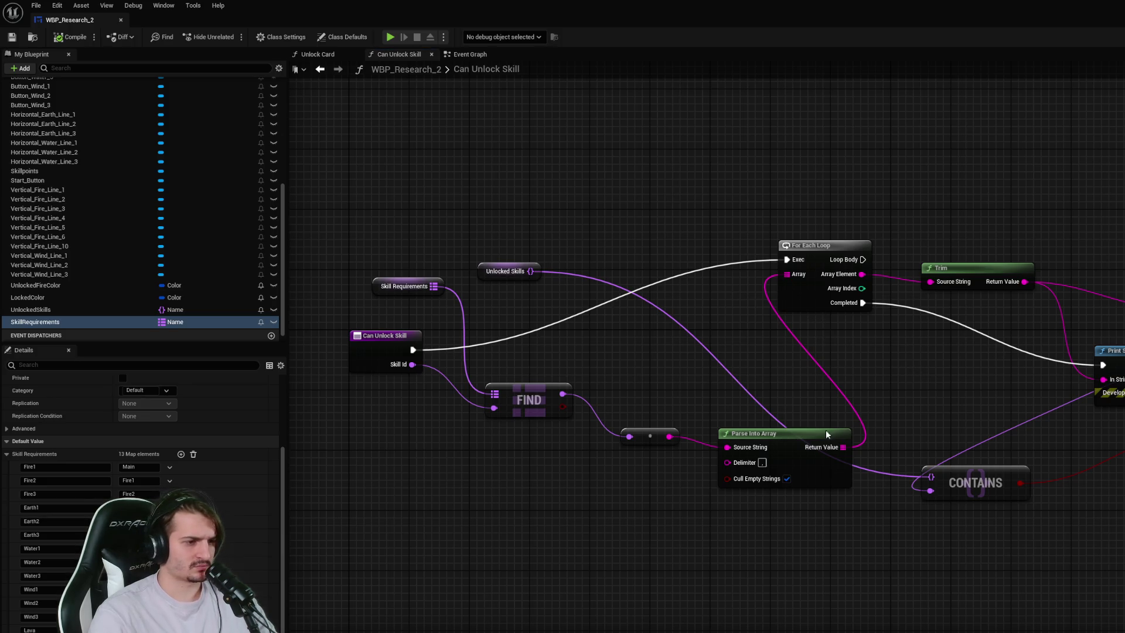
{"action": "mouse_move", "coordinate": [843, 447]}
{"action": "left_mouse_down"}
{"action": "mouse_move", "coordinate": [1090, 382]}
{"action": "mouse_move", "coordinate": [1077, 385]}
{"action": "mouse_move", "coordinate": [1051, 358]}
{"action": "left_mouse_up"}
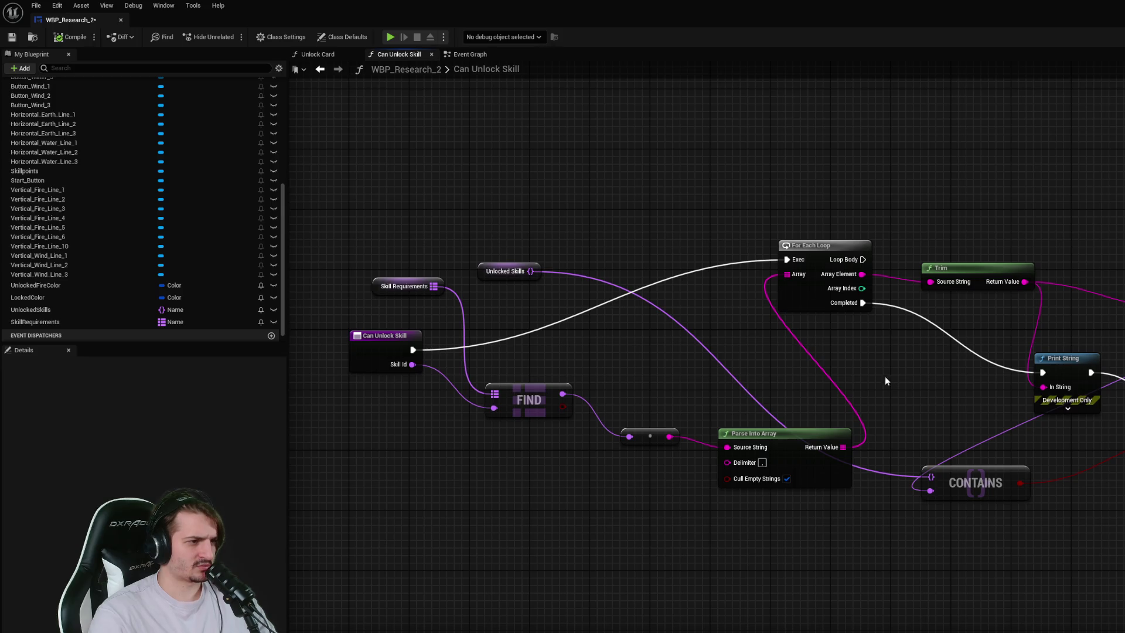
- Add a duplicate Print String before For Each Loop that prints the found requirement string
{"action": "left_click", "coordinate": [1075, 393]}
{"action": "key", "text": "ctrl+c"}
{"action": "key", "text": "ctrl+v"}
{"action": "mouse_move", "coordinate": [414, 349]}
{"action": "left_mouse_down"}
{"action": "mouse_move", "coordinate": [434, 358]}
{"action": "mouse_move", "coordinate": [613, 318]}
{"action": "left_mouse_up"}
{"action": "left_click_drag", "start_coordinate": [681, 312], "coordinate": [787, 260]}
{"action": "left_click_drag", "start_coordinate": [635, 298], "coordinate": [688, 238]}
{"action": "left_click", "coordinate": [664, 187]}
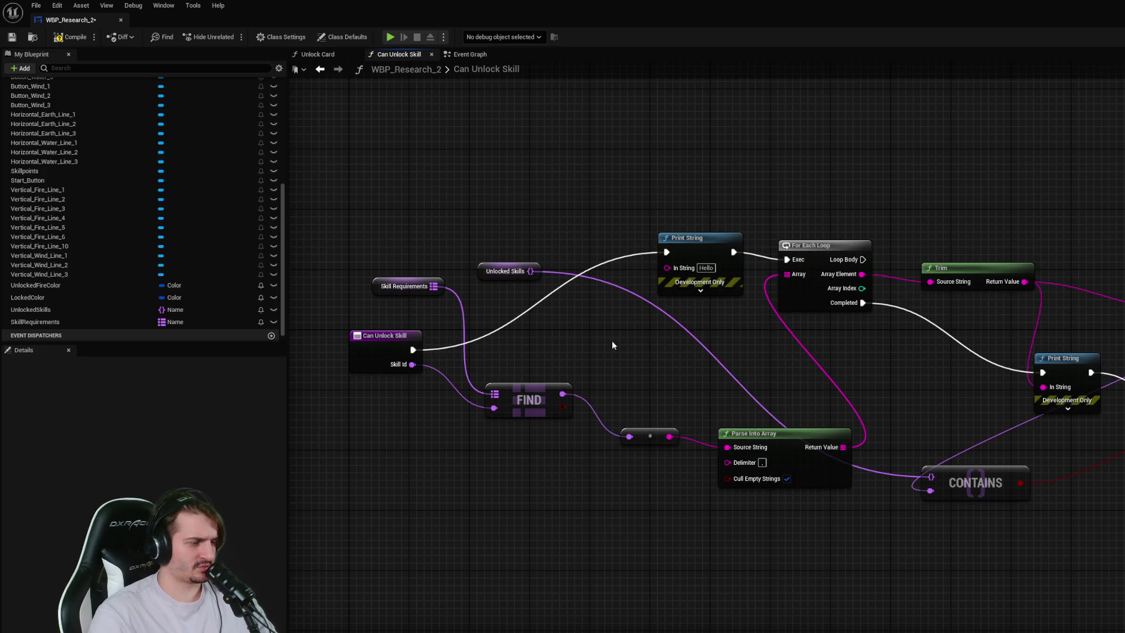
{"action": "left_click_drag", "start_coordinate": [670, 437], "coordinate": [671, 271]}
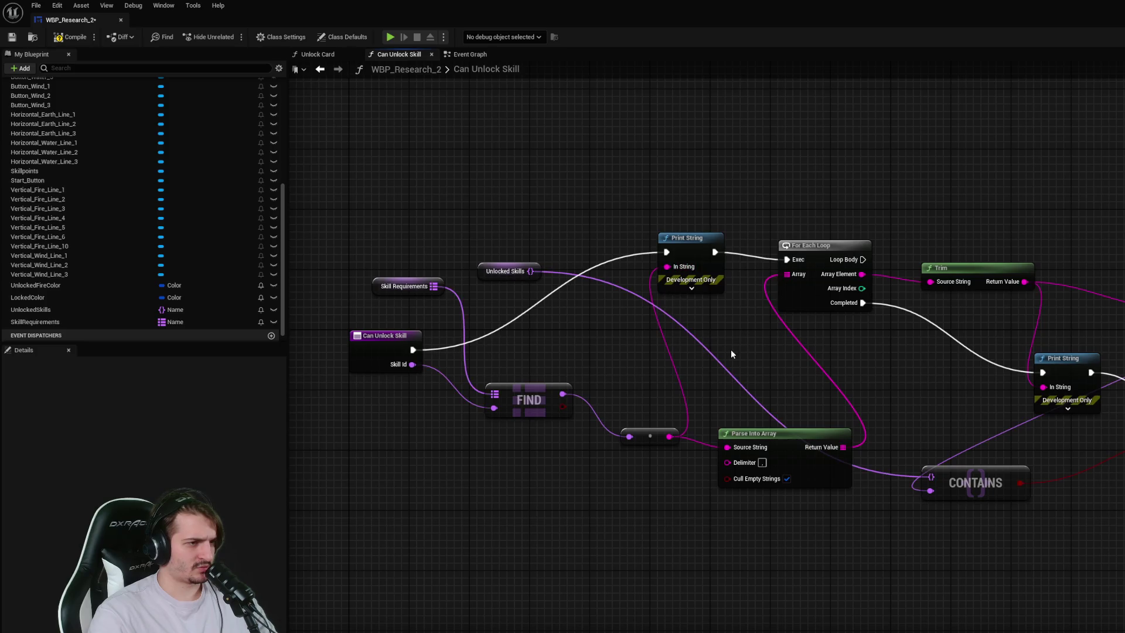
- Add a second Print String on the Loop Body printing each Array Element, and compile
{"action": "left_click", "coordinate": [686, 238]}
{"action": "key", "text": "ctrl+c"}
{"action": "key", "text": "ctrl+v"}
{"action": "left_click_drag", "start_coordinate": [756, 306], "coordinate": [903, 312]}
{"action": "mouse_move", "coordinate": [862, 274]}
{"action": "left_mouse_down"}
{"action": "mouse_move", "coordinate": [905, 346]}
{"action": "mouse_move", "coordinate": [940, 329]}
{"action": "mouse_move", "coordinate": [900, 327]}
{"action": "left_mouse_up"}
{"action": "left_click", "coordinate": [1000, 202]}
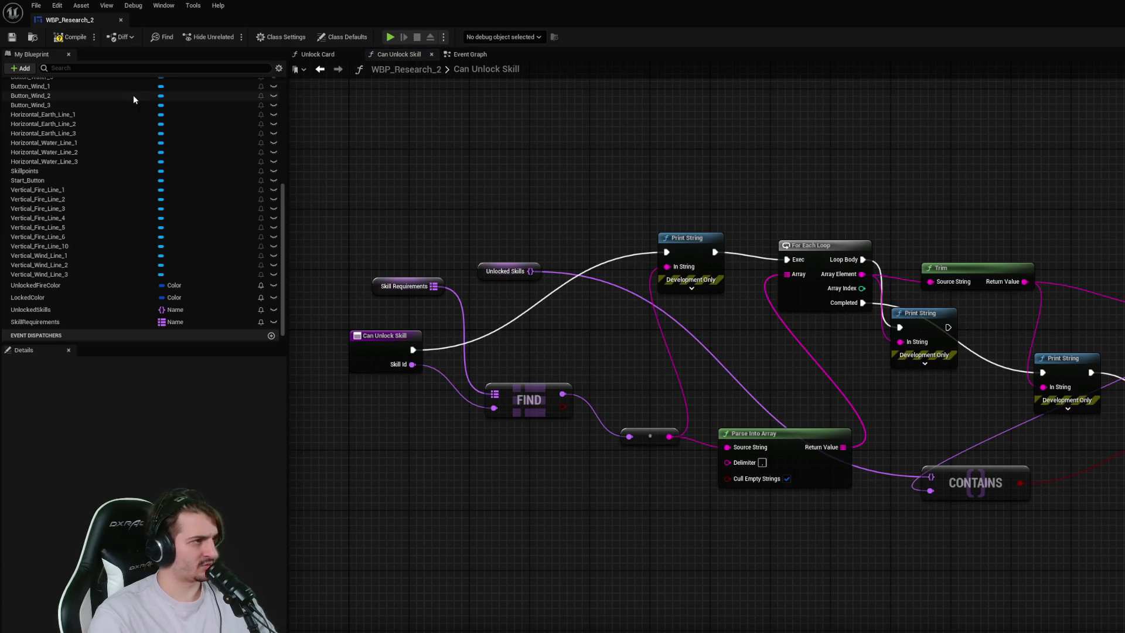
{"action": "left_click", "coordinate": [68, 39]}
- Set the first debug Print String's text colour to red-orange and the second's to green
{"action": "left_click", "coordinate": [692, 288]}
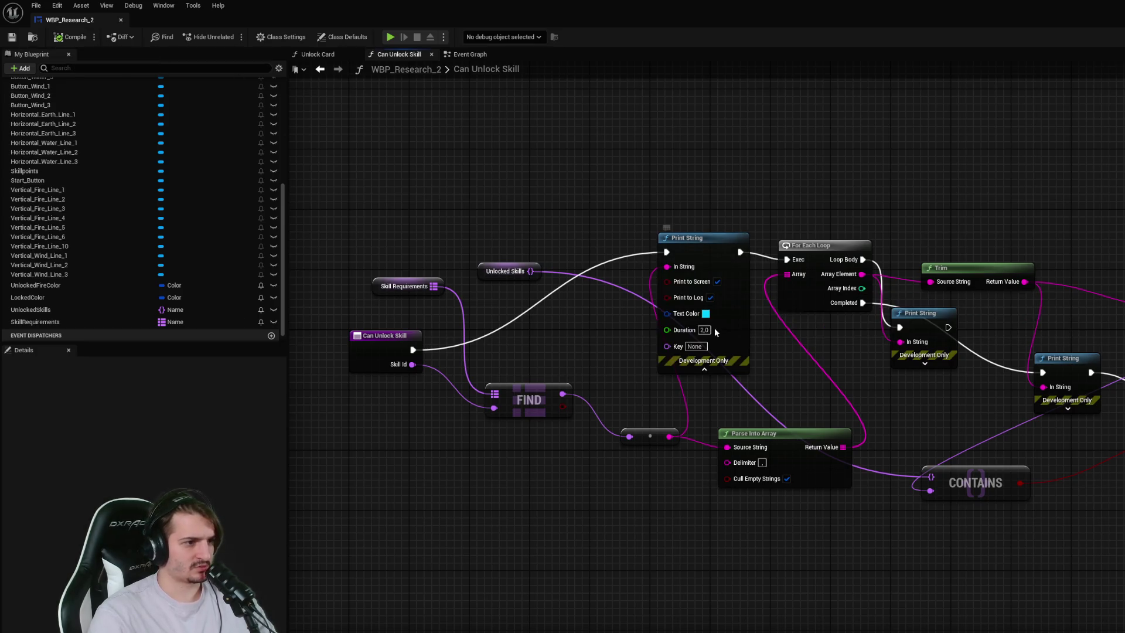
{"action": "left_click", "coordinate": [707, 313]}
{"action": "left_click", "coordinate": [809, 405]}
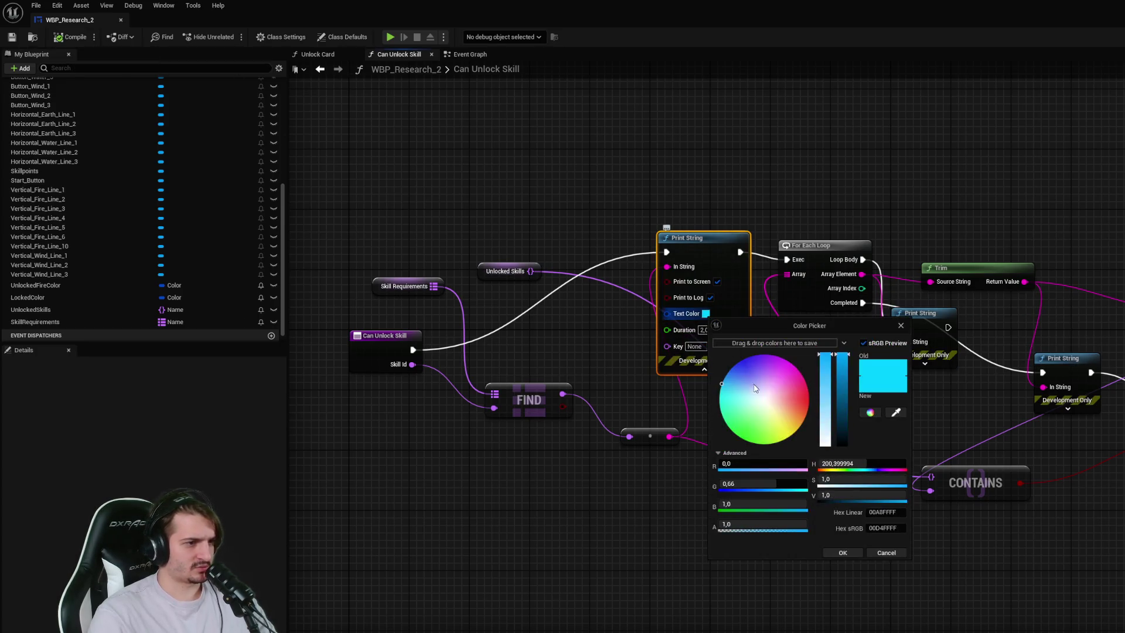
{"action": "left_click", "coordinate": [846, 551]}
{"action": "left_click", "coordinate": [918, 367]}
{"action": "left_click", "coordinate": [925, 364]}
{"action": "left_click", "coordinate": [939, 389]}
{"action": "left_click", "coordinate": [977, 510]}
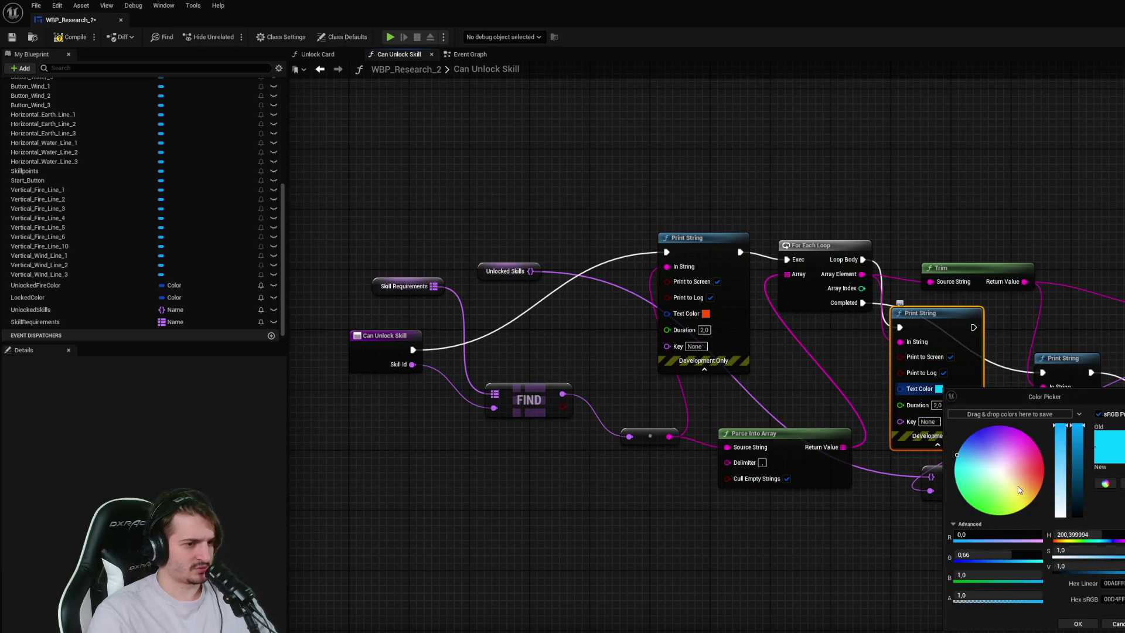
{"action": "left_click", "coordinate": [1078, 625]}
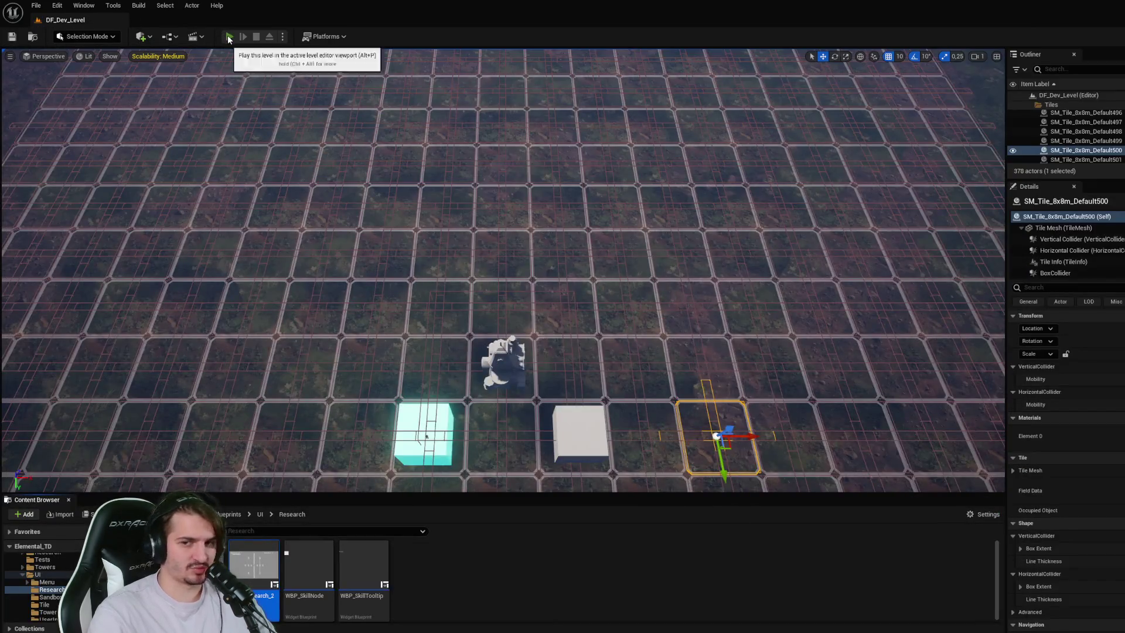
{"action": "left_click", "coordinate": [230, 36]}
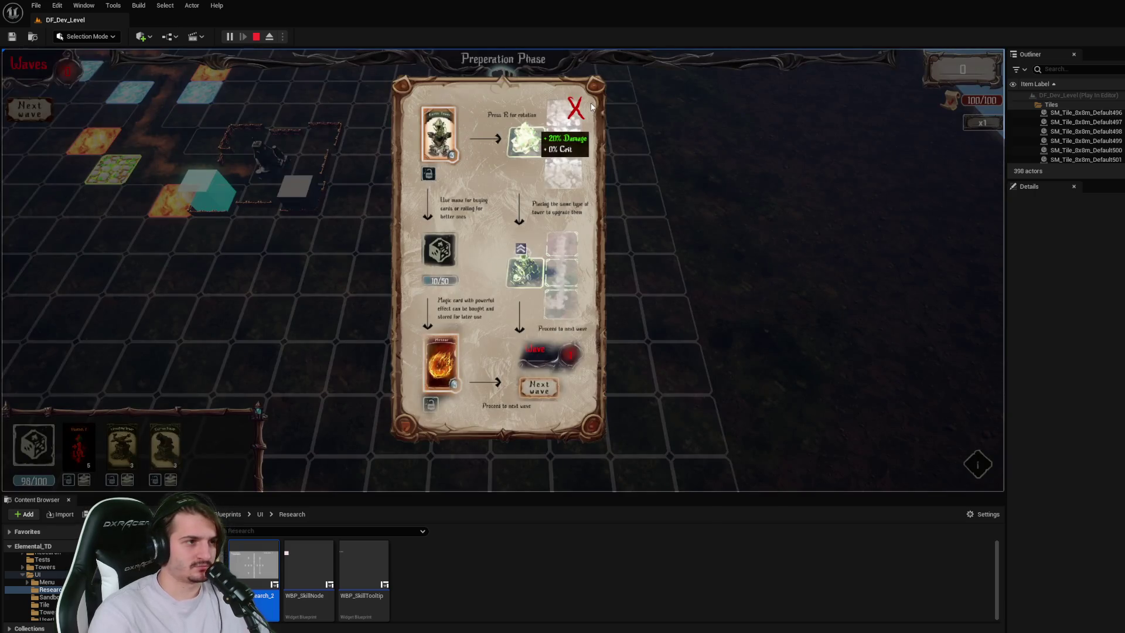
{"action": "left_click", "coordinate": [576, 108]}
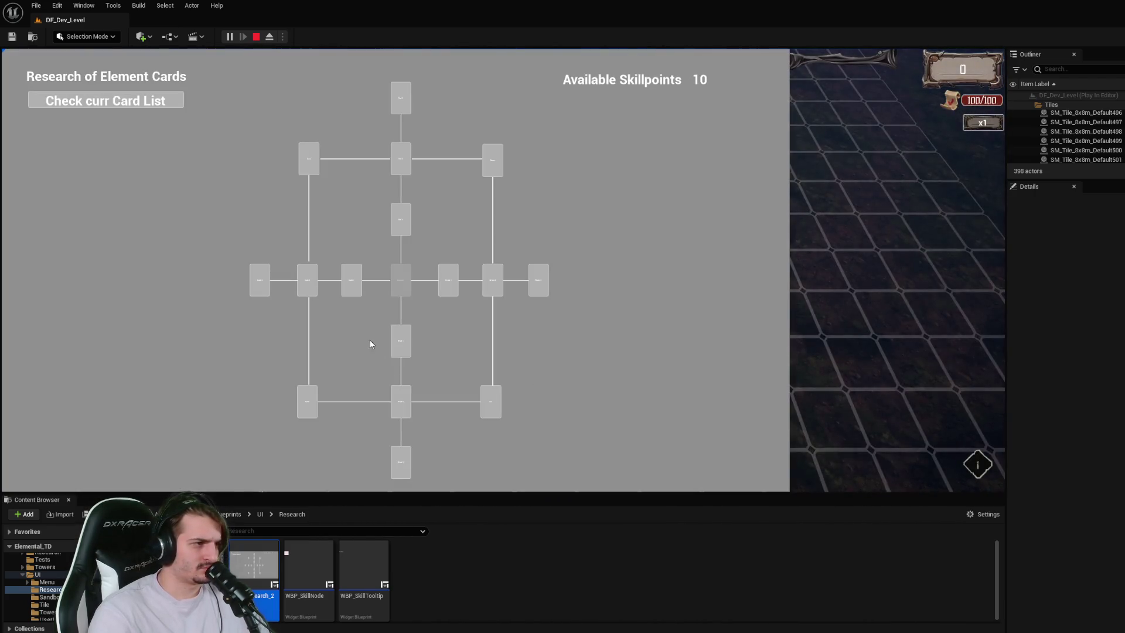
{"action": "left_click", "coordinate": [261, 288]}
{"action": "left_click", "coordinate": [261, 293]}
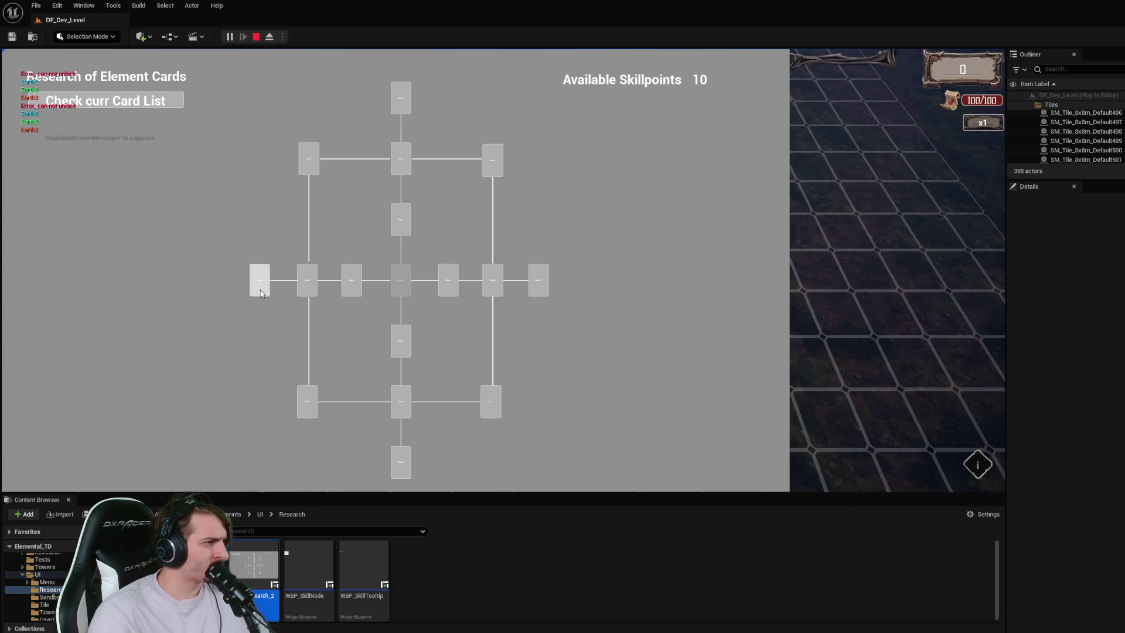
{"action": "left_click", "coordinate": [261, 294]}
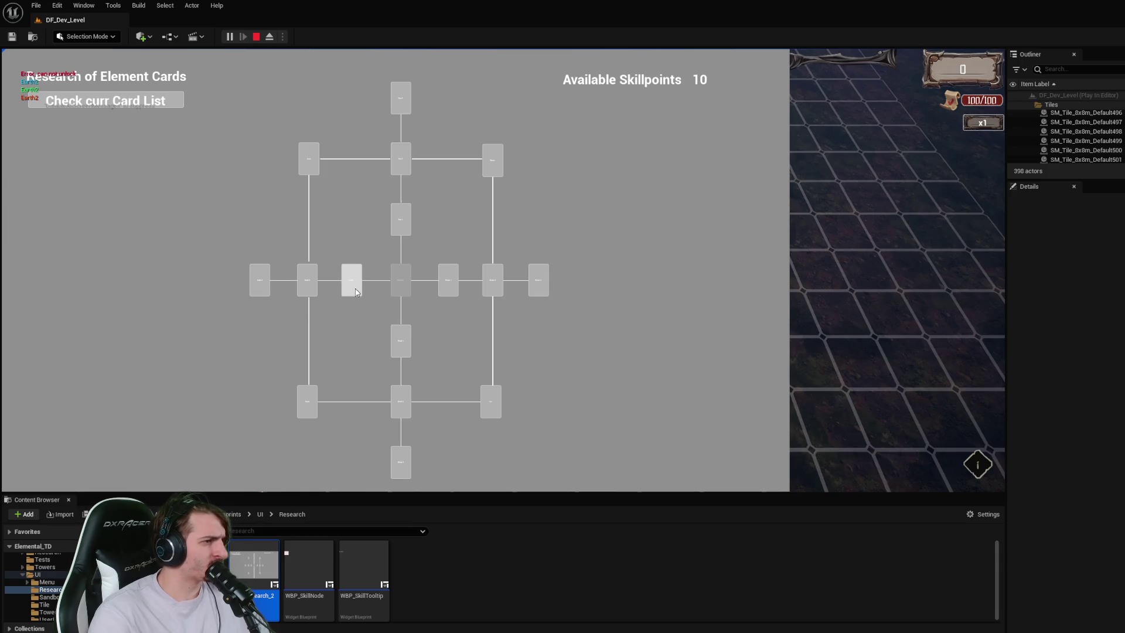
{"action": "left_click", "coordinate": [311, 157]}
{"action": "left_click", "coordinate": [255, 37]}
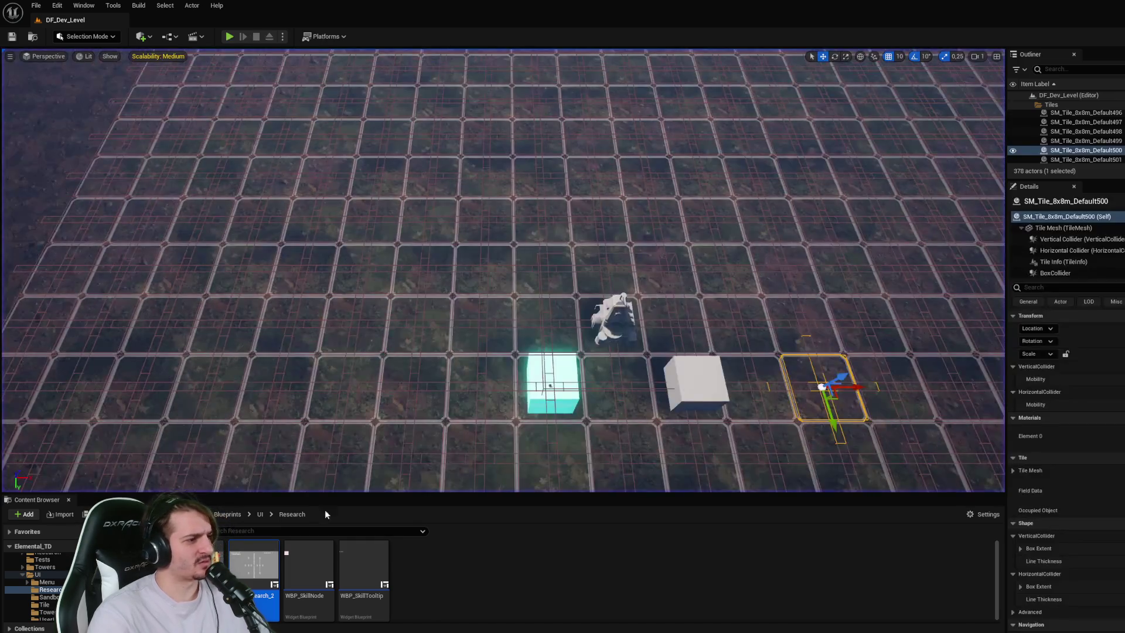
- Reopen WBP_Research_2 and check the SkillRequirements map's default values
{"action": "double_click", "coordinate": [258, 580]}
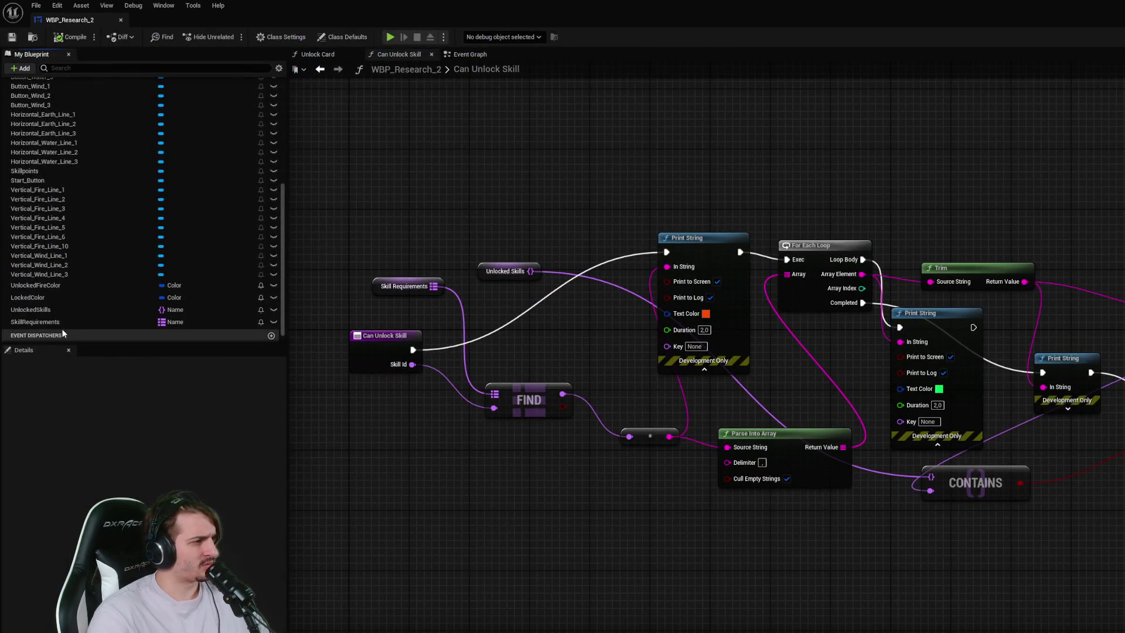
{"action": "left_click", "coordinate": [35, 321]}
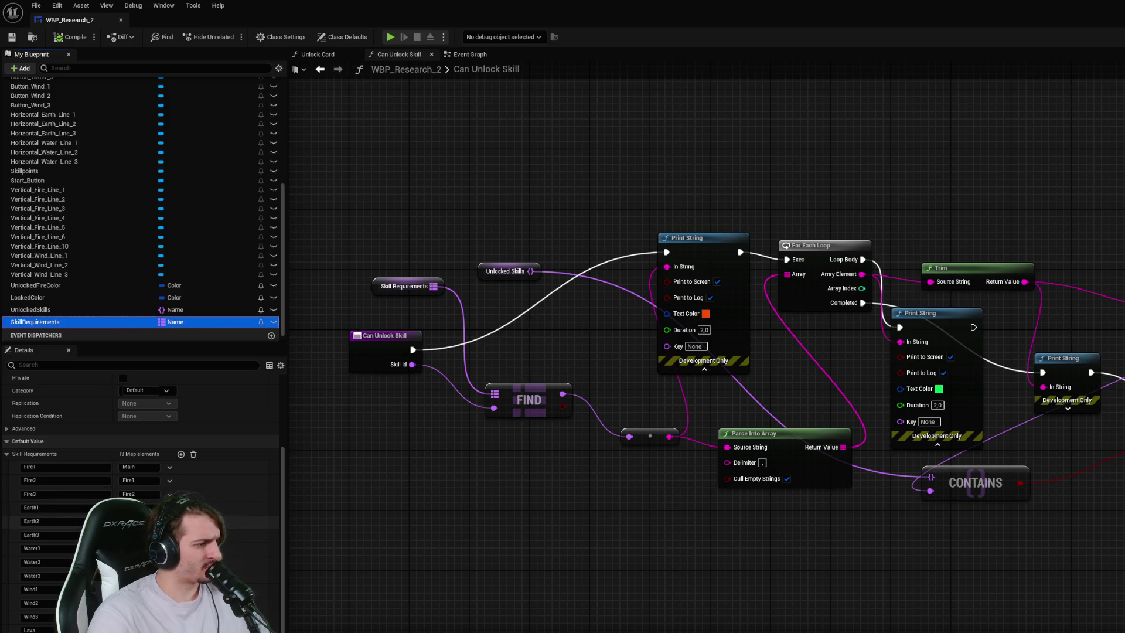
{"action": "key", "text": "ctrl+shift+d"}
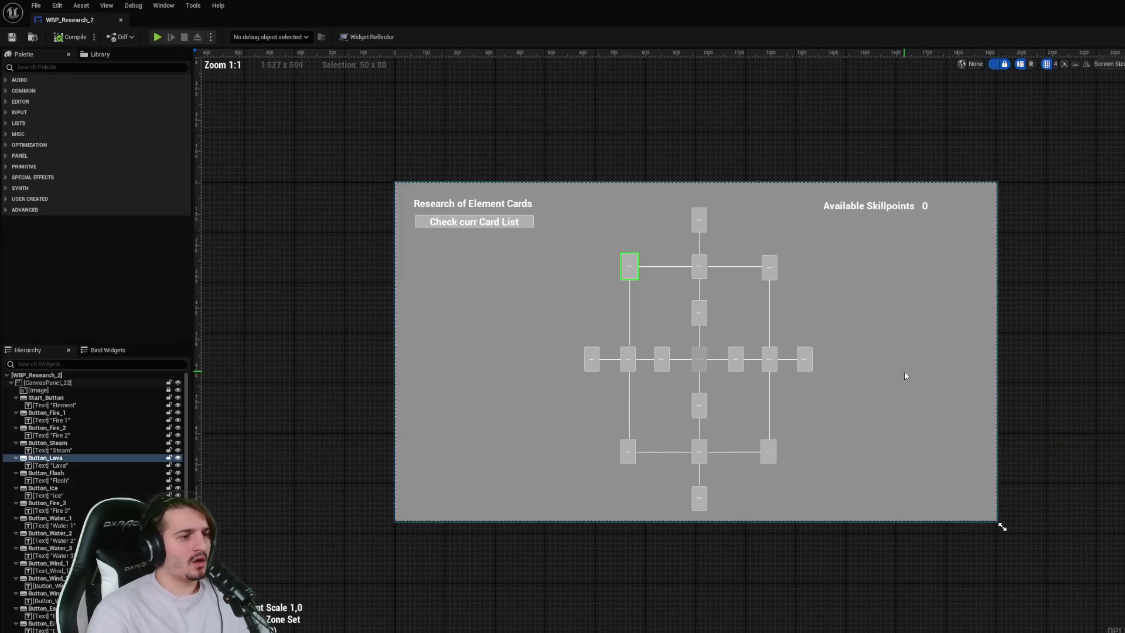
{"action": "key", "text": "ctrl+shift+g"}
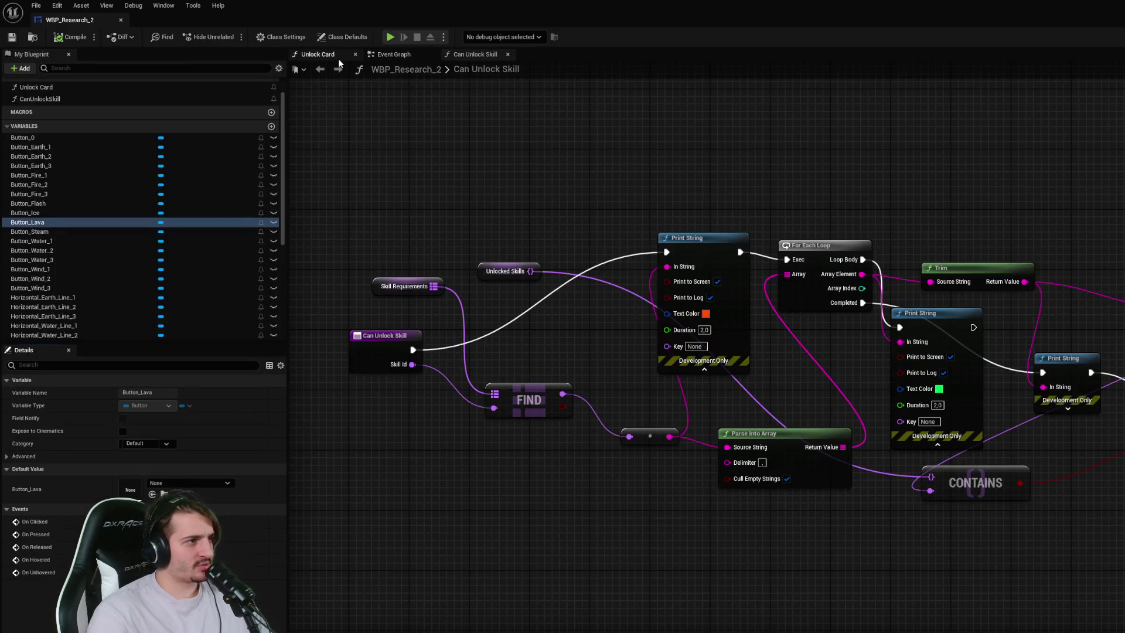
- In the Event Graph, change the Lava Unlock Card type from 'Fire2,Earth2' to 'Lava'
{"action": "left_click", "coordinate": [394, 54]}
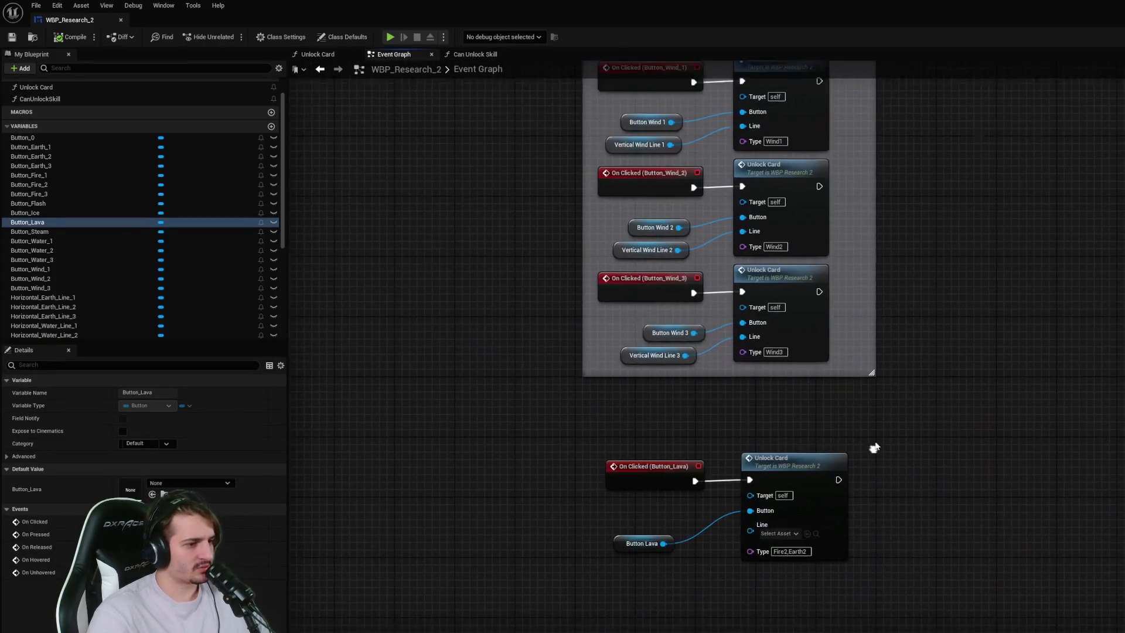
{"action": "left_click", "coordinate": [810, 408]}
{"action": "type", "text": "Lava"}
{"action": "key", "text": "Return"}
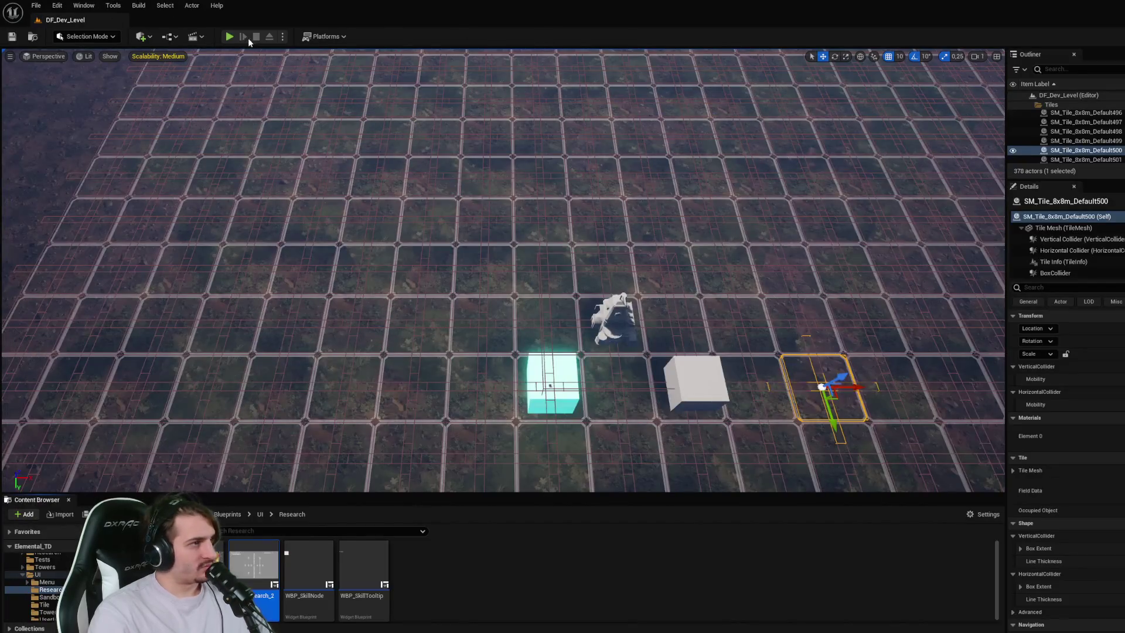
- Start a new play session, open the research tree, and unlock cards left of and above centre (10→8 skillpoints)
{"action": "left_click", "coordinate": [248, 37]}
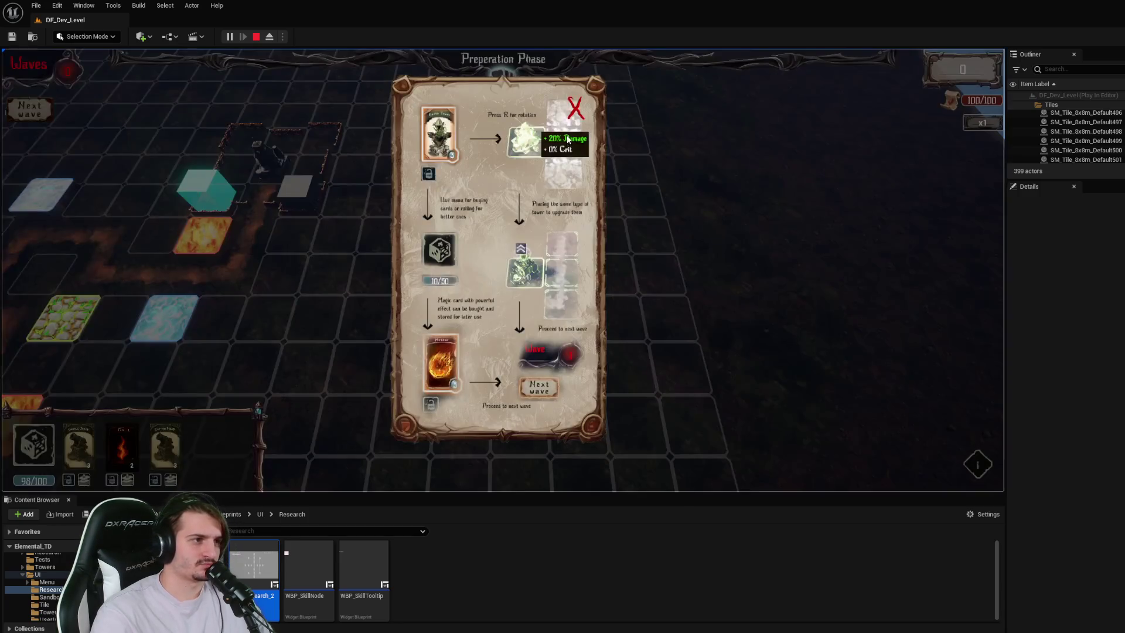
{"action": "left_click", "coordinate": [577, 107]}
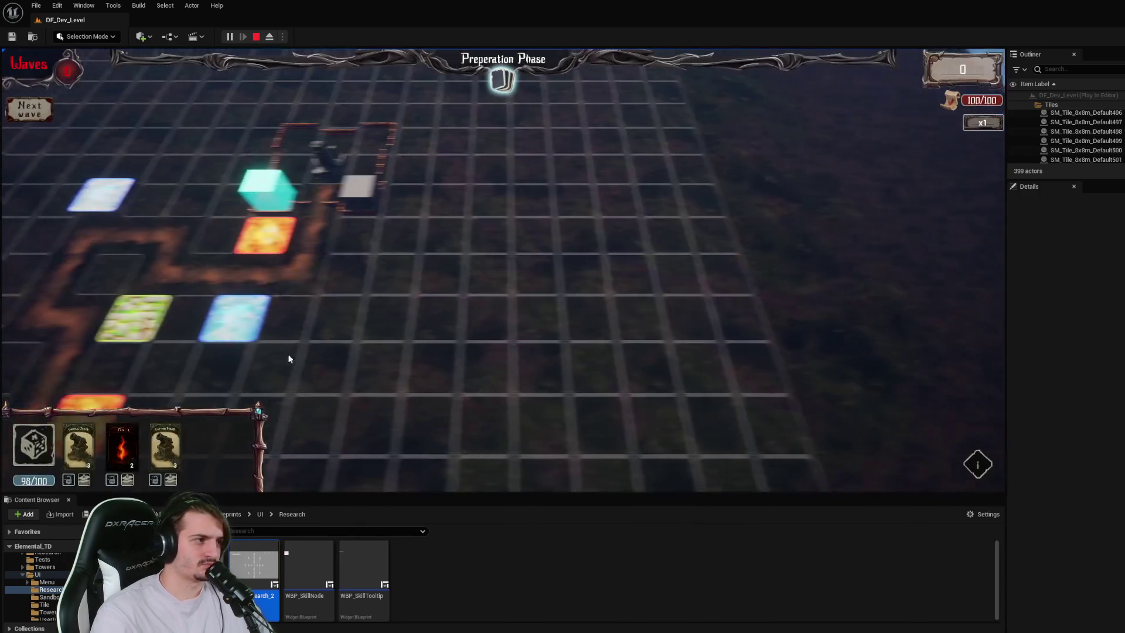
{"action": "key", "text": "r"}
{"action": "left_click", "coordinate": [306, 175]}
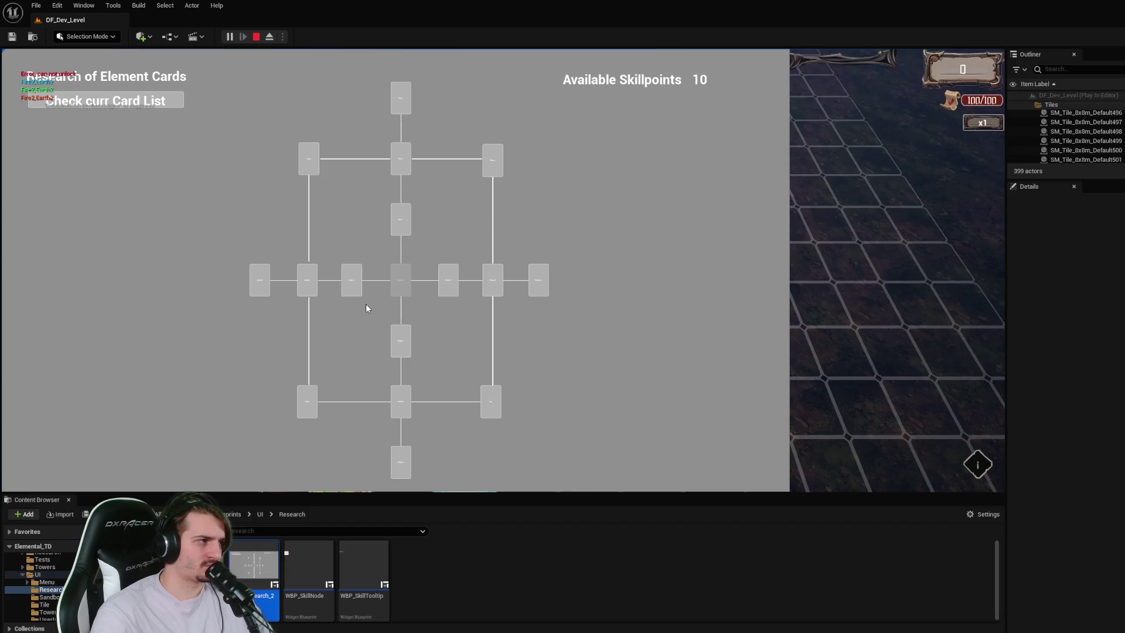
{"action": "left_click", "coordinate": [355, 286]}
{"action": "left_click", "coordinate": [402, 223]}
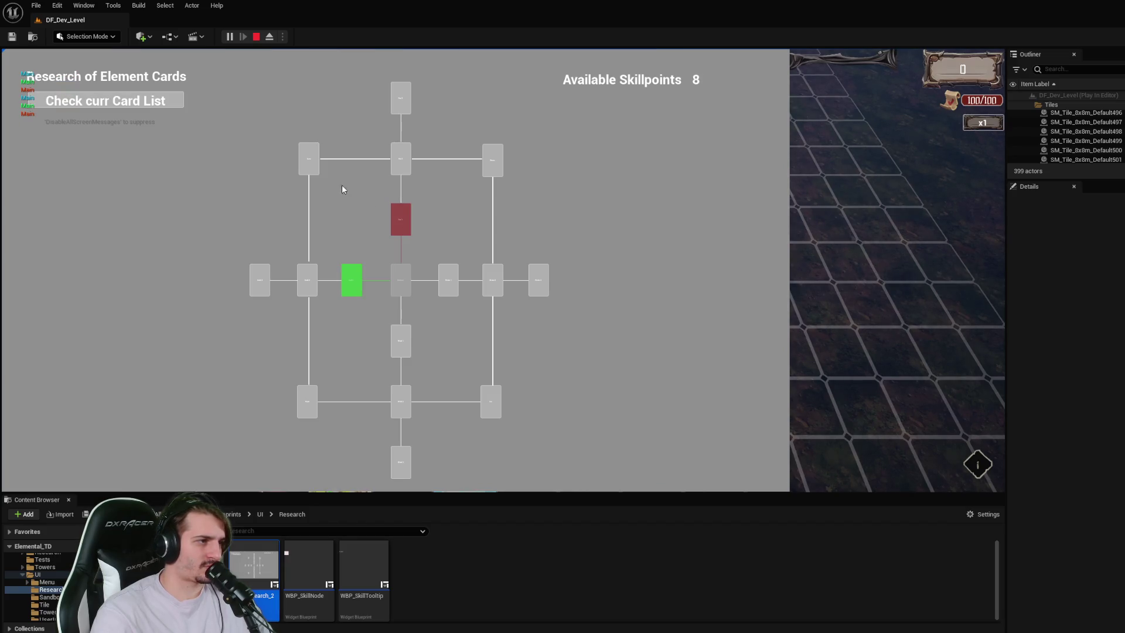